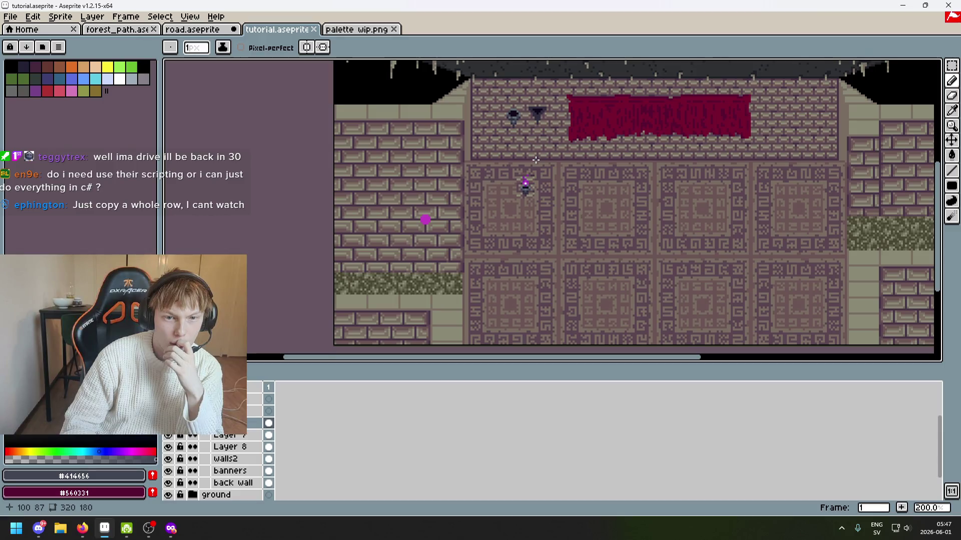
# Zoom in and sample the sconce's dark purple-grey with the Eyedropper.
pyautogui.scroll(3, 521, 112)
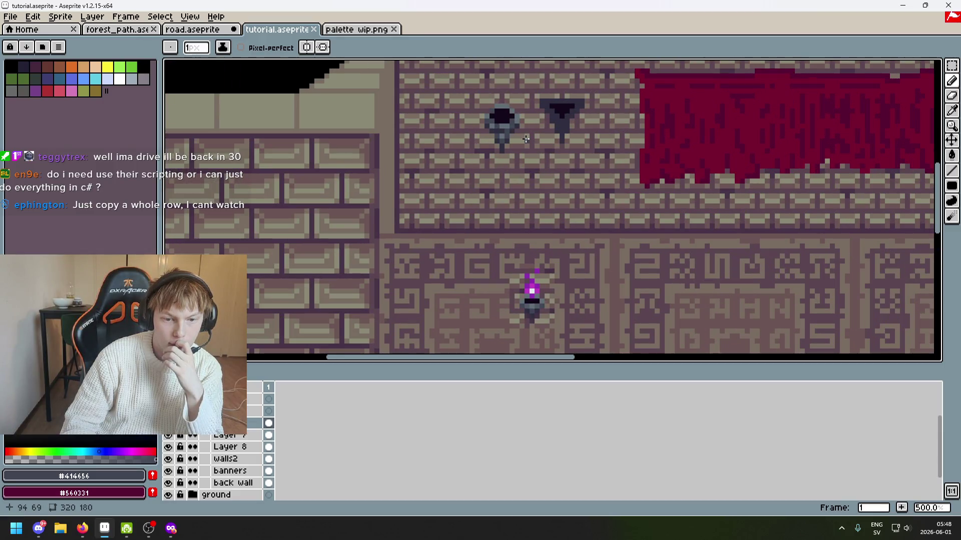
pyautogui.scroll(5, 525, 139)
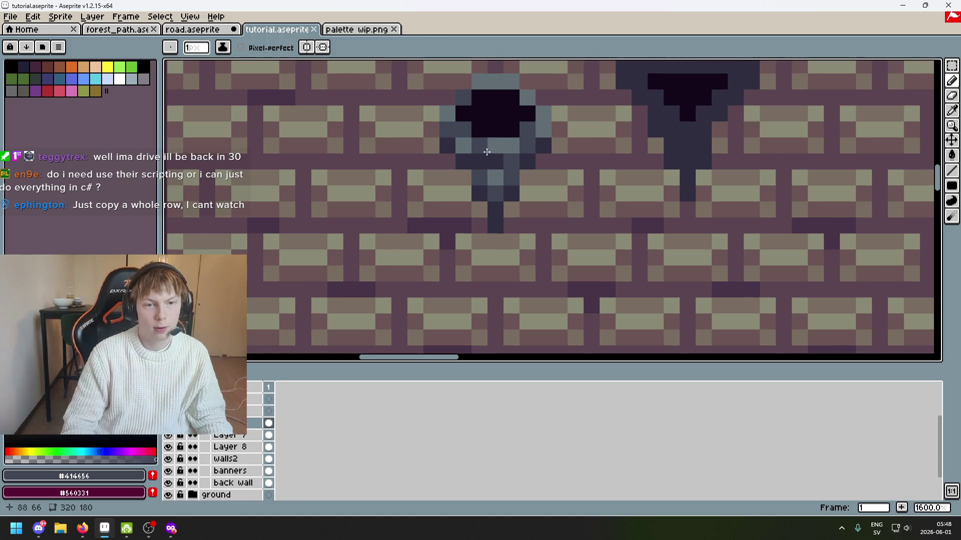
pyautogui.press('i')
pyautogui.keyDown('alt'); pyautogui.click(460, 115); pyautogui.keyUp('alt')
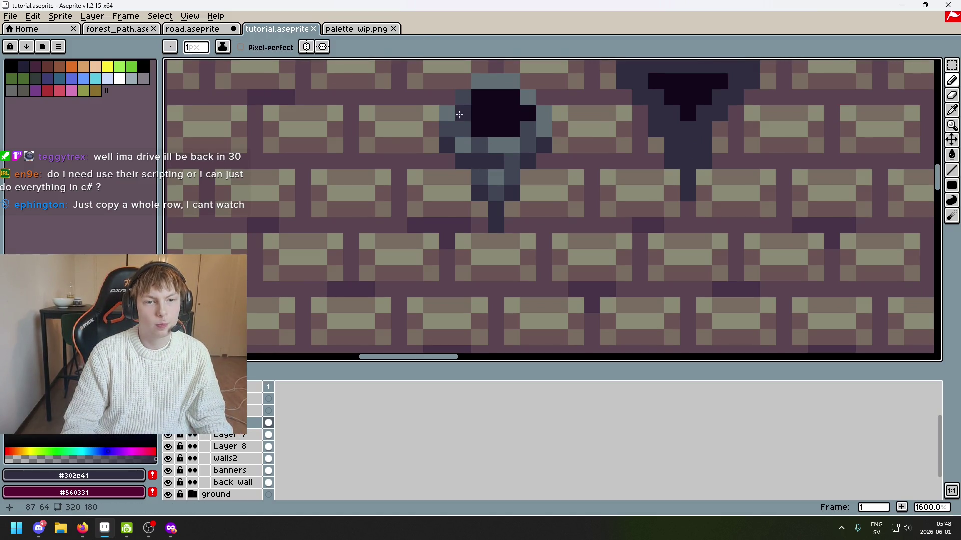
# Undo the last two pencil strokes.
pyautogui.scroll(-6, 460, 126)
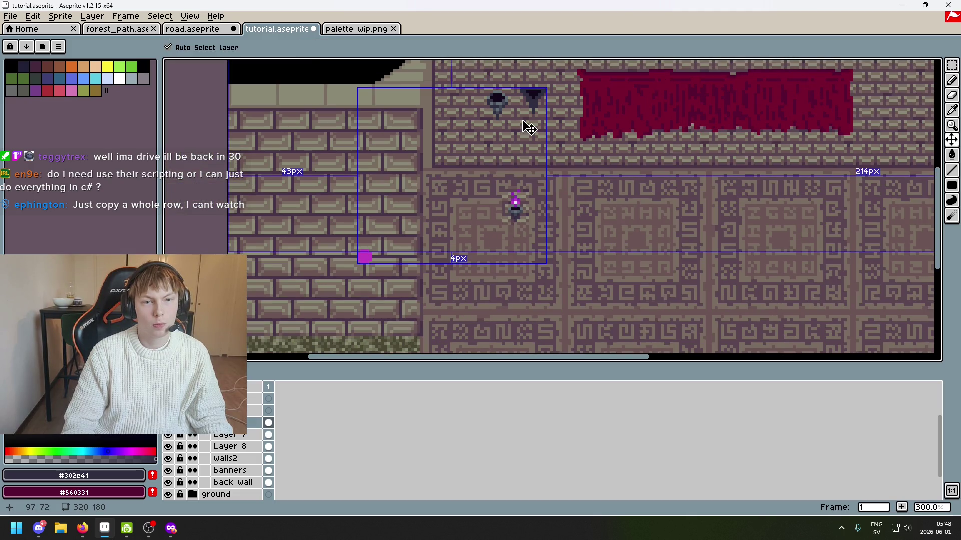
pyautogui.scroll(4, 522, 123)
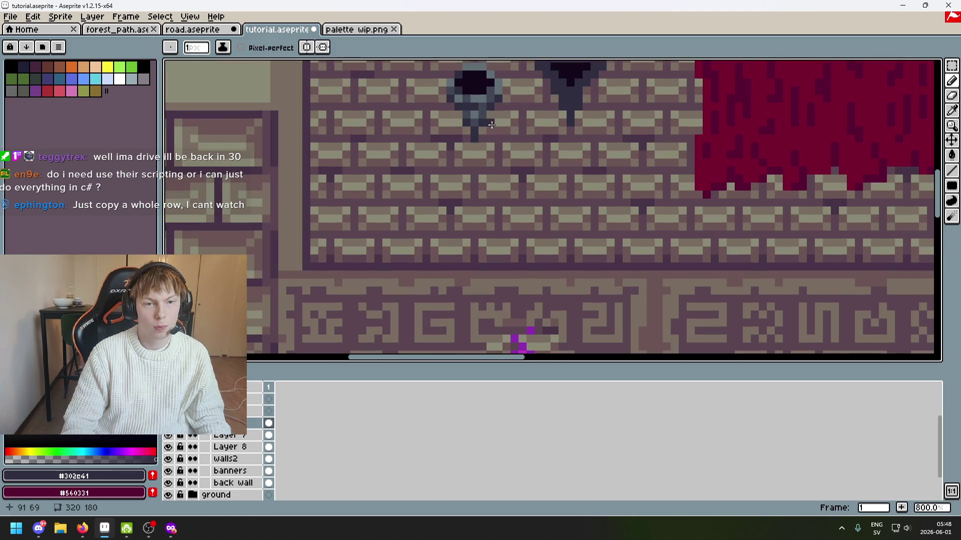
pyautogui.scroll(-4, 491, 125)
pyautogui.hotkey('ctrl', 'z')
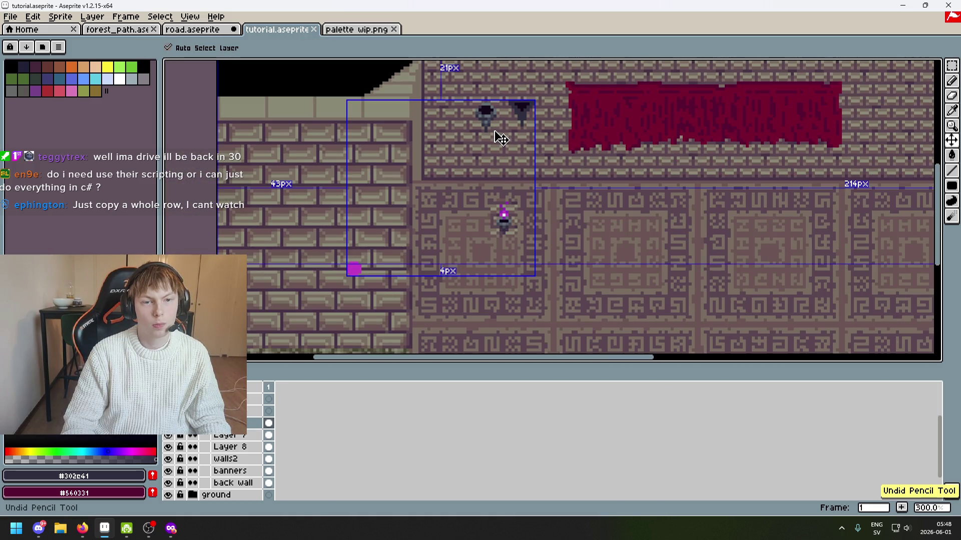
pyautogui.scroll(6, 495, 133)
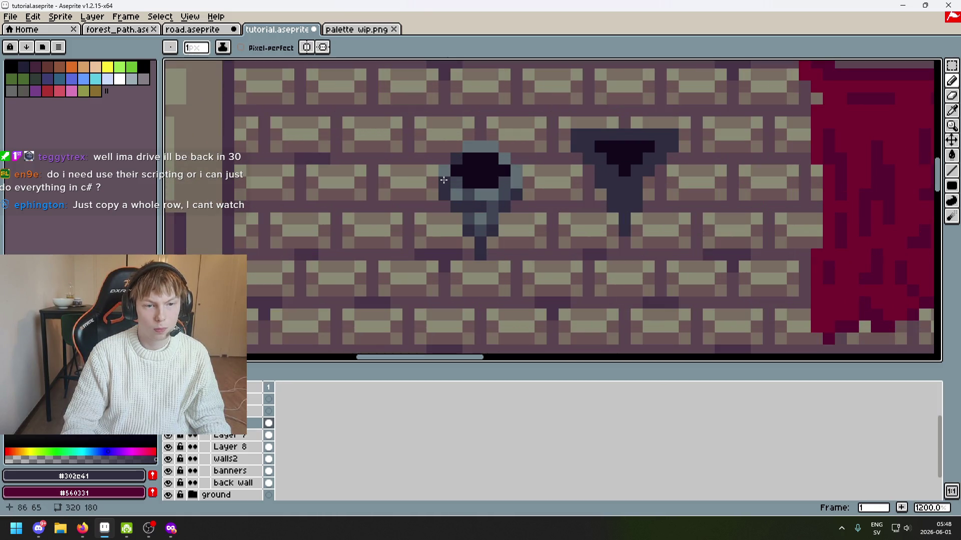
pyautogui.scroll(-7, 444, 180)
pyautogui.hotkey('ctrl', 'z')
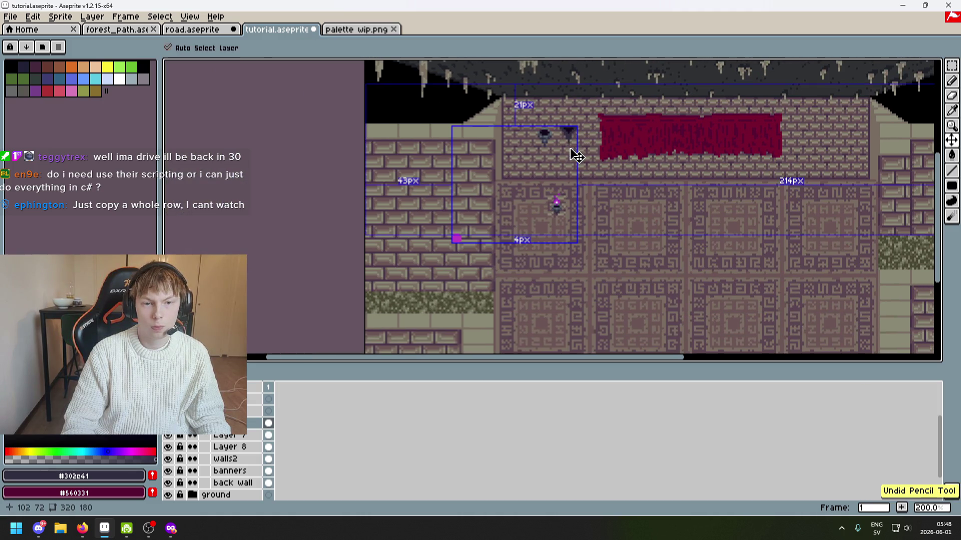
pyautogui.scroll(3, 523, 114)
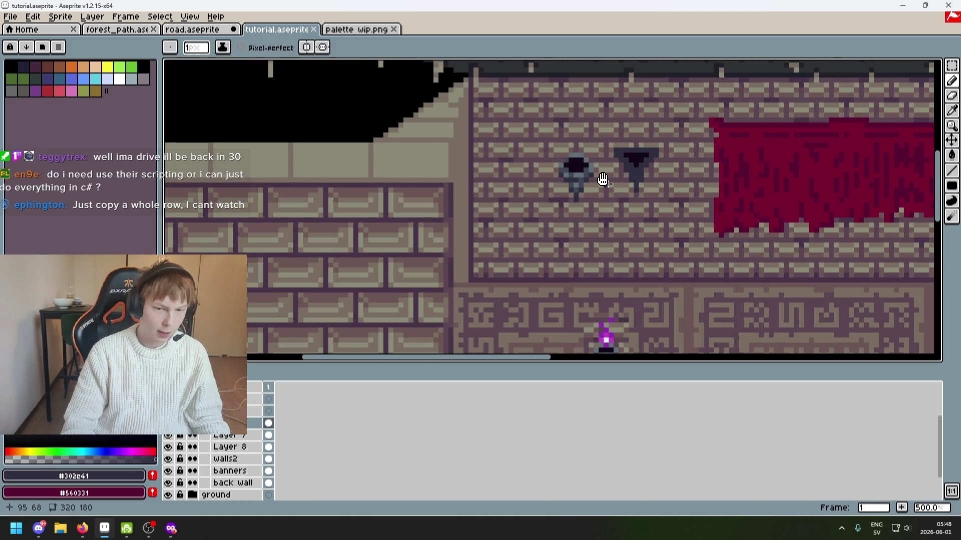
# Pan to the wall lamps and sample the flame purple #8e2bb1, then pale #dfecce.
pyautogui.moveTo(603, 179); pyautogui.dragTo(550, 107)
pyautogui.scroll(1, 547, 144)
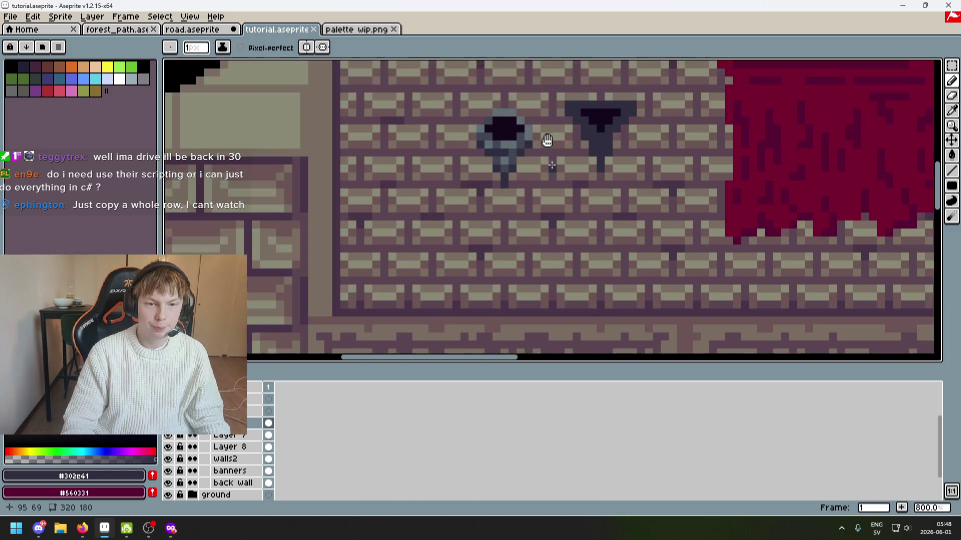
pyautogui.scroll(-1, 535, 242)
pyautogui.press('alt')
pyautogui.keyDown('alt'); pyautogui.click(539, 231); pyautogui.keyUp('alt')
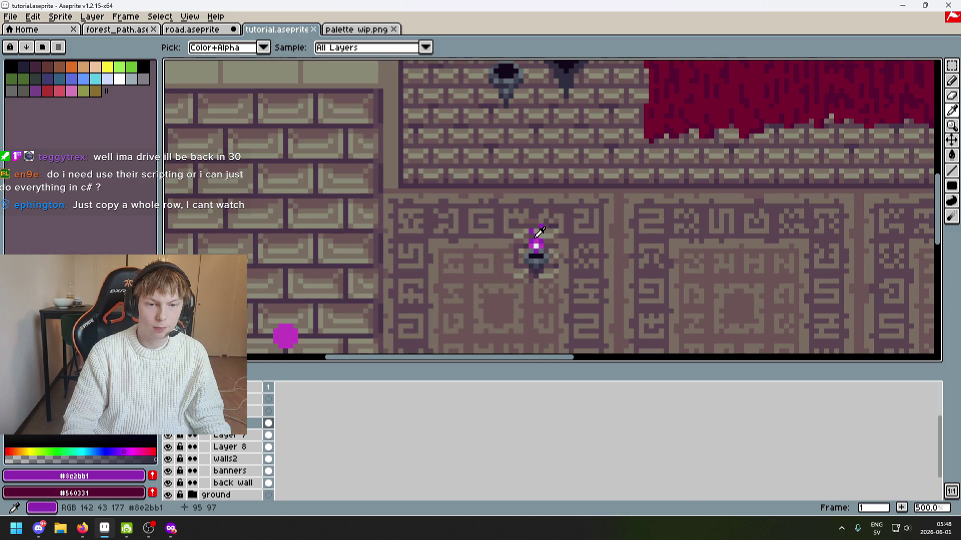
pyautogui.scroll(1, 541, 140)
pyautogui.press('alt')
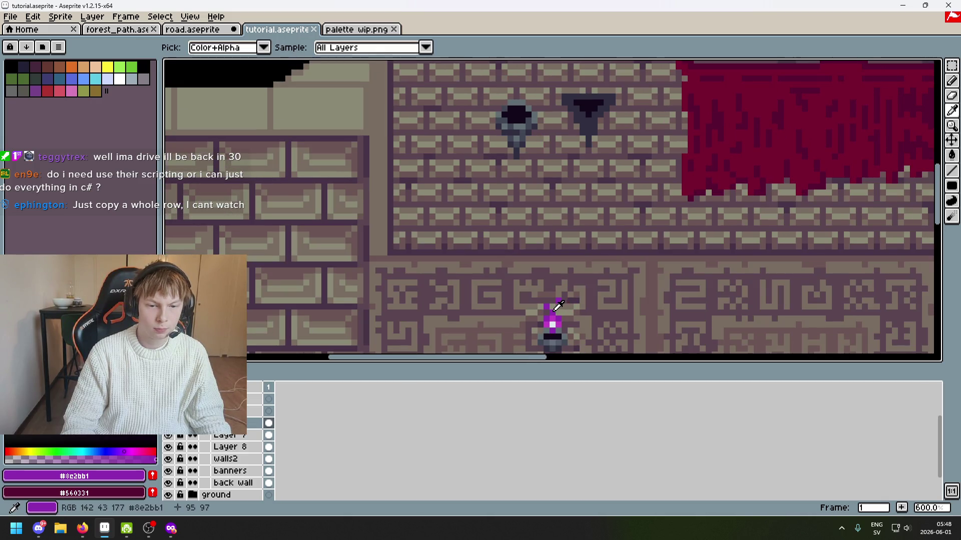
pyautogui.keyDown('alt'); pyautogui.click(552, 322); pyautogui.keyUp('alt')
# Bring up the torch layer's context menu.
pyautogui.scroll(3, 517, 115)
pyautogui.scroll(-2, 516, 115)
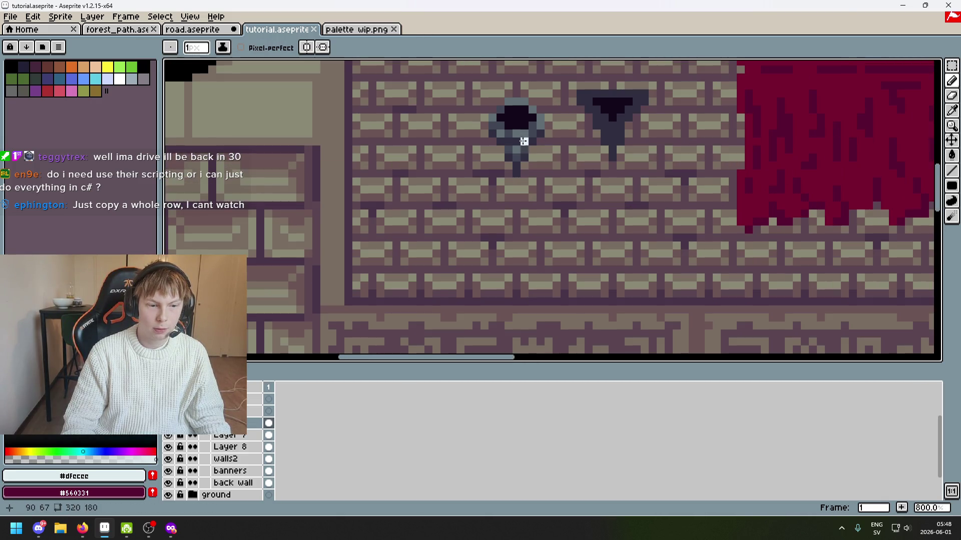
pyautogui.scroll(2, 491, 234)
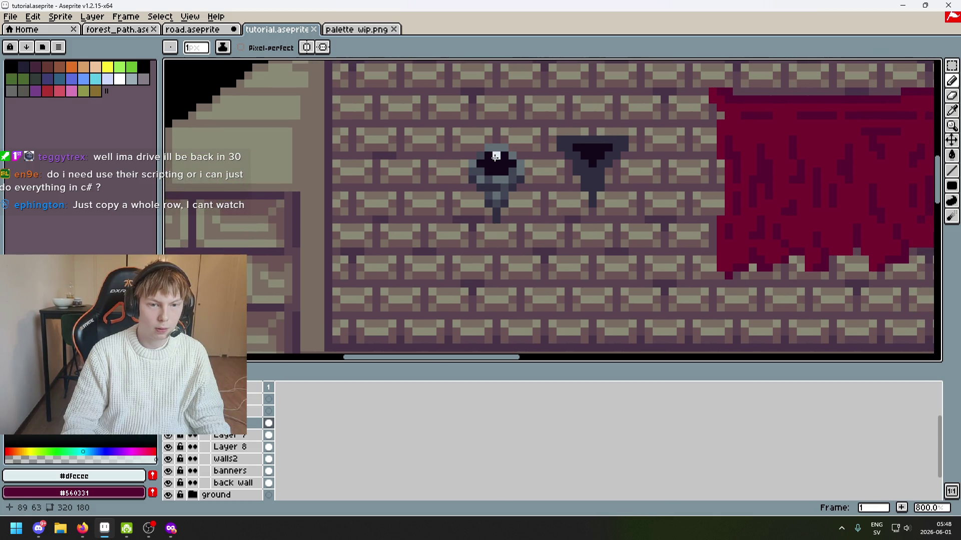
pyautogui.rightClick(230, 424)
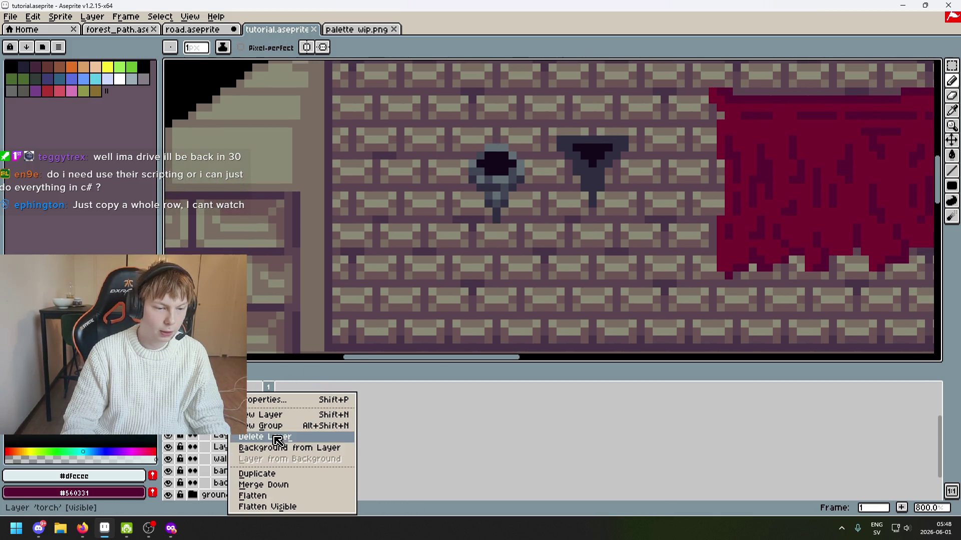
# Add a new empty layer and make the torch layer active.
pyautogui.click(289, 421)
pyautogui.scroll(-5, 493, 197)
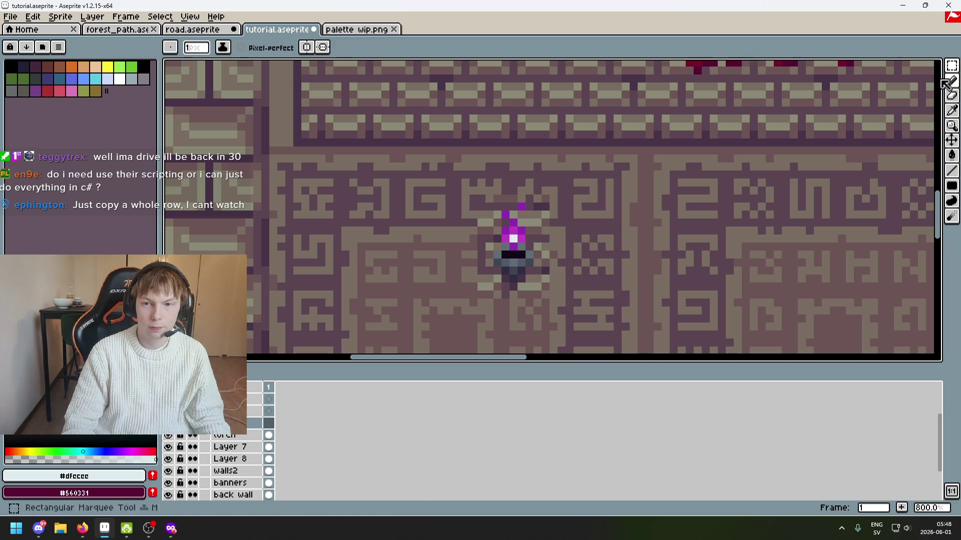
pyautogui.click(233, 435)
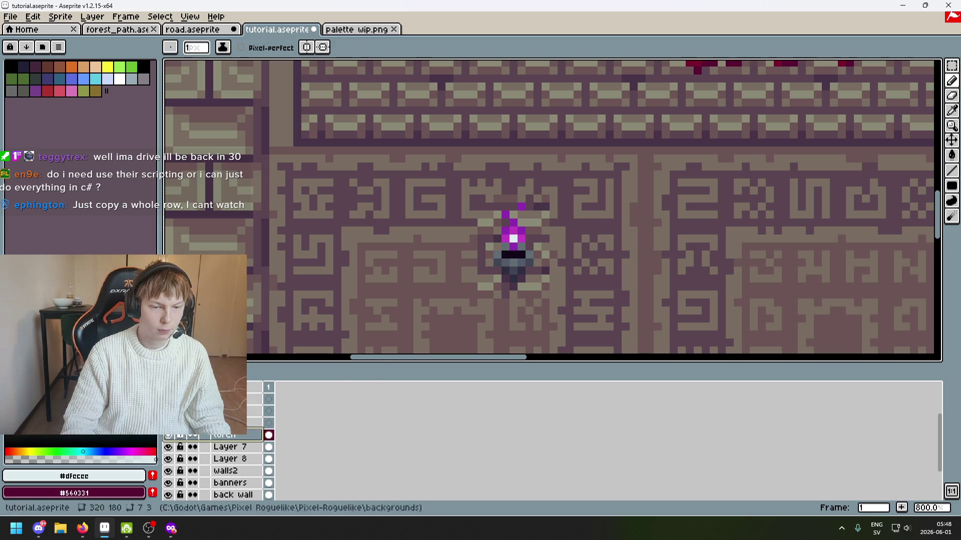
# Marquee-select the floor torch and move it up onto the brick wall.
pyautogui.click(952, 65)
pyautogui.moveTo(418, 173); pyautogui.dragTo(610, 335)
pyautogui.moveTo(543, 280)
pyautogui.mouseDown()
pyautogui.moveTo(398, 114)
pyautogui.moveTo(367, 274)
pyautogui.moveTo(380, 339)
pyautogui.mouseUp()
pyautogui.hotkey('ctrl', 'd')
pyautogui.moveTo(472, 311); pyautogui.dragTo(623, 258)
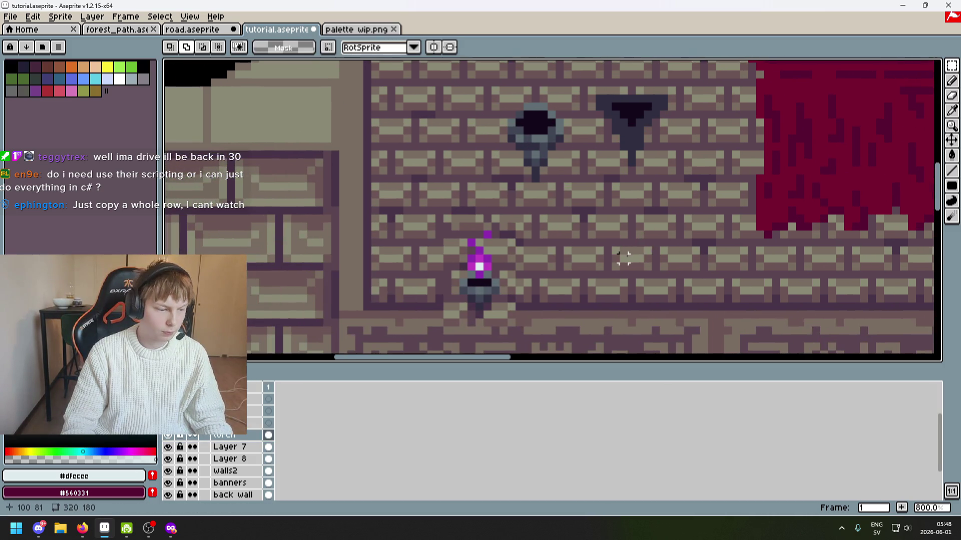
# Paint a pale #dfecce pixel inside the left sconce bowl.
pyautogui.press('i')
pyautogui.press('b')
pyautogui.scroll(5, 533, 113)
pyautogui.click(530, 109)
pyautogui.moveTo(530, 109); pyautogui.dragTo(524, 179)
# Replace the bowl pixel with a pale block painted above the sconce.
pyautogui.hotkey('ctrl', 'z')
pyautogui.moveTo(515, 136); pyautogui.dragTo(515, 156)
pyautogui.scroll(-5, 513, 187)
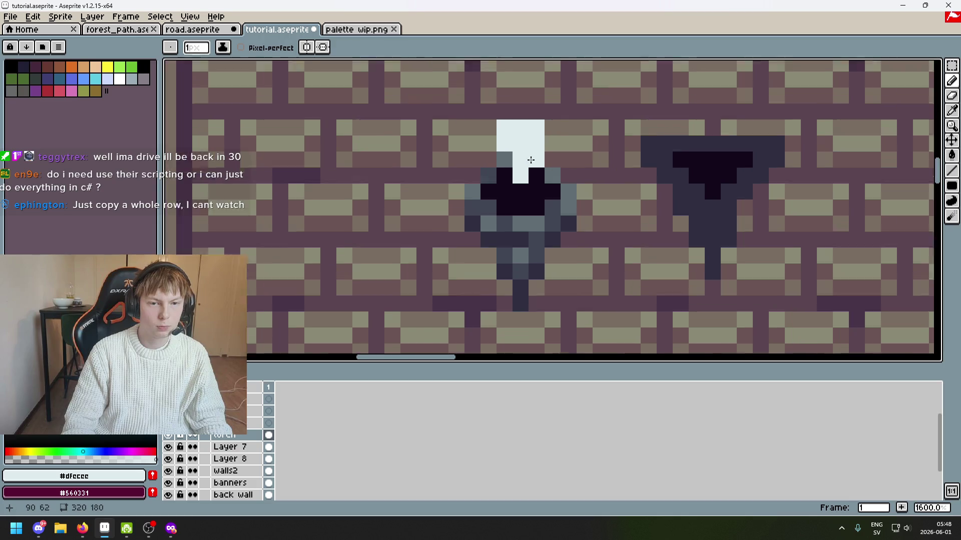
# Sample magenta #c23cc2 and paint it in the middle of the pale block.
pyautogui.keyDown('alt'); pyautogui.click(484, 270); pyautogui.keyUp('alt')
pyautogui.scroll(1, 534, 141)
pyautogui.click(525, 116)
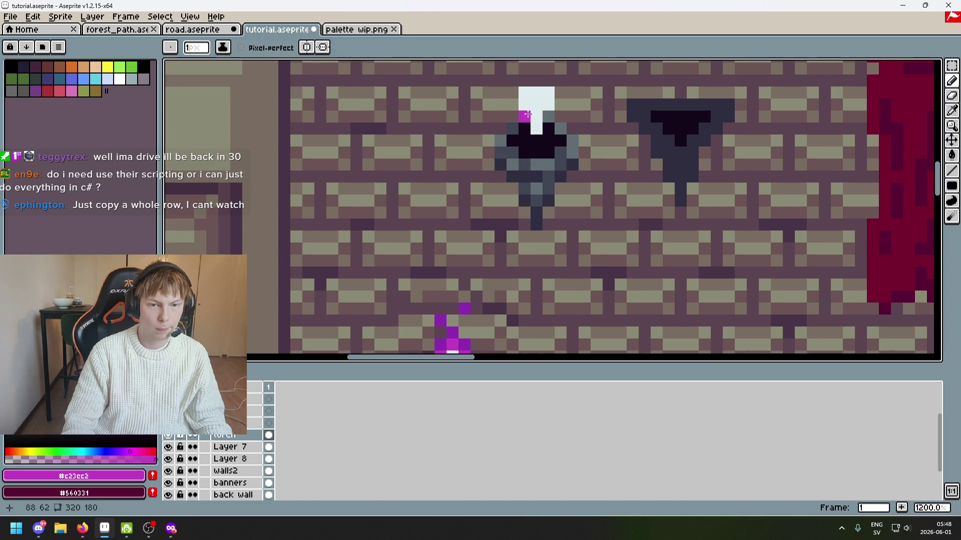
pyautogui.hotkey('ctrl', 'z')
pyautogui.scroll(-1, 510, 190)
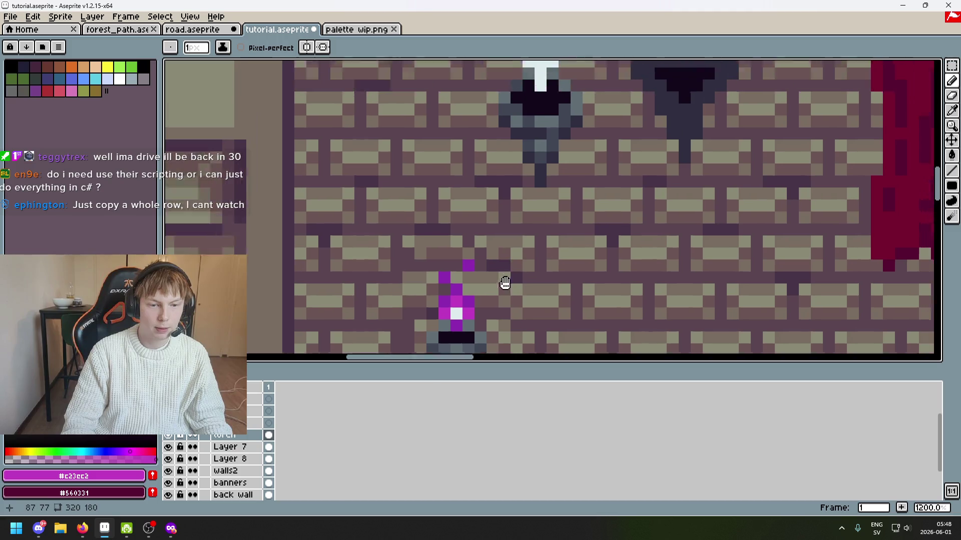
pyautogui.scroll(1, 529, 148)
pyautogui.click(528, 98)
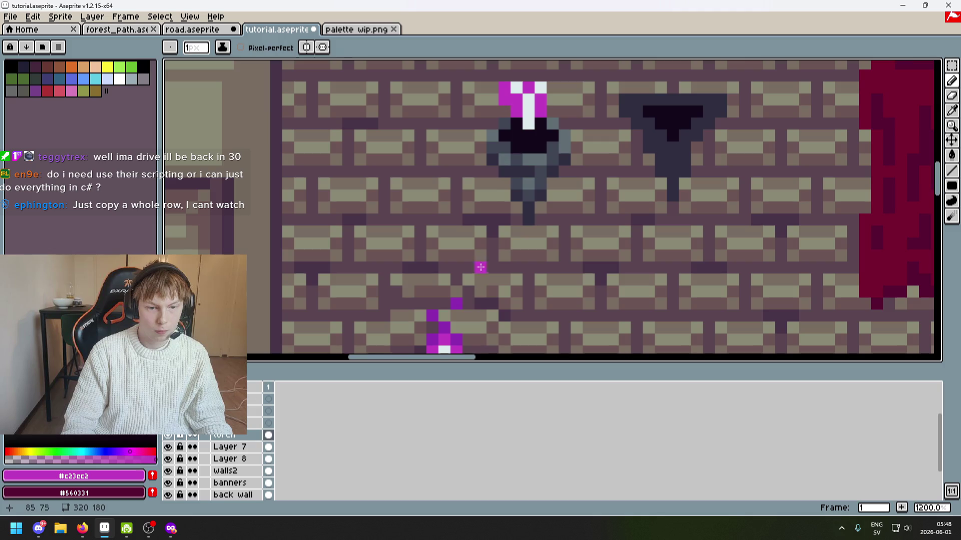
# Sample purple #8c2bb1 and paint purple pixels into the flame below the white stripe.
pyautogui.keyDown('alt'); pyautogui.click(453, 322); pyautogui.keyUp('alt')
pyautogui.scroll(-1, 493, 269)
pyautogui.scroll(1, 512, 166)
pyautogui.click(511, 166)
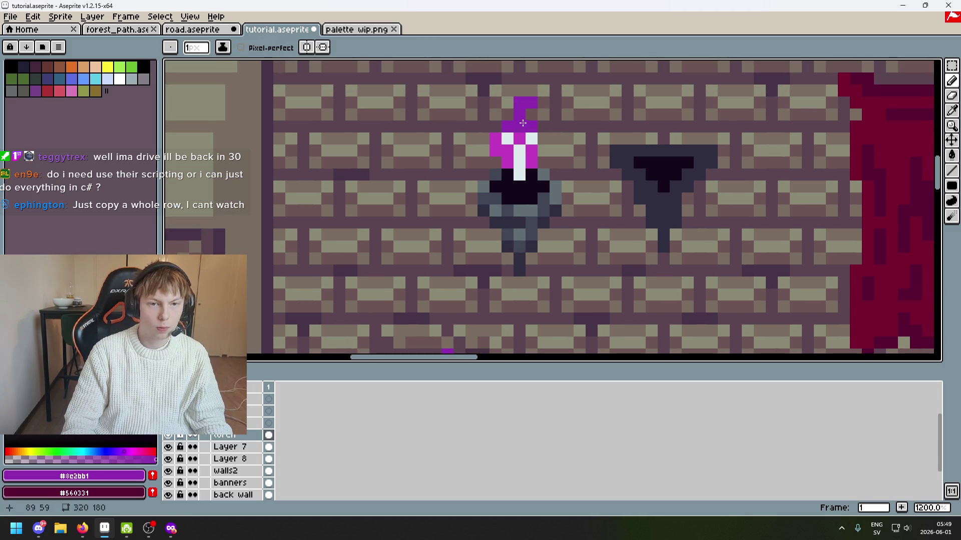
pyautogui.scroll(-3, 578, 135)
pyautogui.scroll(4, 495, 235)
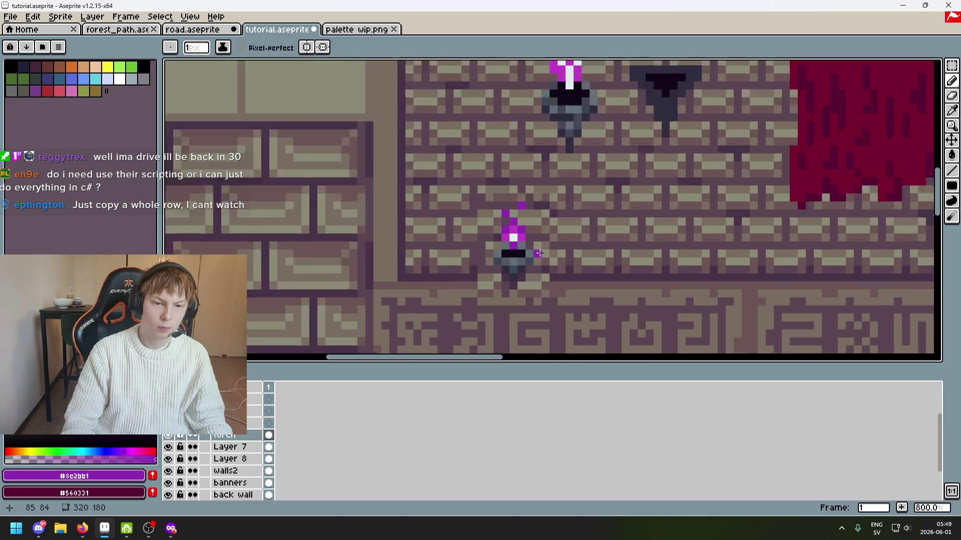
pyautogui.scroll(5, 511, 175)
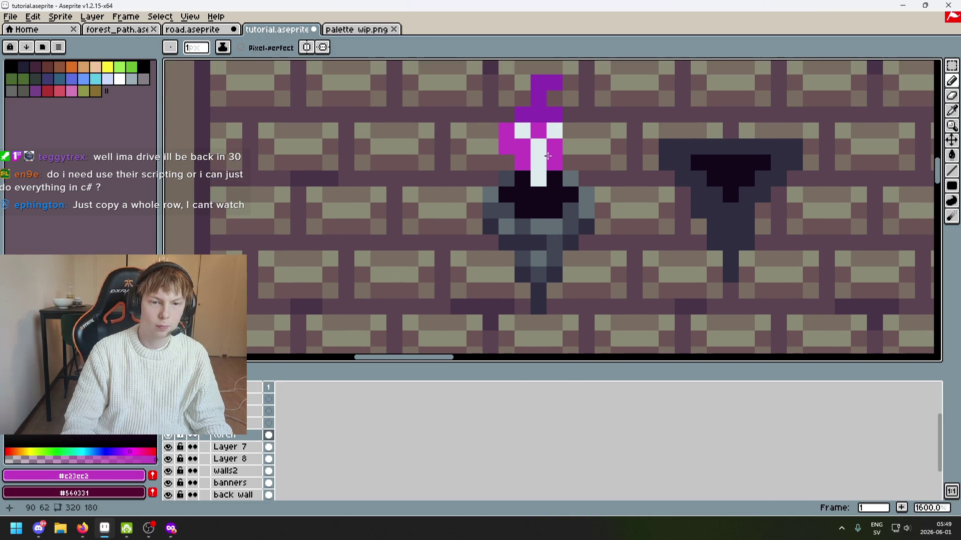
pyautogui.press('b')
pyautogui.moveTo(536, 179); pyautogui.dragTo(556, 166)
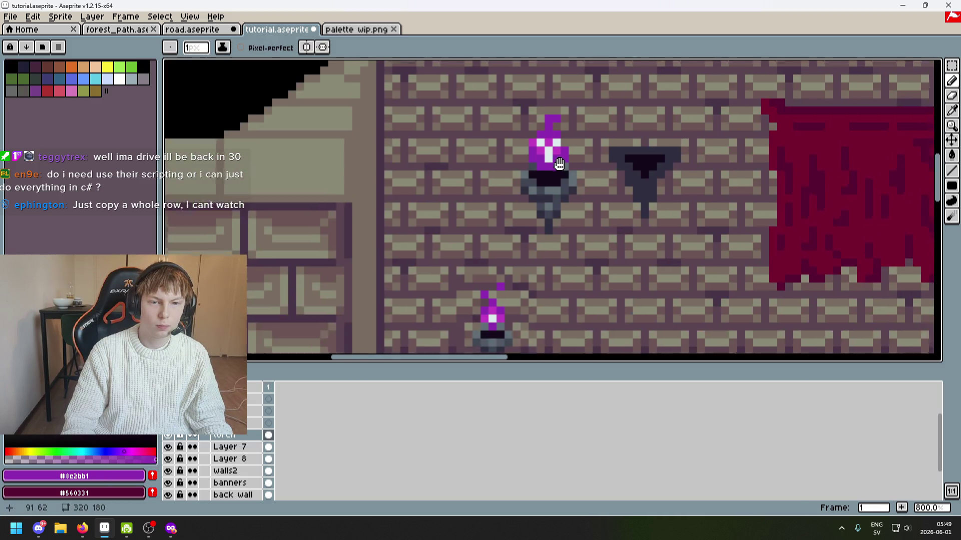
pyautogui.scroll(-3, 545, 147)
pyautogui.scroll(3, 538, 156)
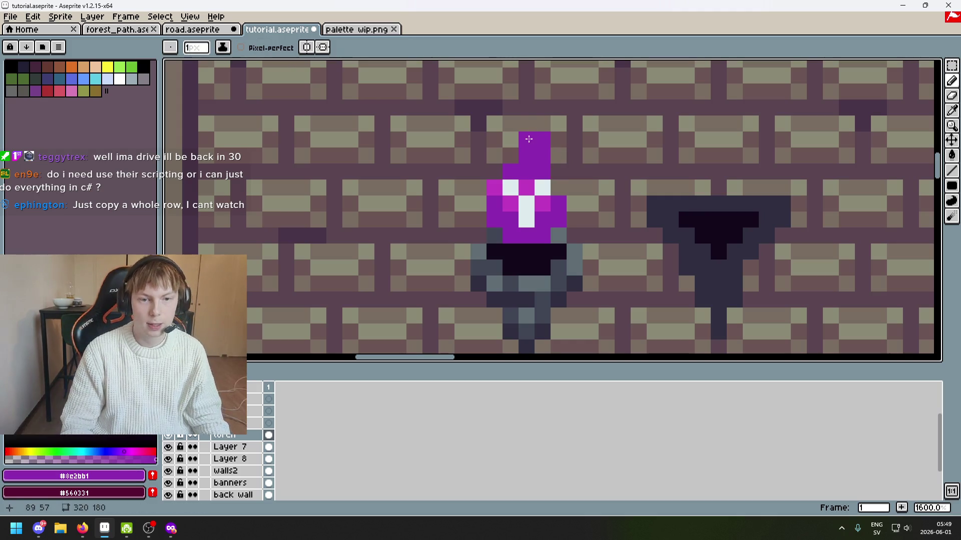
# Cover the flame top with wall brown #796d63 and adjust the purple top pixels.
pyautogui.keyDown('alt'); pyautogui.click(525, 138); pyautogui.keyUp('alt')
pyautogui.moveTo(525, 139); pyautogui.dragTo(543, 140)
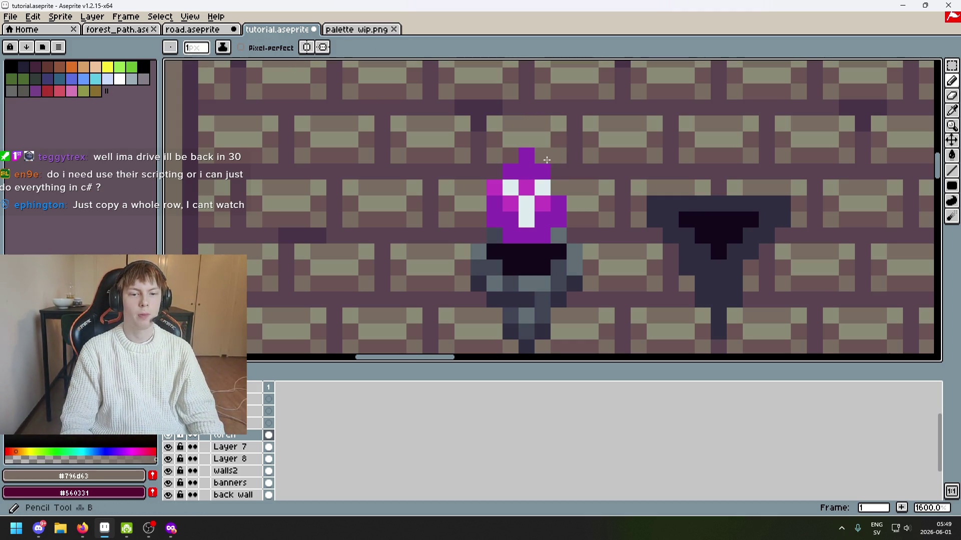
pyautogui.keyDown('alt'); pyautogui.click(540, 155); pyautogui.keyUp('alt')
pyautogui.click(558, 161)
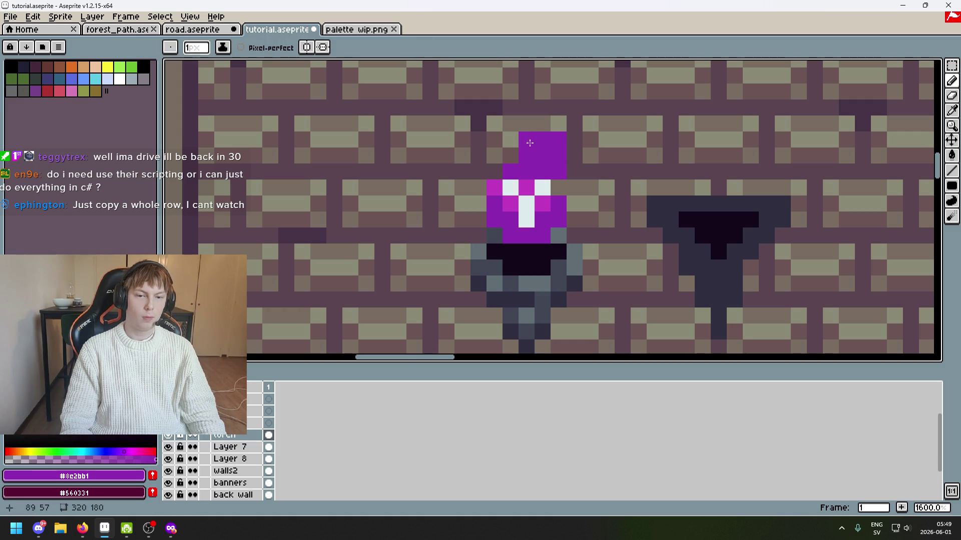
pyautogui.press('e')
pyautogui.click(526, 140)
# Add two purple pixels to the flame tip.
pyautogui.scroll(-3, 550, 175)
pyautogui.scroll(3, 575, 145)
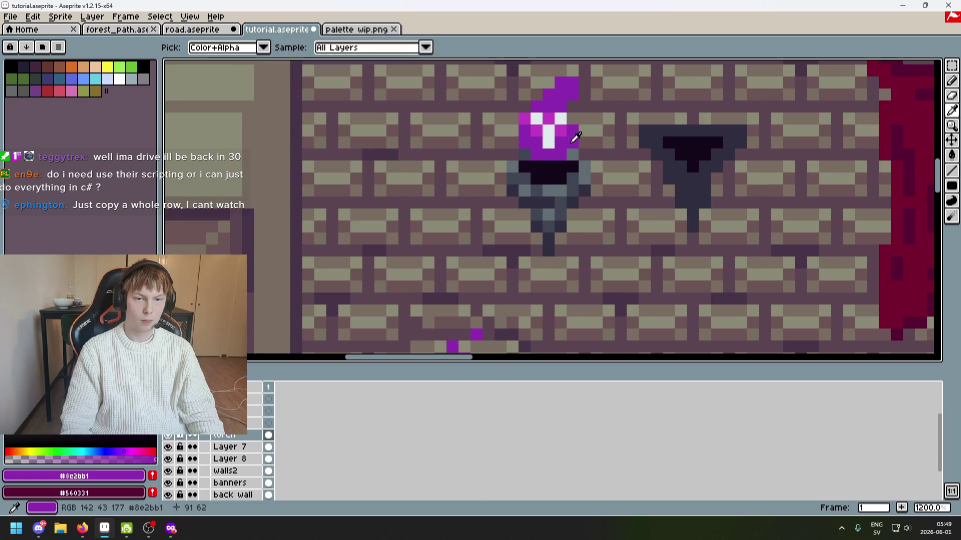
pyautogui.press('b')
pyautogui.scroll(-2, 580, 130)
pyautogui.scroll(2, 578, 109)
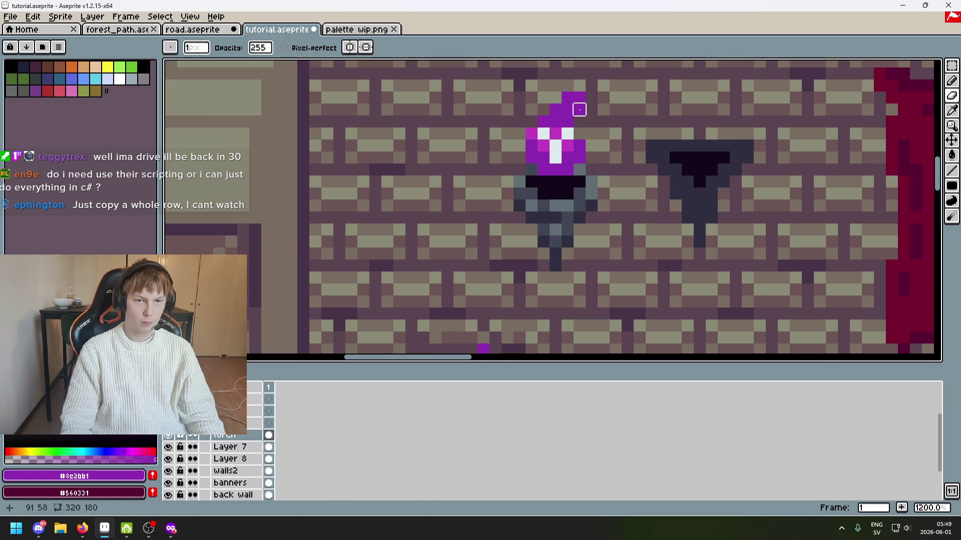
pyautogui.scroll(-2, 579, 109)
pyautogui.scroll(2, 578, 200)
pyautogui.press('b')
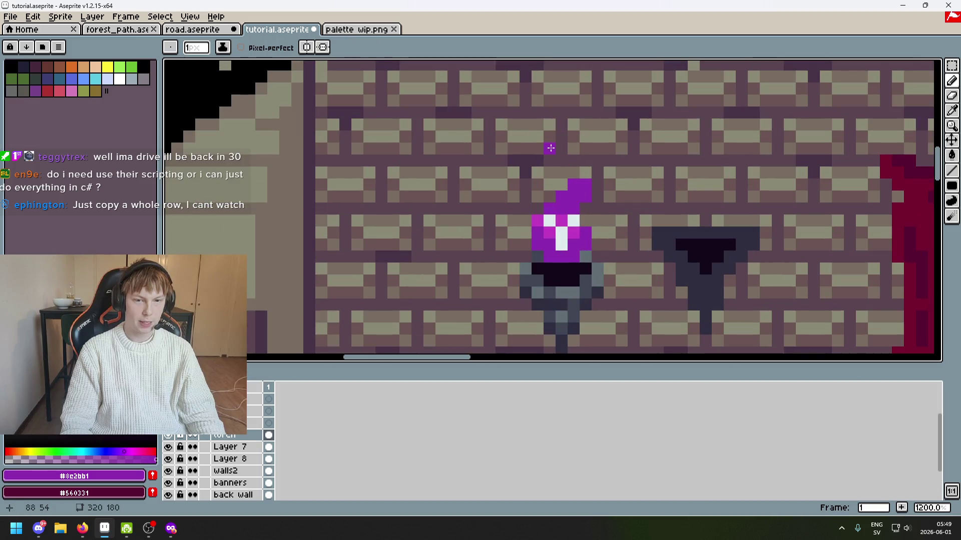
pyautogui.scroll(-4, 566, 178)
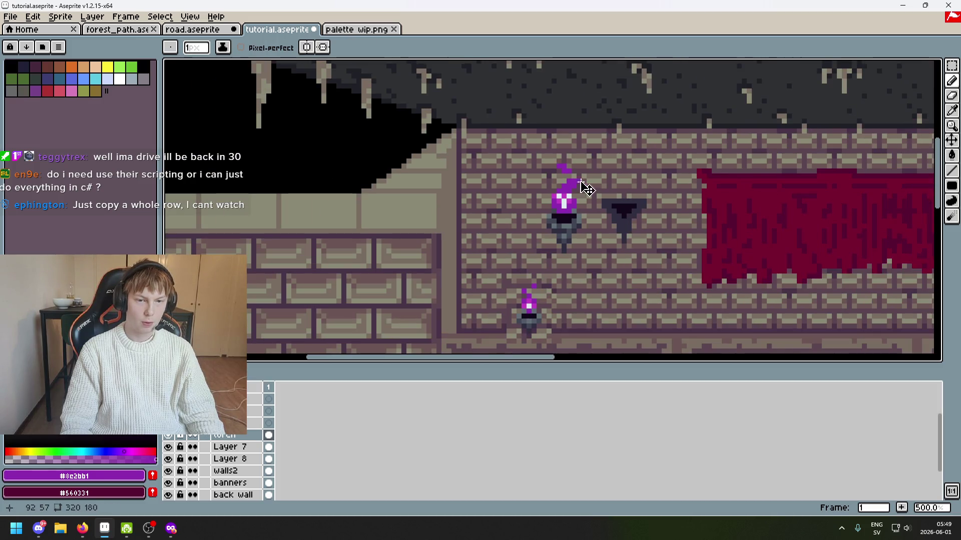
pyautogui.hotkey('ctrl', 'z')
pyautogui.scroll(4, 580, 184)
pyautogui.moveTo(553, 155); pyautogui.dragTo(561, 158)
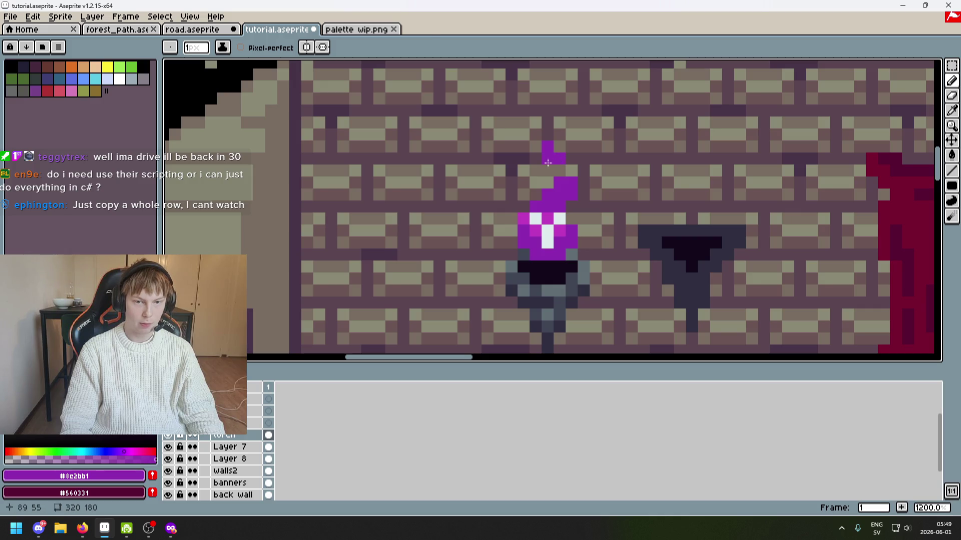
# Repaint the flame's white stem pixels with magenta #c23ec2.
pyautogui.press('e')
pyautogui.hotkey('ctrl', 'z')
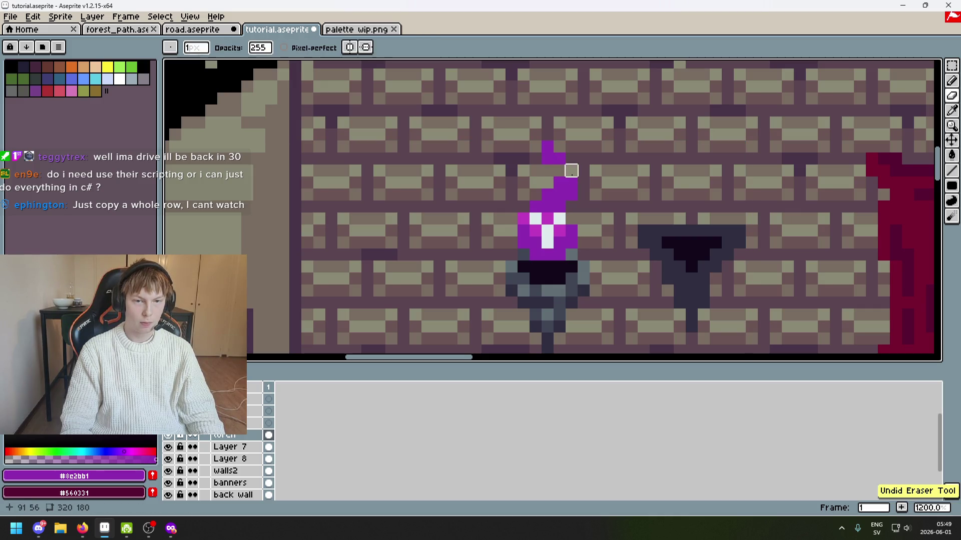
pyautogui.moveTo(607, 218); pyautogui.dragTo(618, 150)
pyautogui.press('b')
pyautogui.keyDown('alt'); pyautogui.click(546, 162); pyautogui.keyUp('alt')
pyautogui.moveTo(558, 162); pyautogui.dragTo(558, 173)
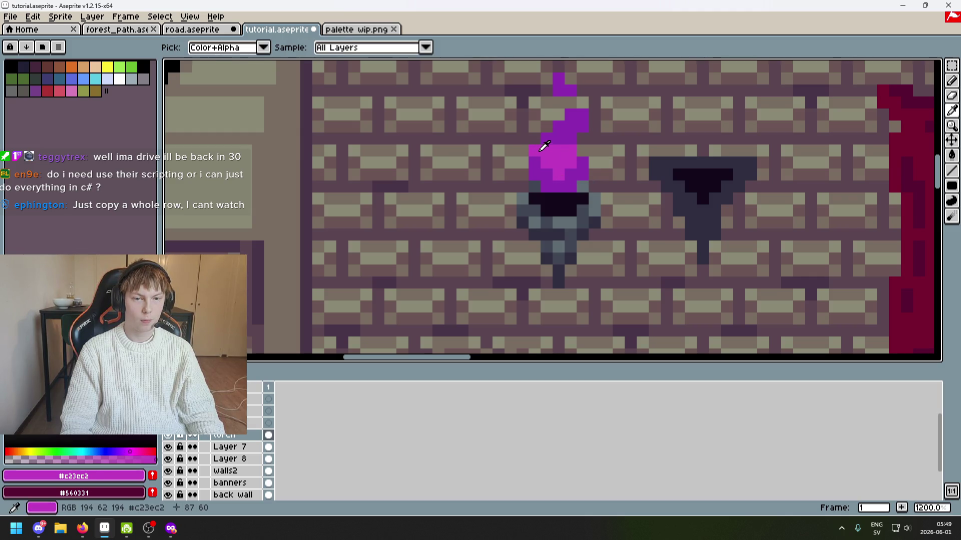
# Paint a near-white #dfecee highlight at the flame's centre-top.
pyautogui.scroll(-3, 552, 158)
pyautogui.keyDown('alt'); pyautogui.click(526, 263); pyautogui.keyUp('alt')
pyautogui.scroll(3, 576, 133)
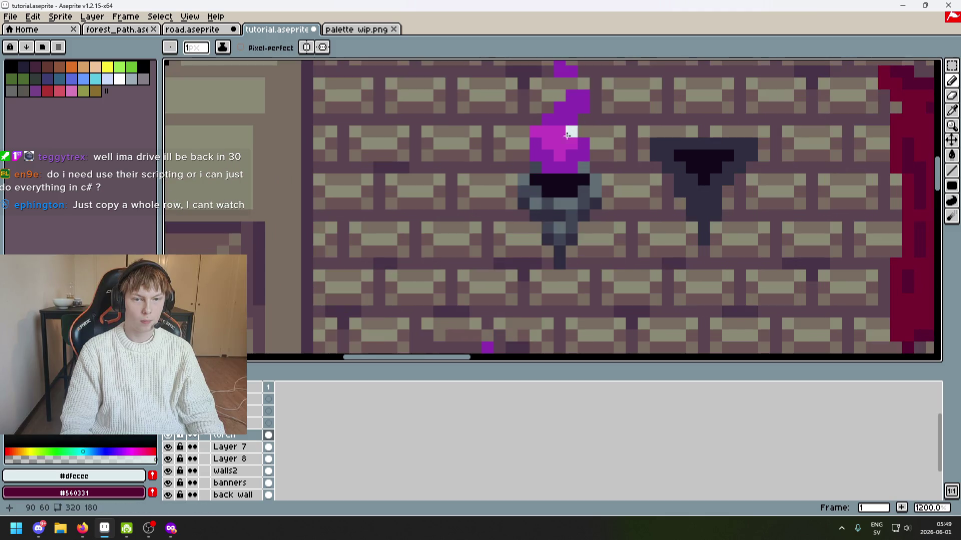
pyautogui.hotkey('ctrl', 'z')
pyautogui.moveTo(559, 144); pyautogui.dragTo(565, 132)
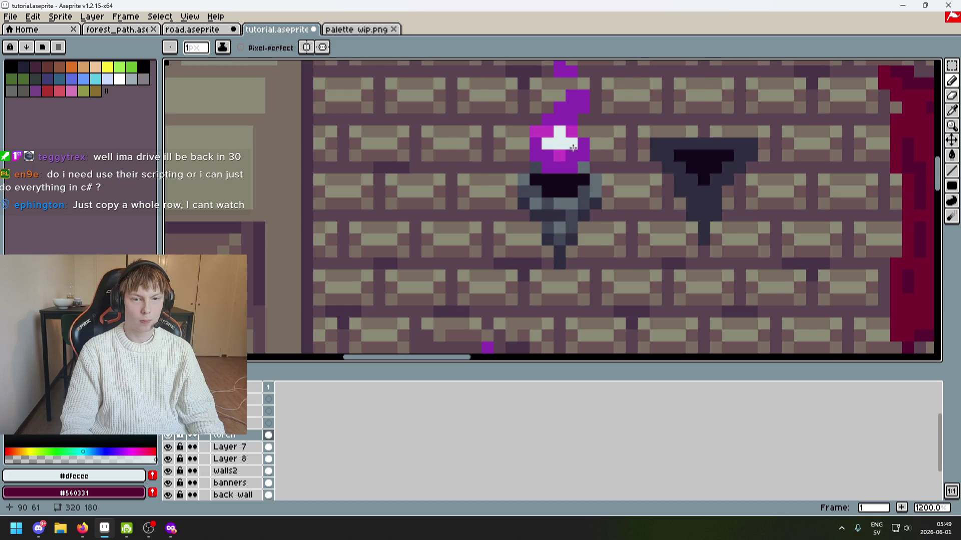
pyautogui.scroll(-3, 572, 148)
pyautogui.scroll(-1, 605, 139)
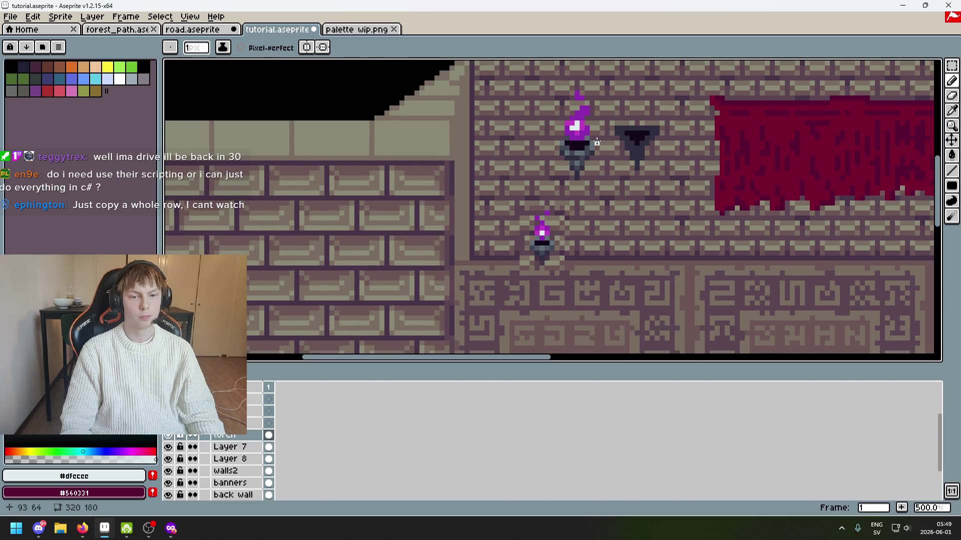
pyautogui.scroll(4, 587, 133)
# Touch up flame pixels in magenta #c23ec2 and dark purple #8c2bb1.
pyautogui.keyDown('alt'); pyautogui.click(532, 121); pyautogui.keyUp('alt')
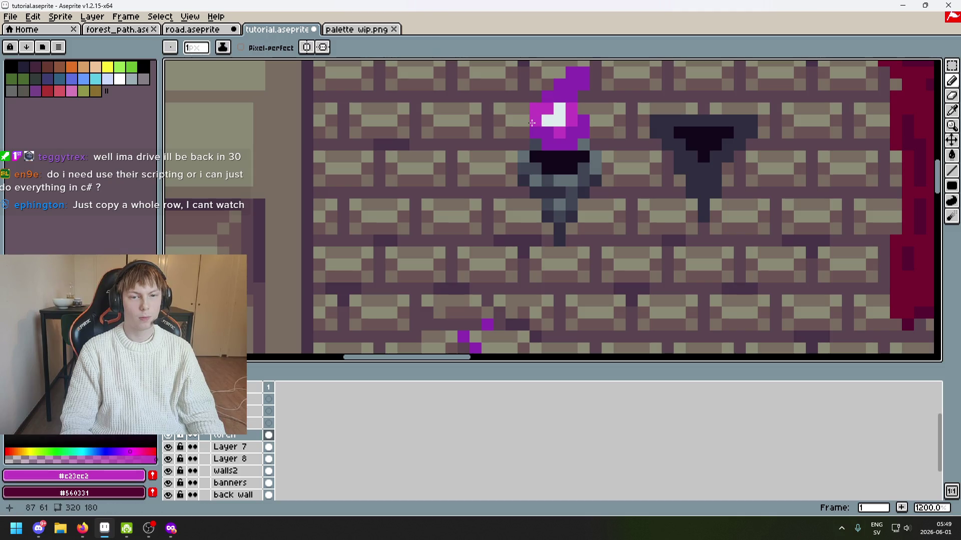
pyautogui.click(574, 145)
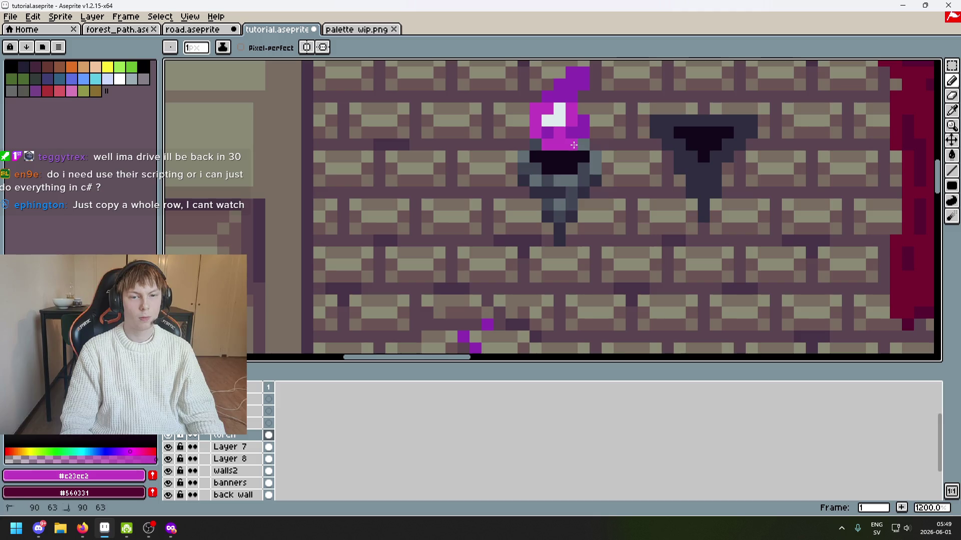
pyautogui.keyDown('alt'); pyautogui.click(571, 133); pyautogui.keyUp('alt')
pyautogui.click(559, 137)
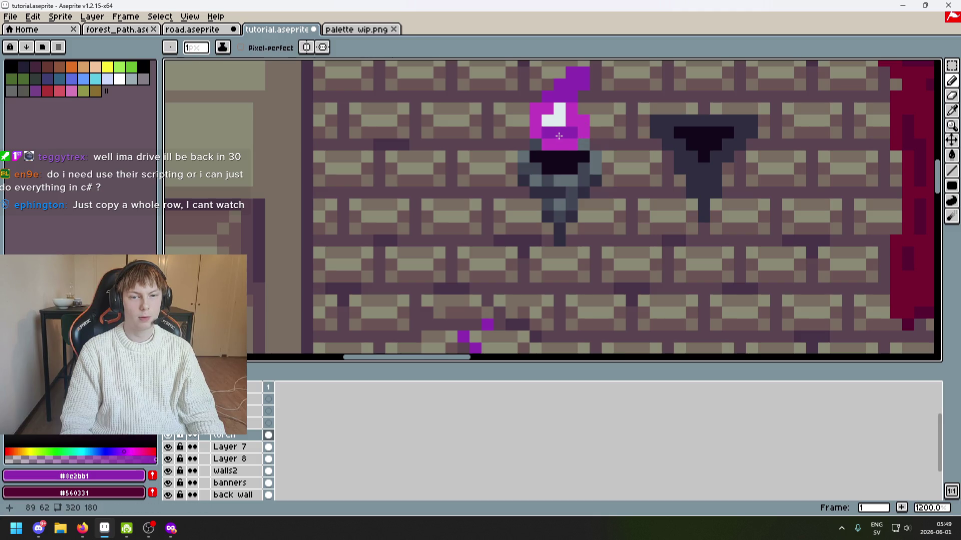
pyautogui.scroll(-5, 573, 120)
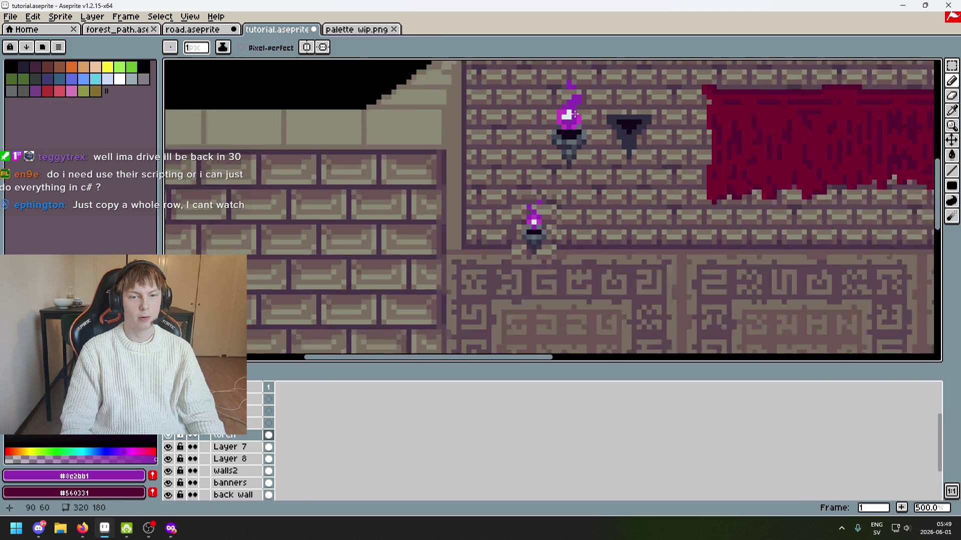
pyautogui.scroll(3, 571, 120)
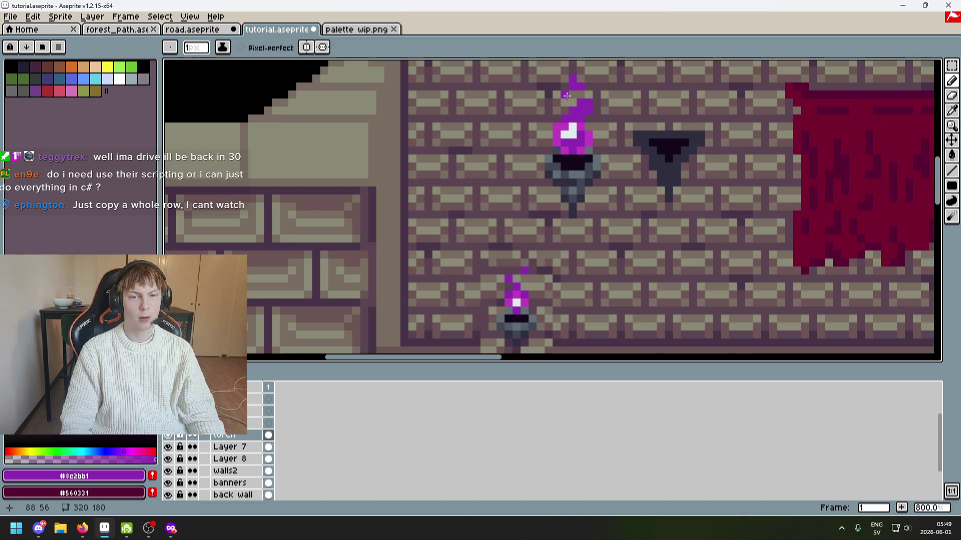
pyautogui.hotkey('ctrl', 'z')
pyautogui.hotkey('ctrl', 'z')
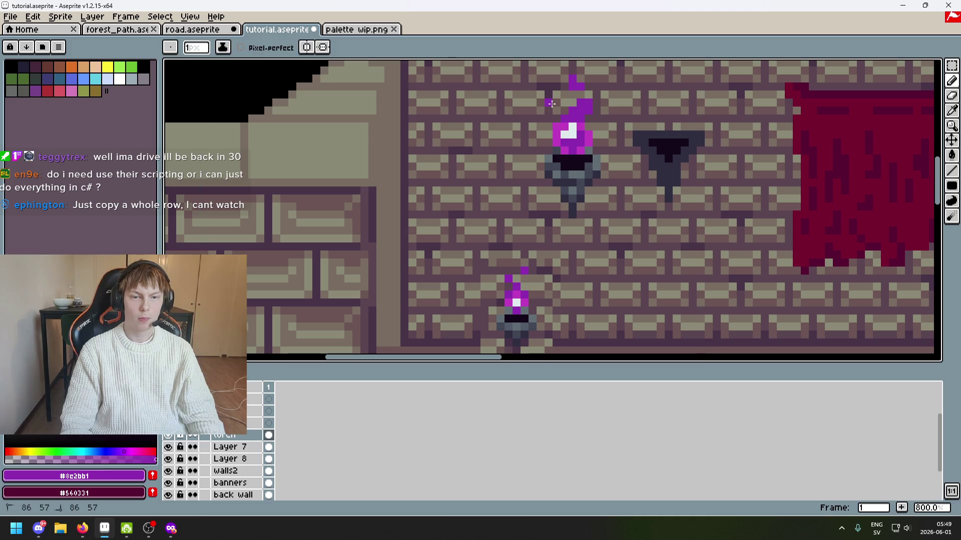
# Repaint two top flame pixels in brighter magenta #c23ec2.
pyautogui.scroll(2, 555, 111)
pyautogui.keyDown('alt'); pyautogui.click(552, 111); pyautogui.keyUp('alt')
pyautogui.moveTo(565, 90); pyautogui.dragTo(580, 90)
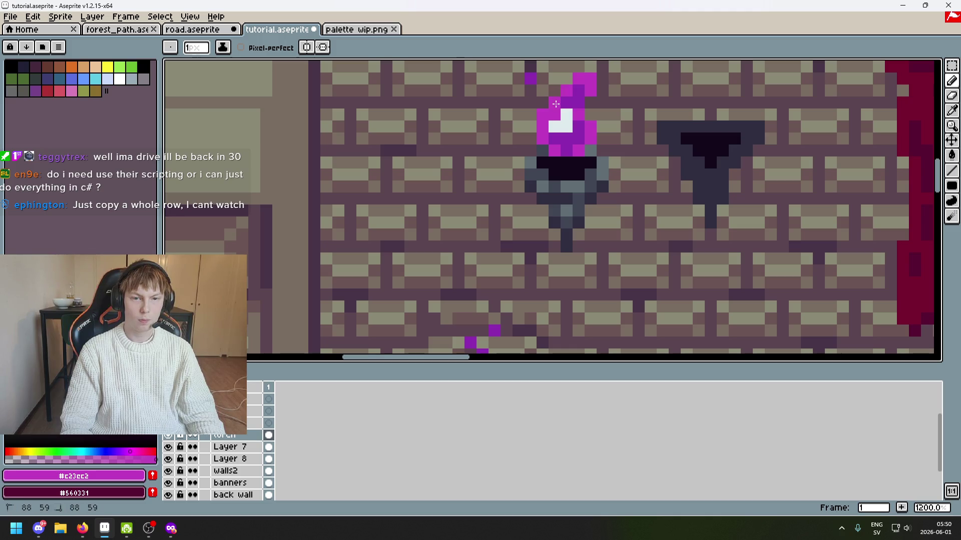
pyautogui.scroll(-5, 575, 105)
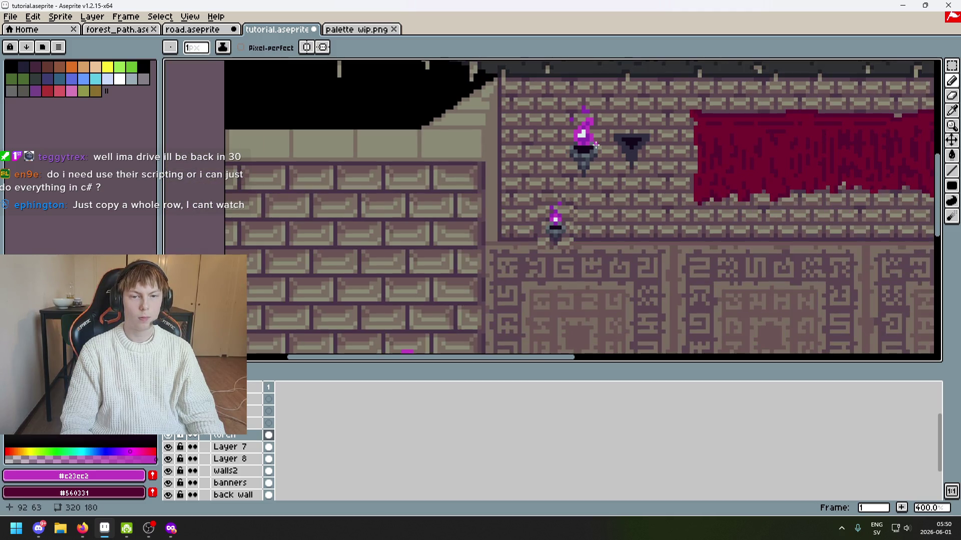
pyautogui.scroll(5, 596, 145)
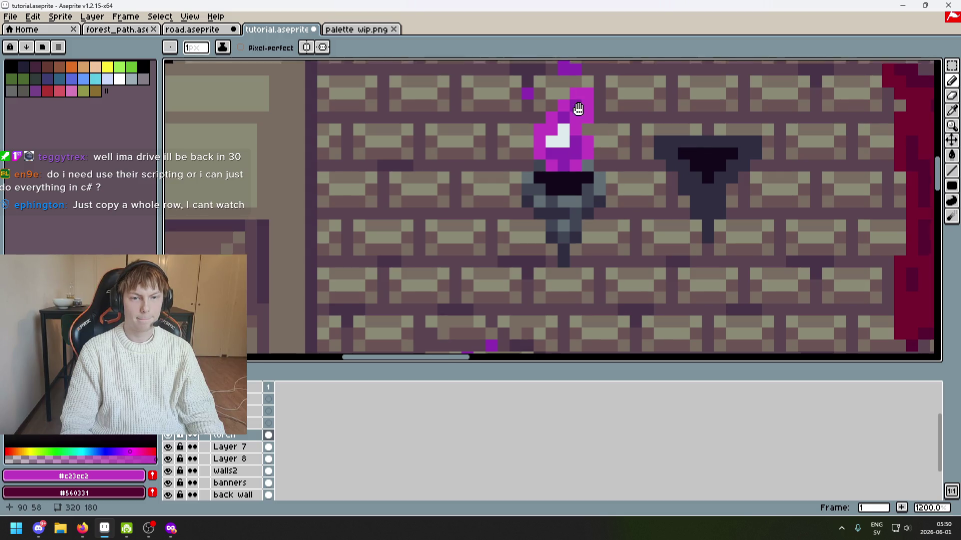
pyautogui.scroll(2, 565, 137)
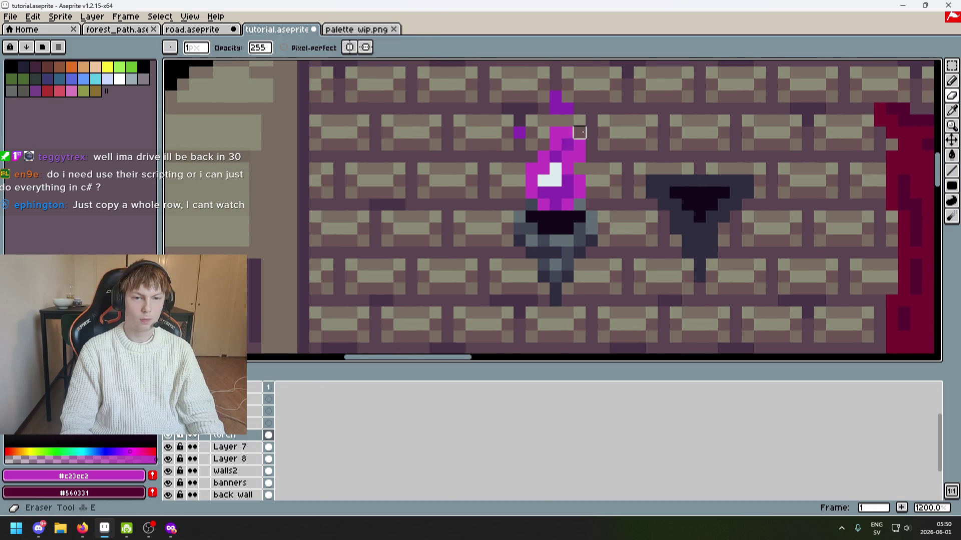
pyautogui.scroll(-5, 576, 131)
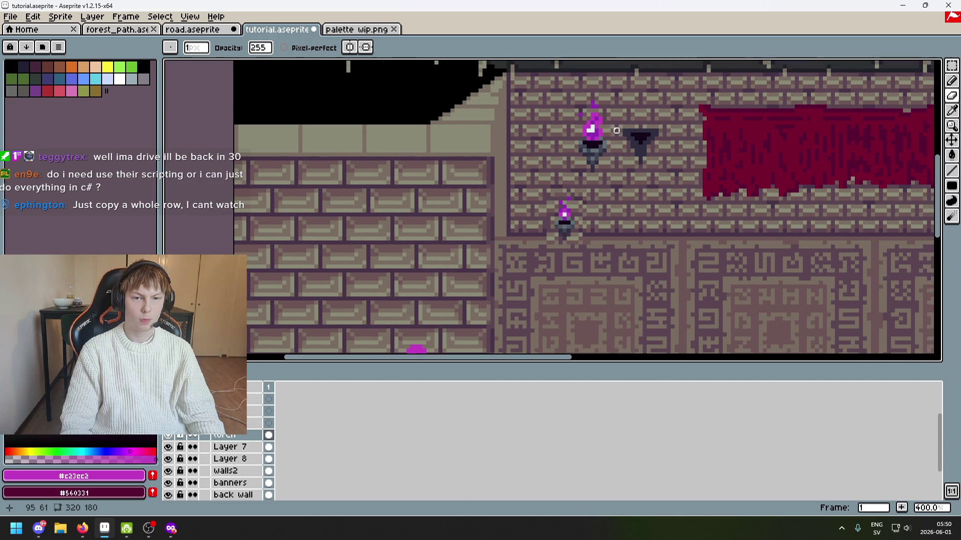
pyautogui.scroll(3, 609, 139)
pyautogui.click(951, 66)
# Select the upper torch flame, nudge it up two pixels, and deselect.
pyautogui.moveTo(553, 108); pyautogui.dragTo(615, 144)
pyautogui.press('Up')
pyautogui.press('Up')
pyautogui.press('Return')
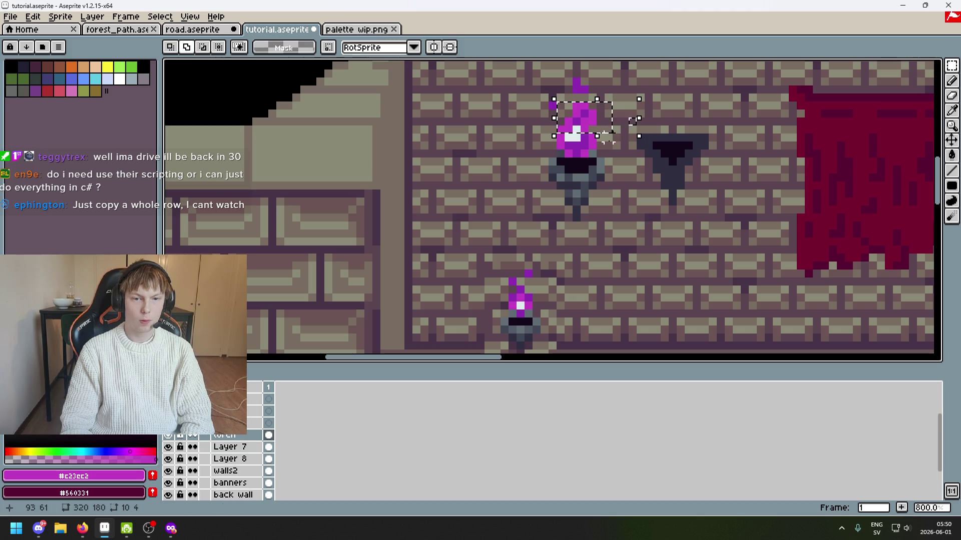
pyautogui.hotkey('ctrl', 'd')
# Reselect and clear the flame, then bring up Firefox's 'pixel art fire' image results.
pyautogui.moveTo(614, 107)
pyautogui.mouseDown()
pyautogui.moveTo(508, 133)
pyautogui.moveTo(498, 150)
pyautogui.mouseUp()
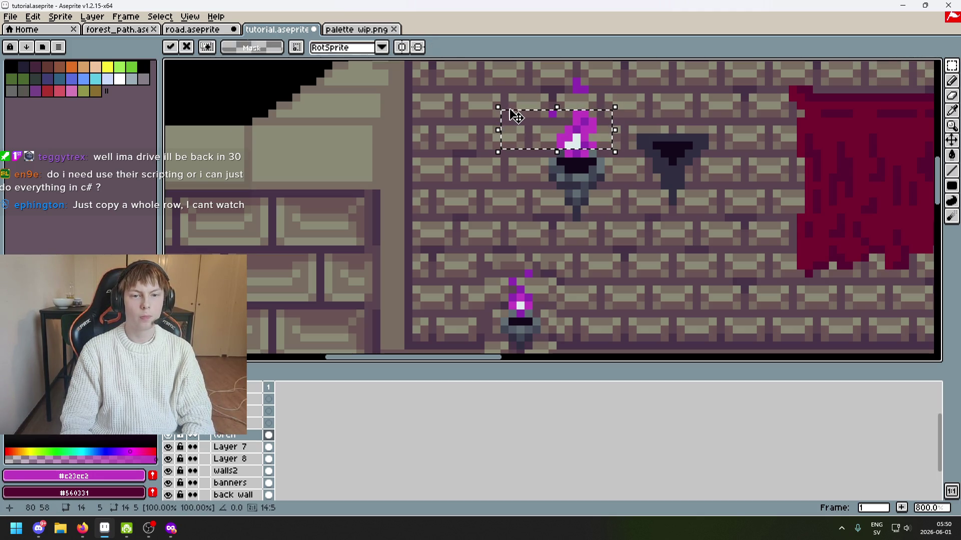
pyautogui.hotkey('ctrl', 'd')
pyautogui.scroll(-1, 641, 130)
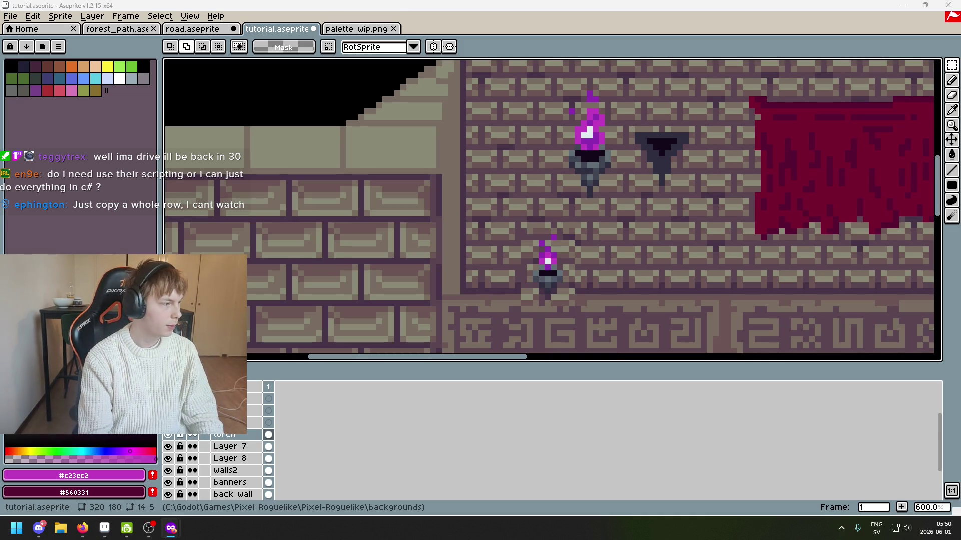
pyautogui.hotkey('alt', 'Tab')
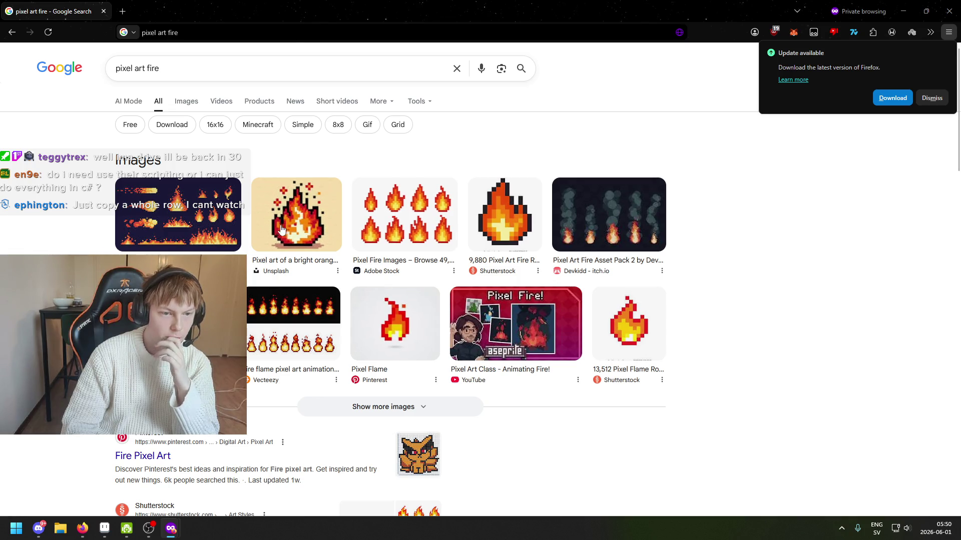
# Preview the first iStock pixel-flame reference, then close Firefox to return to Aseprite.
pyautogui.click(189, 210)
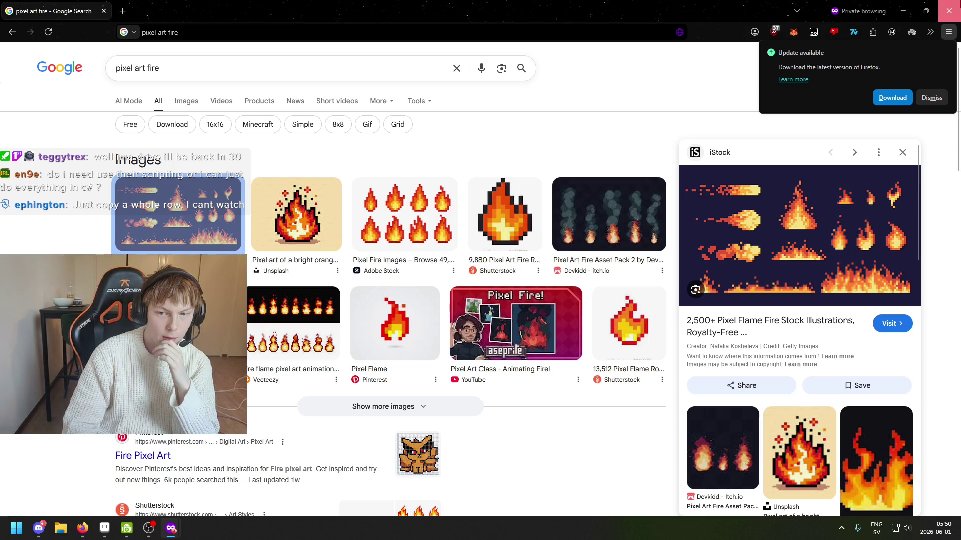
pyautogui.click(949, 10)
pyautogui.scroll(3, 515, 187)
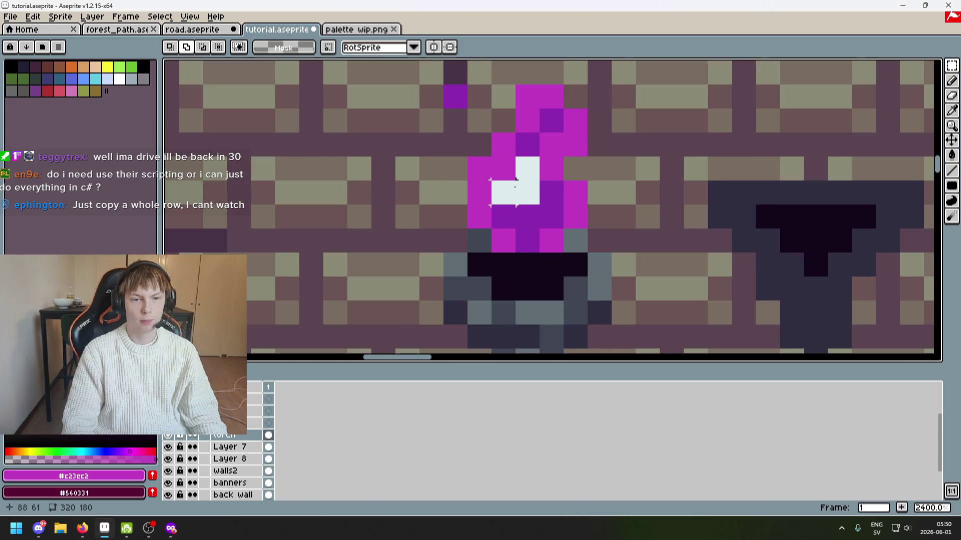
# Paint the flame's top pixel dark purple #8c2bb1, sampled from the flame.
pyautogui.press('i')
pyautogui.click(541, 202)
pyautogui.press('b')
pyautogui.click(532, 101)
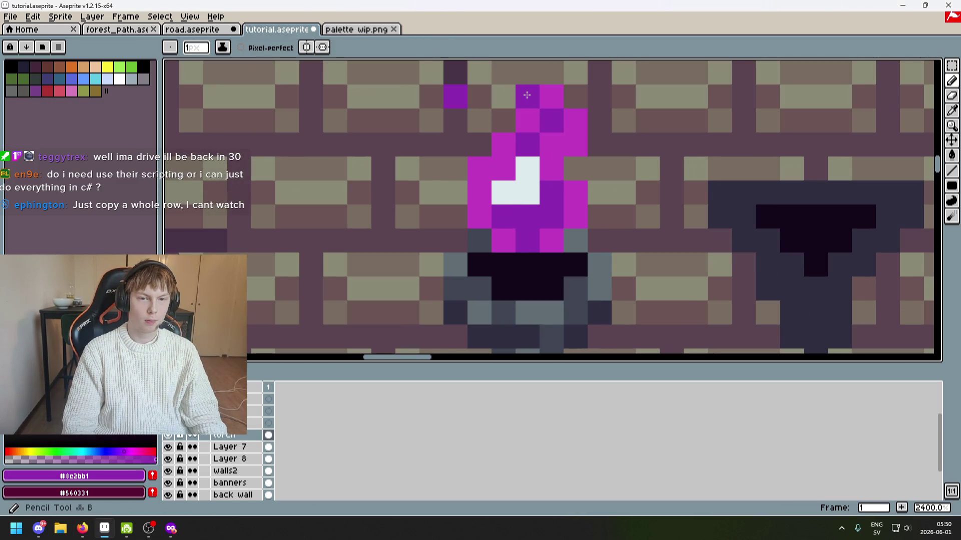
# Paint four flame pixels magenta, including two on the bottom row.
pyautogui.press('i')
pyautogui.click(551, 165)
pyautogui.press('b')
pyautogui.moveTo(504, 217)
pyautogui.mouseDown()
pyautogui.moveTo(535, 217)
pyautogui.moveTo(530, 240)
pyautogui.mouseUp()
pyautogui.moveTo(551, 120); pyautogui.dragTo(527, 144)
# Shade the flame's top, side and bottom edge pixels dark purple.
pyautogui.press('i')
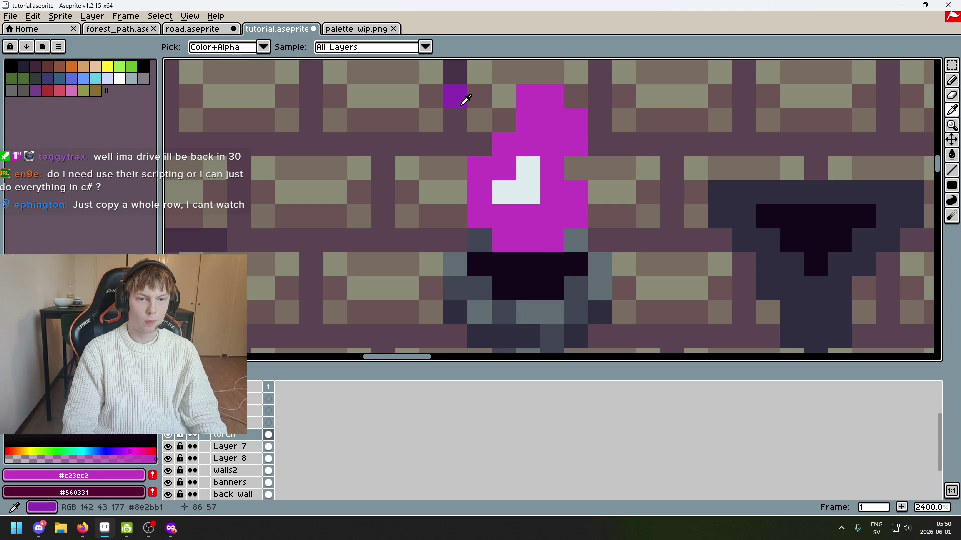
pyautogui.click(455, 96)
pyautogui.press('b')
pyautogui.moveTo(526, 97)
pyautogui.mouseDown()
pyautogui.moveTo(530, 122)
pyautogui.moveTo(575, 133)
pyautogui.mouseUp()
pyautogui.click(503, 144)
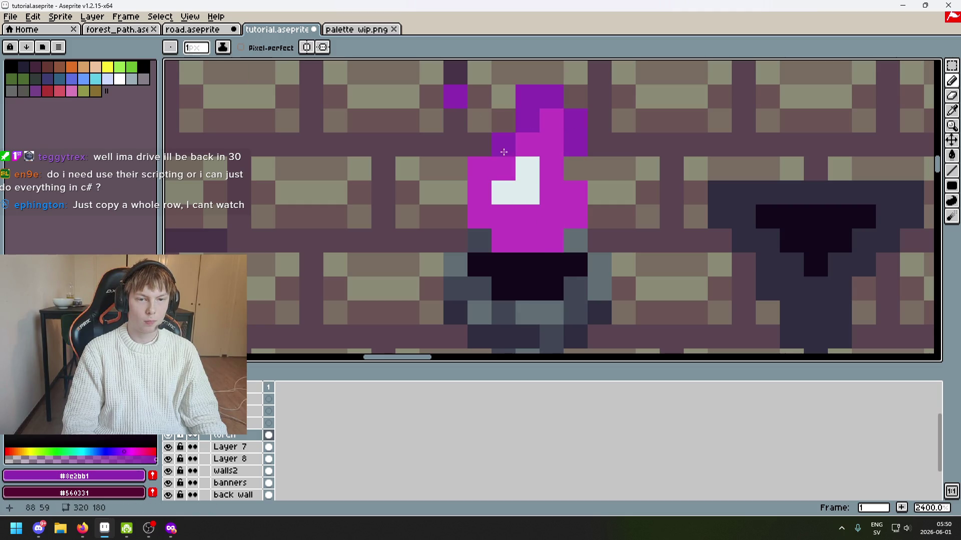
pyautogui.click(479, 168)
pyautogui.click(483, 217)
pyautogui.click(504, 240)
pyautogui.click(531, 243)
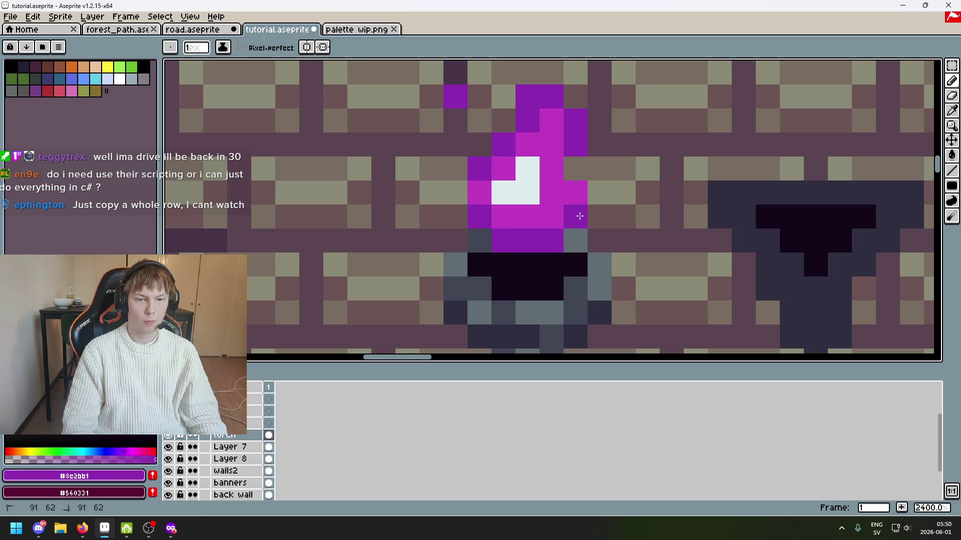
pyautogui.click(576, 193)
# Re-pick the flame's magenta and undo the last pencil stroke.
pyautogui.scroll(-7, 576, 193)
pyautogui.scroll(2, 585, 175)
pyautogui.scroll(-2, 587, 173)
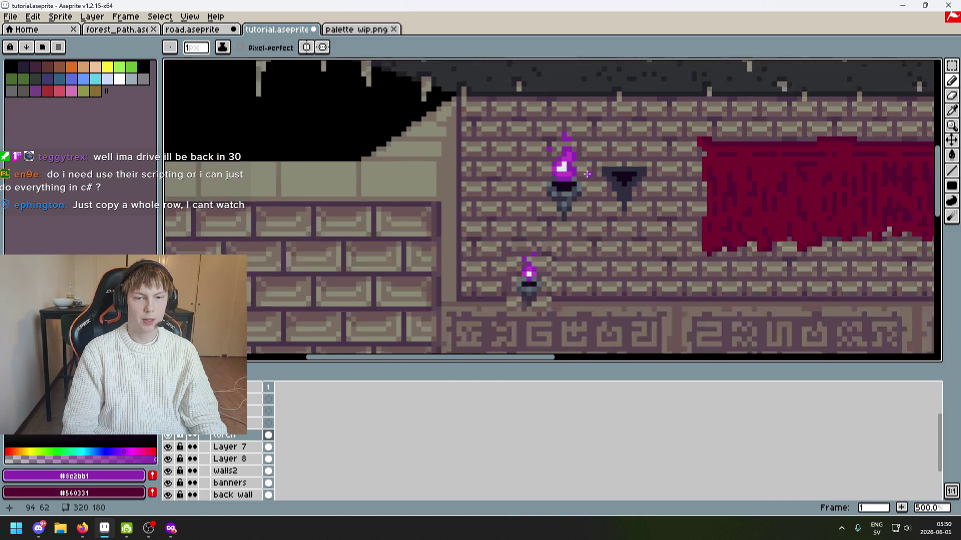
pyautogui.scroll(2, 587, 174)
pyautogui.scroll(-2, 537, 166)
pyautogui.scroll(4, 533, 153)
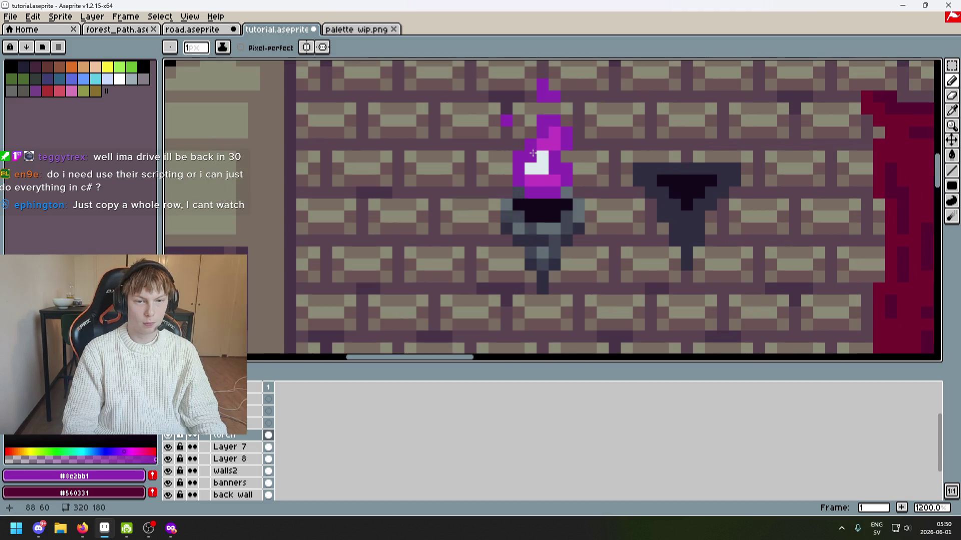
pyautogui.scroll(-3, 536, 145)
pyautogui.scroll(2, 567, 108)
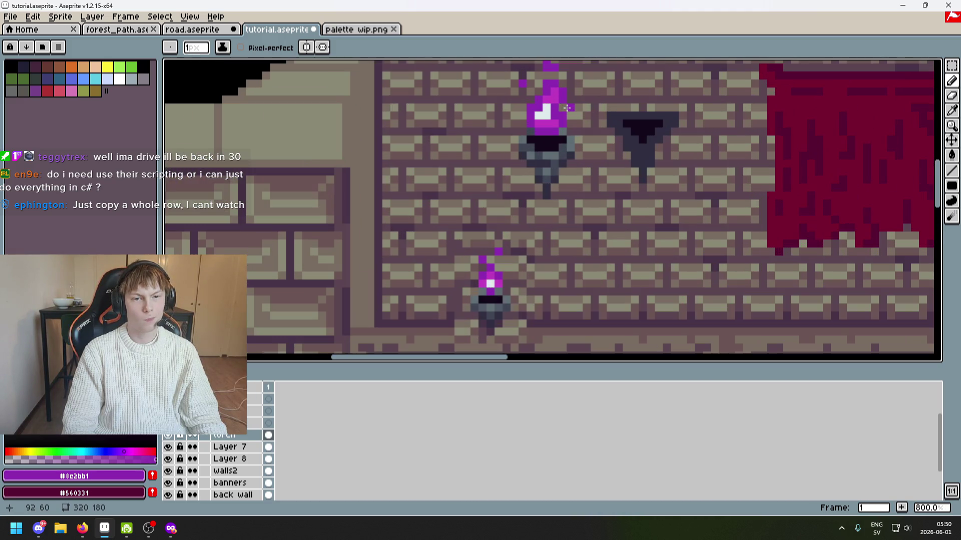
pyautogui.scroll(3, 568, 108)
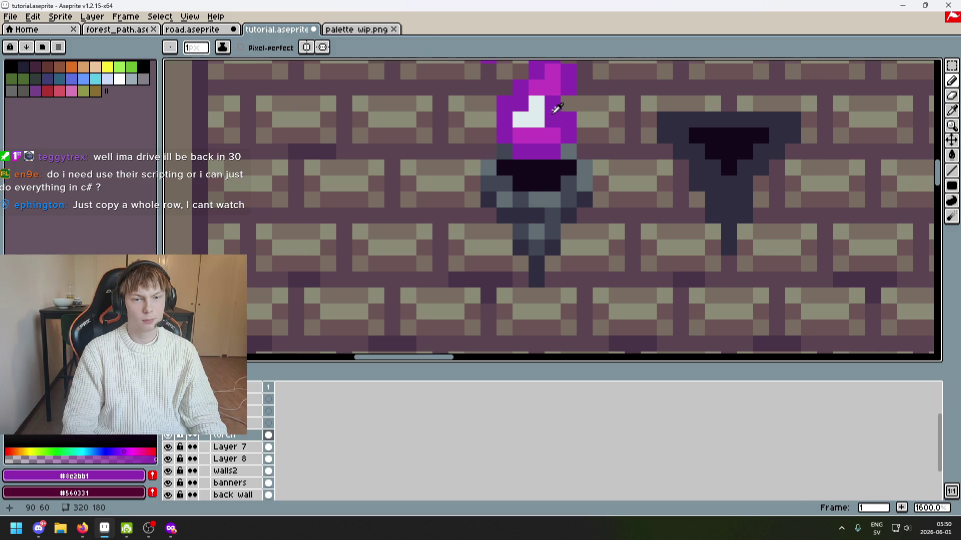
pyautogui.keyDown('alt'); pyautogui.click(549, 119); pyautogui.keyUp('alt')
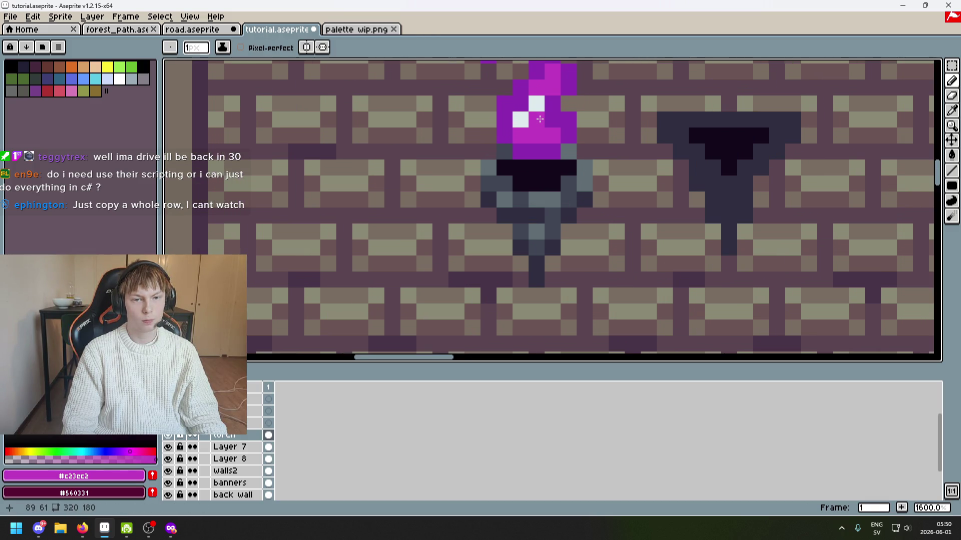
pyautogui.scroll(-4, 565, 122)
pyautogui.hotkey('ctrl', 'z')
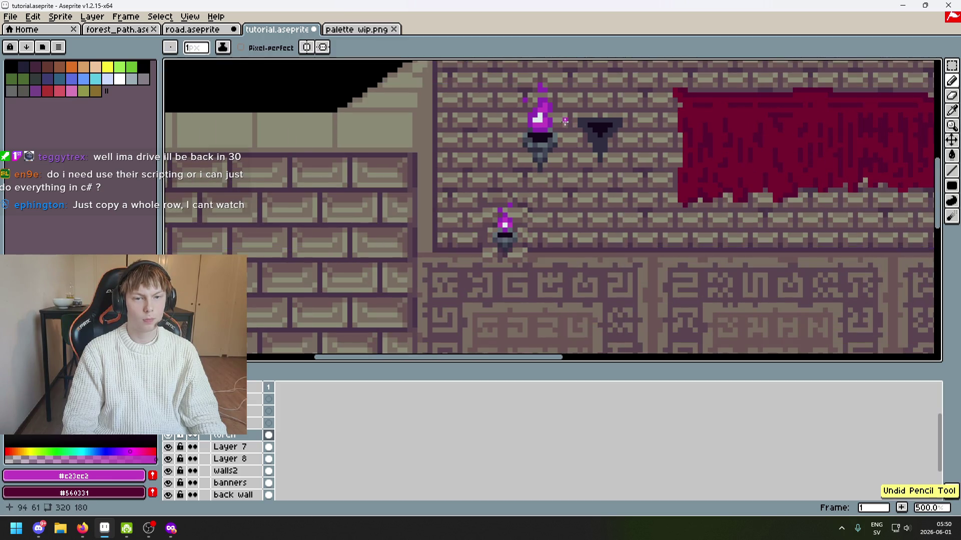
# Undo two more stray strokes and add a magenta pixel above the flame.
pyautogui.scroll(3, 566, 121)
pyautogui.scroll(-5, 550, 110)
pyautogui.scroll(6, 533, 100)
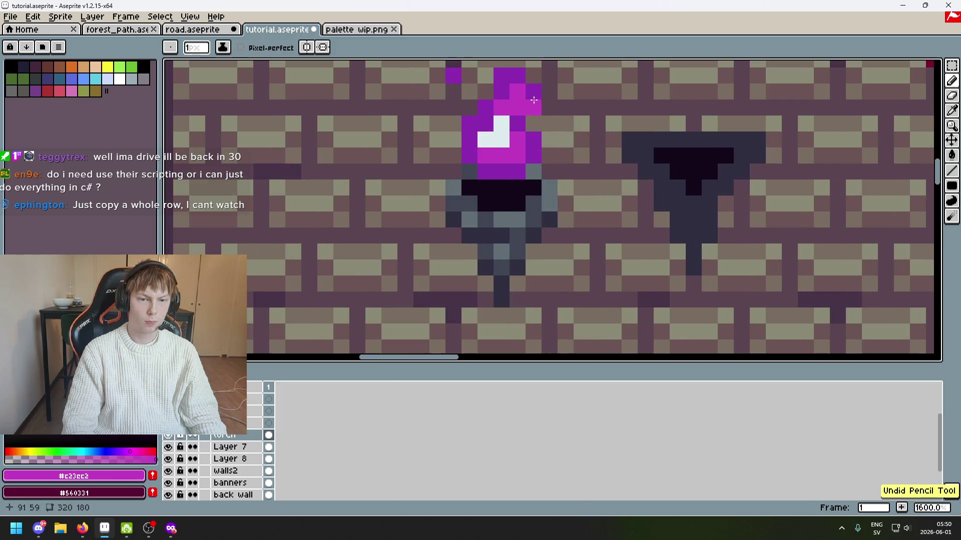
pyautogui.scroll(3, 520, 130)
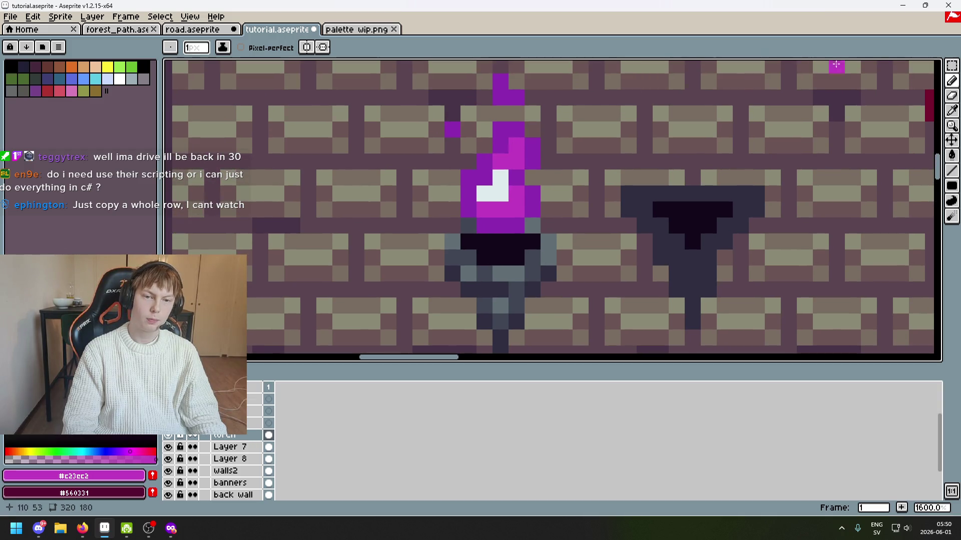
pyautogui.scroll(-6, 449, 132)
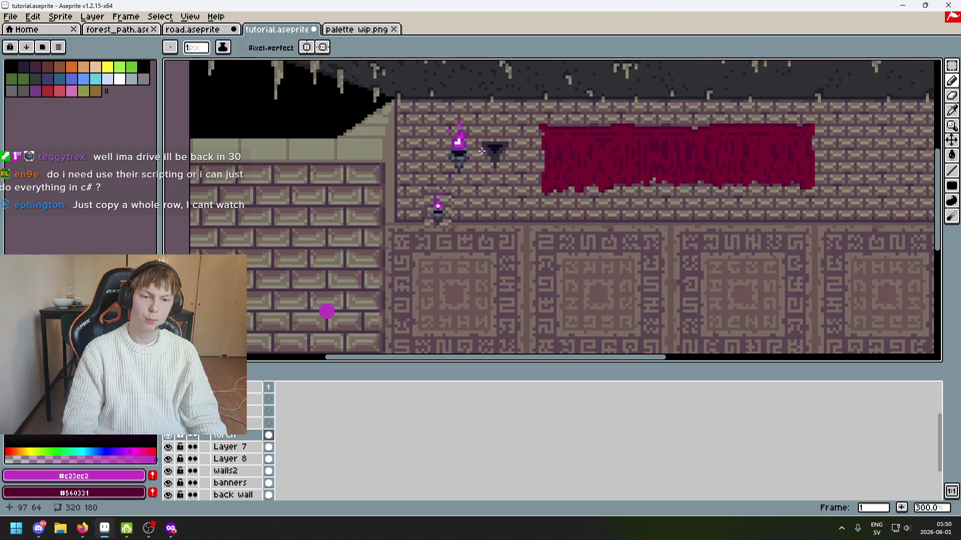
pyautogui.hotkey('ctrl', 'z')
pyautogui.scroll(6, 478, 145)
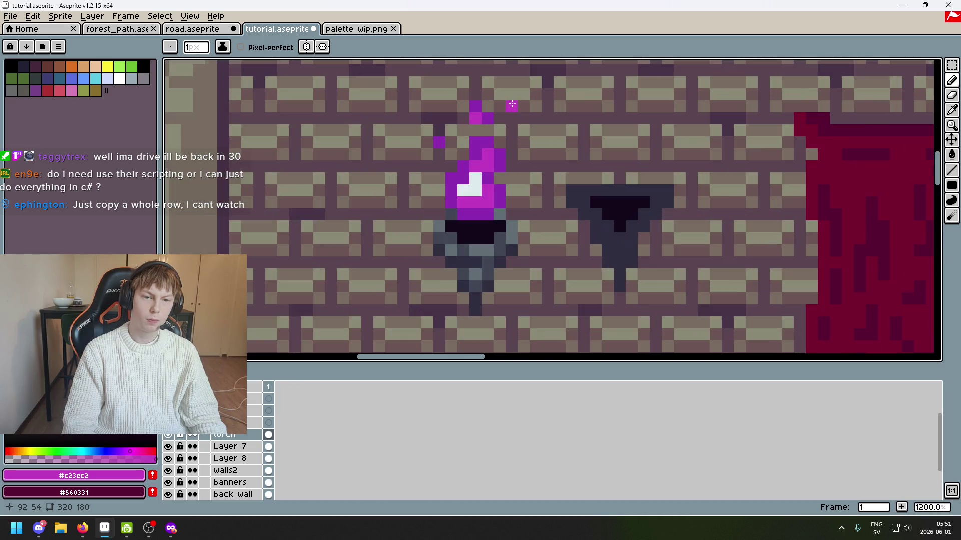
pyautogui.hotkey('ctrl', 'z')
pyautogui.scroll(-2, 506, 150)
pyautogui.scroll(2, 511, 155)
pyautogui.click(545, 167)
pyautogui.scroll(-2, 546, 166)
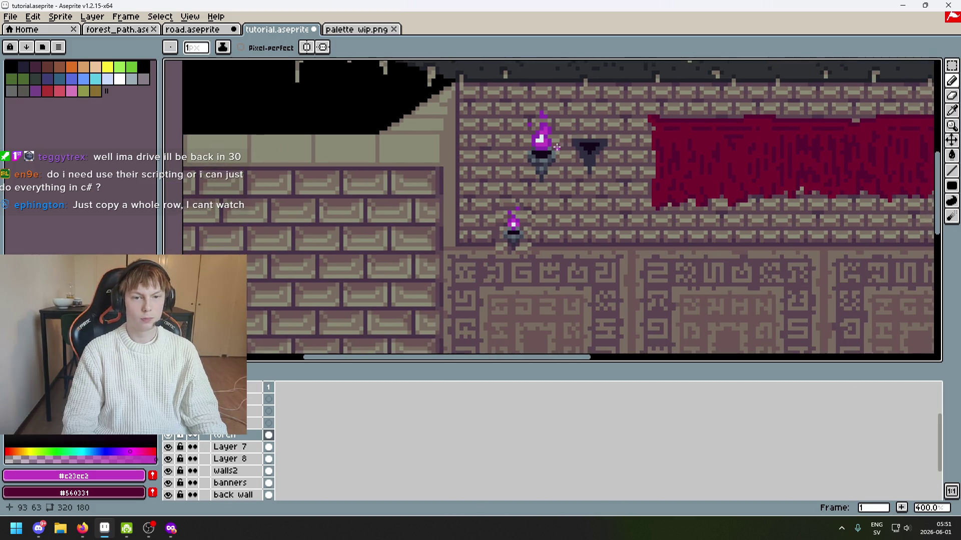
pyautogui.scroll(1, 621, 142)
pyautogui.click(952, 66)
pyautogui.scroll(3, 553, 100)
pyautogui.moveTo(479, 169); pyautogui.dragTo(574, 116)
pyautogui.press('Down')
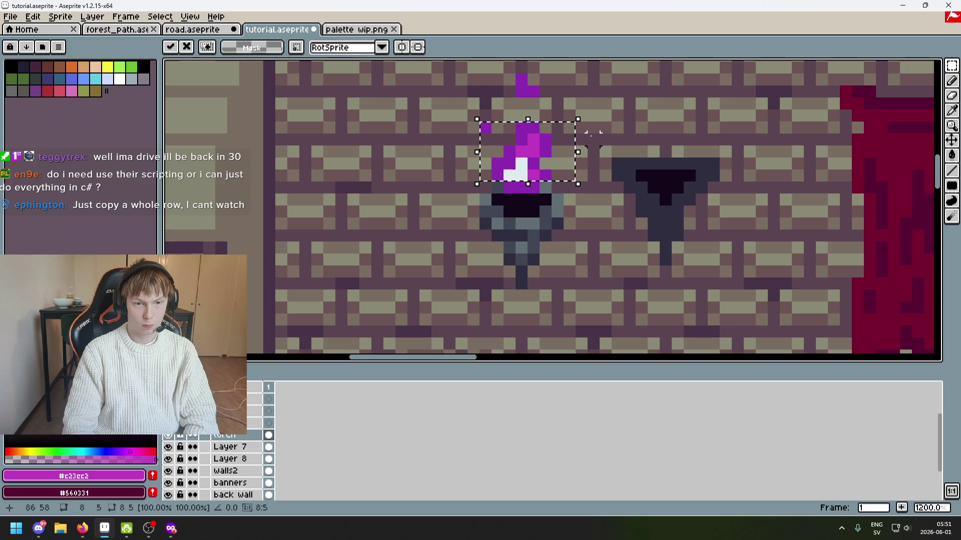
pyautogui.press('Up')
pyautogui.press('Return')
pyautogui.moveTo(490, 182); pyautogui.dragTo(589, 84)
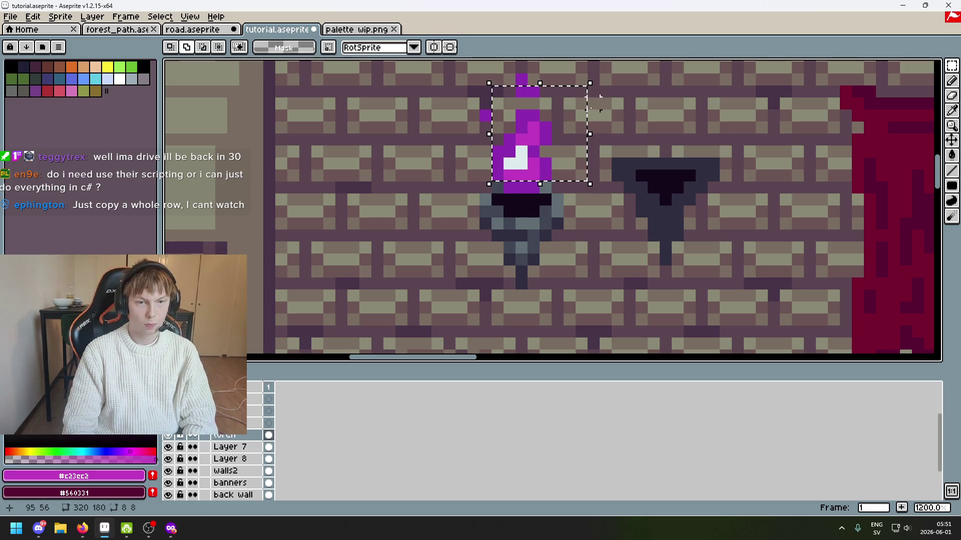
pyautogui.hotkey('ctrl', 'd')
pyautogui.press('i')
pyautogui.click(545, 167)
pyautogui.press('b')
pyautogui.scroll(-4, 521, 174)
pyautogui.scroll(3, 506, 172)
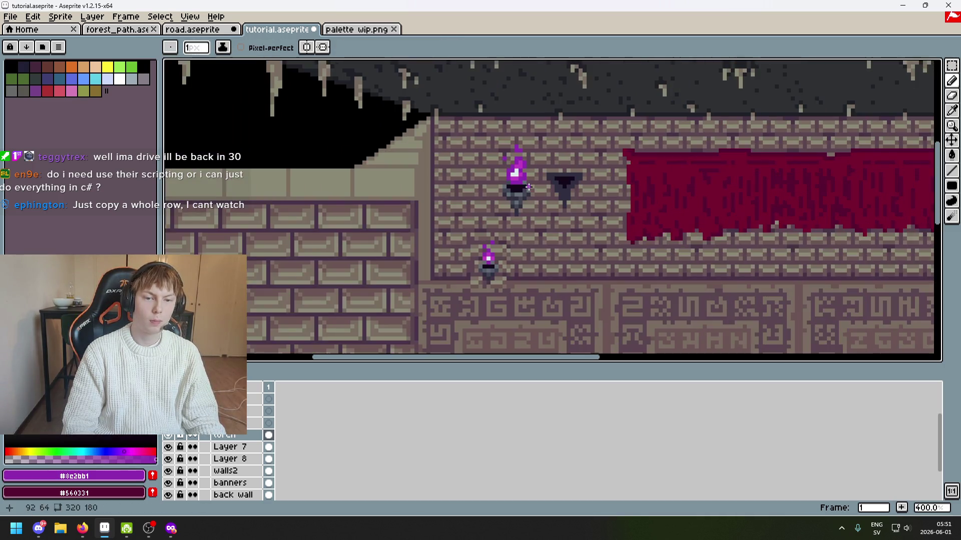
pyautogui.keyDown('alt'); pyautogui.click(505, 172); pyautogui.keyUp('alt')
pyautogui.scroll(-3, 510, 173)
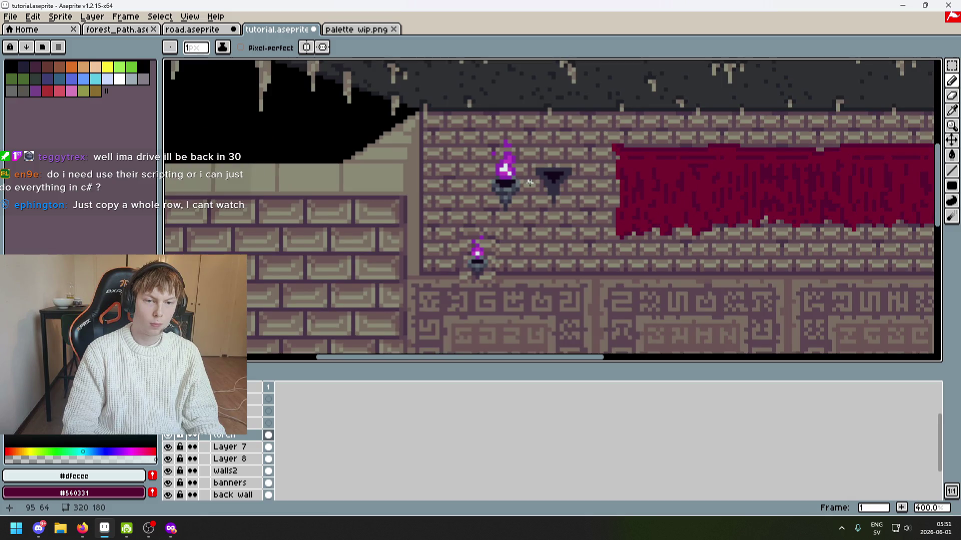
pyautogui.scroll(2, 517, 130)
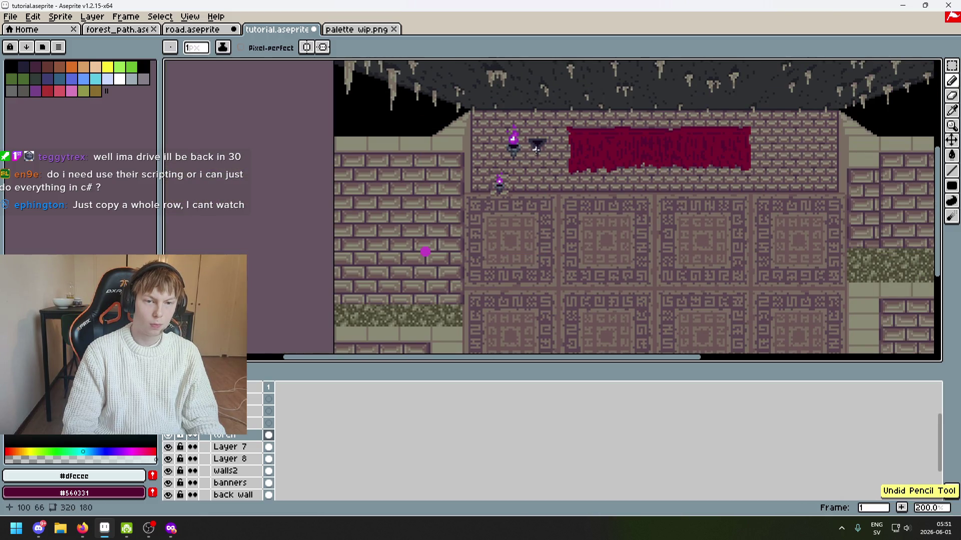
# Sample the flame's magenta and white, then recolour the top highlight pixel magenta.
pyautogui.scroll(5, 518, 140)
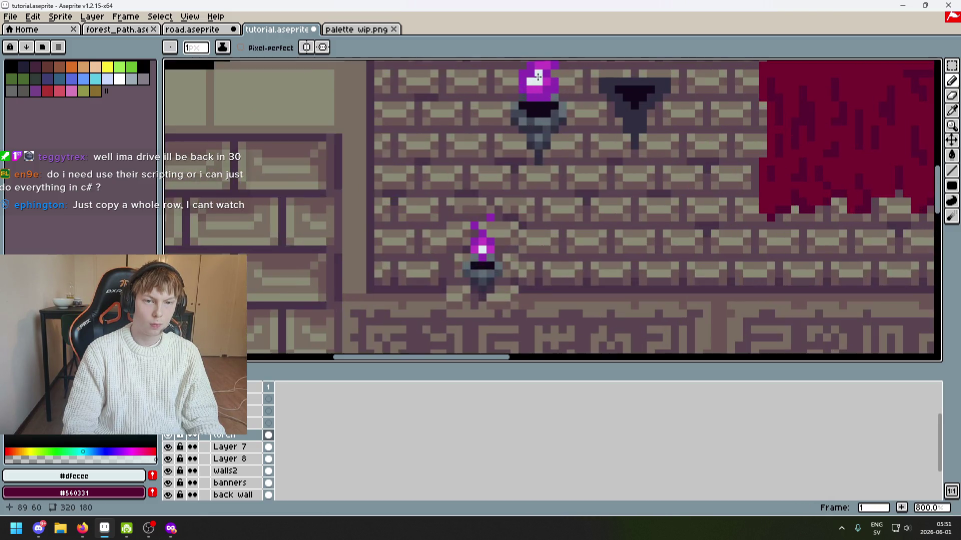
pyautogui.keyDown('alt'); pyautogui.click(538, 76); pyautogui.keyUp('alt')
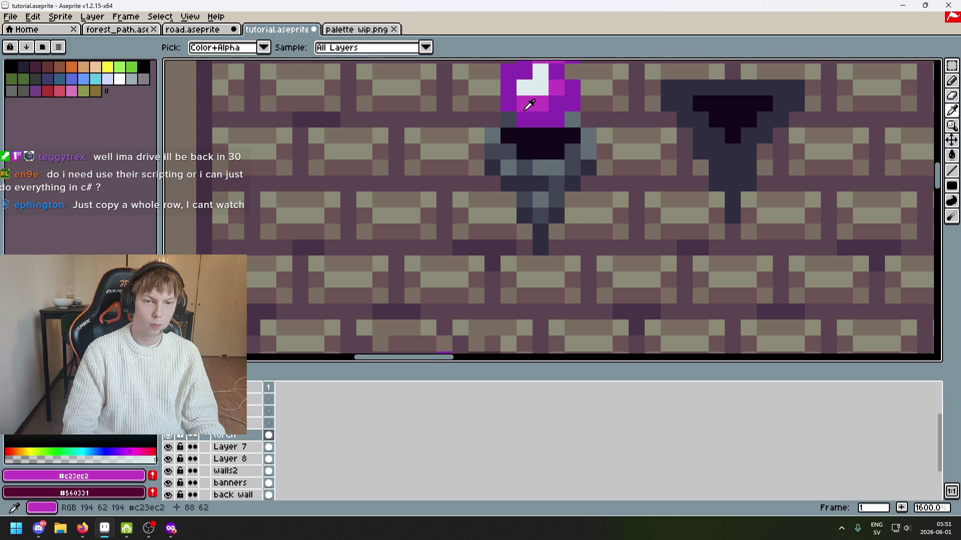
pyautogui.scroll(-2, 545, 115)
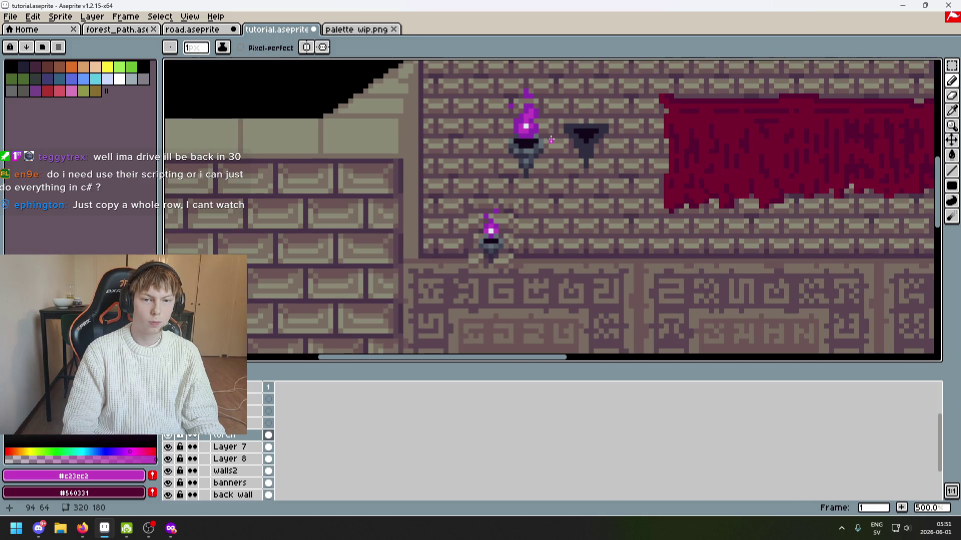
pyautogui.scroll(4, 537, 133)
pyautogui.keyDown('alt'); pyautogui.click(513, 121); pyautogui.keyUp('alt')
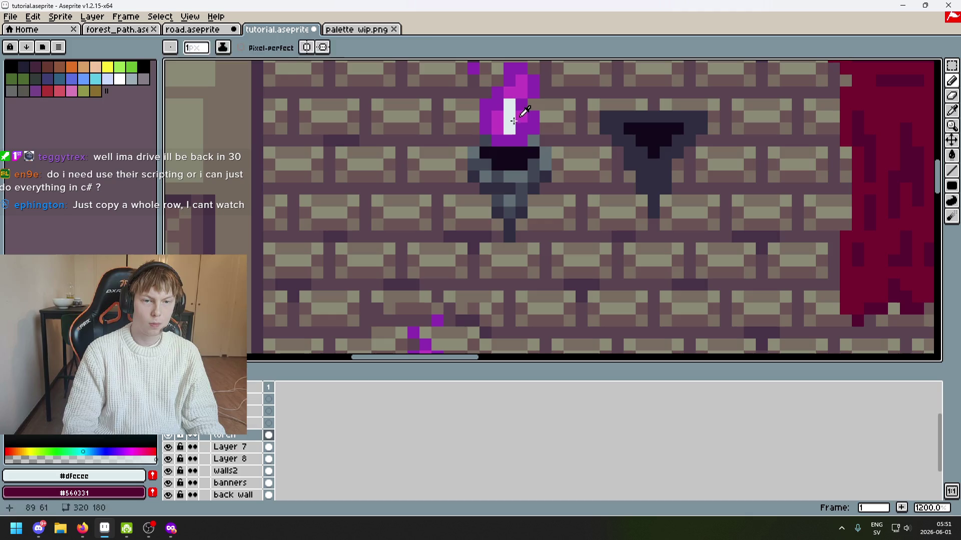
pyautogui.keyDown('alt'); pyautogui.click(520, 114); pyautogui.keyUp('alt')
pyautogui.click(510, 107)
# Paint the top highlight pixel magenta and the pixel below it white.
pyautogui.keyDown('alt'); pyautogui.click(530, 125); pyautogui.keyUp('alt')
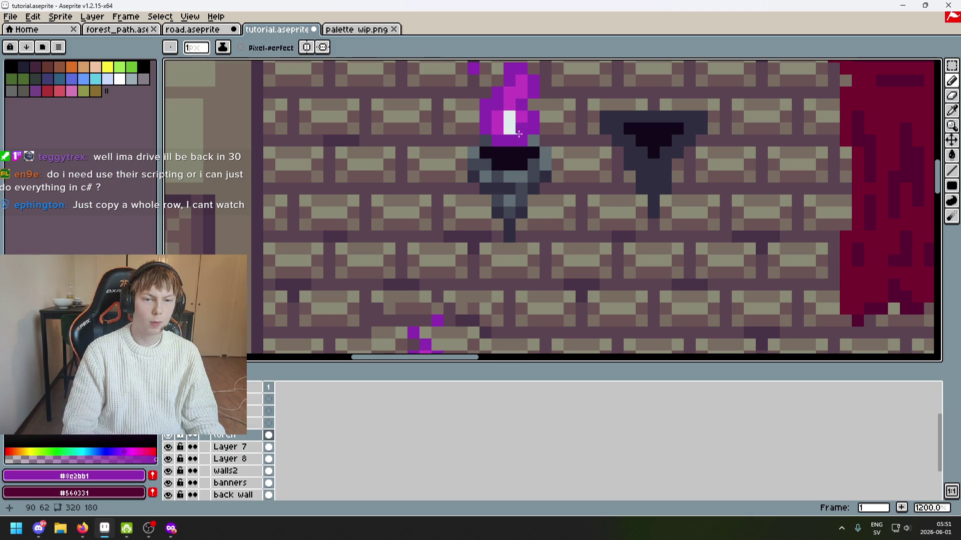
pyautogui.scroll(-4, 568, 134)
pyautogui.moveTo(569, 134); pyautogui.dragTo(553, 173)
pyautogui.scroll(5, 543, 167)
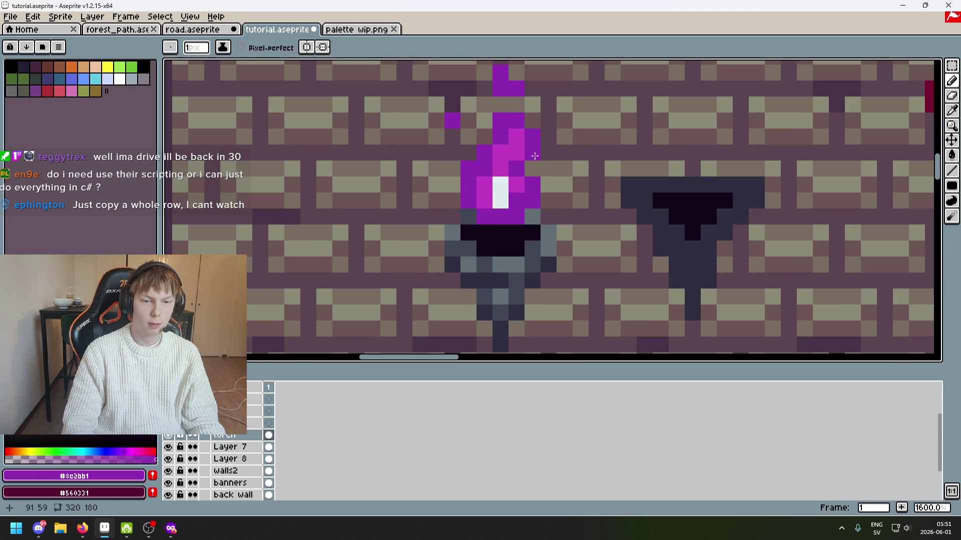
pyautogui.keyDown('alt'); pyautogui.click(503, 161); pyautogui.keyUp('alt')
pyautogui.click(500, 185)
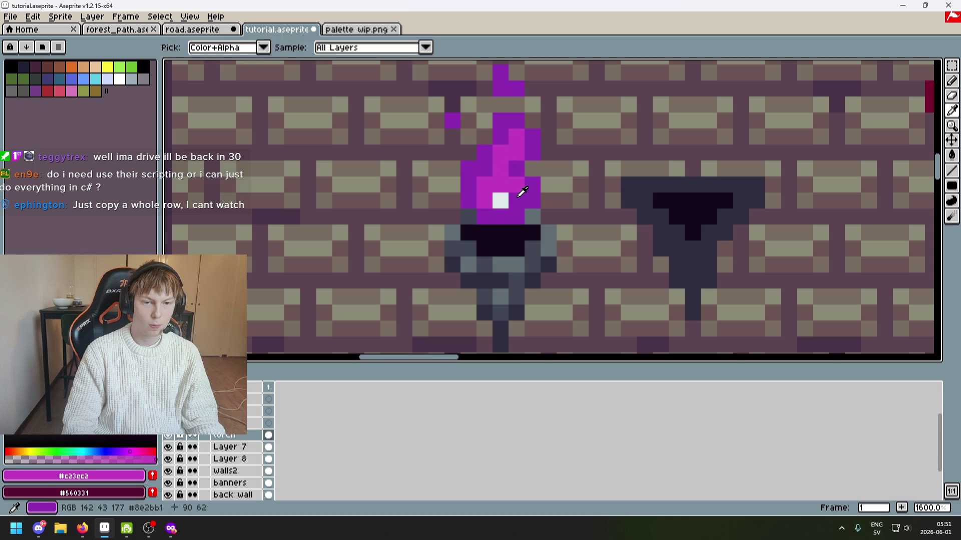
pyautogui.keyDown('alt'); pyautogui.click(500, 200); pyautogui.keyUp('alt')
pyautogui.click(502, 212)
# Try extra white highlight pixels, undoing the unwanted strokes.
pyautogui.click(501, 185)
pyautogui.hotkey('ctrl', 'z')
pyautogui.scroll(-4, 511, 206)
pyautogui.scroll(-1, 545, 216)
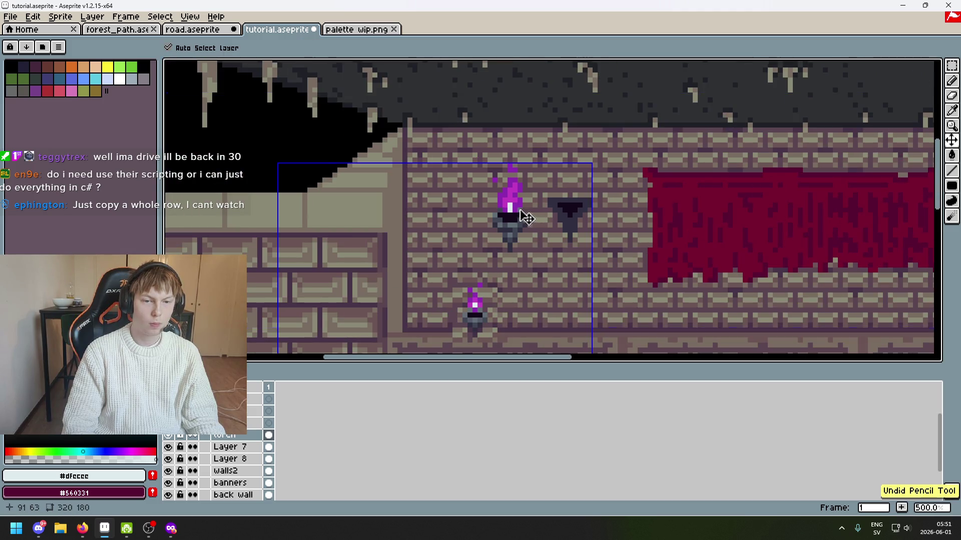
pyautogui.scroll(5, 521, 214)
pyautogui.click(494, 210)
pyautogui.scroll(-3, 508, 210)
pyautogui.scroll(3, 508, 211)
pyautogui.keyDown('alt'); pyautogui.click(502, 198); pyautogui.keyUp('alt')
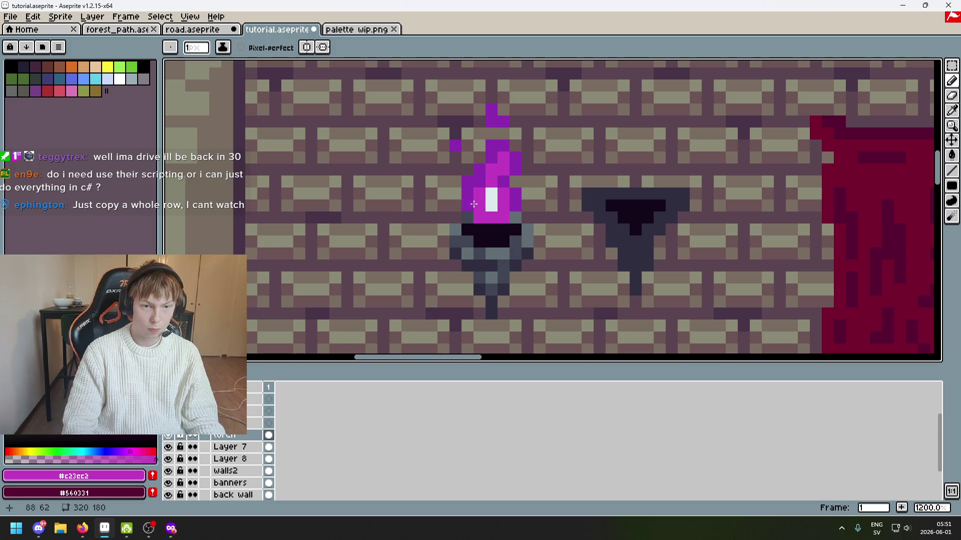
pyautogui.scroll(-5, 473, 204)
pyautogui.hotkey('ctrl', 'z')
pyautogui.scroll(2, 521, 217)
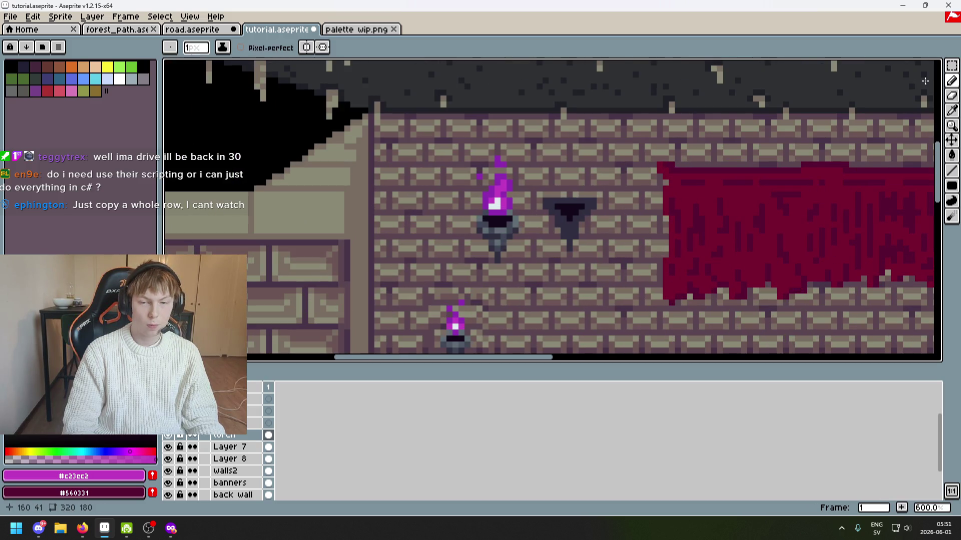
pyautogui.click(952, 66)
# Select the area around the flame, clear the selection, and undo the last stroke.
pyautogui.moveTo(432, 135); pyautogui.dragTo(520, 230)
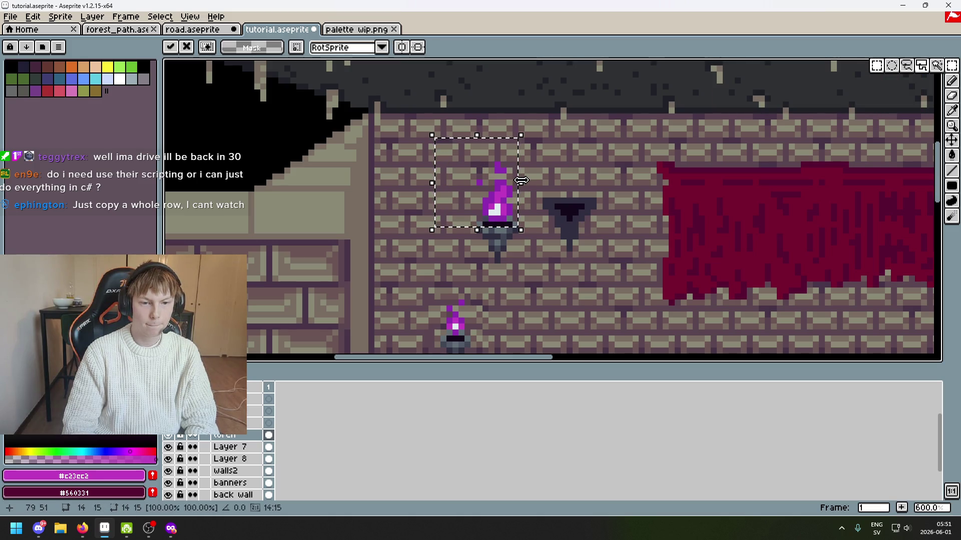
pyautogui.click(533, 184)
pyautogui.scroll(-3, 541, 190)
pyautogui.scroll(2, 557, 200)
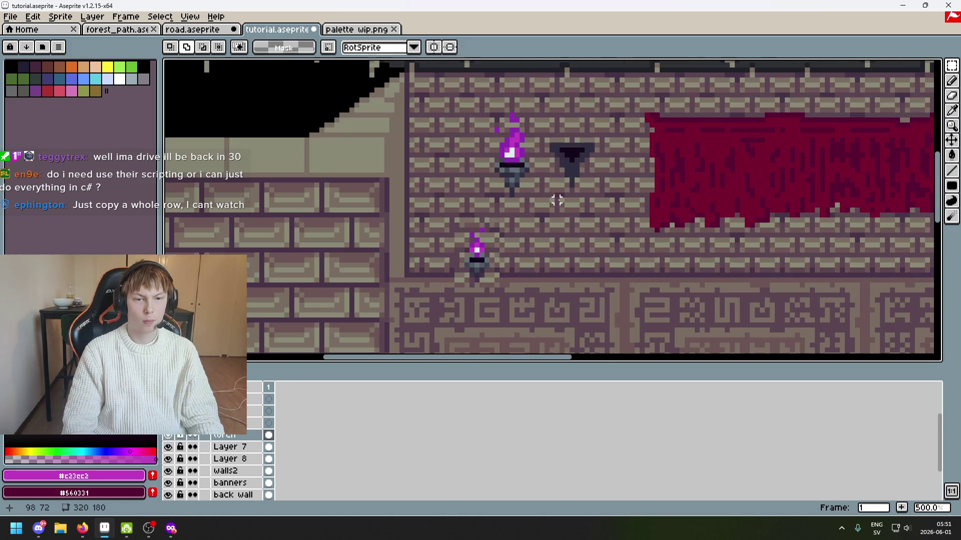
pyautogui.scroll(5, 520, 131)
pyautogui.press('alt')
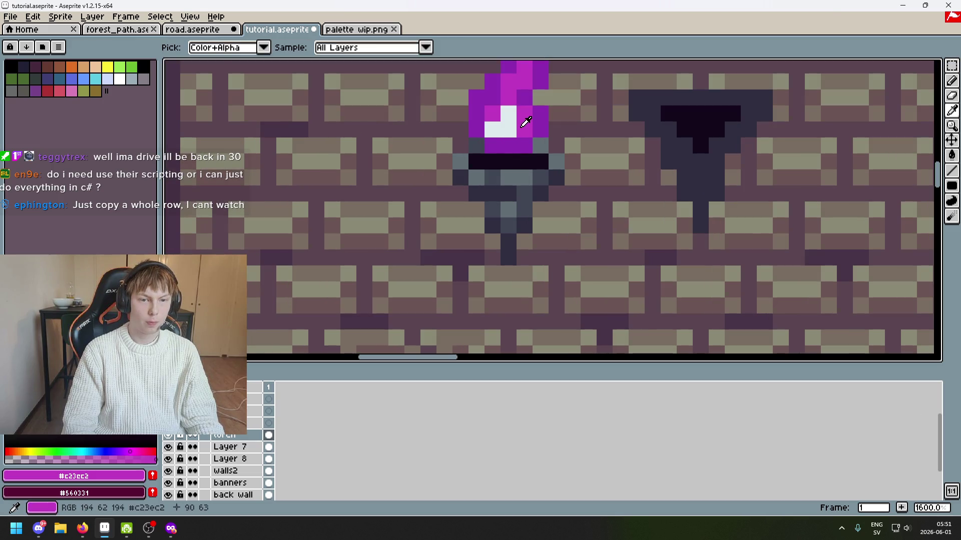
pyautogui.scroll(-3, 510, 128)
pyautogui.hotkey('ctrl', 'z')
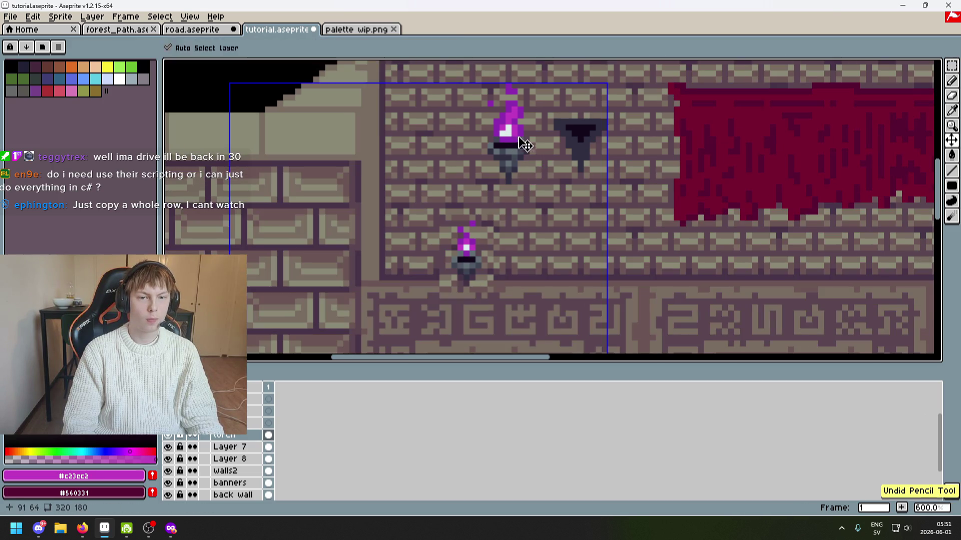
pyautogui.scroll(3, 503, 123)
# Add a pale pixel above the highlight, try magenta below it, then undo.
pyautogui.keyDown('alt'); pyautogui.click(505, 120); pyautogui.keyUp('alt')
pyautogui.click(499, 94)
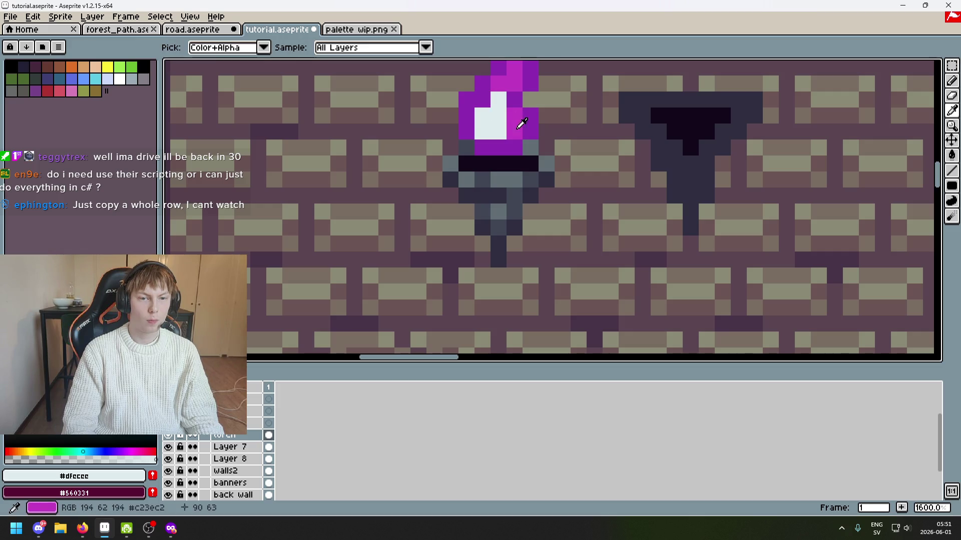
pyautogui.keyDown('alt'); pyautogui.click(515, 127); pyautogui.keyUp('alt')
pyautogui.click(483, 132)
pyautogui.scroll(-1, 489, 130)
pyautogui.scroll(-3, 489, 130)
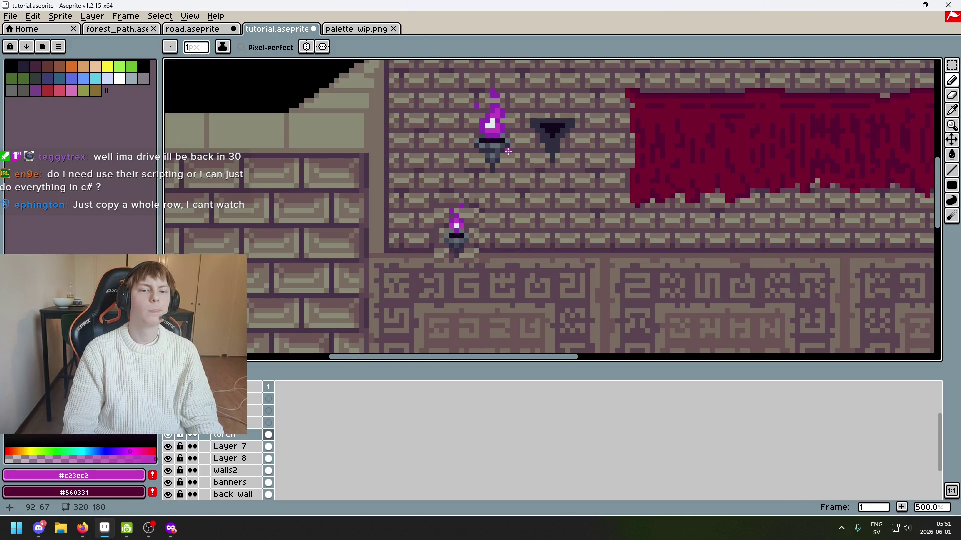
pyautogui.hotkey('ctrl', 'z')
# Re-sample the pale highlight colour, undo another trial stroke, and pan across the room.
pyautogui.scroll(4, 501, 132)
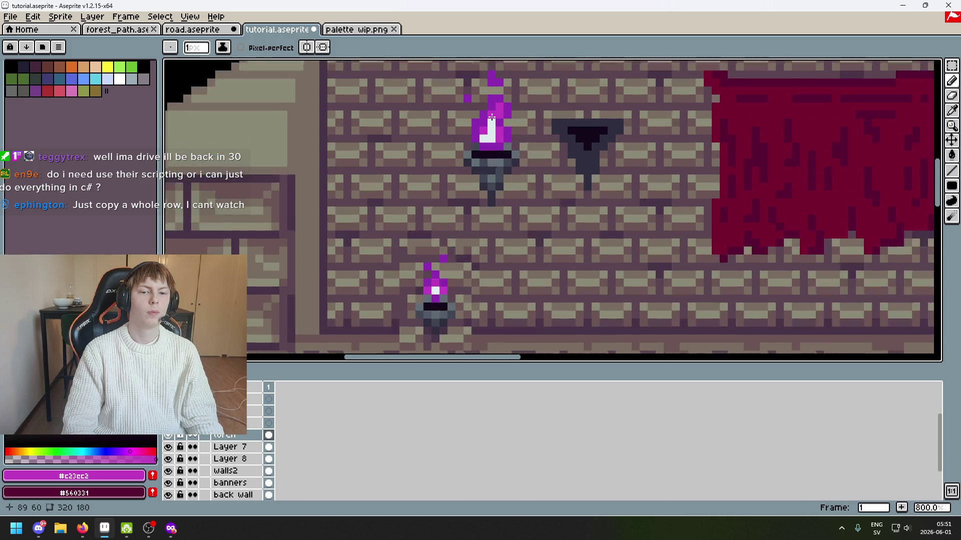
pyautogui.keyDown('alt'); pyautogui.click(488, 141); pyautogui.keyUp('alt')
pyautogui.scroll(-4, 493, 111)
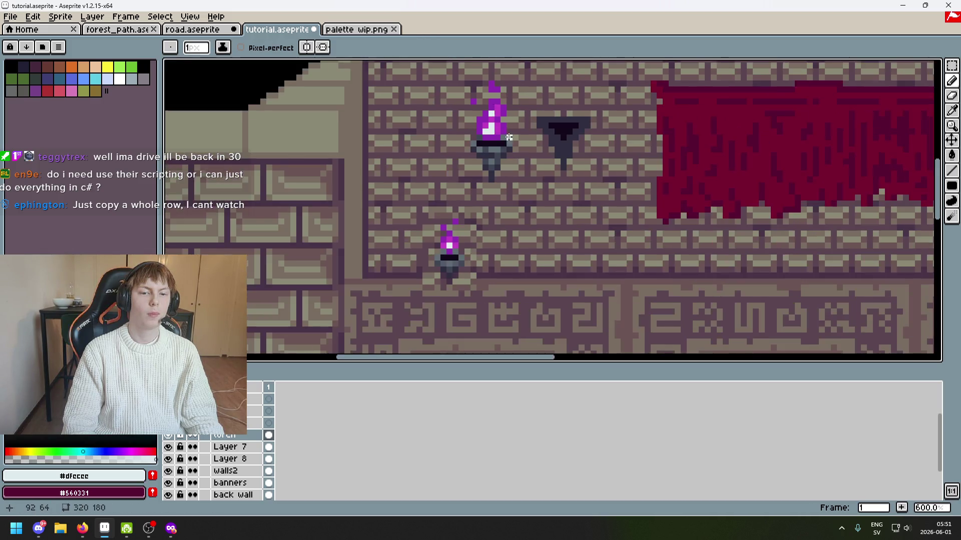
pyautogui.hotkey('ctrl', 'z')
pyautogui.scroll(1, 503, 119)
pyautogui.scroll(-3, 505, 121)
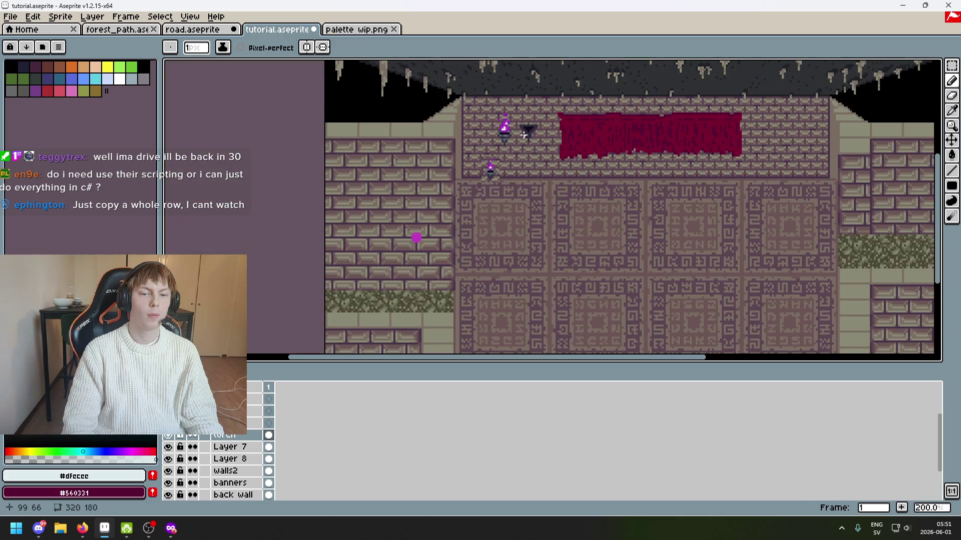
pyautogui.scroll(1, 567, 95)
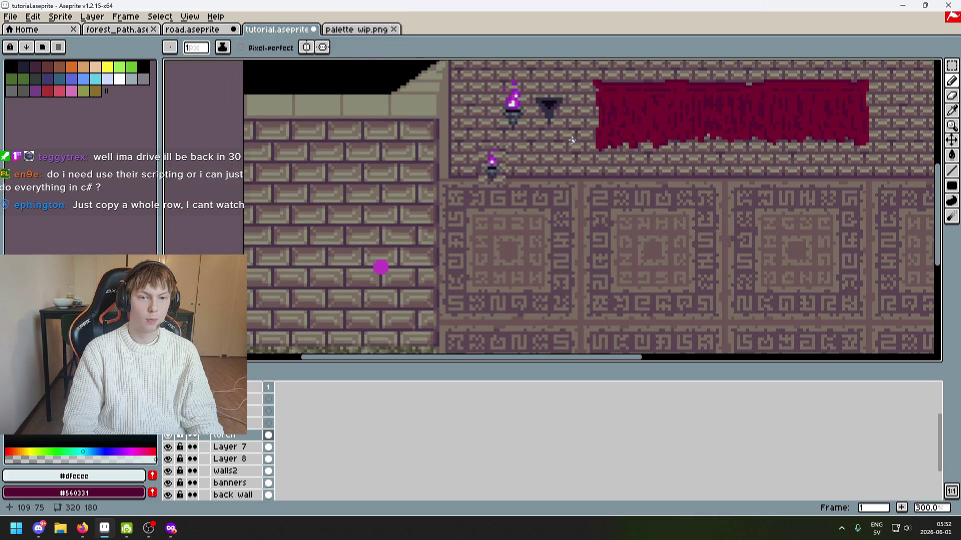
pyautogui.moveTo(548, 143)
pyautogui.mouseDown()
pyautogui.moveTo(556, 172)
pyautogui.moveTo(568, 175)
pyautogui.mouseUp()
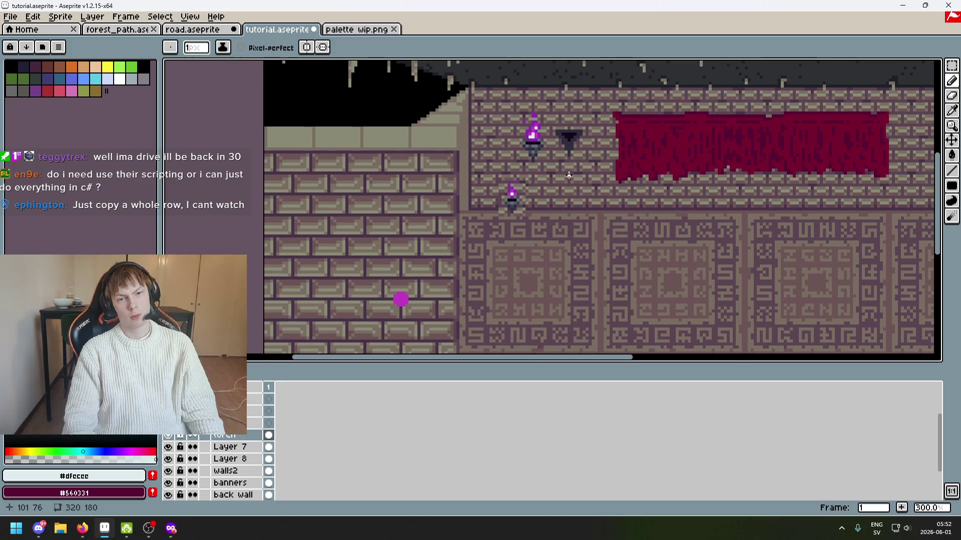
pyautogui.scroll(3, 540, 117)
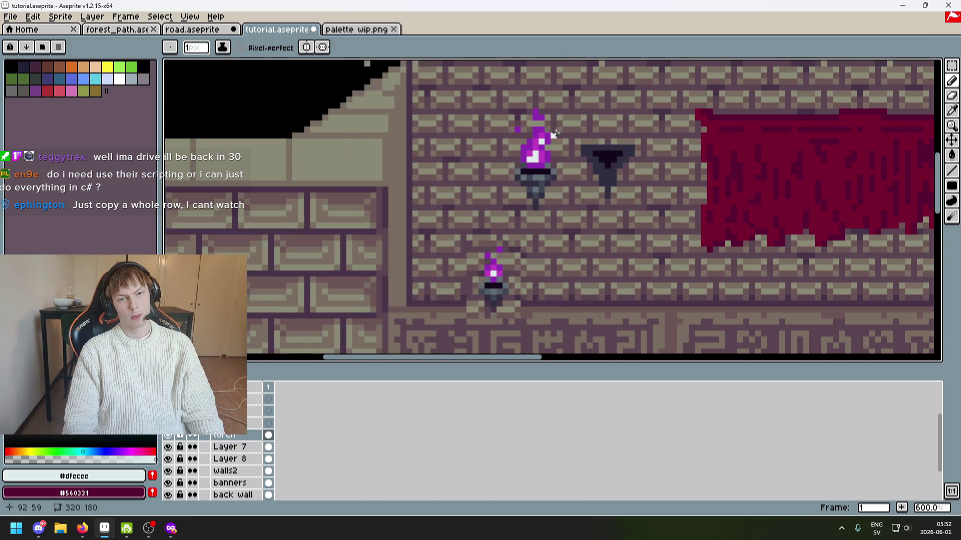
pyautogui.scroll(-5, 554, 134)
pyautogui.scroll(2, 588, 163)
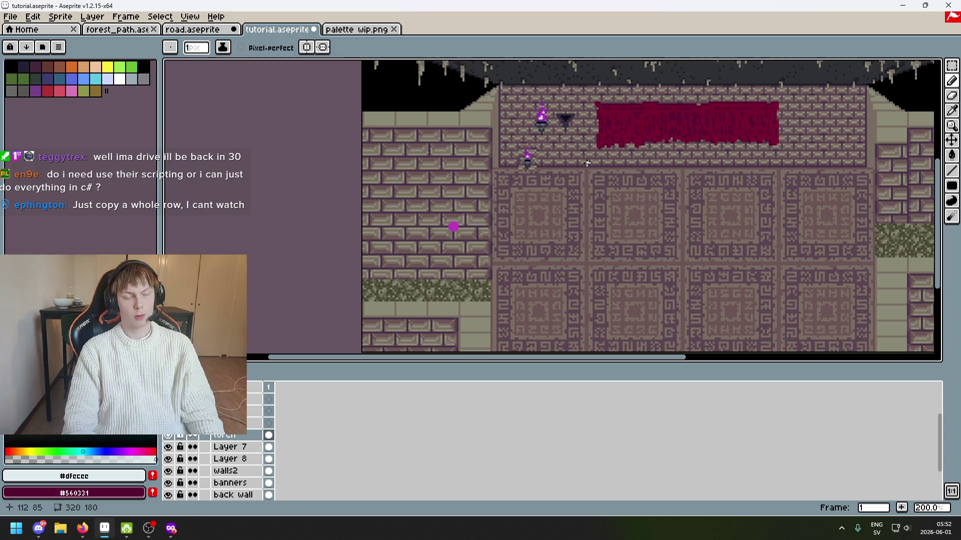
pyautogui.scroll(6, 556, 152)
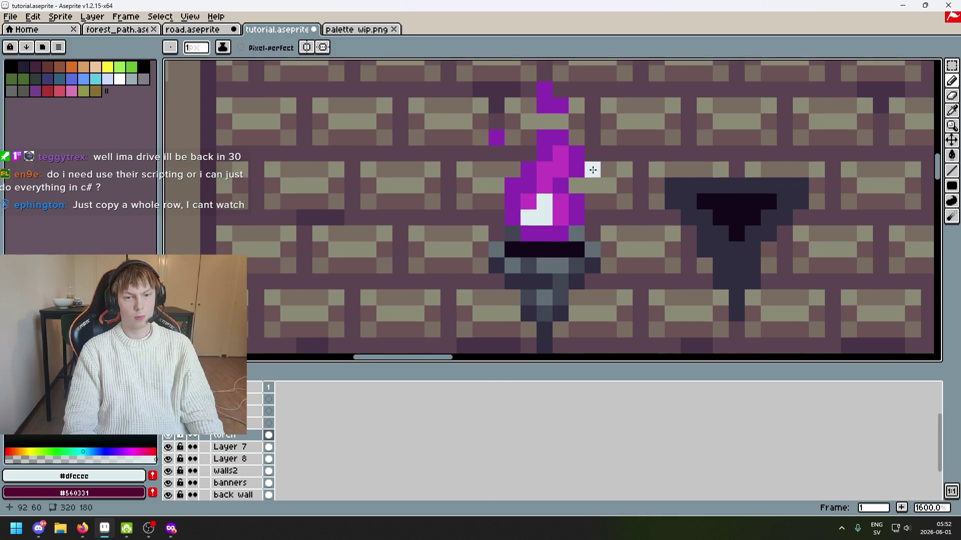
pyautogui.press('e')
pyautogui.click(951, 65)
# Lasso the flame tip and nudge it down one pixel.
pyautogui.click(921, 65)
pyautogui.moveTo(576, 170)
pyautogui.mouseDown()
pyautogui.moveTo(535, 131)
pyautogui.moveTo(520, 131)
pyautogui.mouseUp()
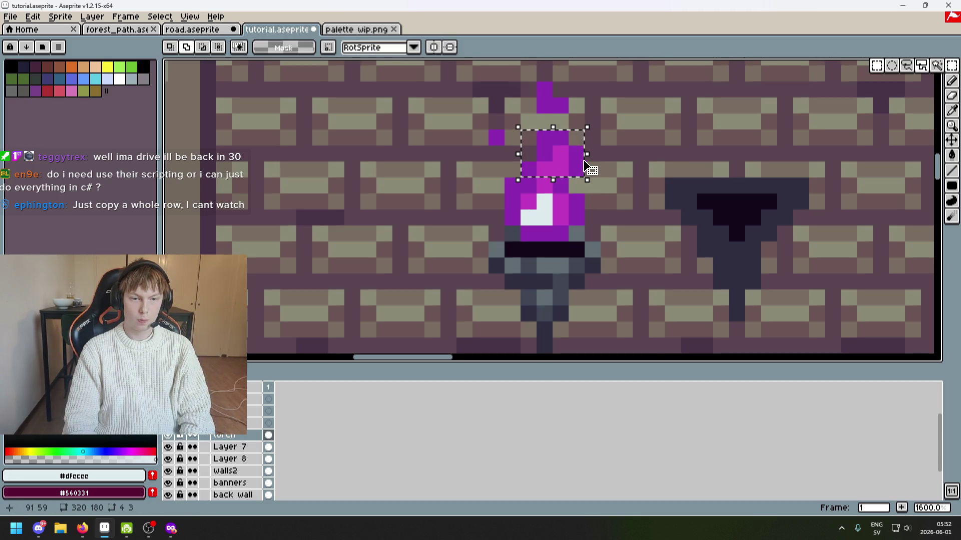
pyautogui.press('Down')
pyautogui.click(598, 165)
# Sample the flame's darker purple and paint it onto the flame.
pyautogui.scroll(-7, 616, 159)
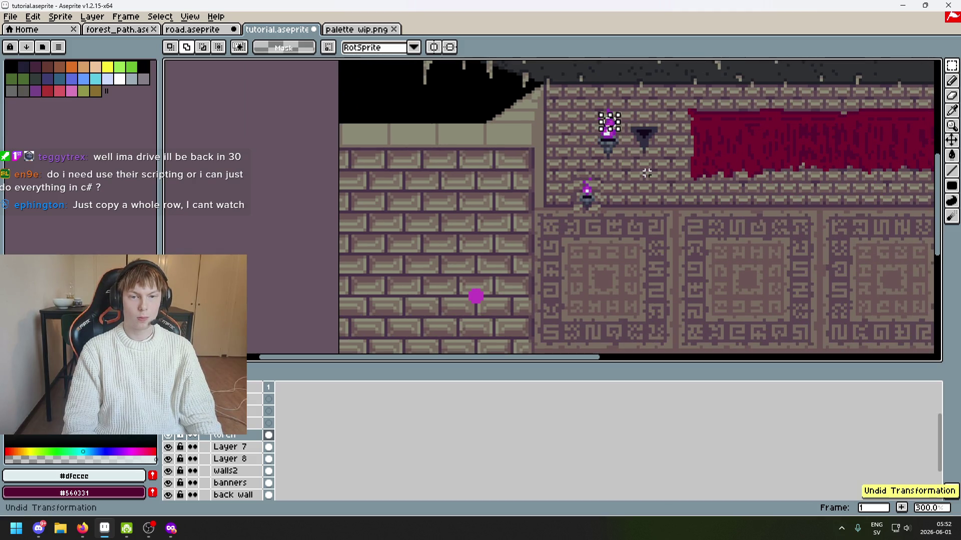
pyautogui.scroll(5, 605, 138)
pyautogui.press('b')
pyautogui.keyDown('alt'); pyautogui.click(584, 159); pyautogui.keyUp('alt')
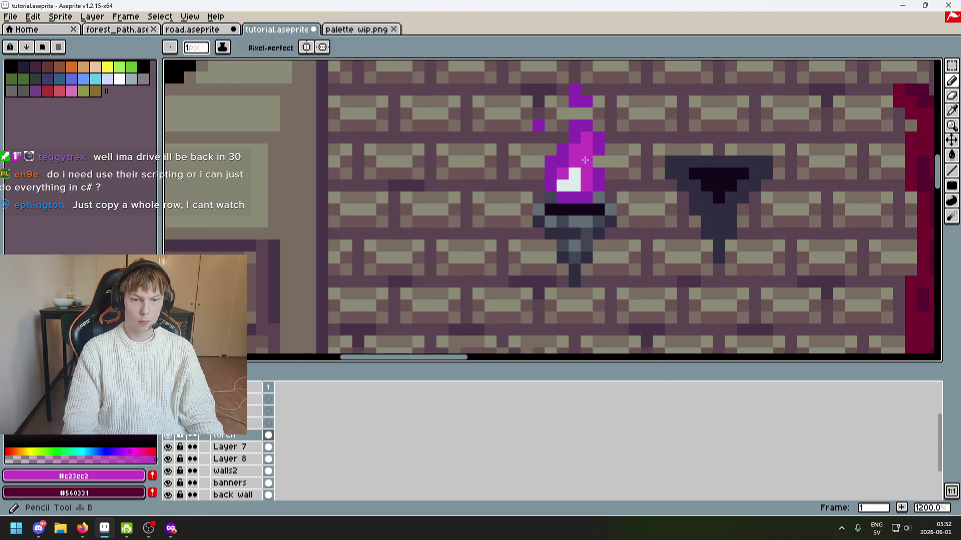
pyautogui.keyDown('alt'); pyautogui.click(591, 162); pyautogui.keyUp('alt')
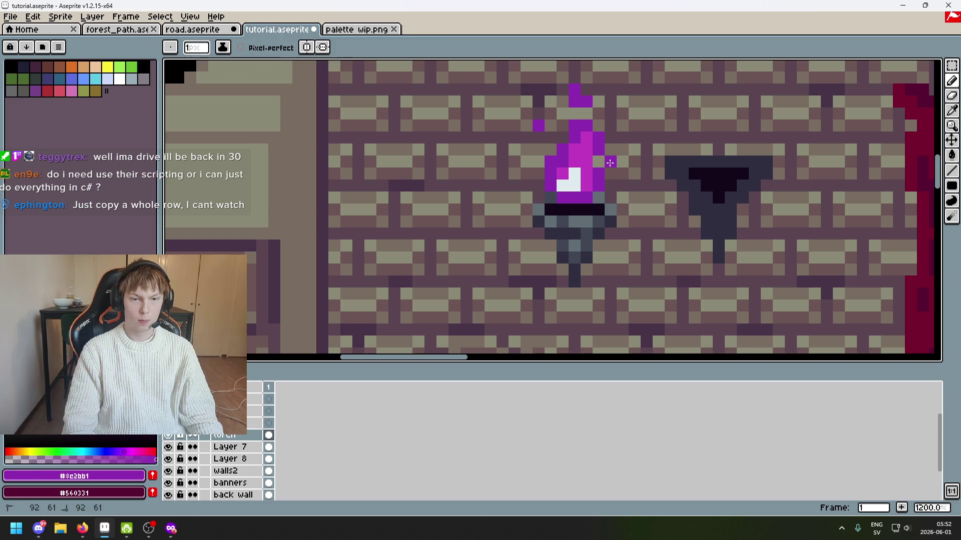
pyautogui.scroll(-5, 609, 163)
pyautogui.scroll(4, 610, 158)
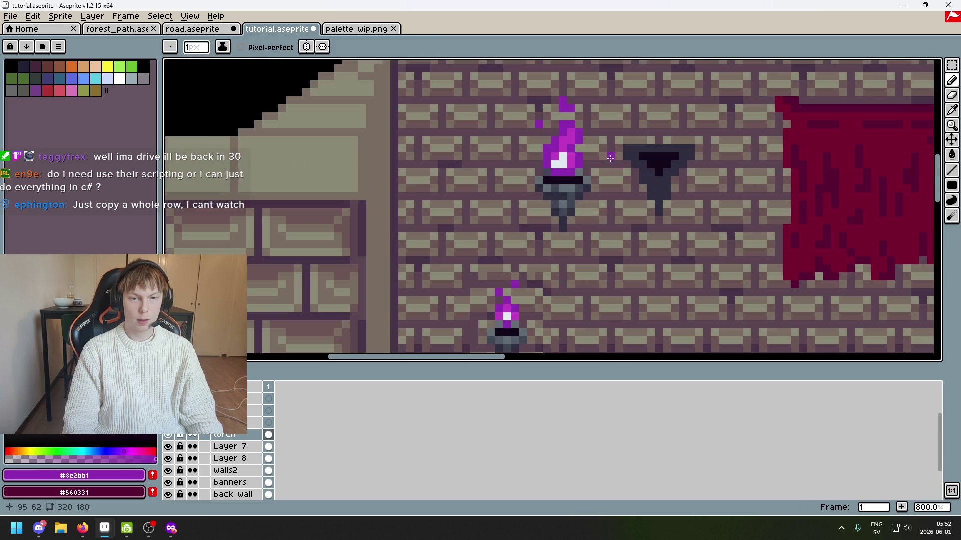
pyautogui.scroll(2, 610, 158)
pyautogui.scroll(-4, 600, 150)
pyautogui.scroll(-1, 568, 140)
pyautogui.scroll(1, 540, 158)
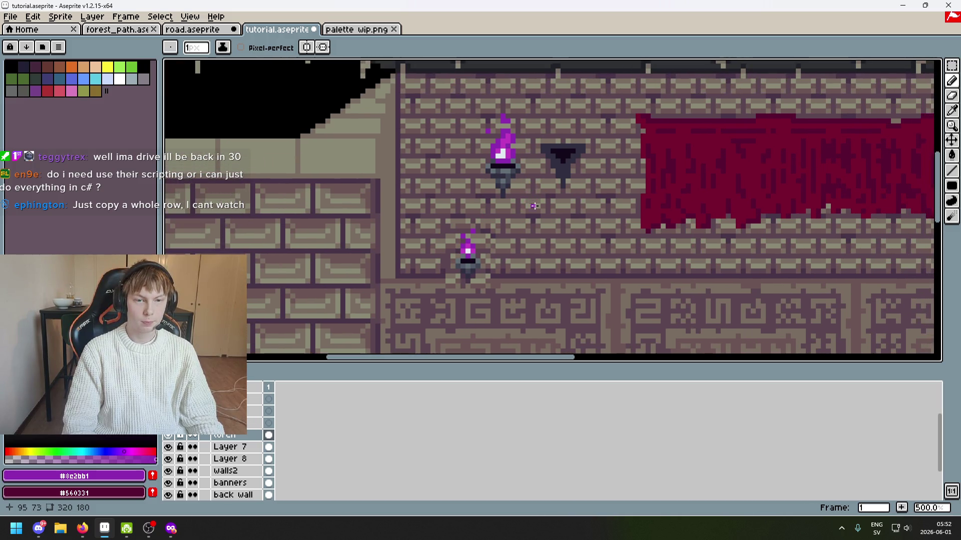
pyautogui.scroll(-3, 549, 203)
pyautogui.scroll(5, 492, 129)
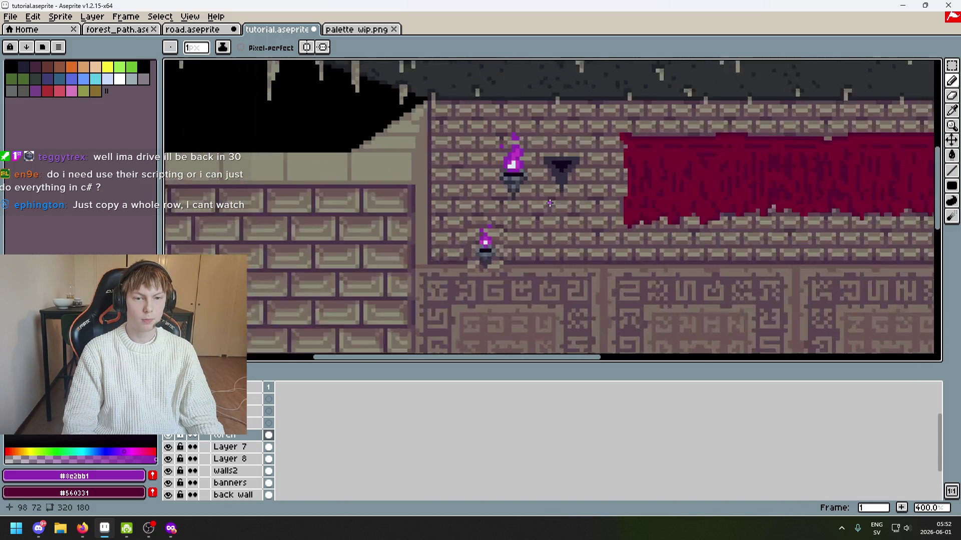
pyautogui.moveTo(512, 135); pyautogui.dragTo(506, 132)
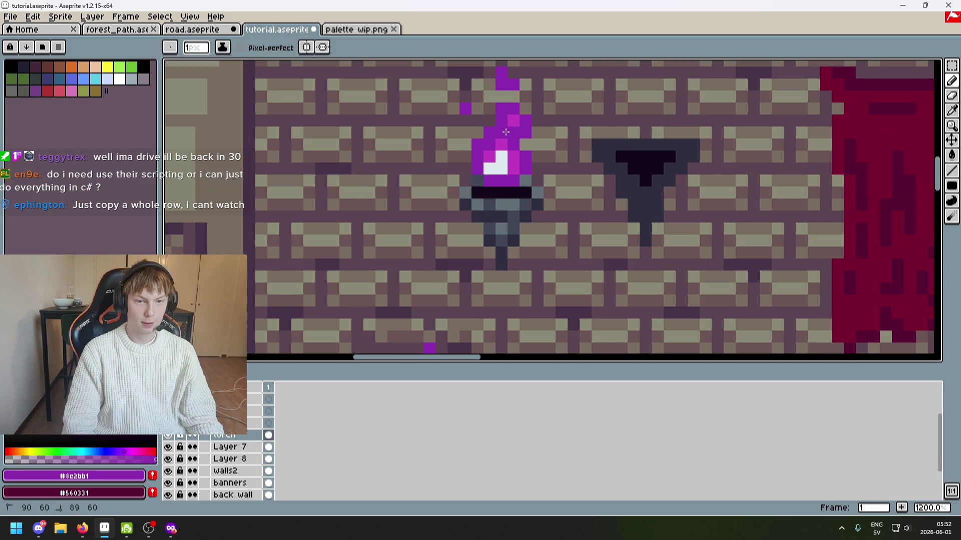
# Undo the trial pencil stroke and sample the flame's pale highlight colour.
pyautogui.scroll(-5, 518, 145)
pyautogui.scroll(6, 513, 130)
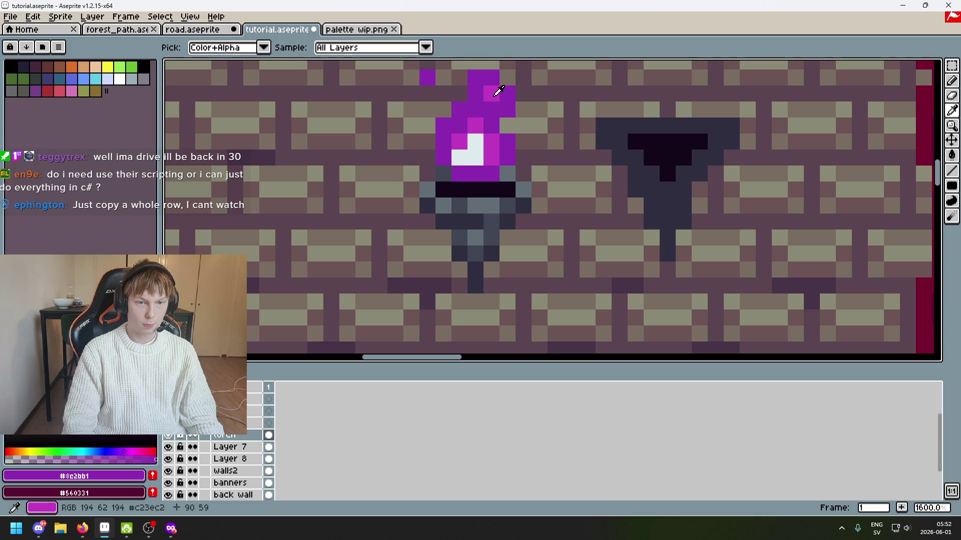
pyautogui.keyDown('alt'); pyautogui.click(494, 97); pyautogui.keyUp('alt')
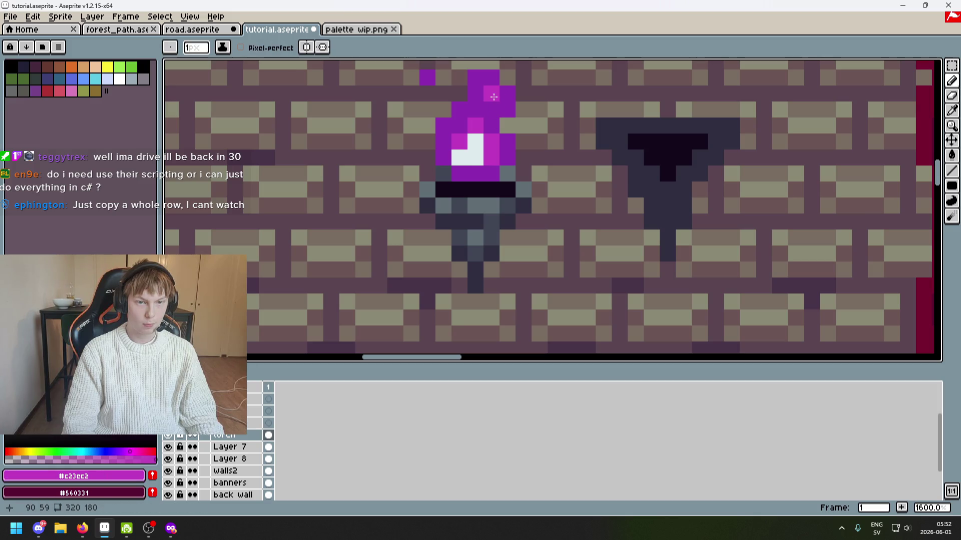
pyautogui.scroll(-6, 496, 122)
pyautogui.hotkey('ctrl', 'z')
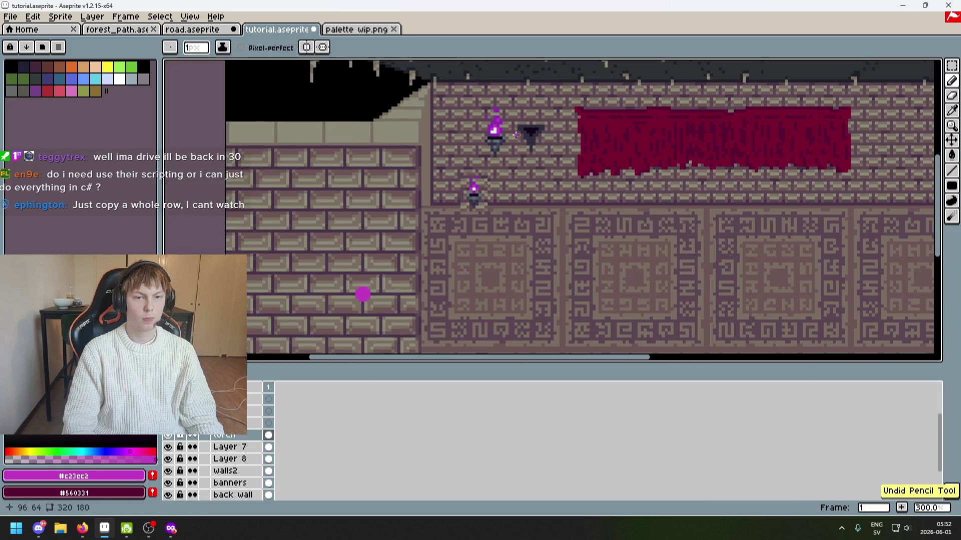
pyautogui.scroll(4, 509, 134)
pyautogui.keyDown('alt'); pyautogui.click(508, 133); pyautogui.keyUp('alt')
pyautogui.scroll(-4, 507, 133)
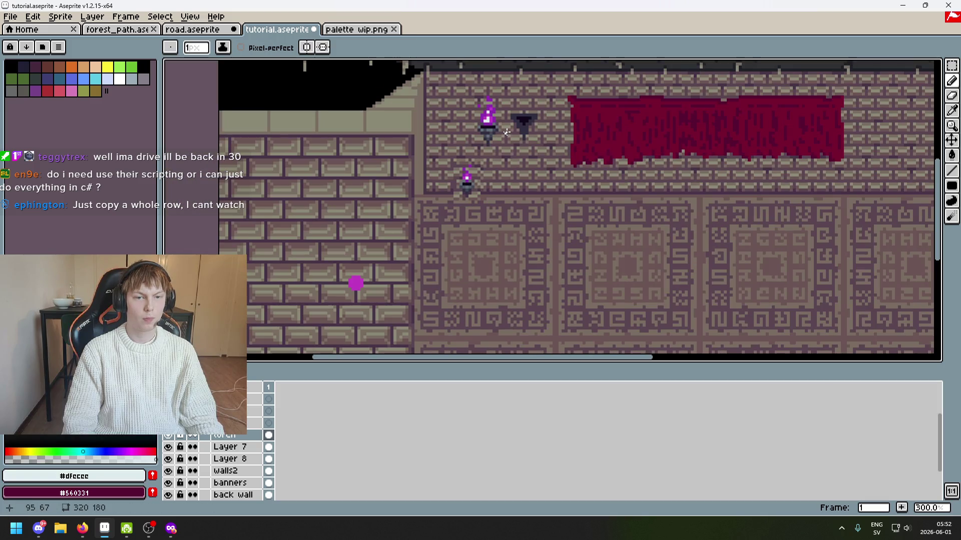
pyautogui.scroll(-1, 506, 132)
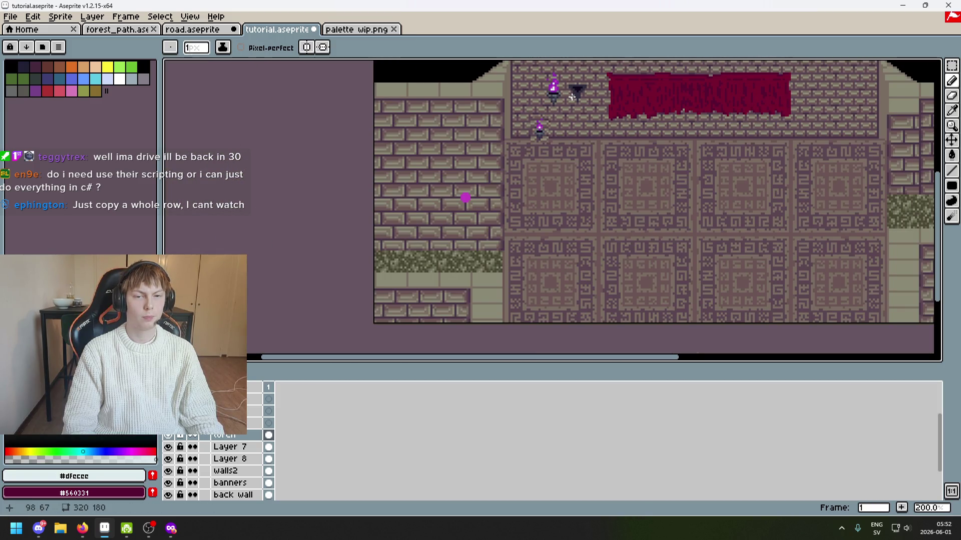
pyautogui.scroll(1, 572, 96)
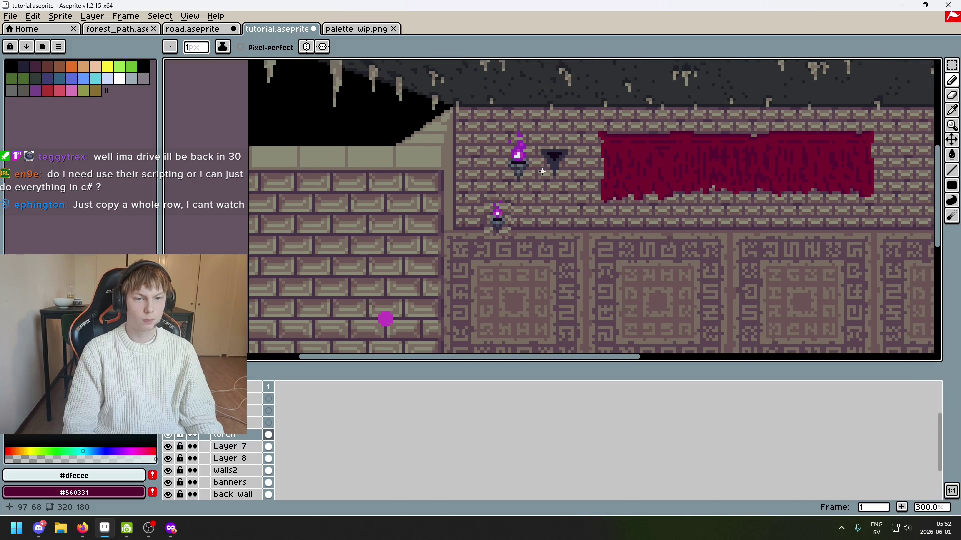
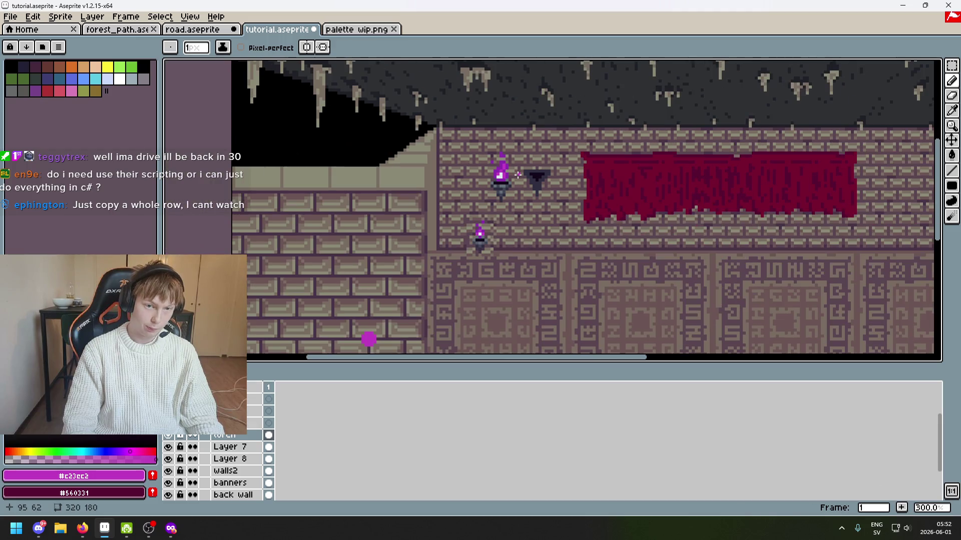
# Undo a stray pencil stroke on the upper flame and eyedrop its dark purple.
pyautogui.scroll(6, 514, 175)
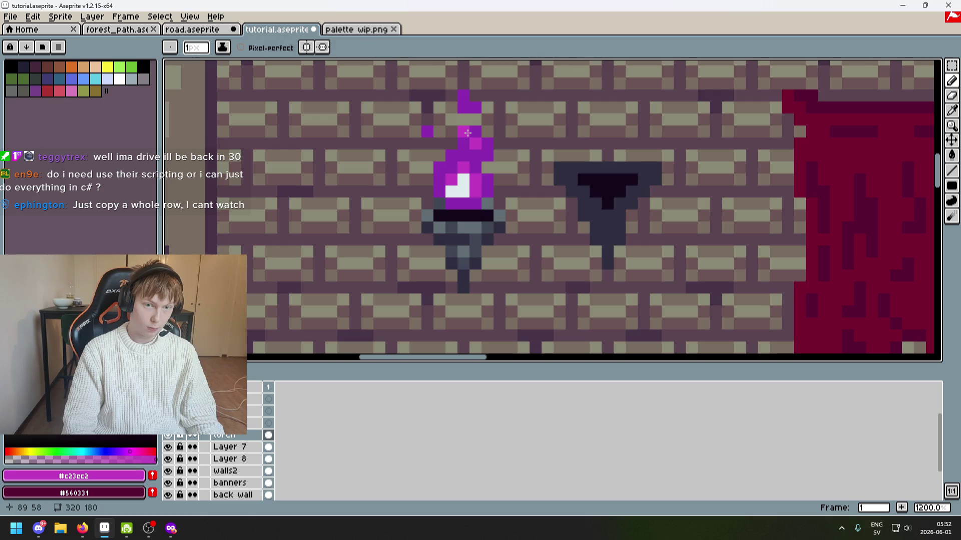
pyautogui.scroll(-6, 478, 156)
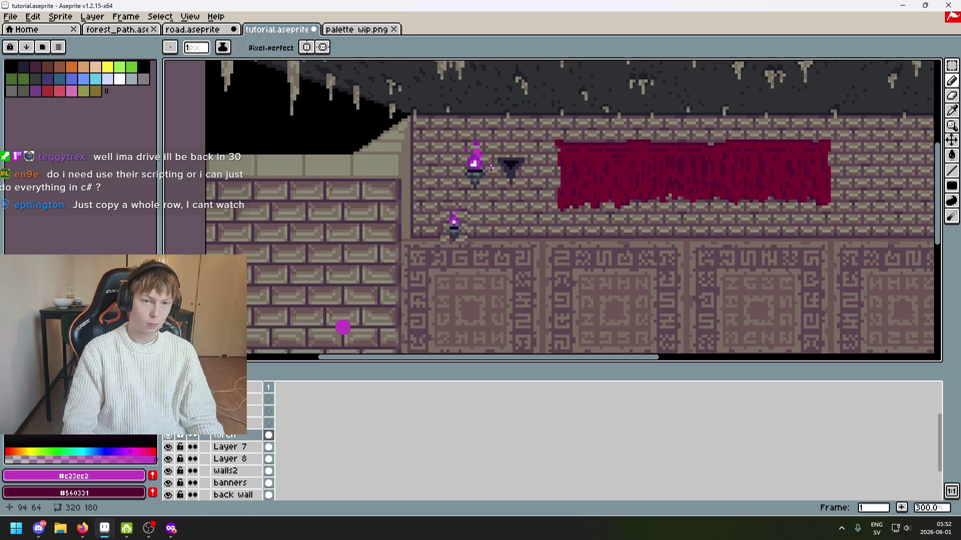
pyautogui.hotkey('ctrl', 'z')
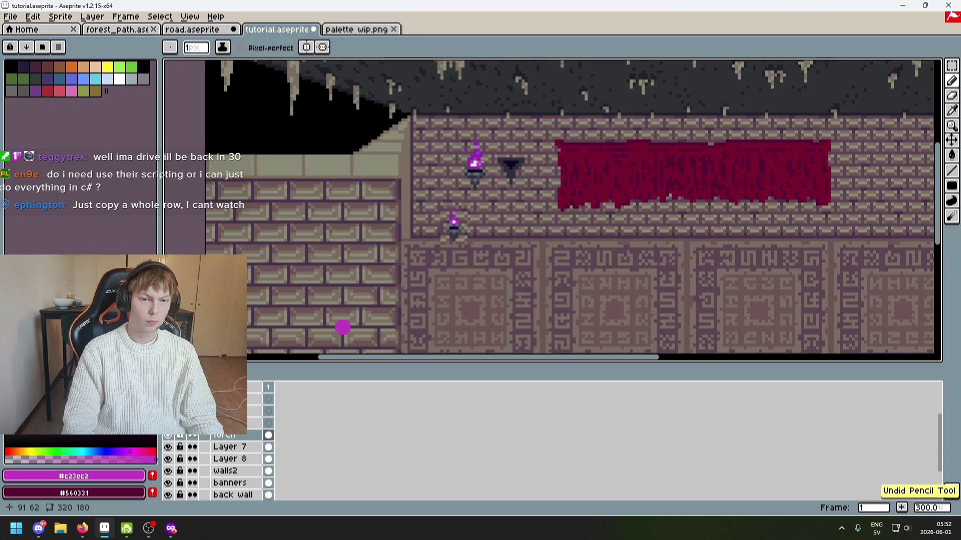
pyautogui.scroll(4, 476, 161)
pyautogui.keyDown('alt'); pyautogui.click(461, 148); pyautogui.keyUp('alt')
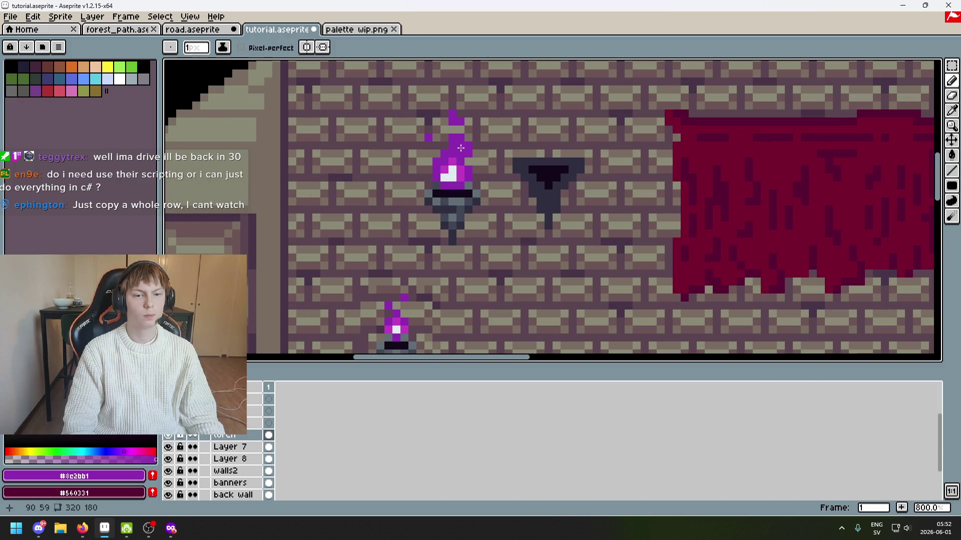
pyautogui.scroll(-5, 461, 148)
pyautogui.scroll(2, 487, 156)
pyautogui.scroll(-1, 501, 150)
pyautogui.moveTo(553, 135); pyautogui.dragTo(545, 165)
pyautogui.scroll(7, 486, 131)
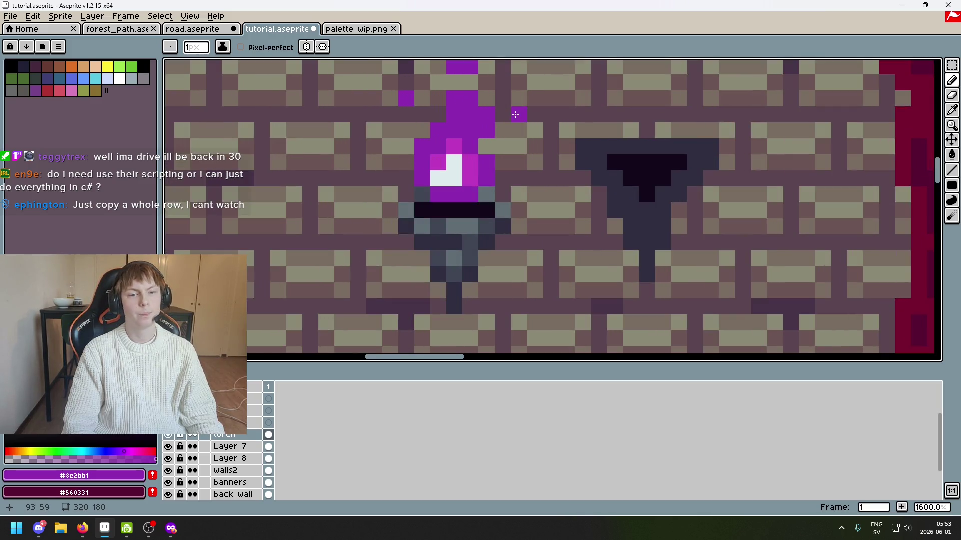
# Erase and redraw flame pixels using the bright magenta, undoing the last stroke.
pyautogui.press('e')
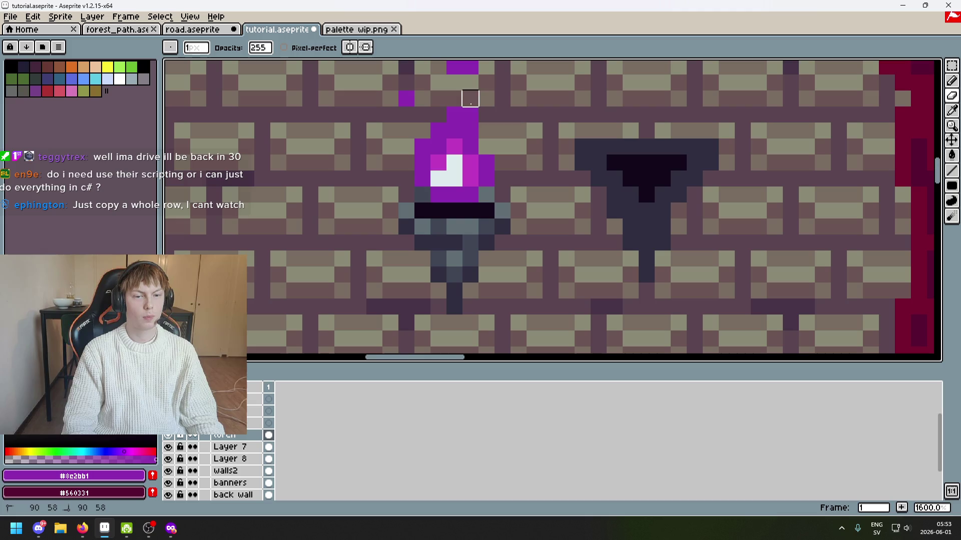
pyautogui.scroll(-6, 502, 130)
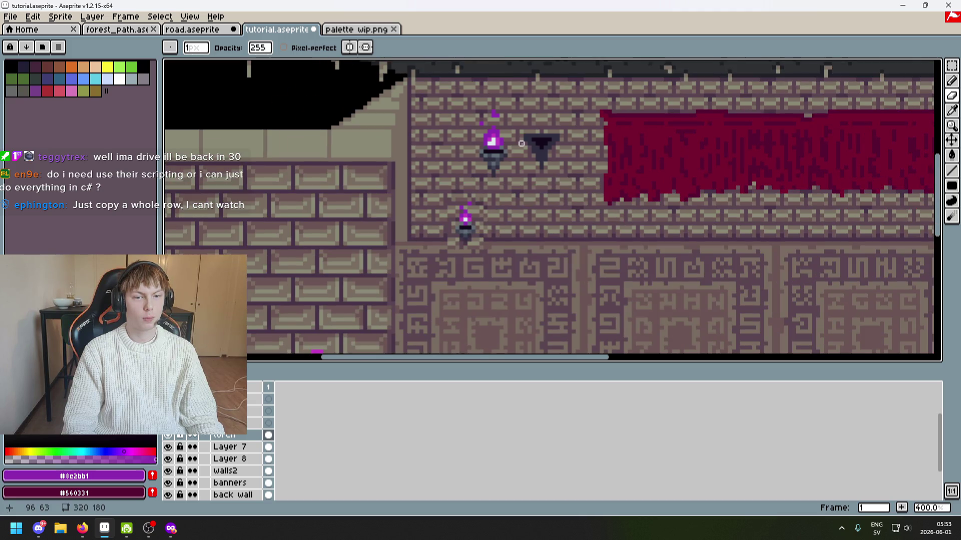
pyautogui.scroll(5, 500, 135)
pyautogui.press('b')
pyautogui.scroll(-6, 527, 142)
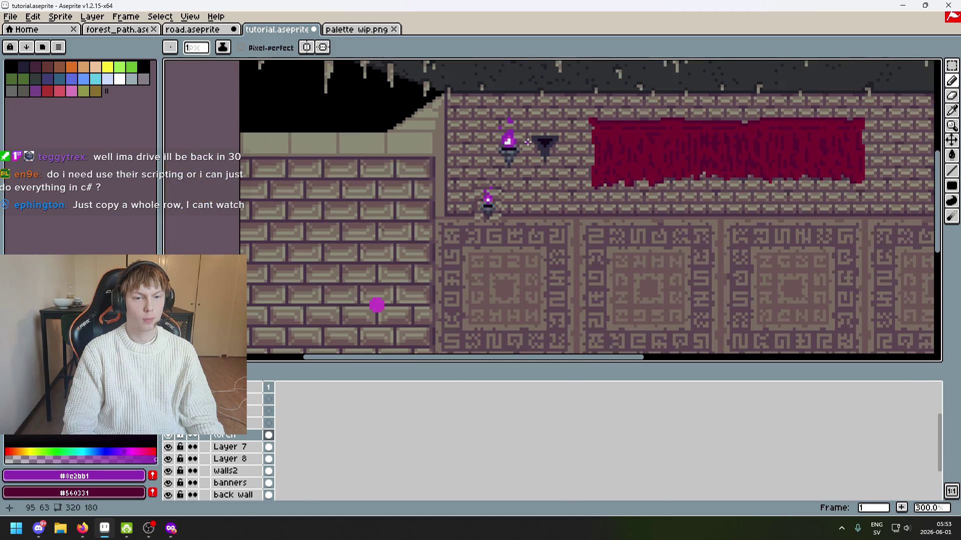
pyautogui.scroll(1, 524, 146)
pyautogui.scroll(2, 515, 135)
pyautogui.click(495, 126)
pyautogui.keyDown('alt'); pyautogui.click(509, 125); pyautogui.keyUp('alt')
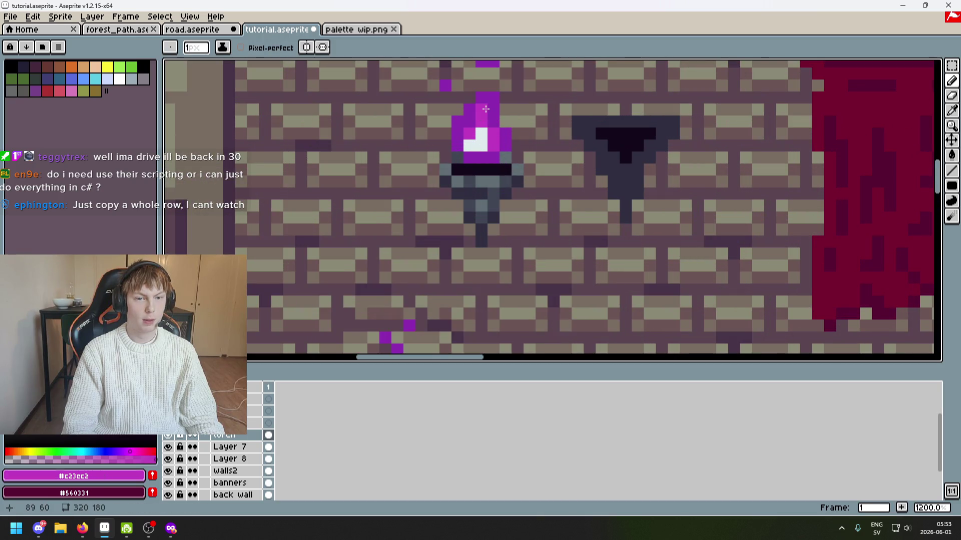
pyautogui.scroll(-3, 510, 125)
pyautogui.hotkey('ctrl', 'z')
pyautogui.scroll(2, 509, 110)
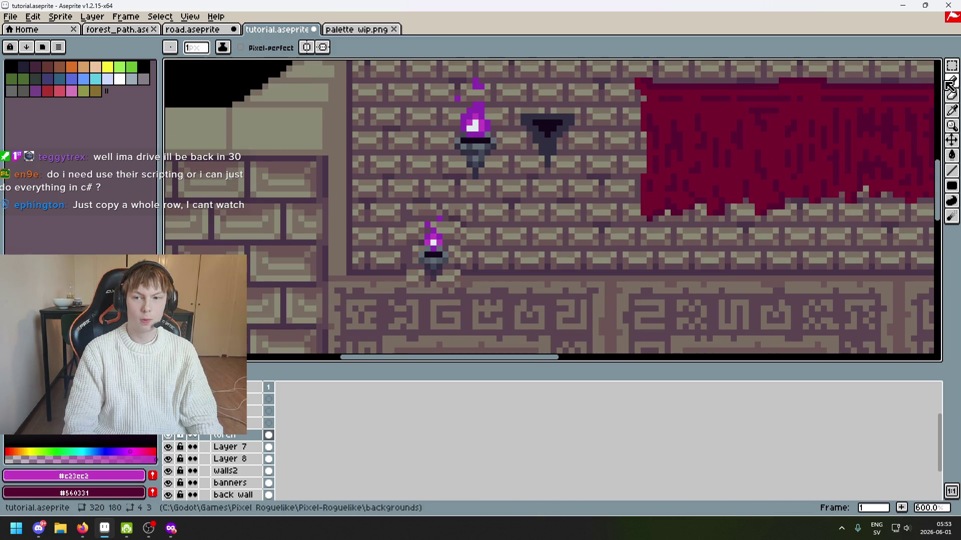
# Marquee-select the loose pixels at the flame's tip.
pyautogui.press('m')
pyautogui.scroll(1, 509, 73)
pyautogui.scroll(1, 509, 74)
pyautogui.moveTo(416, 87); pyautogui.dragTo(480, 116)
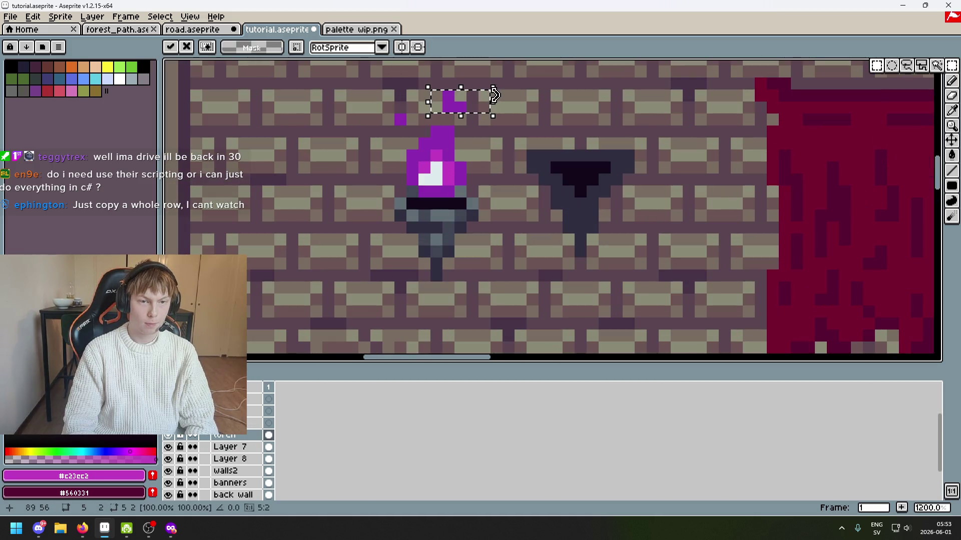
pyautogui.press('Right')
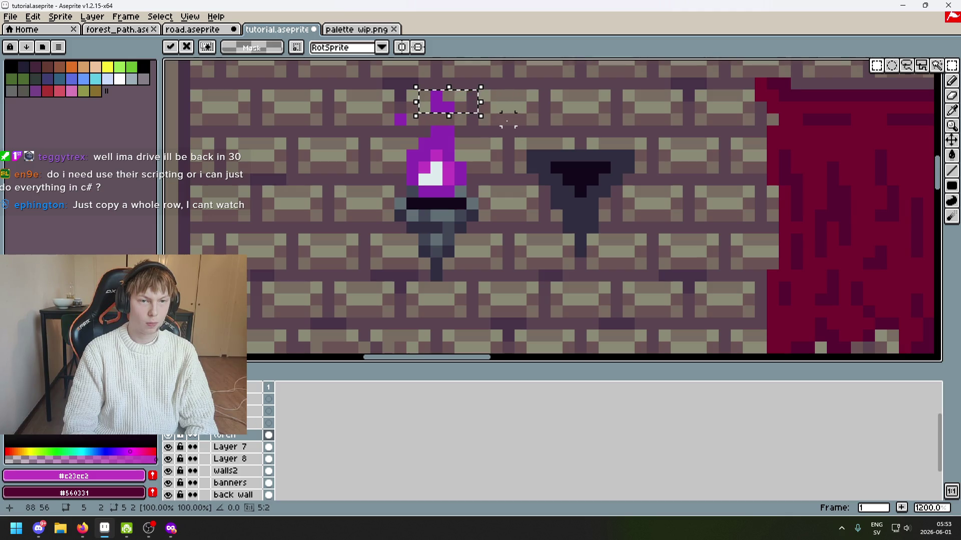
pyautogui.hotkey('ctrl', 'z')
pyautogui.press('b')
pyautogui.keyDown('alt'); pyautogui.click(414, 95); pyautogui.keyUp('alt')
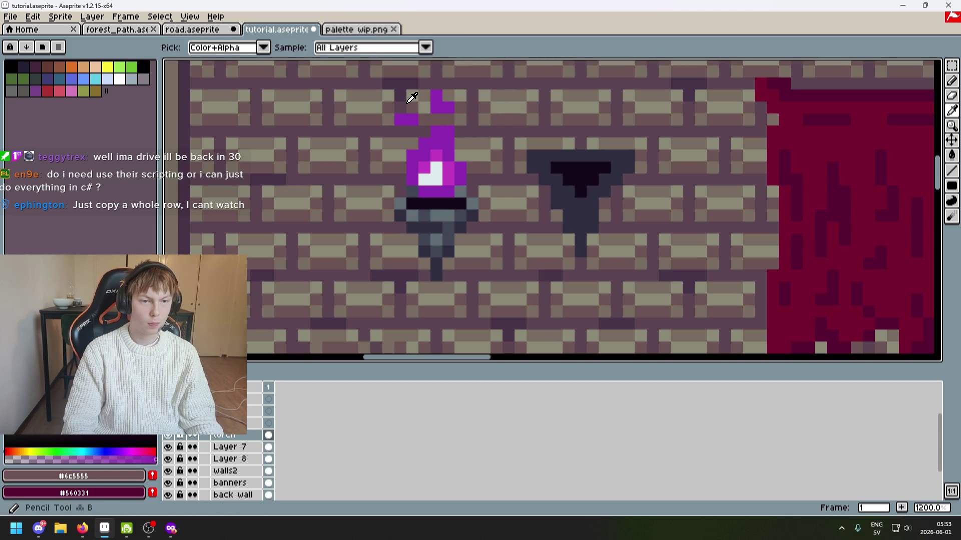
pyautogui.scroll(-4, 416, 122)
pyautogui.scroll(2, 434, 128)
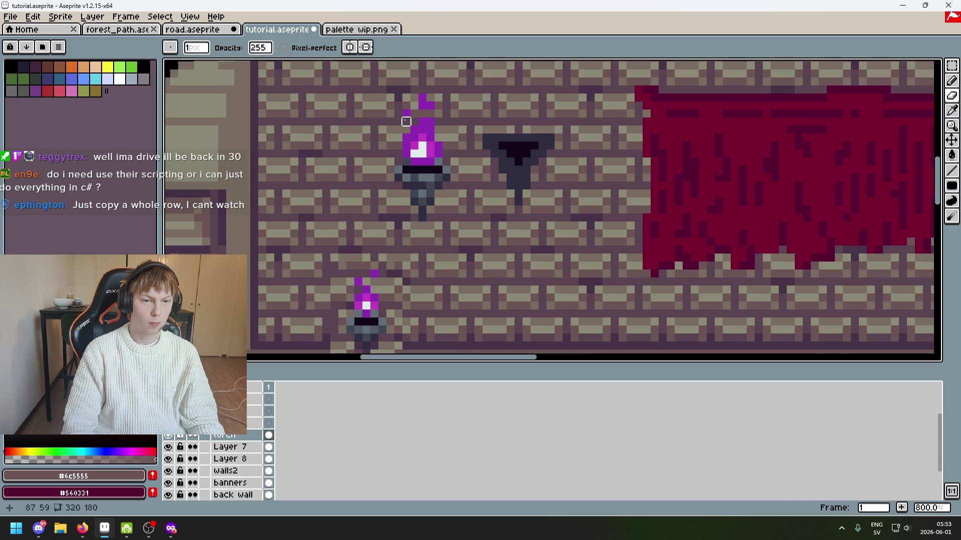
pyautogui.keyDown('alt'); pyautogui.click(423, 127); pyautogui.keyUp('alt')
pyautogui.scroll(-3, 413, 123)
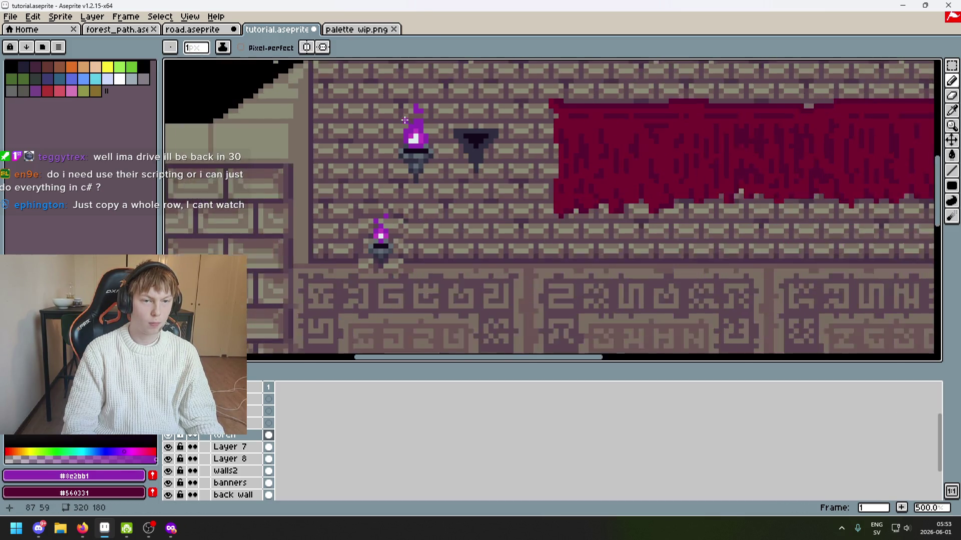
pyautogui.scroll(2, 409, 117)
pyautogui.scroll(-3, 425, 124)
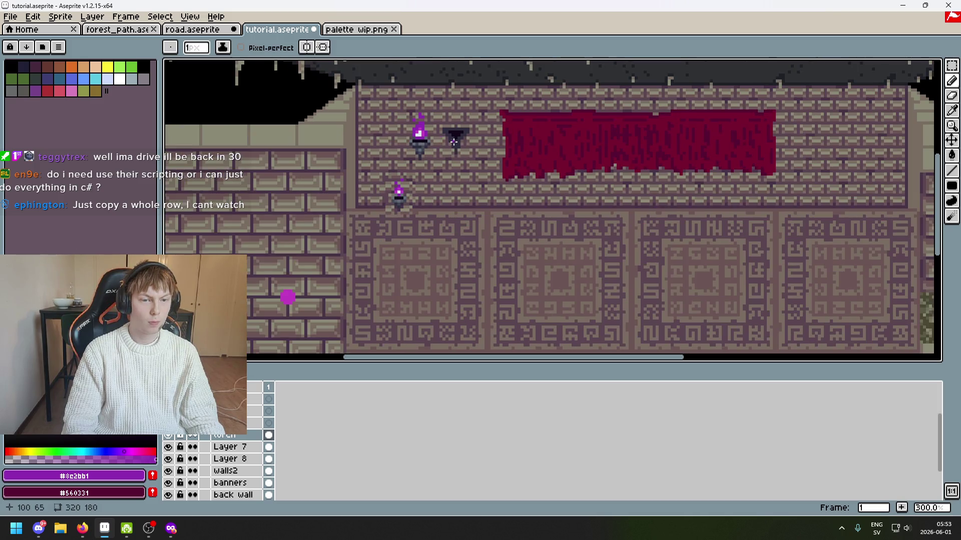
pyautogui.scroll(3, 433, 136)
pyautogui.scroll(-2, 418, 122)
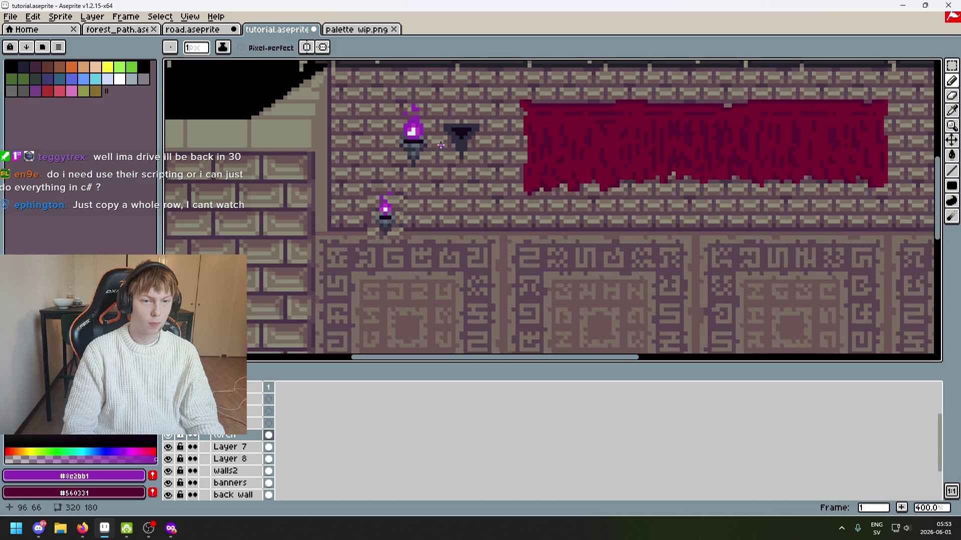
pyautogui.hotkey('ctrl', 'z')
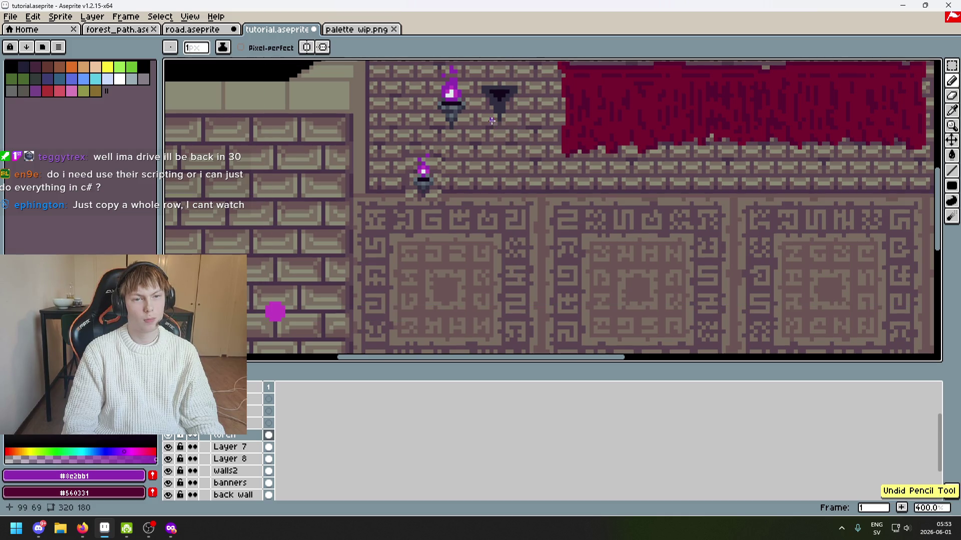
pyautogui.scroll(3, 455, 80)
pyautogui.scroll(-2, 450, 77)
pyautogui.scroll(-1, 495, 114)
pyautogui.scroll(3, 495, 114)
pyautogui.scroll(-1, 503, 111)
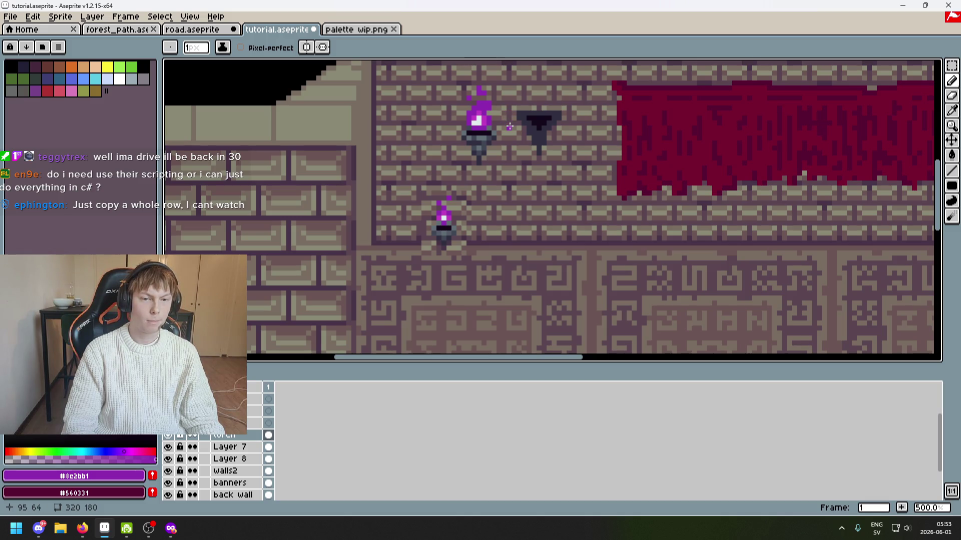
pyautogui.scroll(-3, 509, 127)
pyautogui.scroll(1, 506, 122)
pyautogui.hotkey('ctrl', 'z')
pyautogui.scroll(4, 483, 110)
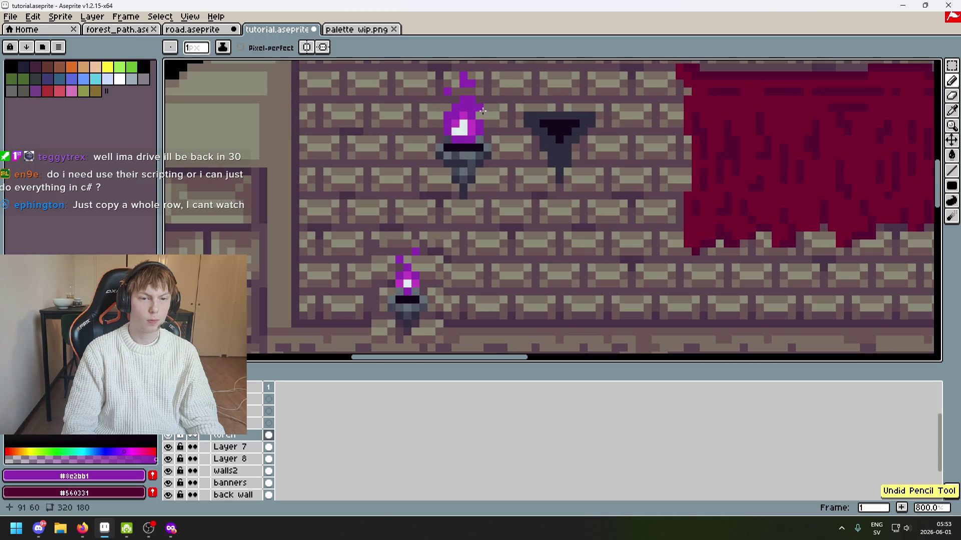
pyautogui.keyDown('alt'); pyautogui.click(468, 111); pyautogui.keyUp('alt')
pyautogui.scroll(-4, 499, 119)
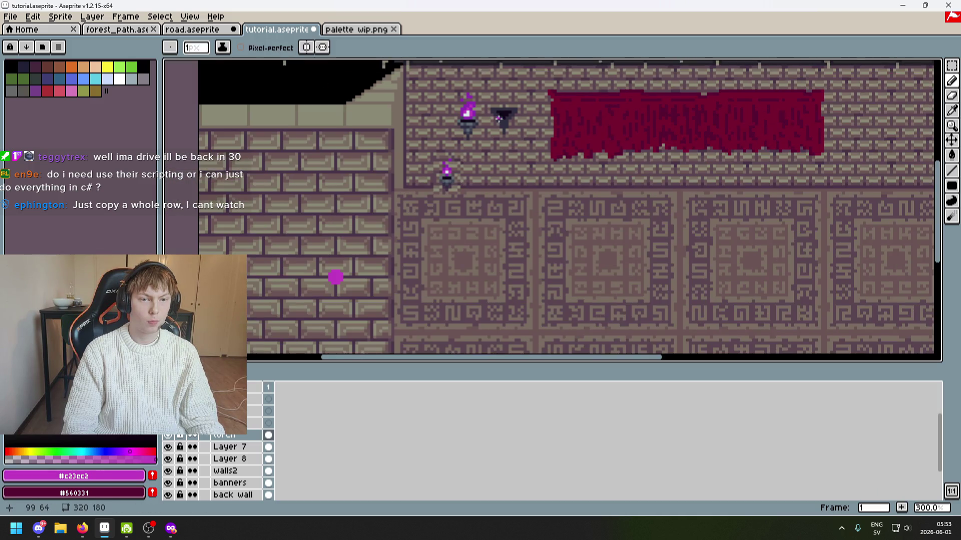
pyautogui.moveTo(499, 119); pyautogui.dragTo(518, 78)
pyautogui.hotkey('ctrl', 'z')
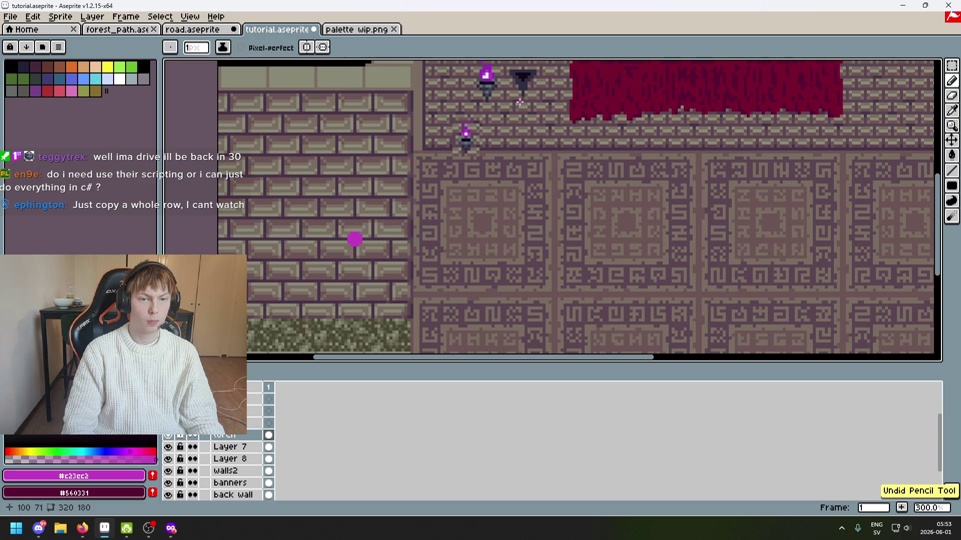
pyautogui.scroll(6, 502, 72)
pyautogui.keyDown('alt'); pyautogui.click(457, 110); pyautogui.keyUp('alt')
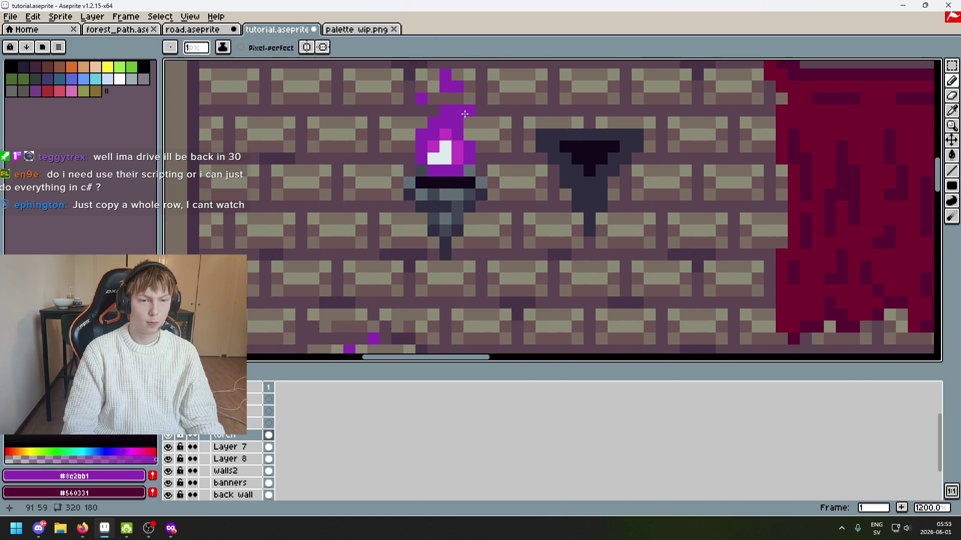
pyautogui.scroll(-3, 478, 122)
pyautogui.moveTo(496, 120); pyautogui.dragTo(510, 80)
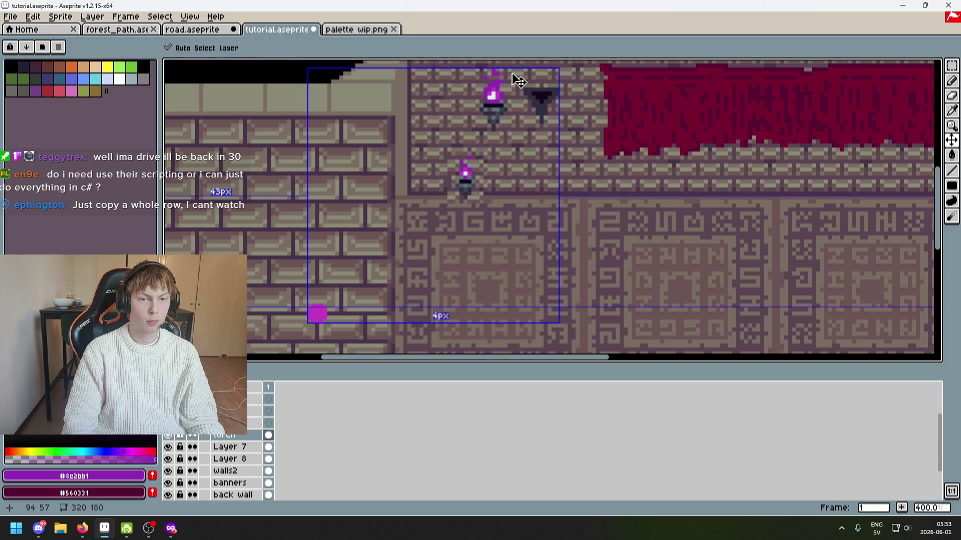
pyautogui.scroll(2, 511, 80)
pyautogui.hotkey('ctrl', 'z')
pyautogui.scroll(-1, 502, 88)
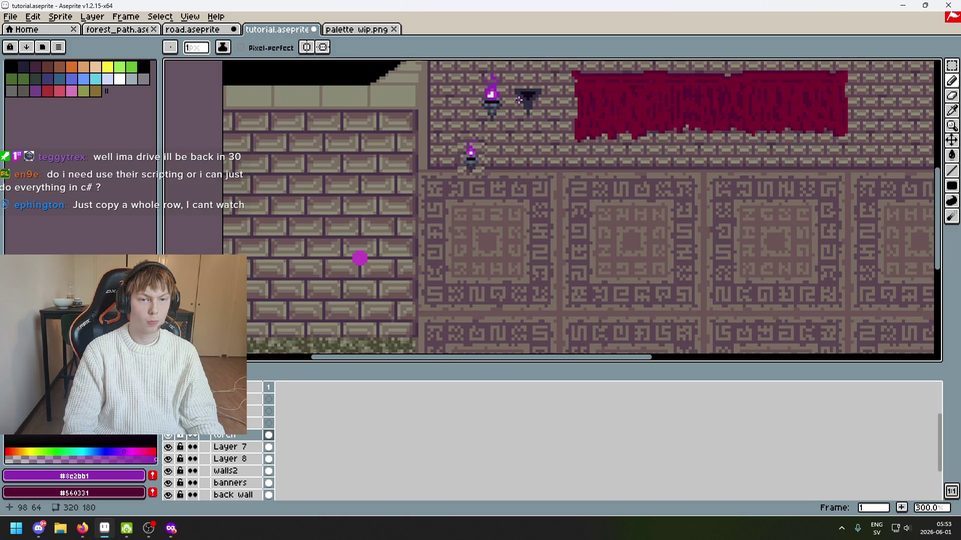
pyautogui.hotkey('ctrl', 'z')
pyautogui.scroll(2, 519, 100)
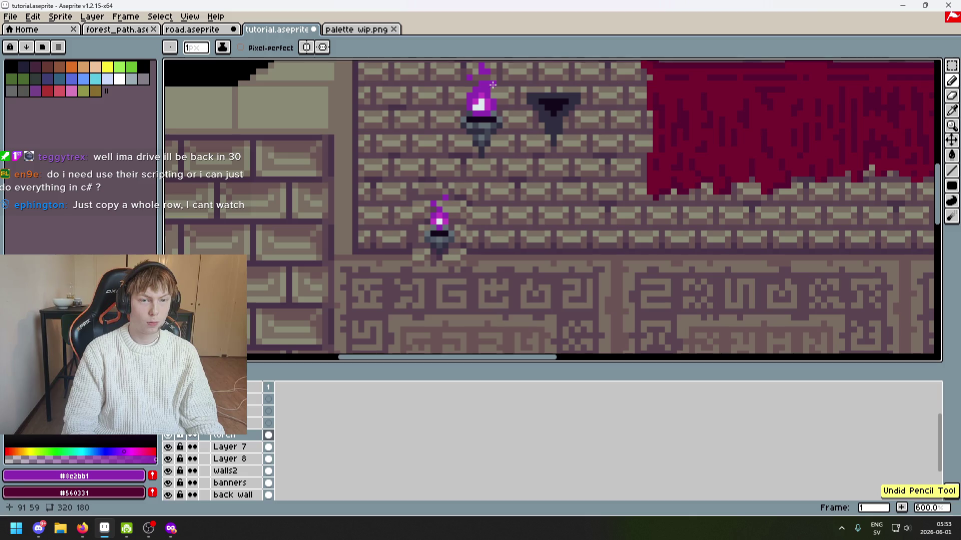
pyautogui.scroll(-2, 520, 105)
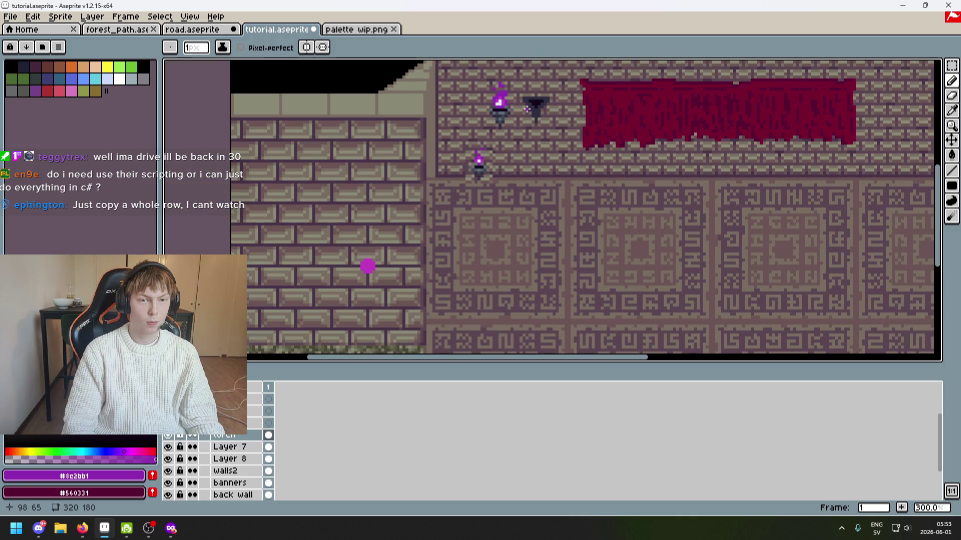
pyautogui.scroll(2, 515, 106)
pyautogui.scroll(-2, 520, 108)
pyautogui.hotkey('ctrl', 'z')
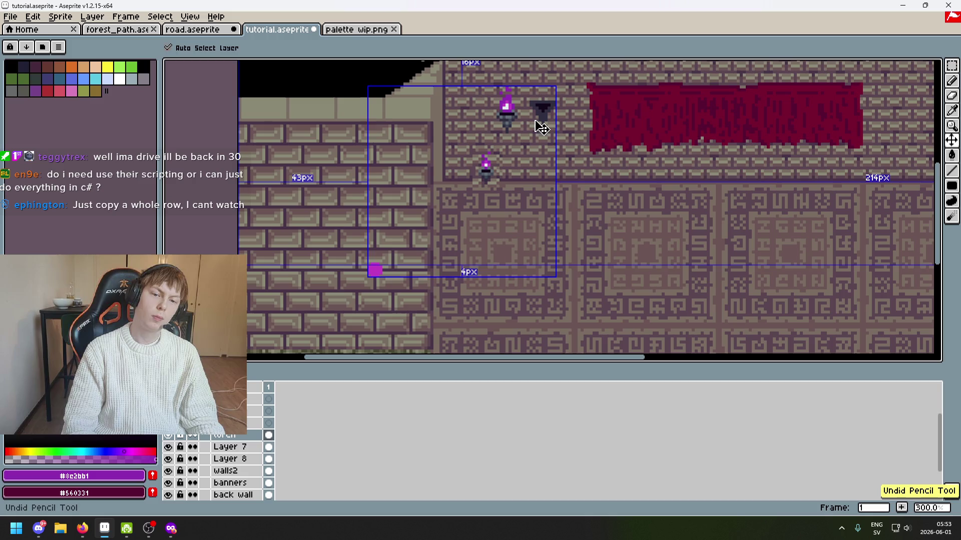
pyautogui.scroll(7, 534, 121)
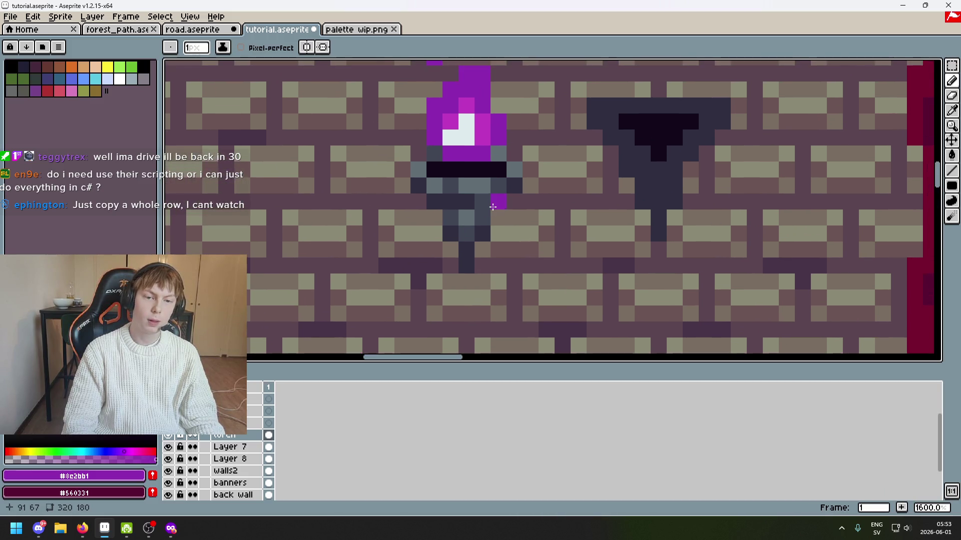
pyautogui.scroll(-3, 495, 199)
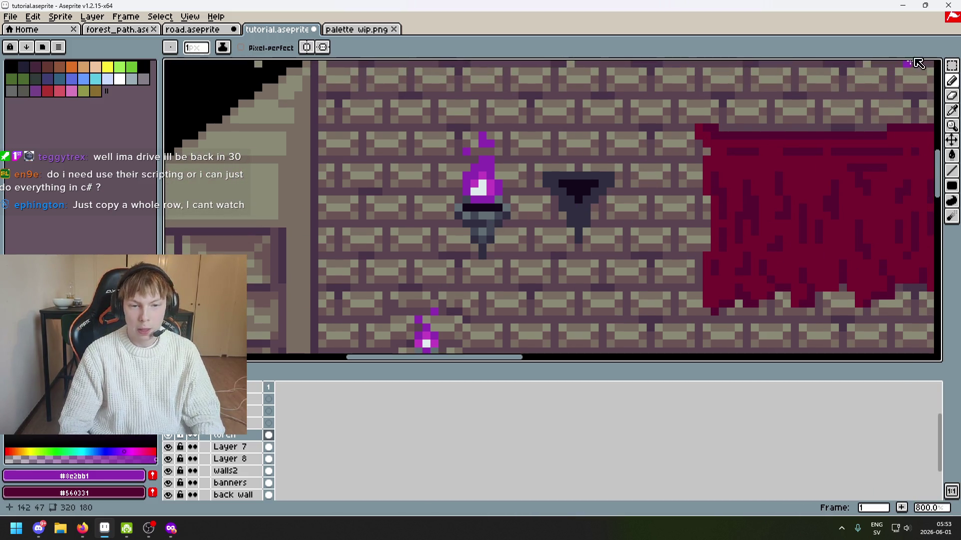
pyautogui.click(951, 66)
pyautogui.scroll(-1, 575, 165)
# Clear the dark empty bracket and nudge the upper torch right and up toward the banner.
pyautogui.moveTo(611, 196)
pyautogui.mouseDown()
pyautogui.moveTo(528, 107)
pyautogui.moveTo(569, 184)
pyautogui.moveTo(538, 195)
pyautogui.moveTo(423, 87)
pyautogui.mouseUp()
pyautogui.press('Delete')
pyautogui.press('Right')
pyautogui.press('Right')
pyautogui.press('Right')
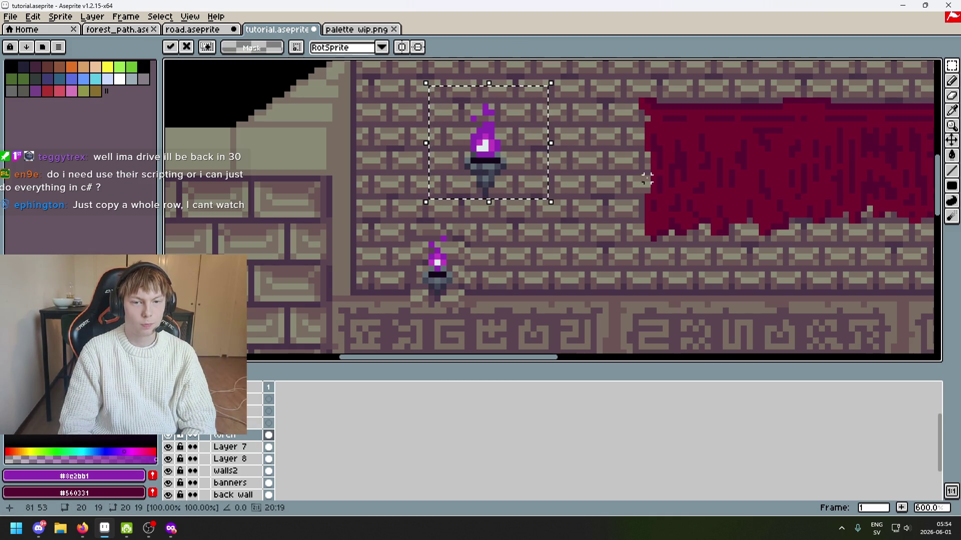
pyautogui.press('Right')
pyautogui.press('Right')
pyautogui.press('Right')
pyautogui.press('Up')
pyautogui.press('Up')
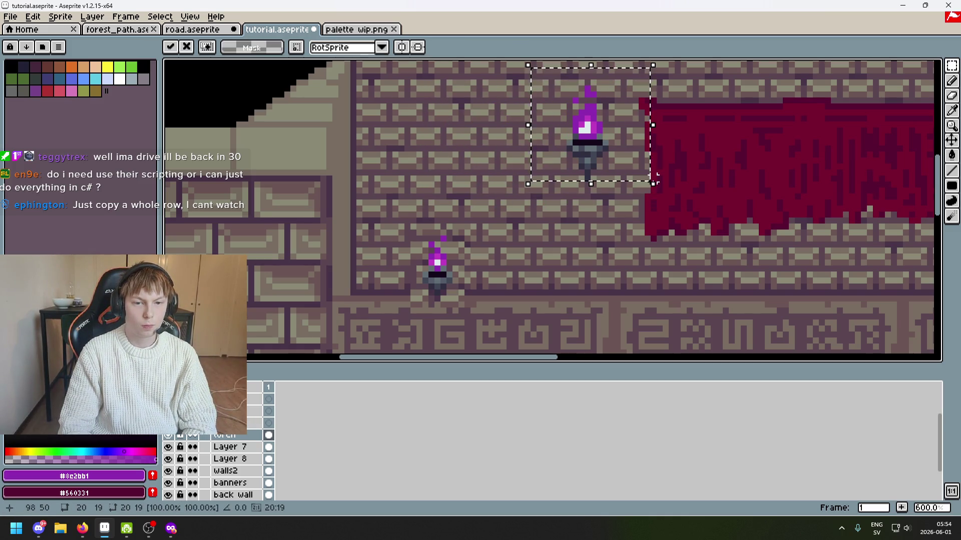
# Fine-tune the torch left and down, deselect it, and zoom out to the reference screenshot.
pyautogui.scroll(-3, 625, 220)
pyautogui.scroll(1, 576, 225)
pyautogui.press('Down')
pyautogui.press('Down')
pyautogui.press('Down')
pyautogui.press('Left')
pyautogui.press('Left')
pyautogui.press('Down')
pyautogui.press('Down')
pyautogui.hotkey('ctrl', 'd')
pyautogui.scroll(-2, 575, 225)
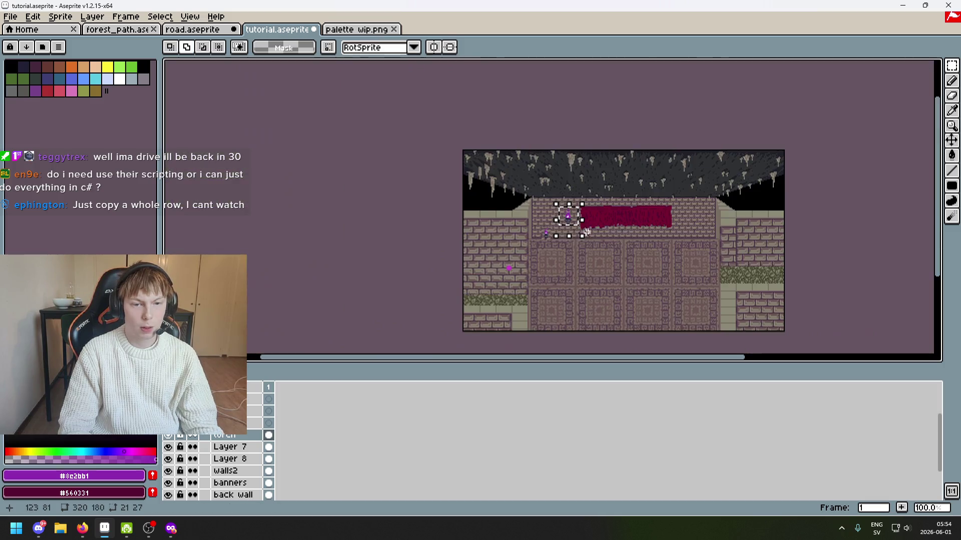
pyautogui.scroll(1, 575, 225)
pyautogui.scroll(1, 249, 395)
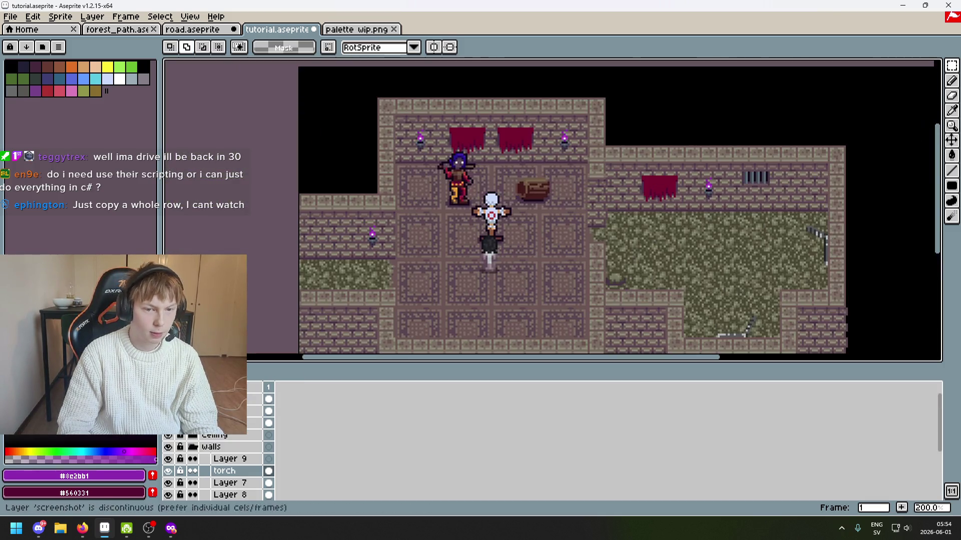
pyautogui.scroll(2, 430, 145)
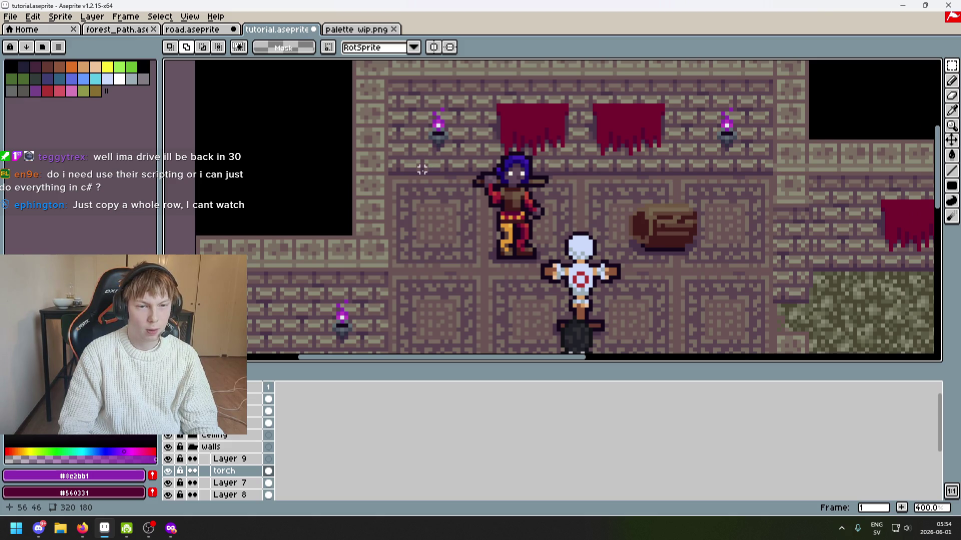
pyautogui.scroll(-2, 421, 170)
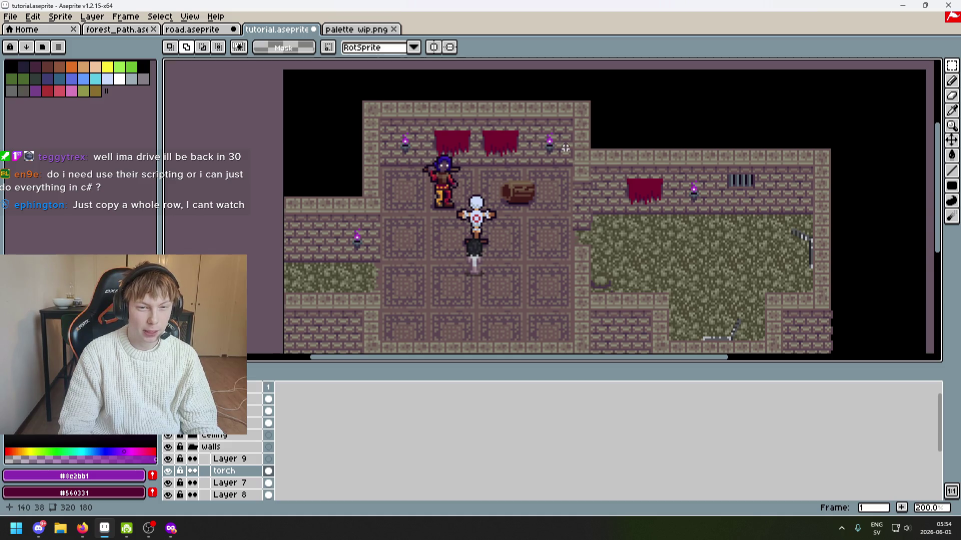
pyautogui.scroll(1, 520, 168)
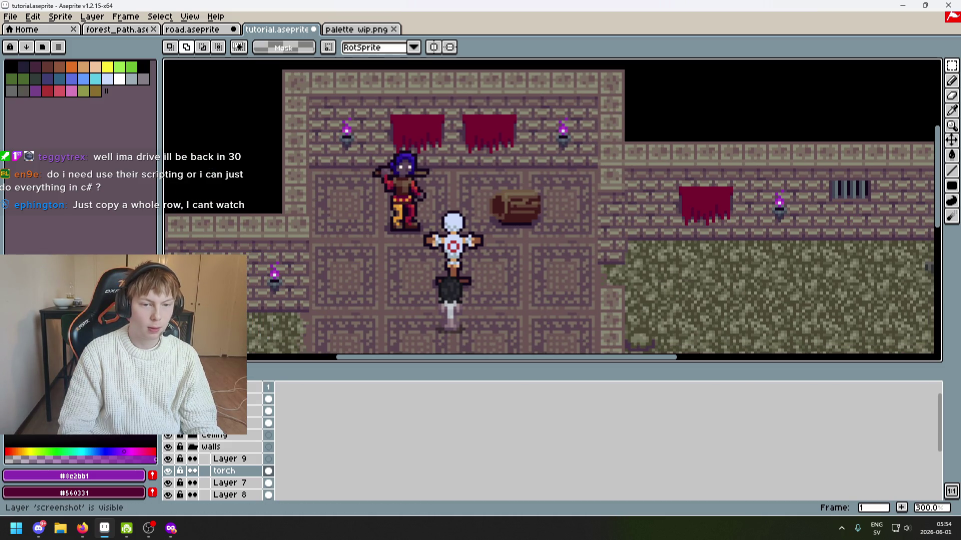
pyautogui.scroll(2, 562, 149)
# Marquee the torch and floor space in the reference screenshot to measure them.
pyautogui.moveTo(465, 204); pyautogui.dragTo(595, 88)
pyautogui.click(521, 240)
pyautogui.moveTo(470, 201); pyautogui.dragTo(579, 318)
pyautogui.scroll(-4, 513, 214)
pyautogui.scroll(4, 377, 257)
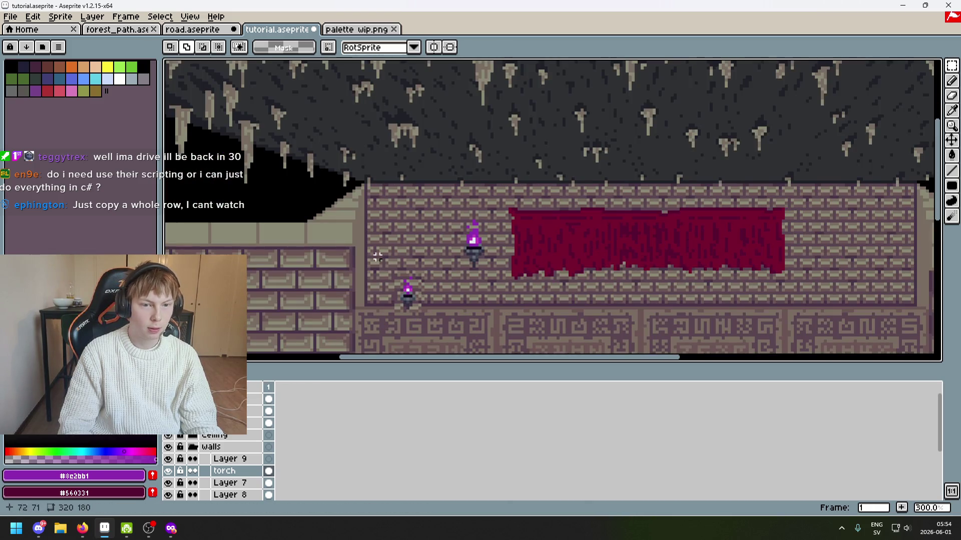
pyautogui.moveTo(377, 256); pyautogui.dragTo(417, 159)
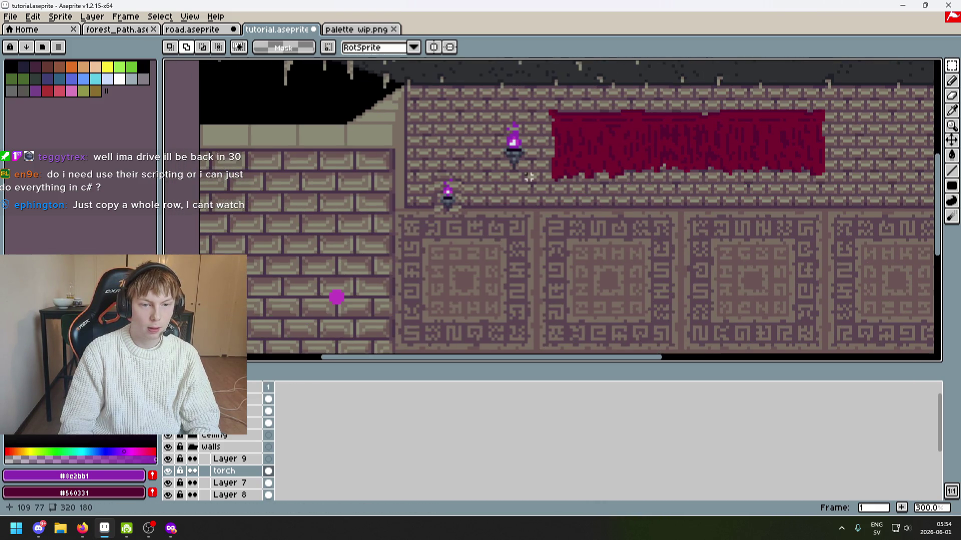
# Select the upper torch, move it left, and commit the new position.
pyautogui.moveTo(535, 175); pyautogui.dragTo(454, 102)
pyautogui.press('Left')
pyautogui.press('Left')
pyautogui.press('Left')
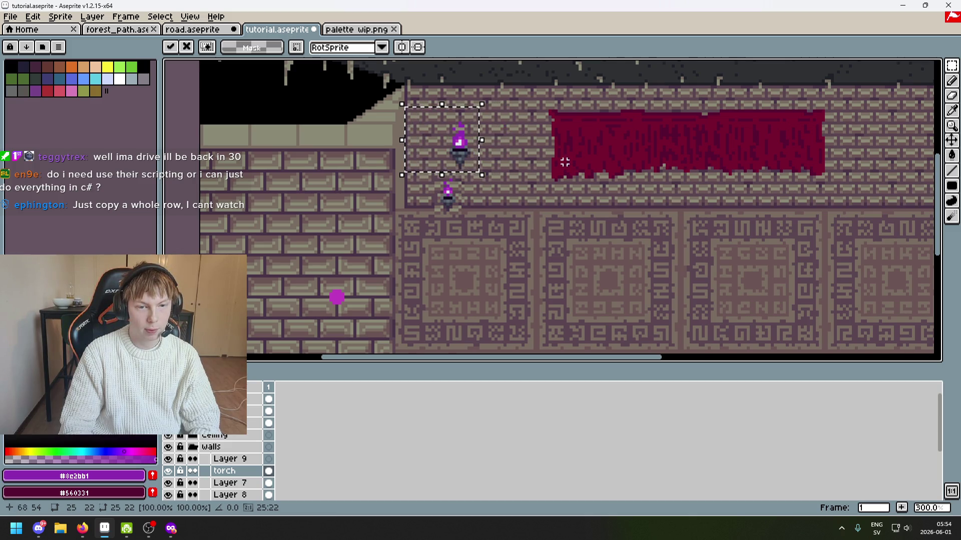
pyautogui.scroll(-3, 565, 162)
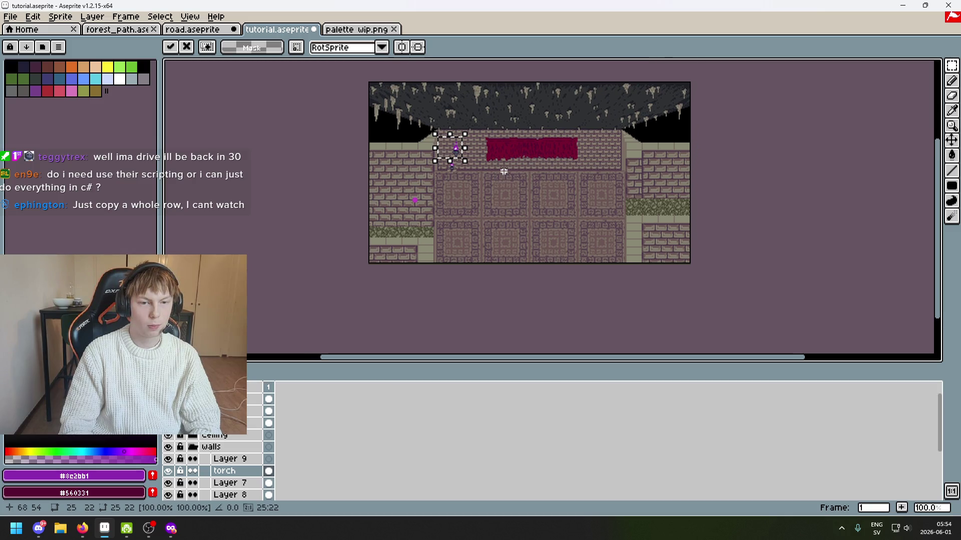
pyautogui.moveTo(501, 179); pyautogui.dragTo(495, 211)
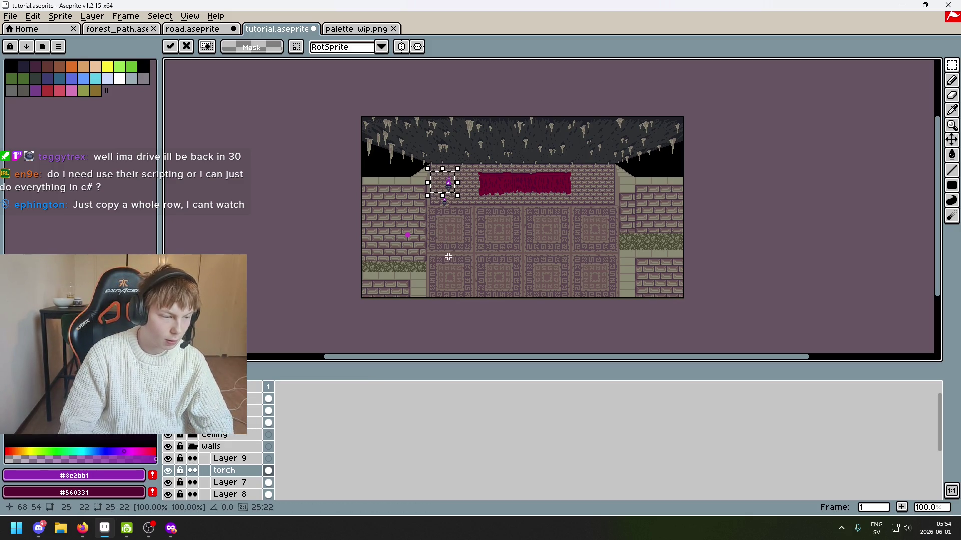
pyautogui.scroll(1, 448, 247)
pyautogui.moveTo(482, 167)
pyautogui.mouseDown()
pyautogui.moveTo(461, 229)
pyautogui.moveTo(433, 255)
pyautogui.mouseUp()
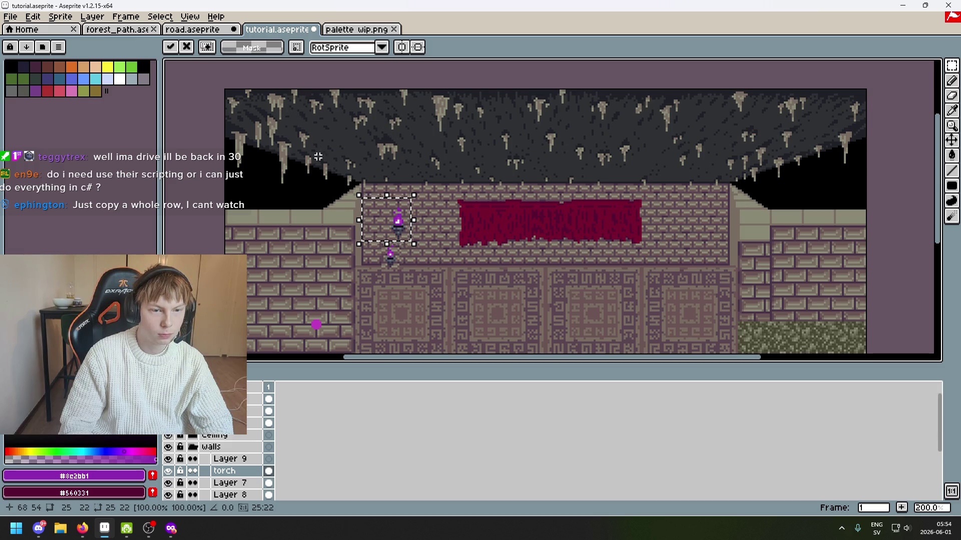
pyautogui.moveTo(440, 268); pyautogui.dragTo(434, 219)
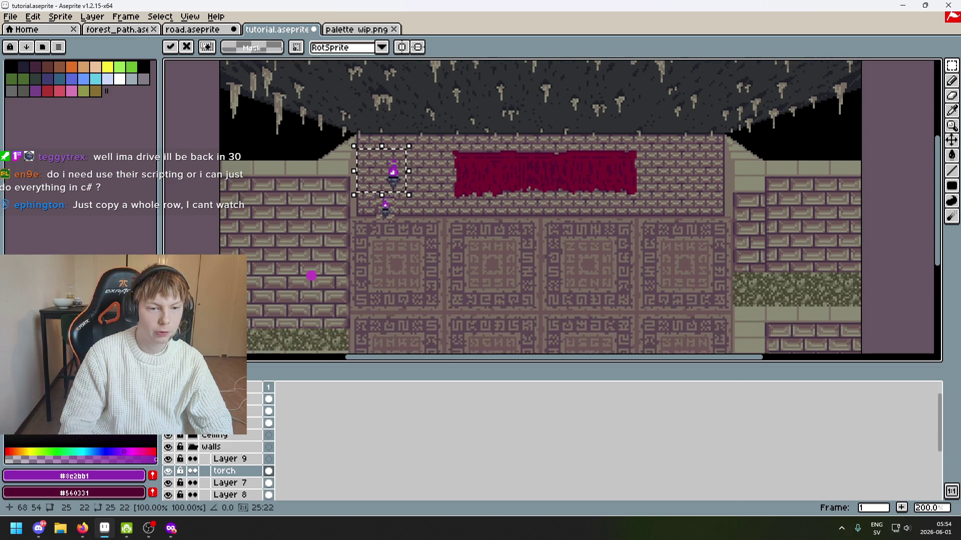
pyautogui.scroll(1, 435, 219)
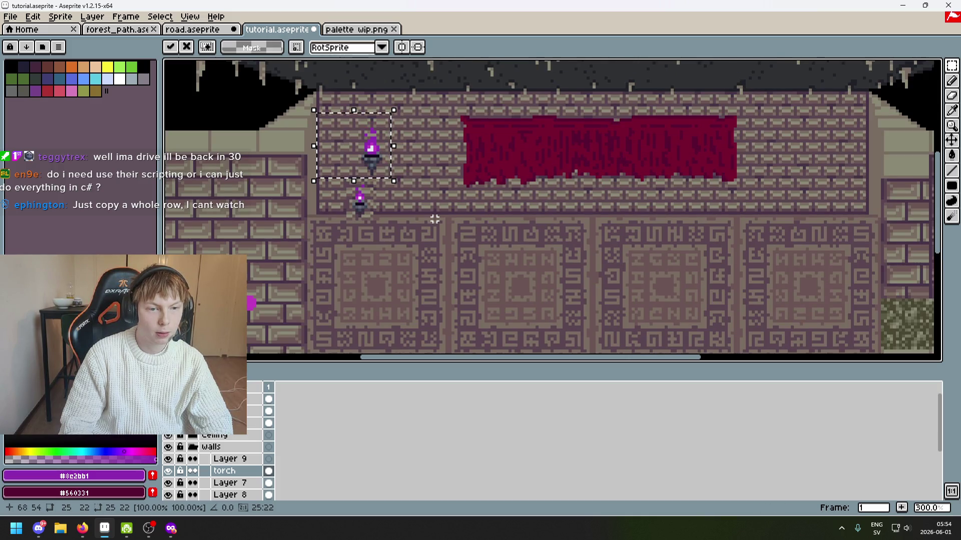
pyautogui.scroll(2, 435, 219)
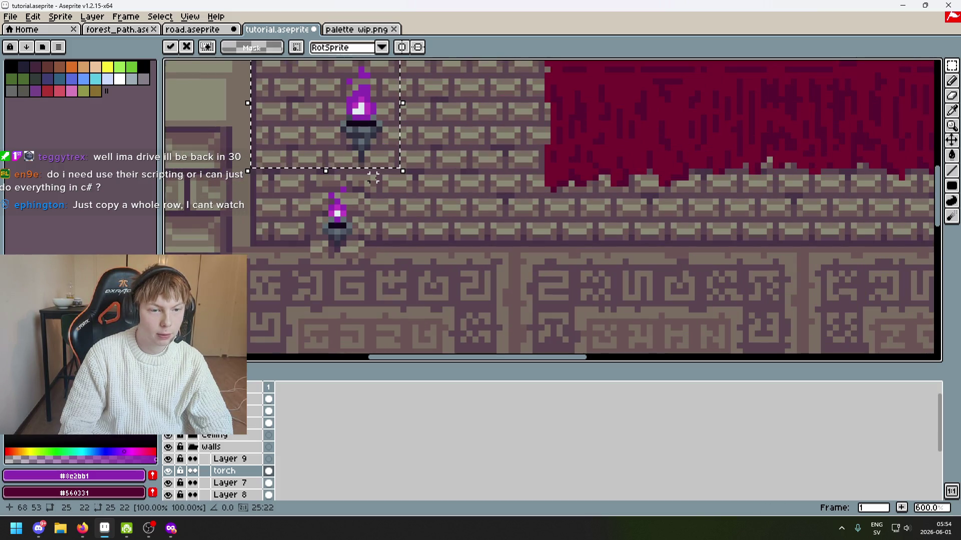
pyautogui.scroll(-3, 379, 189)
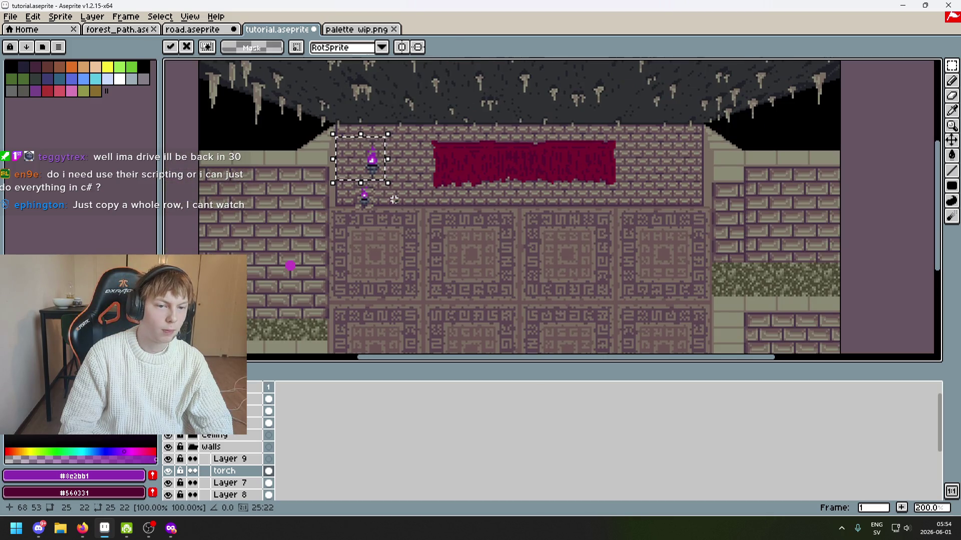
pyautogui.click(394, 200)
# Reselect the upper torch, drag it back to the right, and commit it.
pyautogui.scroll(-1, 442, 187)
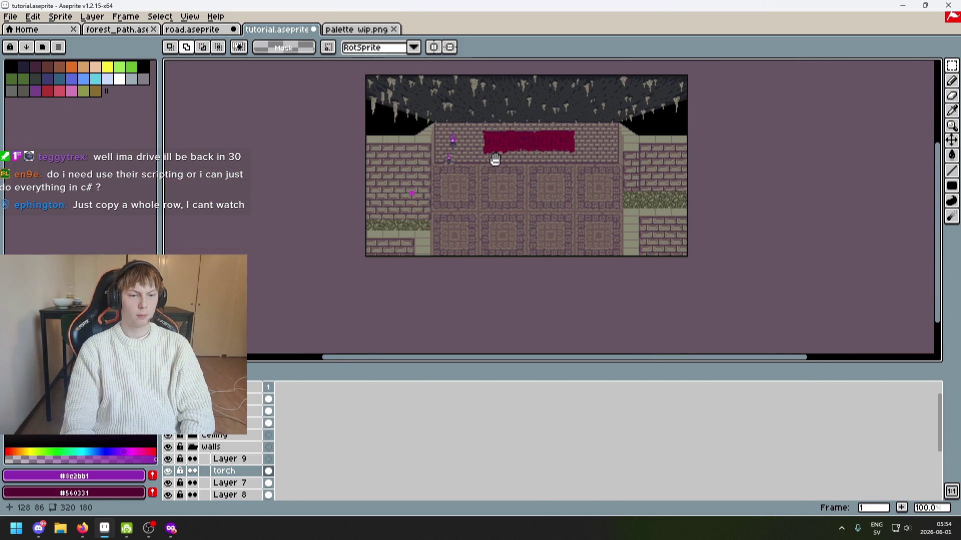
pyautogui.scroll(1, 495, 159)
pyautogui.scroll(-1, 524, 161)
pyautogui.scroll(1, 508, 168)
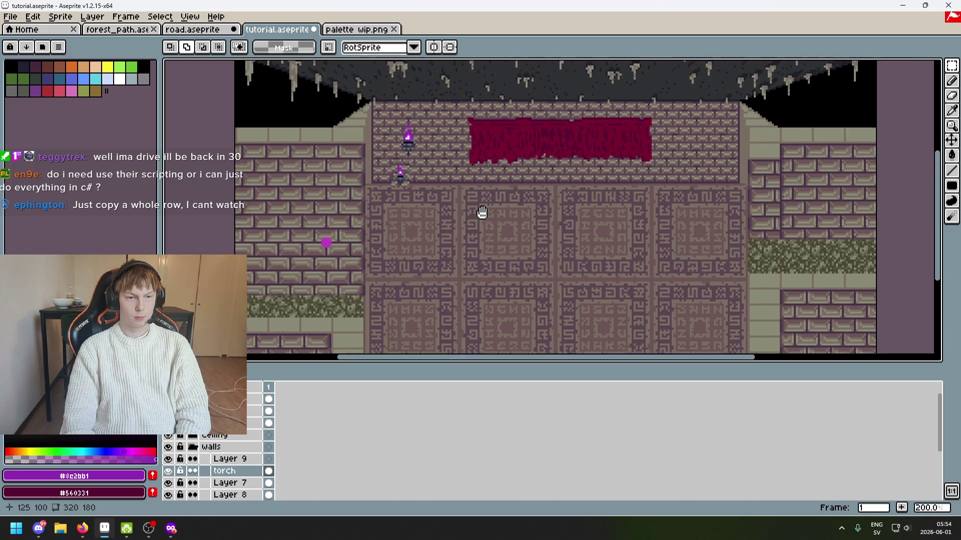
pyautogui.moveTo(482, 213); pyautogui.dragTo(470, 233)
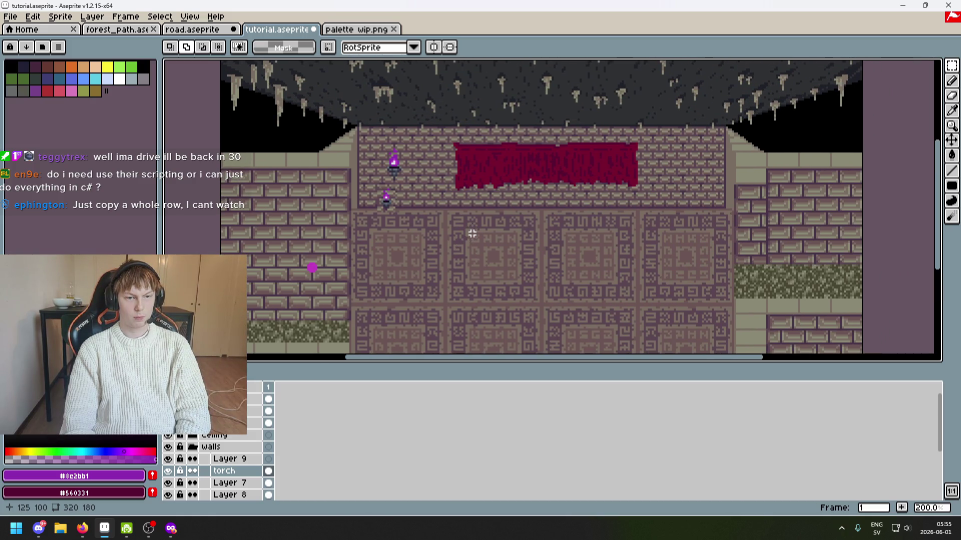
pyautogui.scroll(3, 404, 163)
pyautogui.moveTo(330, 112); pyautogui.dragTo(465, 214)
pyautogui.click(464, 214)
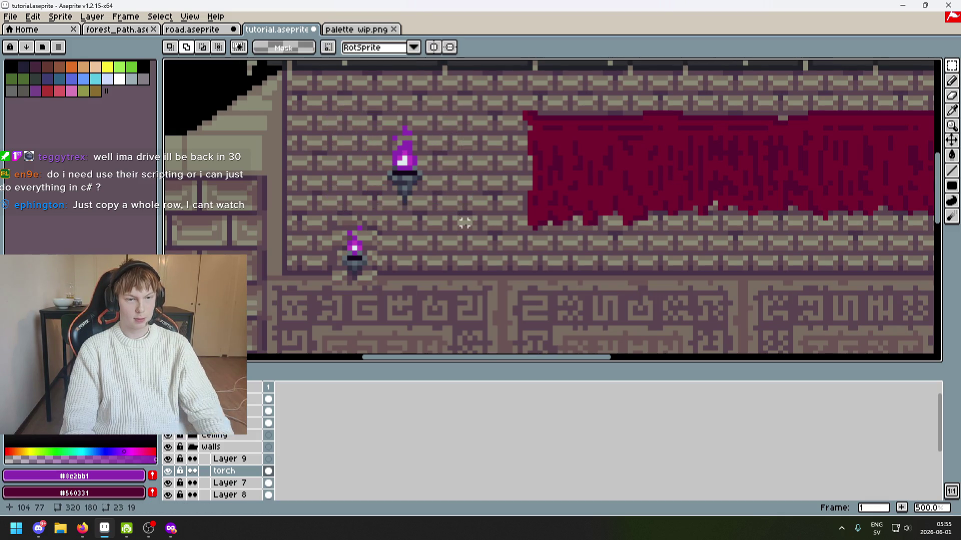
# Nudge the upper torch slightly right, commit it, and select it once more.
pyautogui.scroll(-4, 439, 223)
pyautogui.scroll(1, 456, 235)
pyautogui.moveTo(457, 235)
pyautogui.mouseDown()
pyautogui.moveTo(457, 199)
pyautogui.moveTo(456, 262)
pyautogui.mouseUp()
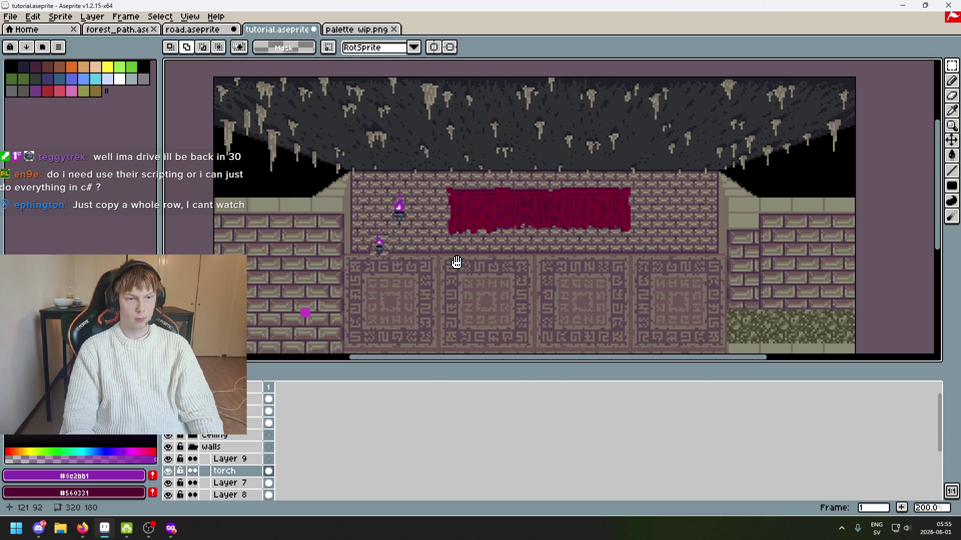
pyautogui.scroll(3, 456, 262)
pyautogui.moveTo(317, 104)
pyautogui.mouseDown()
pyautogui.moveTo(462, 229)
pyautogui.moveTo(450, 205)
pyautogui.mouseUp()
pyautogui.press('Return')
pyautogui.scroll(-4, 480, 251)
pyautogui.scroll(1, 463, 215)
pyautogui.scroll(3, 394, 166)
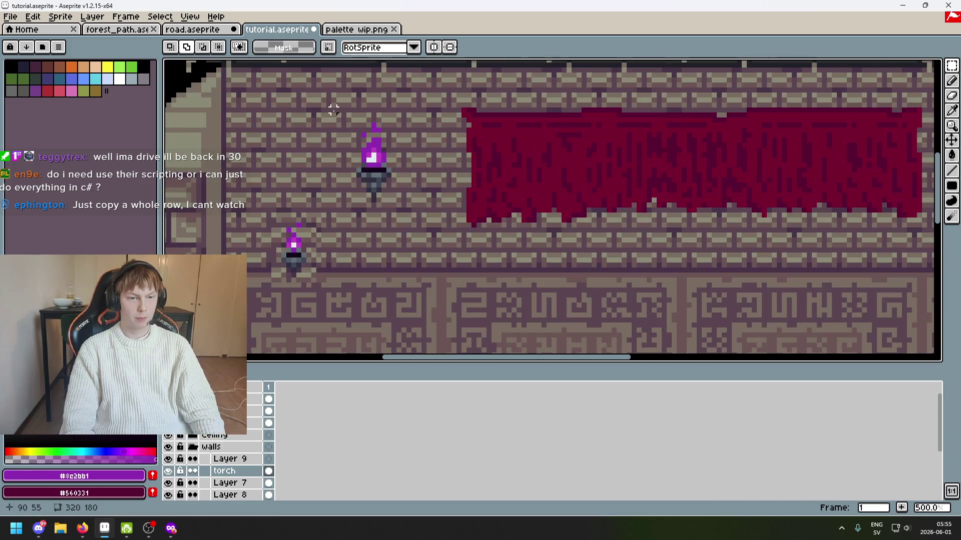
pyautogui.scroll(1, 330, 100)
pyautogui.moveTo(330, 101); pyautogui.dragTo(438, 240)
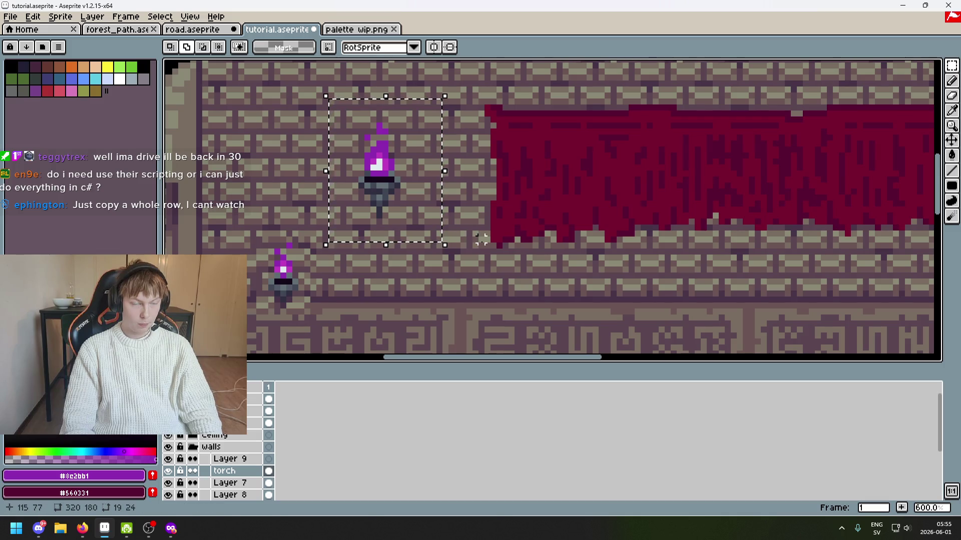
# Paste a torch copy, slide it right, then undo the paste.
pyautogui.scroll(-2, 488, 241)
pyautogui.hotkey('ctrl', 't')
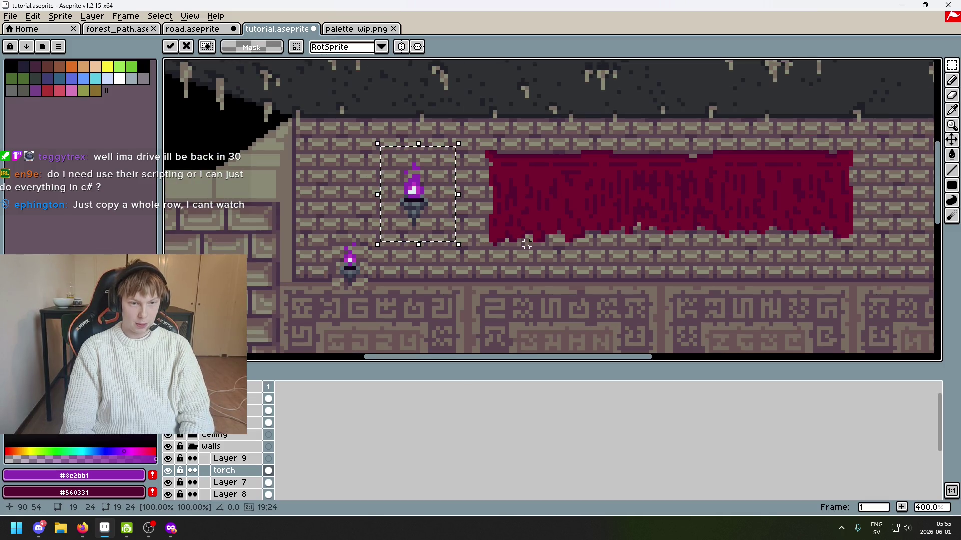
pyautogui.press('Right')
pyautogui.press('Right')
pyautogui.press('Right')
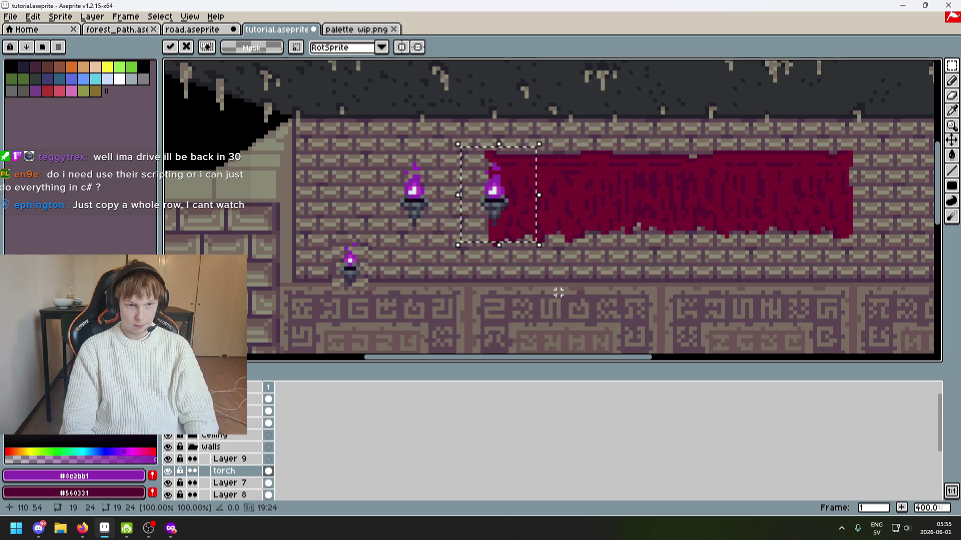
pyautogui.hotkey('ctrl', 'z')
# Marquee-select the left half of the back wall containing both torches.
pyautogui.scroll(-2, 550, 286)
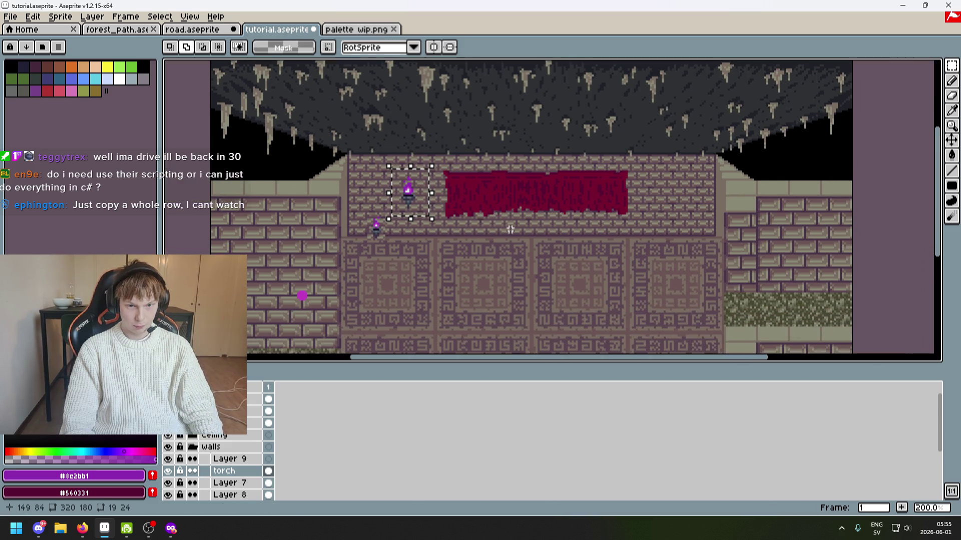
pyautogui.scroll(2, 535, 247)
pyautogui.moveTo(524, 242)
pyautogui.mouseDown()
pyautogui.moveTo(420, 146)
pyautogui.moveTo(169, 63)
pyautogui.mouseUp()
pyautogui.scroll(-2, 380, 220)
pyautogui.scroll(1, 597, 258)
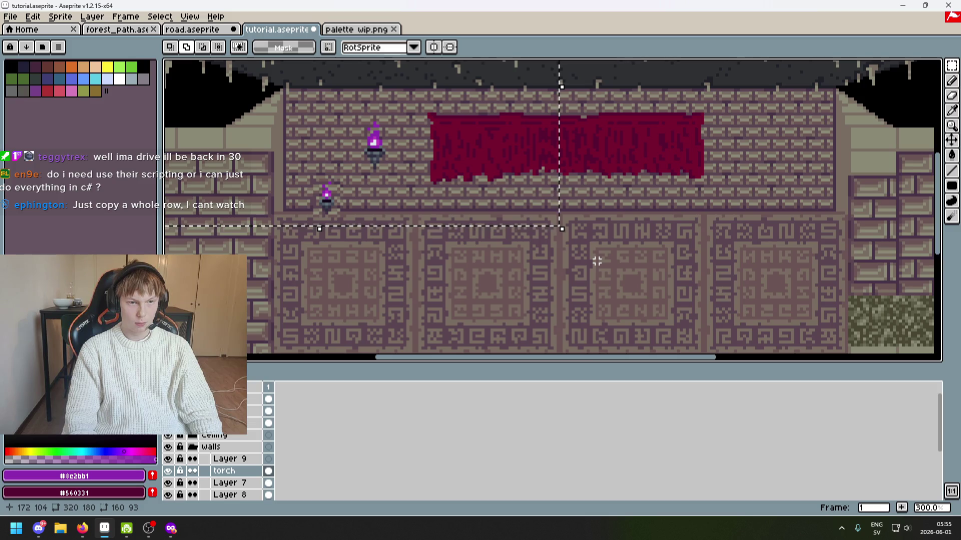
# Paste a horizontally mirrored copy of the left wall half onto the right and commit it.
pyautogui.hotkey('ctrl', 't')
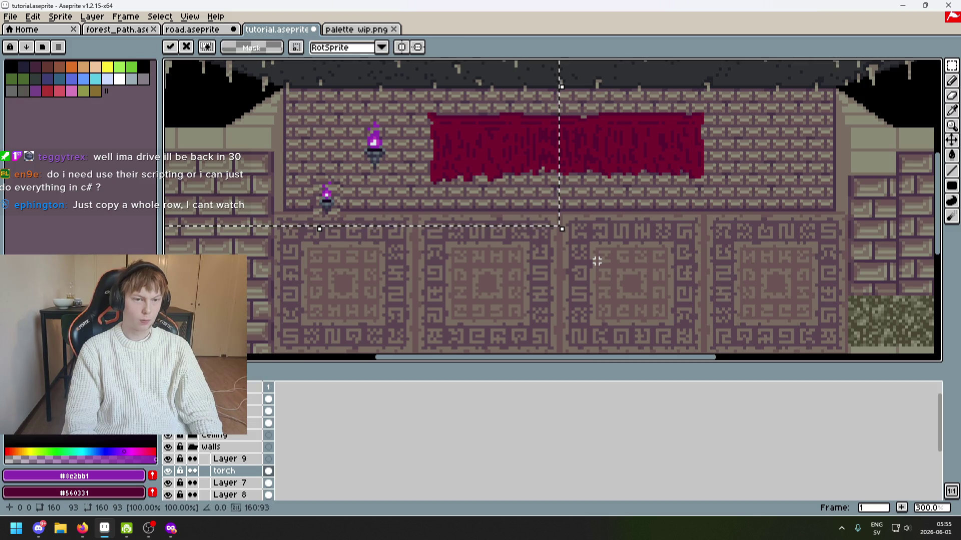
pyautogui.hotkey('ctrl', 'z')
pyautogui.moveTo(476, 208)
pyautogui.mouseDown()
pyautogui.moveTo(821, 193)
pyautogui.moveTo(938, 201)
pyautogui.moveTo(925, 199)
pyautogui.mouseUp()
pyautogui.press('Left')
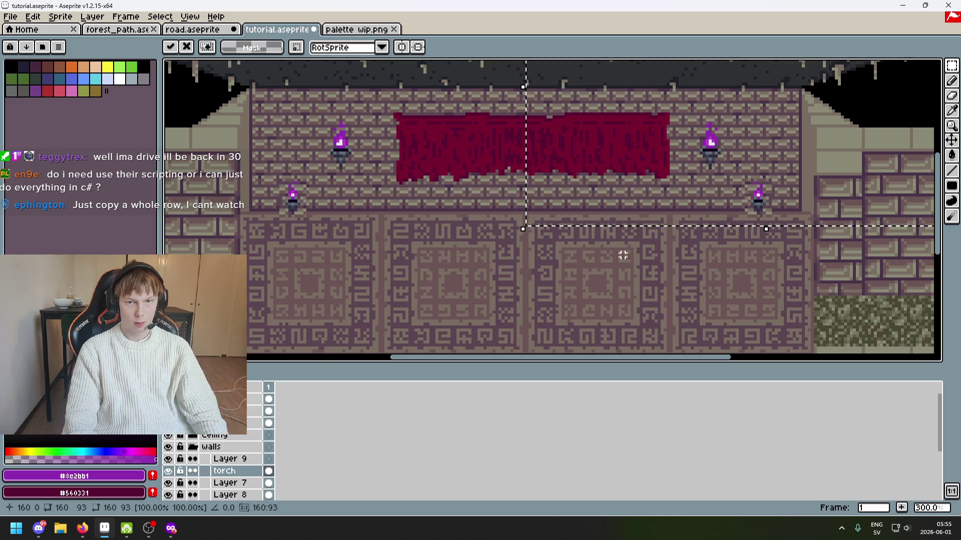
pyautogui.hotkey('ctrl', 'd')
# Select the upper-left torch, inspect the four torches, then select the wall up to the right torch.
pyautogui.moveTo(308, 114); pyautogui.dragTo(368, 178)
pyautogui.scroll(4, 430, 192)
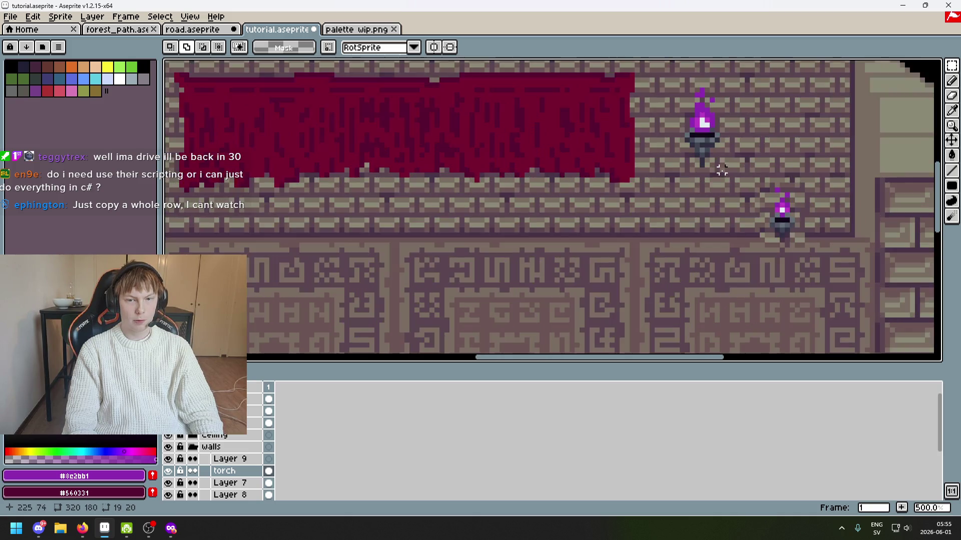
pyautogui.scroll(-2, 666, 174)
pyautogui.scroll(-4, 667, 174)
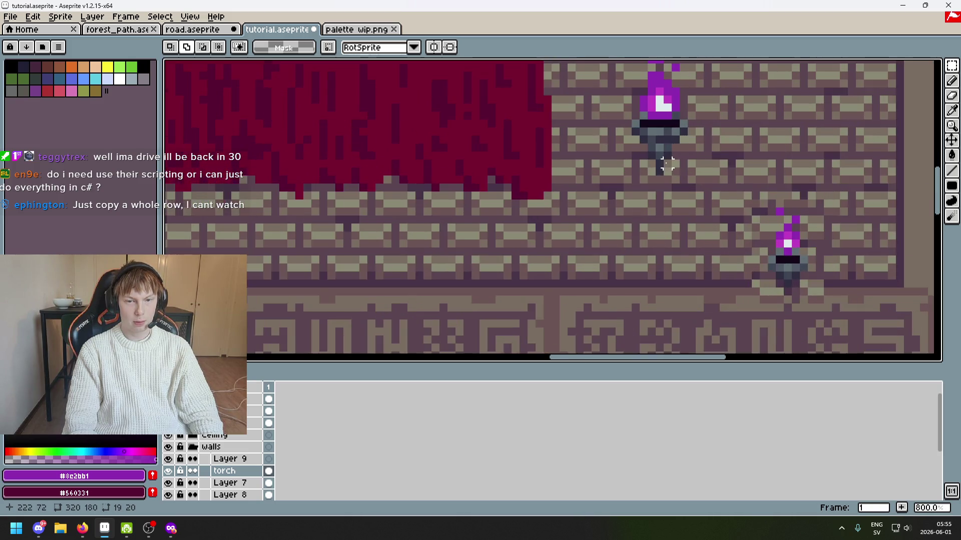
pyautogui.scroll(2, 661, 192)
pyautogui.scroll(3, 661, 193)
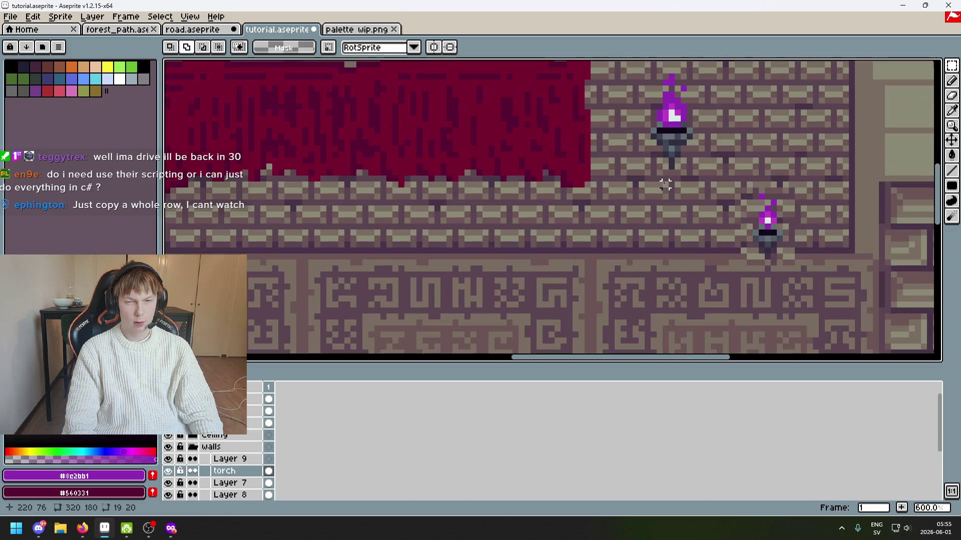
pyautogui.scroll(-3, 671, 174)
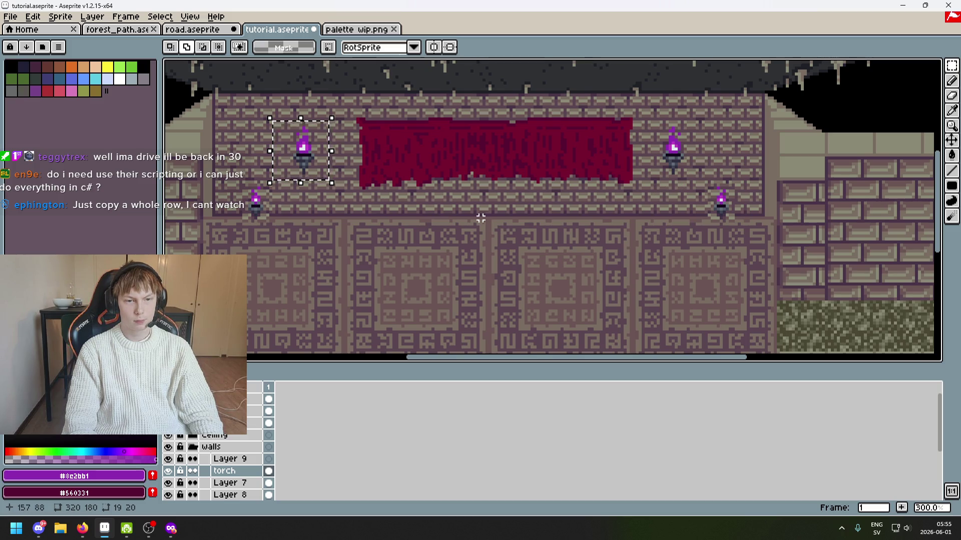
pyautogui.moveTo(490, 218)
pyautogui.mouseDown()
pyautogui.moveTo(646, 148)
pyautogui.moveTo(672, 122)
pyautogui.mouseUp()
pyautogui.scroll(4, 673, 205)
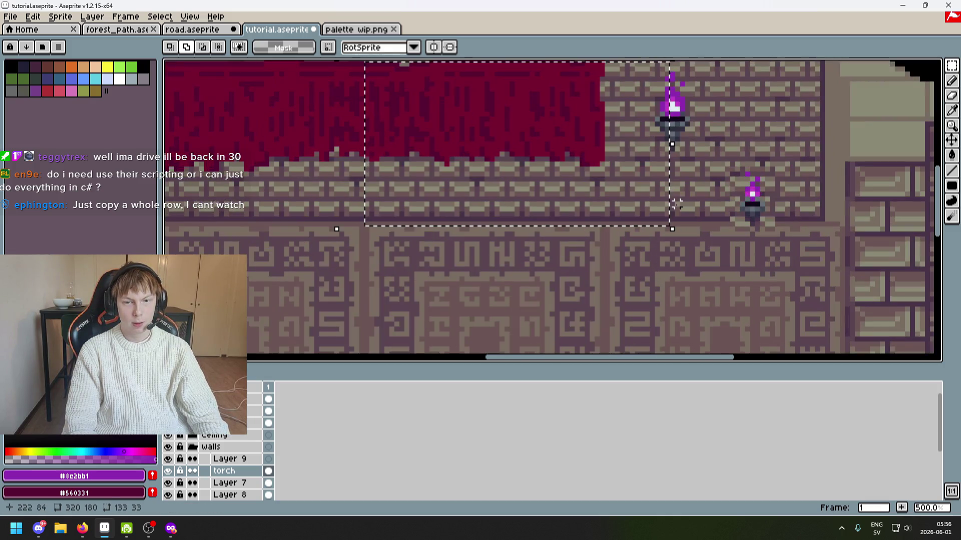
pyautogui.scroll(-2, 839, 240)
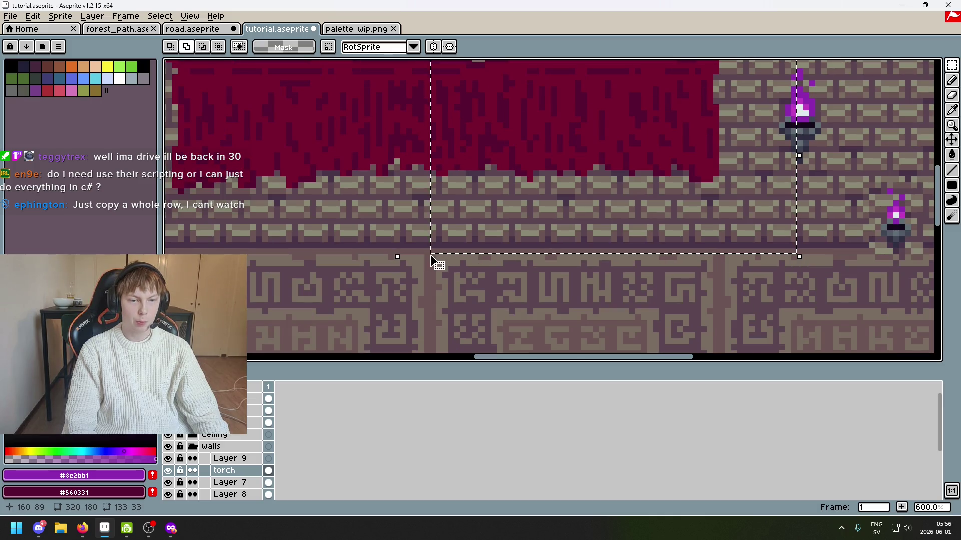
pyautogui.scroll(6, 859, 179)
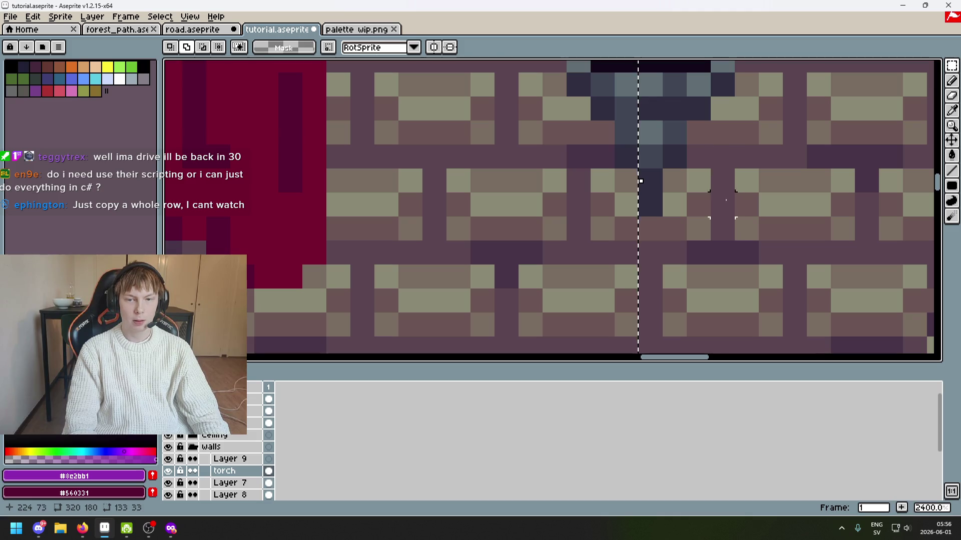
pyautogui.scroll(-5, 722, 180)
pyautogui.moveTo(365, 227)
pyautogui.mouseDown()
pyautogui.moveTo(485, 265)
pyautogui.moveTo(365, 251)
pyautogui.mouseUp()
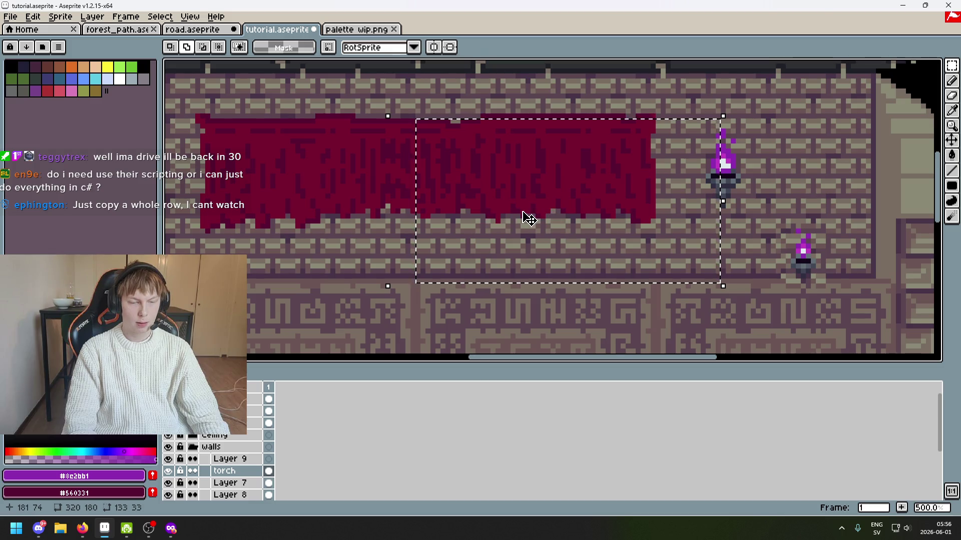
pyautogui.moveTo(419, 220); pyautogui.dragTo(497, 238)
pyautogui.click(565, 304)
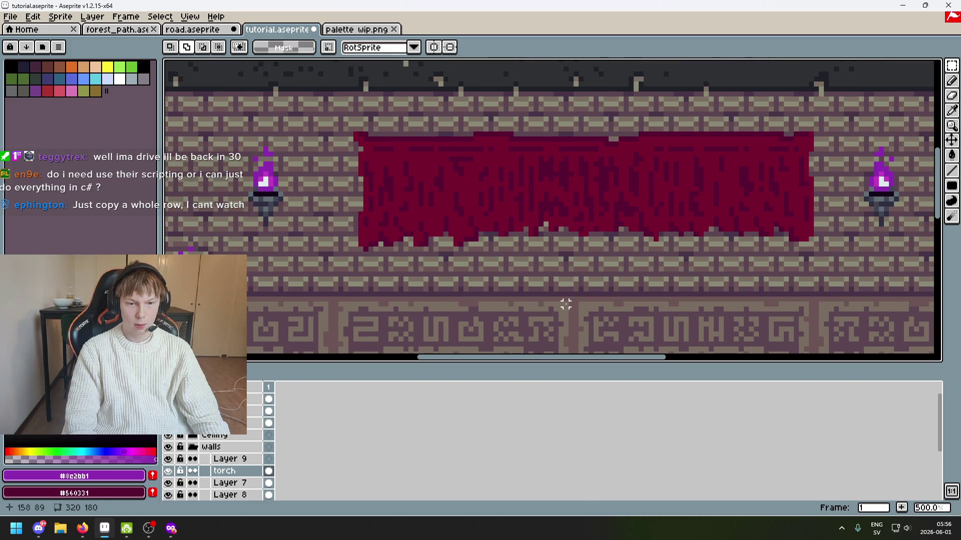
pyautogui.moveTo(571, 304)
pyautogui.mouseDown()
pyautogui.moveTo(253, 129)
pyautogui.moveTo(269, 123)
pyautogui.mouseUp()
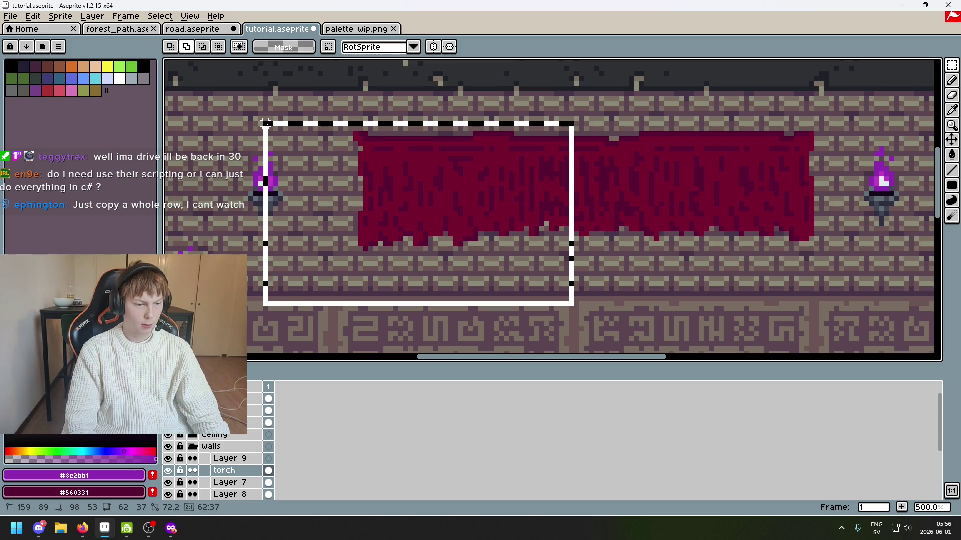
pyautogui.moveTo(269, 123); pyautogui.dragTo(270, 124)
pyautogui.scroll(2, 580, 340)
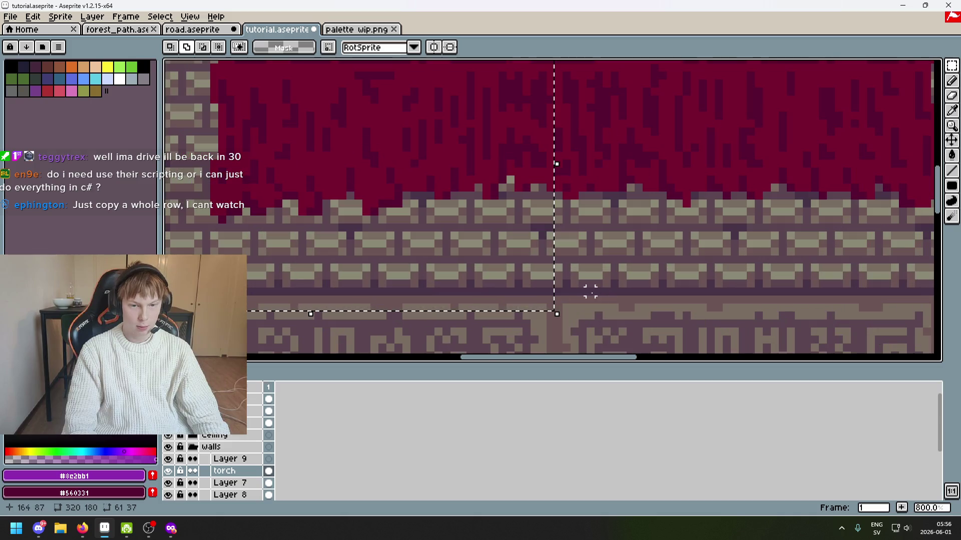
pyautogui.moveTo(560, 299)
pyautogui.mouseDown()
pyautogui.moveTo(425, 281)
pyautogui.moveTo(422, 90)
pyautogui.moveTo(410, 76)
pyautogui.mouseUp()
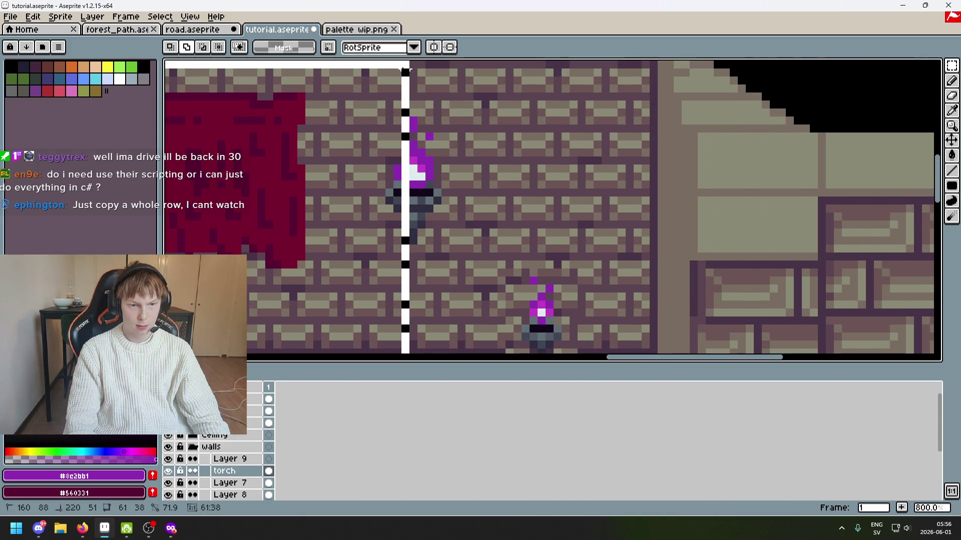
pyautogui.scroll(-2, 410, 76)
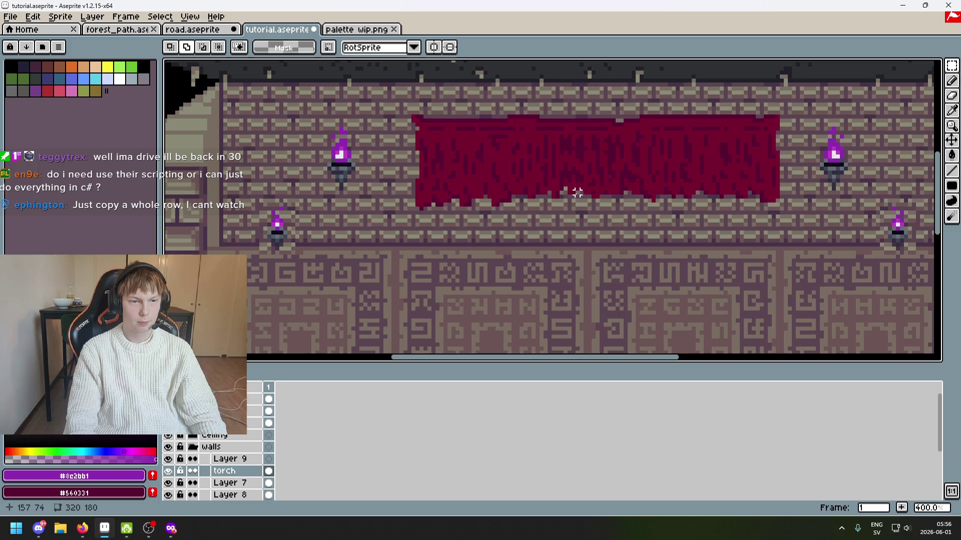
pyautogui.scroll(1, 314, 111)
pyautogui.moveTo(313, 111); pyautogui.dragTo(397, 247)
# Paste a torch copy beside the existing torch, then undo to restore the original torches.
pyautogui.hotkey('ctrl', 'c')
pyautogui.hotkey('ctrl', 'v')
pyautogui.moveTo(370, 198); pyautogui.dragTo(806, 197)
pyautogui.hscroll(5, 806, 198)
pyautogui.moveTo(515, 185); pyautogui.dragTo(856, 175)
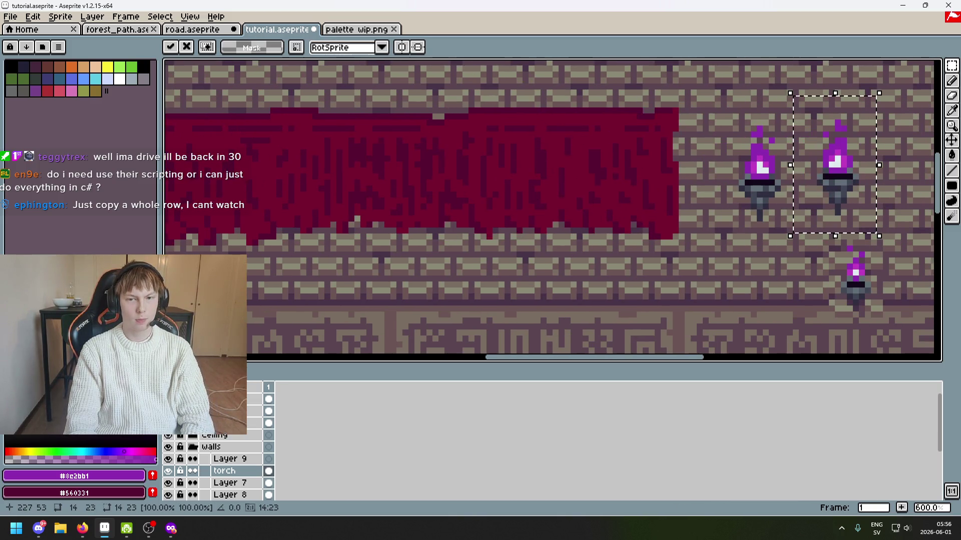
pyautogui.hscroll(2, 600, 161)
pyautogui.scroll(3, 601, 161)
pyautogui.hotkey('ctrl', 'z')
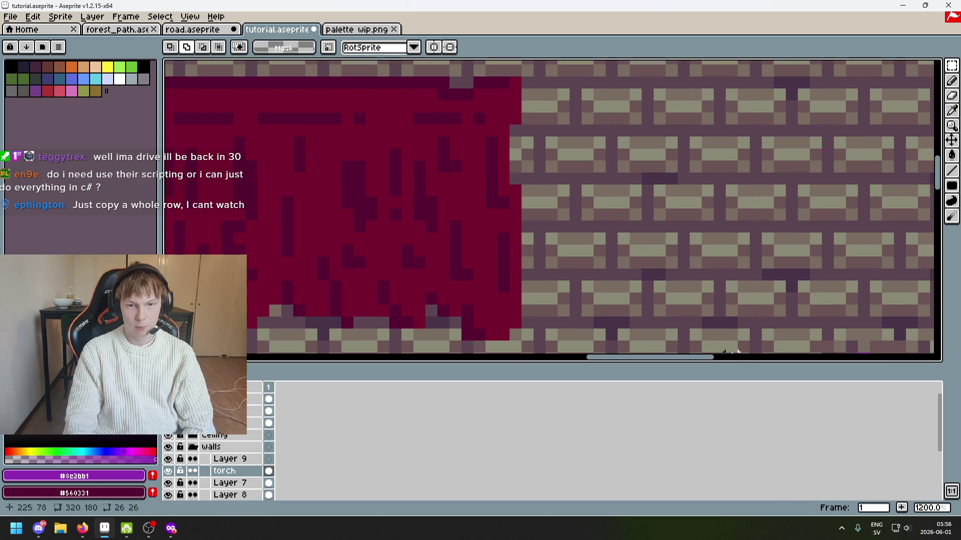
pyautogui.scroll(-4, 751, 270)
pyautogui.hotkey('ctrl', 'z')
pyautogui.scroll(2, 751, 273)
# Delete the duplicate left torch and shift the remaining torch left into its spot.
pyautogui.moveTo(657, 168); pyautogui.dragTo(750, 344)
pyautogui.press('Left')
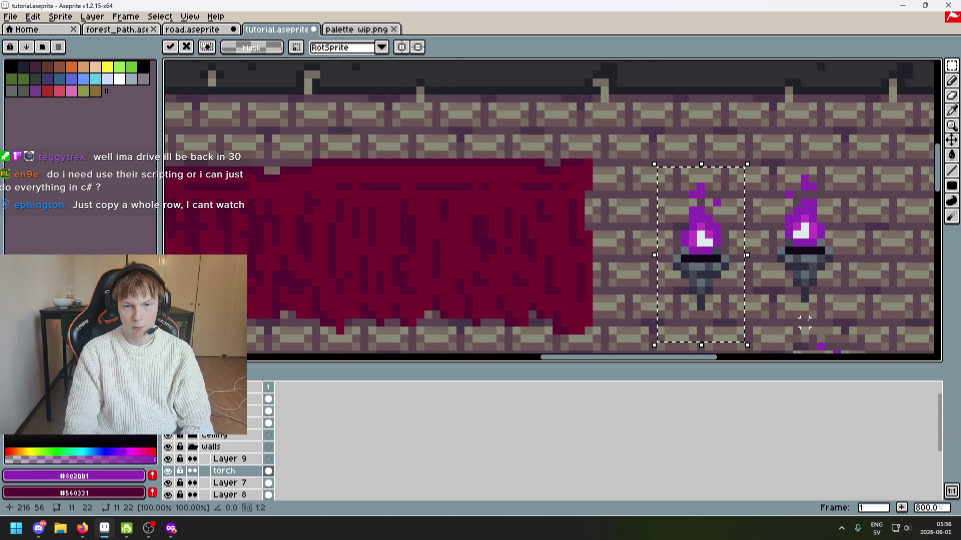
pyautogui.press('Delete')
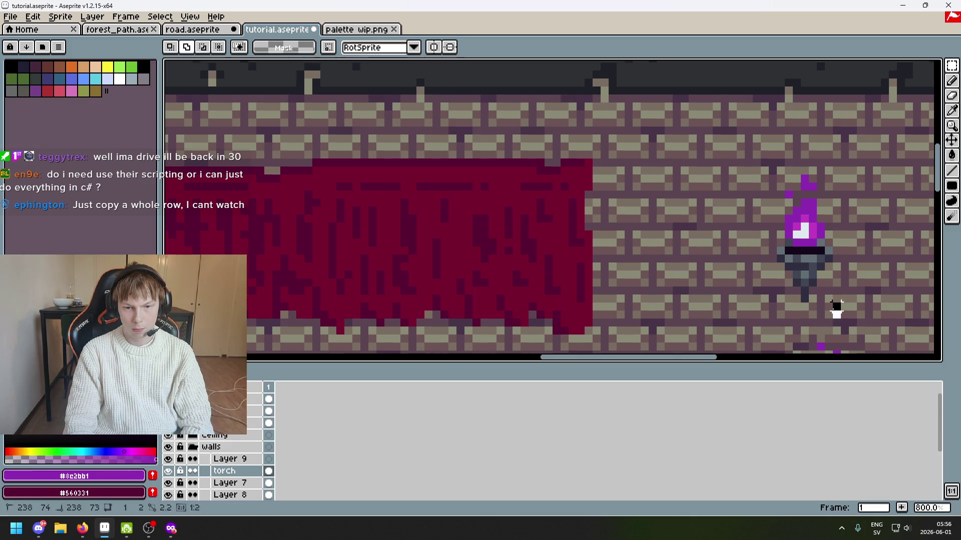
pyautogui.moveTo(835, 322); pyautogui.dragTo(755, 167)
pyautogui.press('Left')
pyautogui.press('Left')
pyautogui.press('Left')
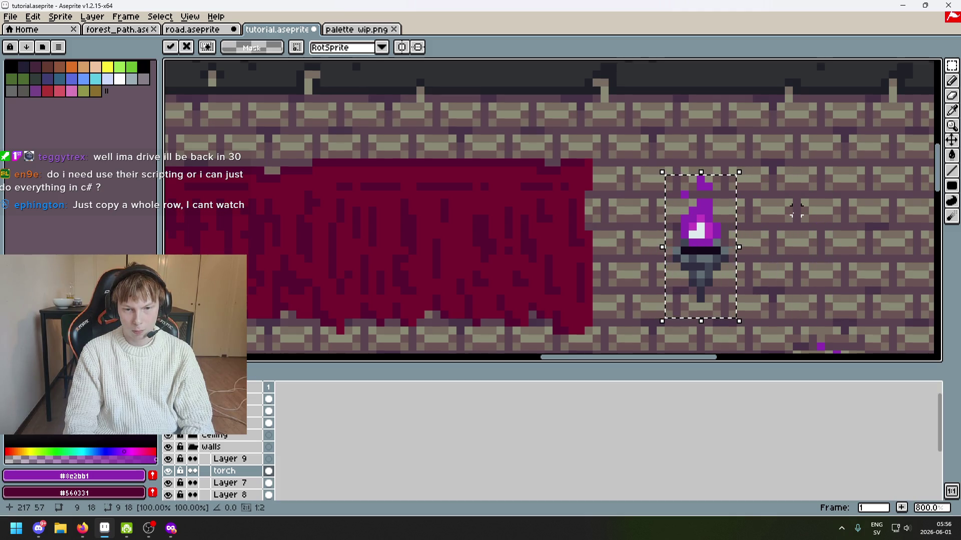
pyautogui.click(788, 226)
# Lower the upper-right torch a few pixels and commit the move.
pyautogui.scroll(5, 686, 301)
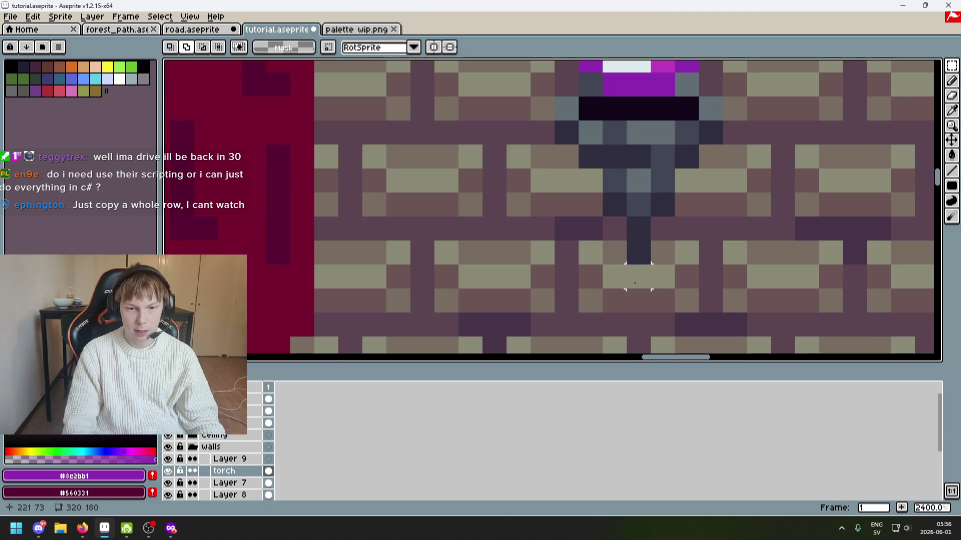
pyautogui.scroll(-5, 639, 271)
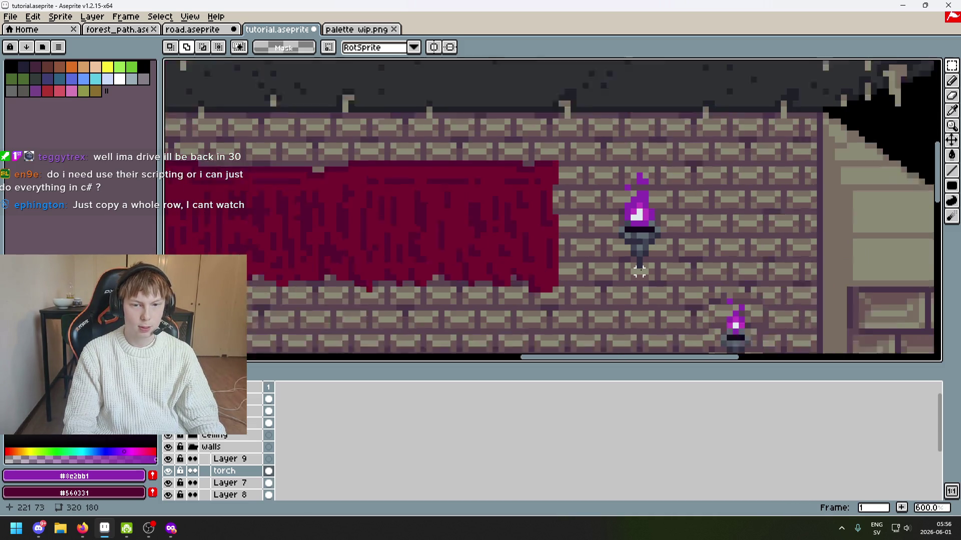
pyautogui.moveTo(650, 282)
pyautogui.mouseDown()
pyautogui.moveTo(711, 253)
pyautogui.moveTo(846, 245)
pyautogui.moveTo(854, 236)
pyautogui.mouseUp()
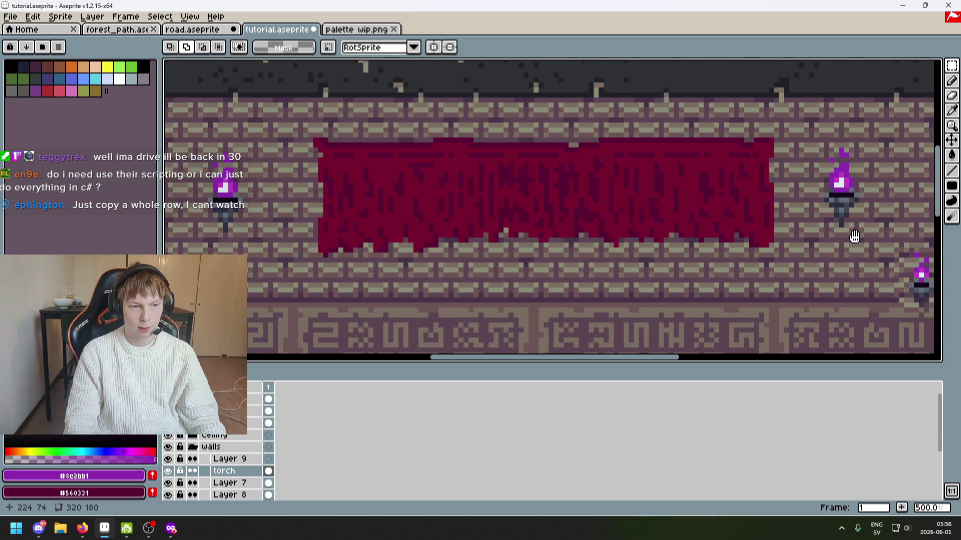
pyautogui.scroll(3, 836, 235)
pyautogui.hotkey('ctrl', 'shift', 'd')
pyautogui.scroll(-2, 823, 220)
pyautogui.scroll(-2, 823, 220)
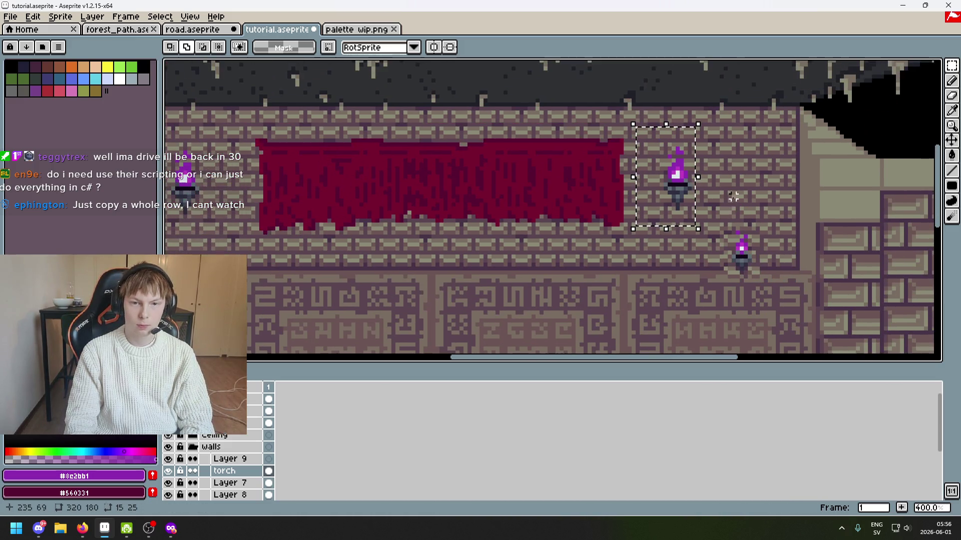
pyautogui.press('Down')
pyautogui.press('Down')
pyautogui.press('Down')
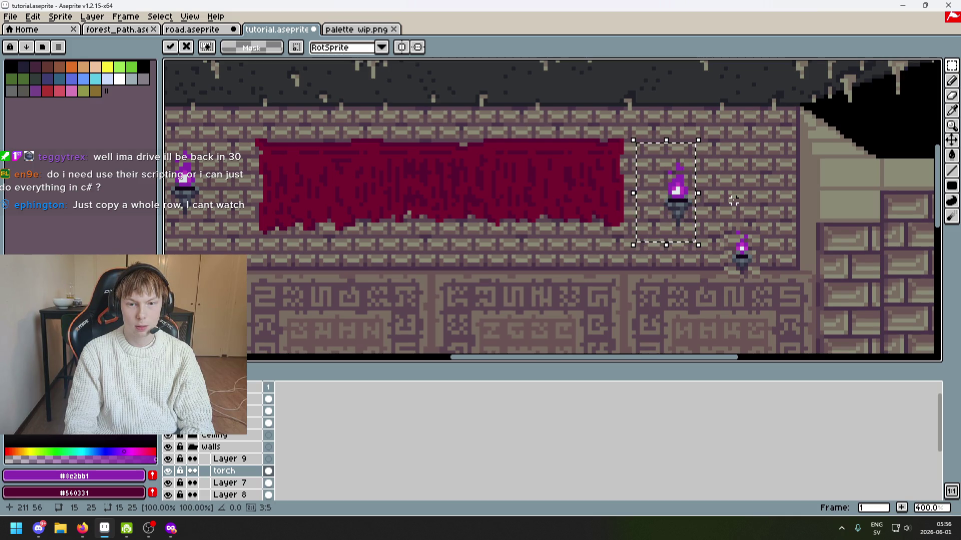
pyautogui.press('Return')
pyautogui.hotkey('ctrl', 'd')
# Lower the upper-left torch to match and commit it.
pyautogui.hscroll(-5, 438, 148)
pyautogui.moveTo(466, 145); pyautogui.dragTo(568, 253)
pyautogui.press('Down')
pyautogui.press('Down')
pyautogui.press('Down')
pyautogui.moveTo(637, 262); pyautogui.dragTo(470, 270)
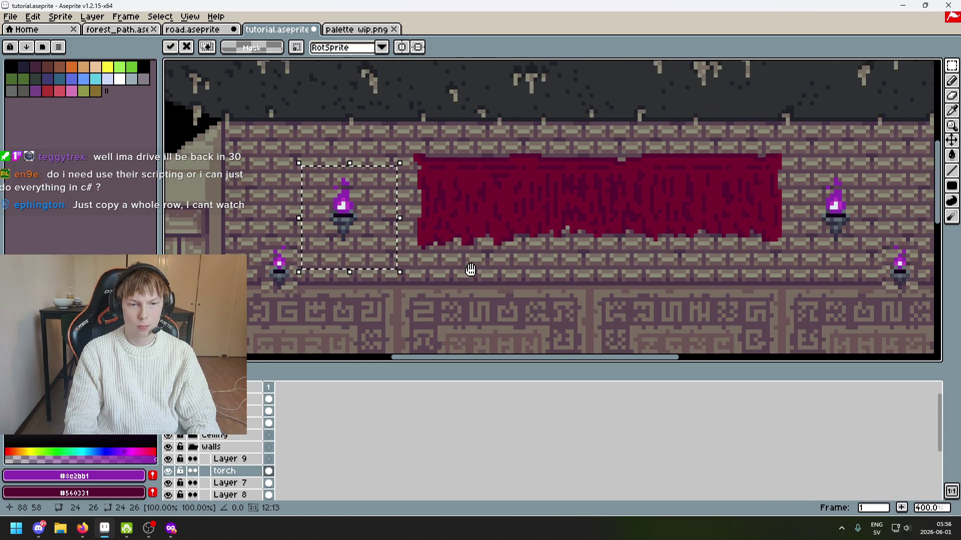
pyautogui.press('Return')
pyautogui.hotkey('ctrl', 'd')
pyautogui.moveTo(830, 240); pyautogui.dragTo(311, 240)
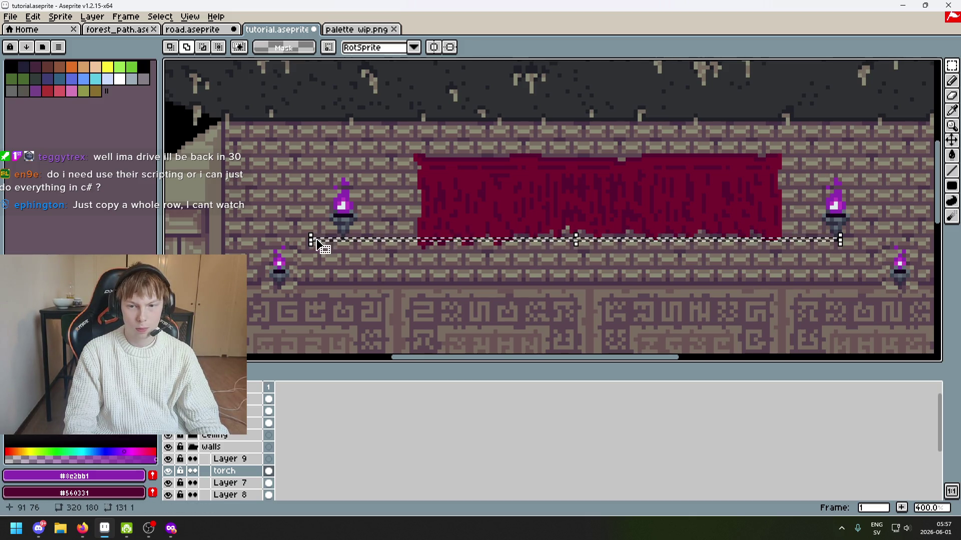
pyautogui.scroll(1, 467, 272)
pyautogui.hotkey('ctrl', 'd')
pyautogui.moveTo(472, 272)
pyautogui.mouseDown()
pyautogui.moveTo(319, 253)
pyautogui.moveTo(644, 268)
pyautogui.mouseUp()
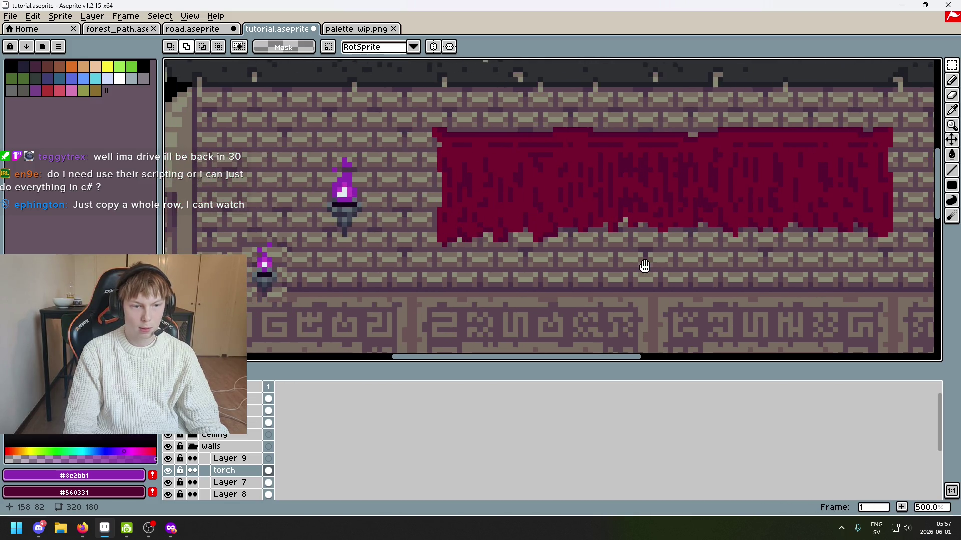
pyautogui.scroll(-5, 643, 268)
pyautogui.scroll(2, 676, 269)
pyautogui.moveTo(691, 247); pyautogui.dragTo(414, 171)
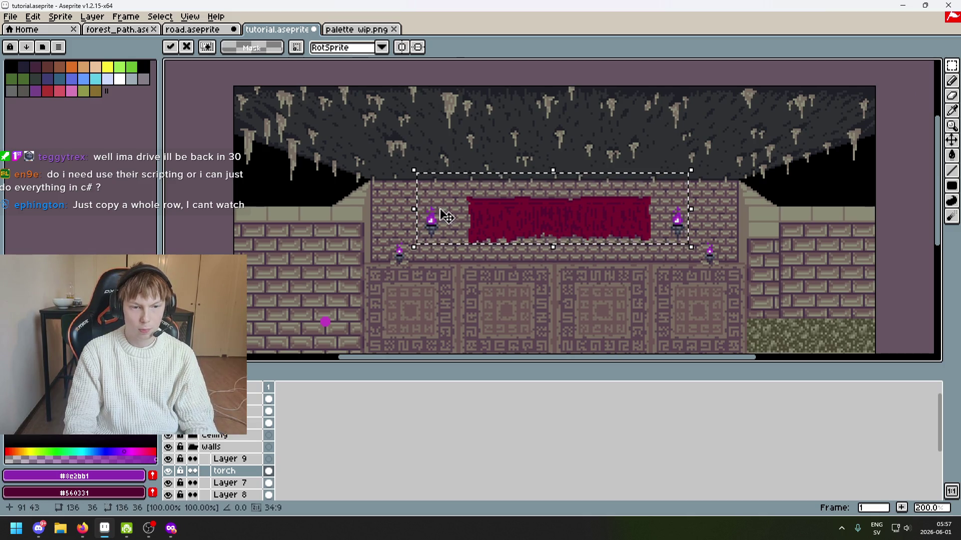
pyautogui.scroll(-3, 536, 176)
pyautogui.hscroll(-2, 536, 182)
pyautogui.hotkey('ctrl', 'd')
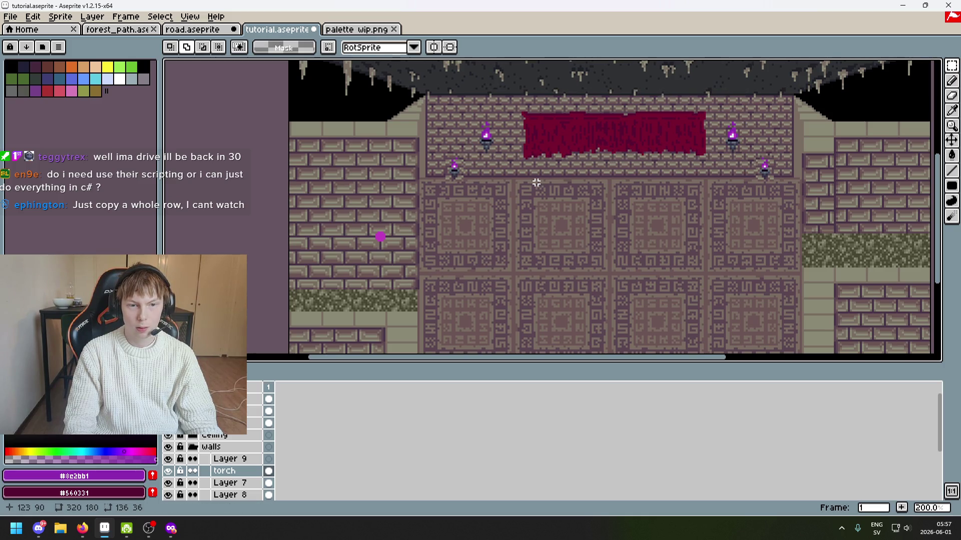
pyautogui.scroll(2, 536, 182)
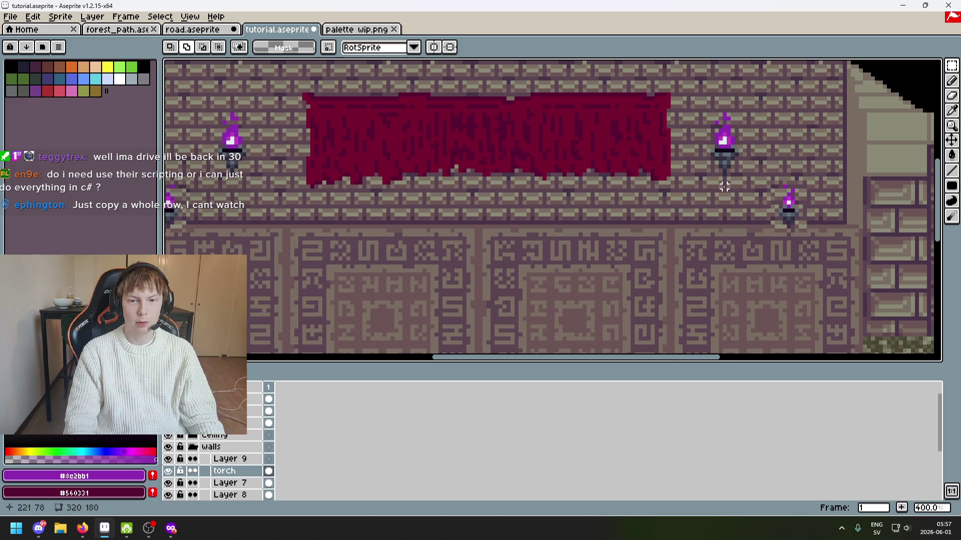
pyautogui.scroll(6, 400, 195)
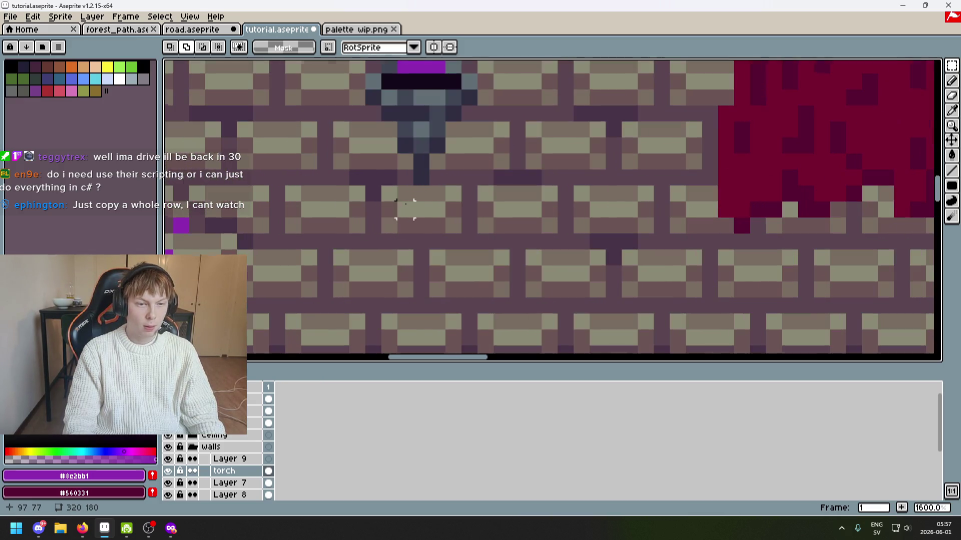
pyautogui.scroll(-5, 404, 194)
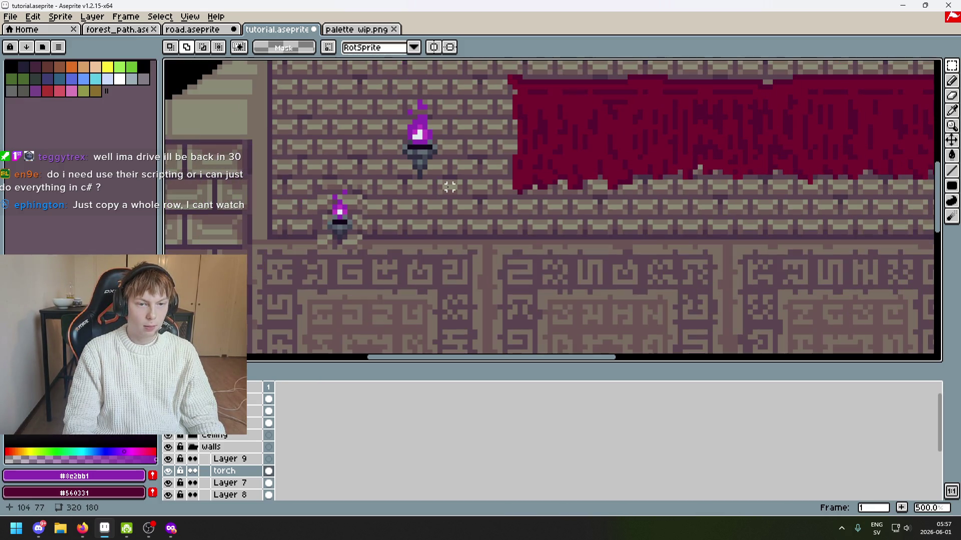
pyautogui.moveTo(294, 172); pyautogui.dragTo(365, 293)
pyautogui.click(418, 313)
pyautogui.moveTo(263, 116); pyautogui.dragTo(375, 315)
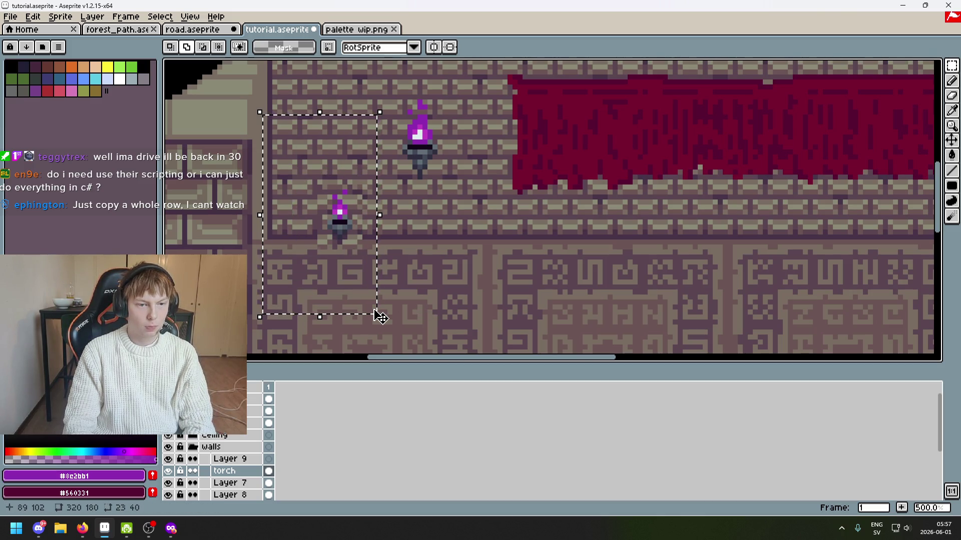
pyautogui.scroll(-3, 376, 315)
pyautogui.scroll(1, 557, 249)
pyautogui.moveTo(605, 272); pyautogui.dragTo(525, 143)
pyautogui.press('Delete')
pyautogui.scroll(-1, 645, 214)
pyautogui.scroll(1, 625, 220)
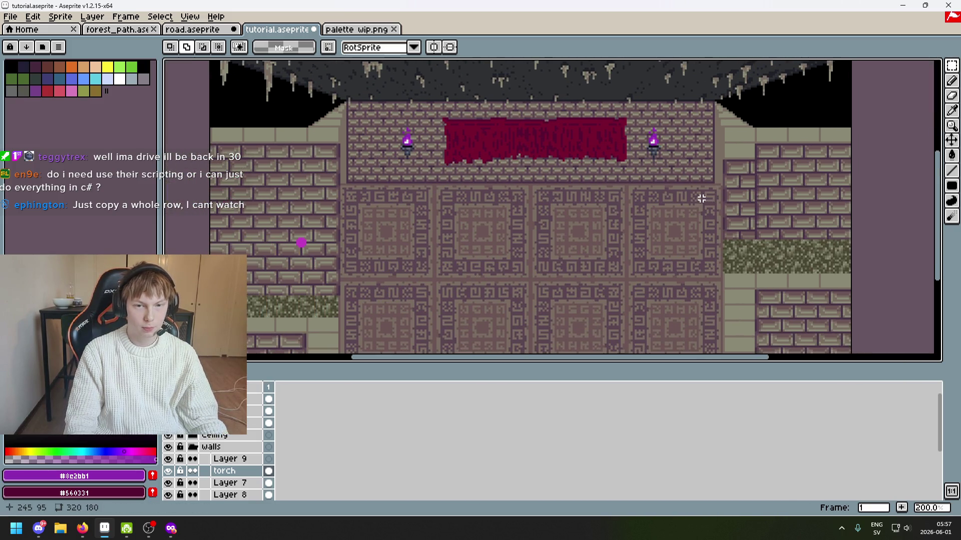
pyautogui.scroll(2, 645, 151)
pyautogui.scroll(-3, 613, 189)
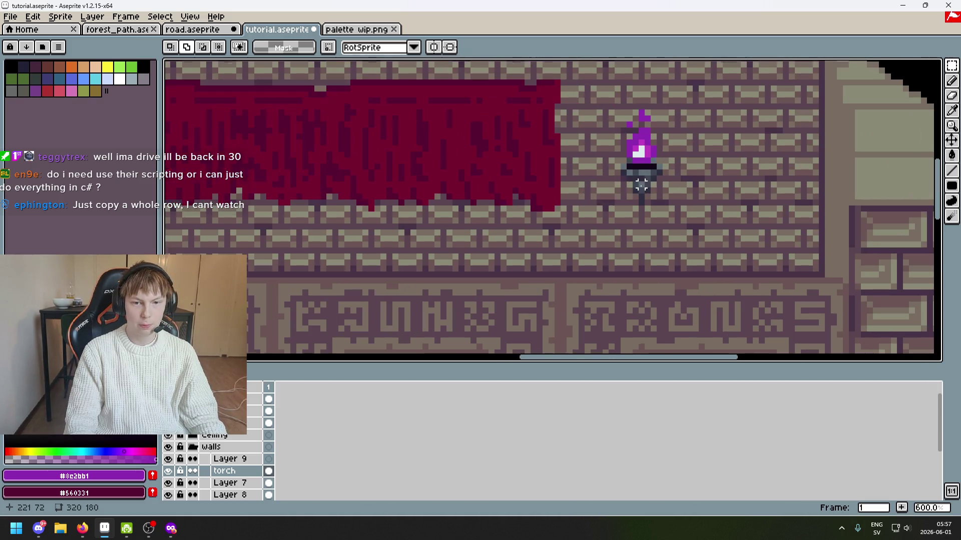
pyautogui.scroll(6, 621, 220)
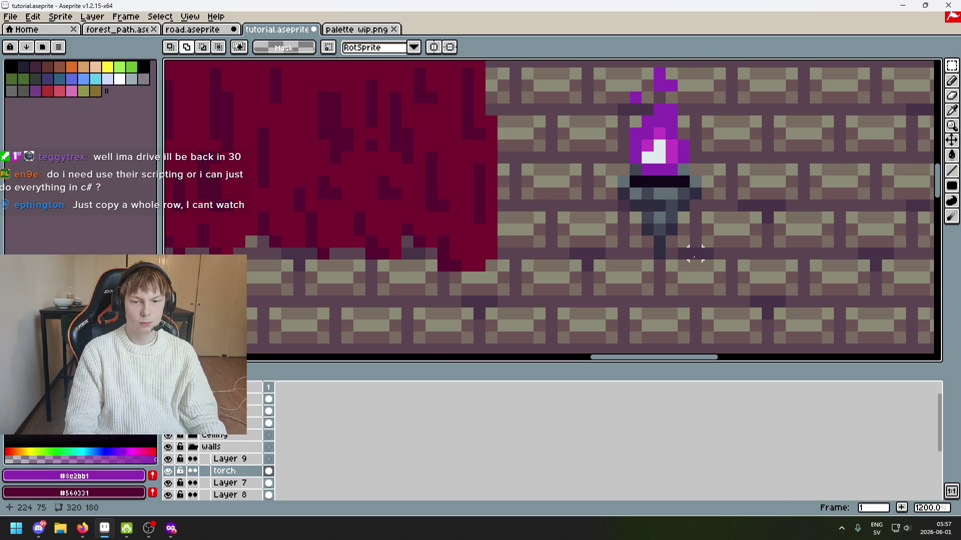
# With the Pencil and mortar colour #5b4550, extend the right bracket's dark stem one pixel down.
pyautogui.press('b')
pyautogui.keyDown('alt'); pyautogui.click(643, 240); pyautogui.keyUp('alt')
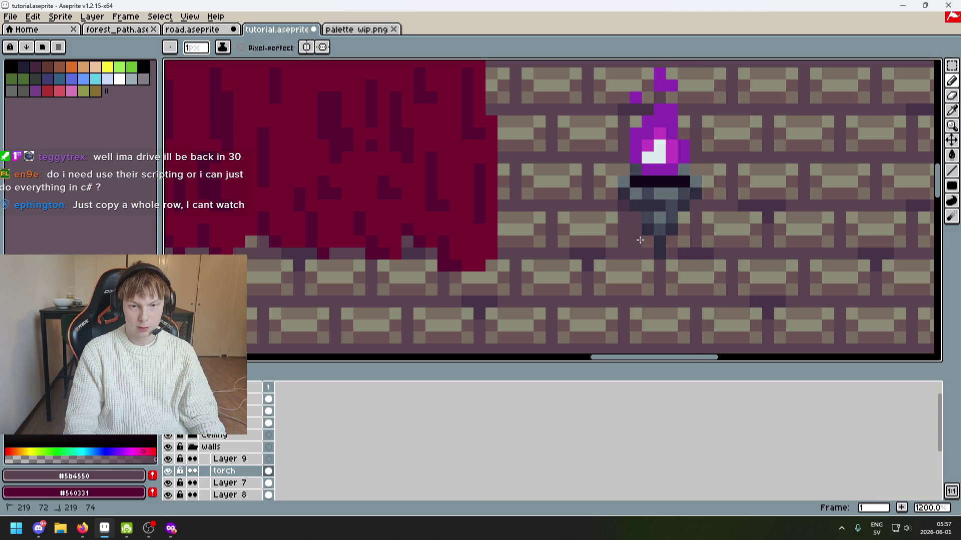
pyautogui.click(660, 242)
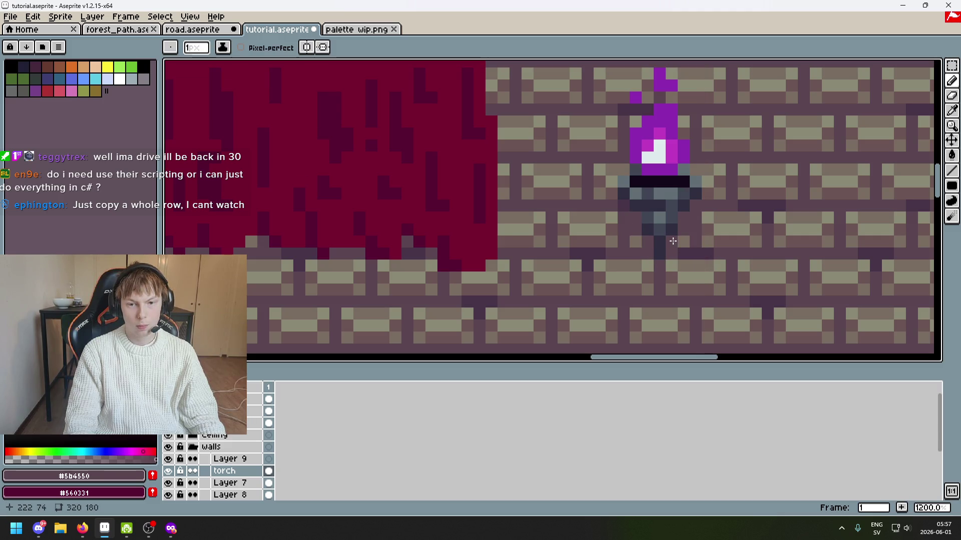
pyautogui.scroll(-6, 672, 241)
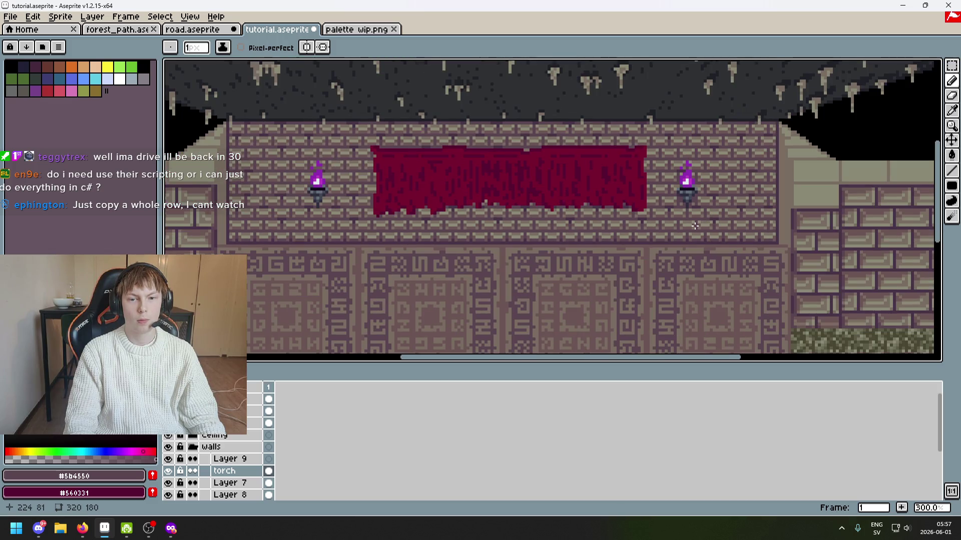
pyautogui.scroll(5, 695, 226)
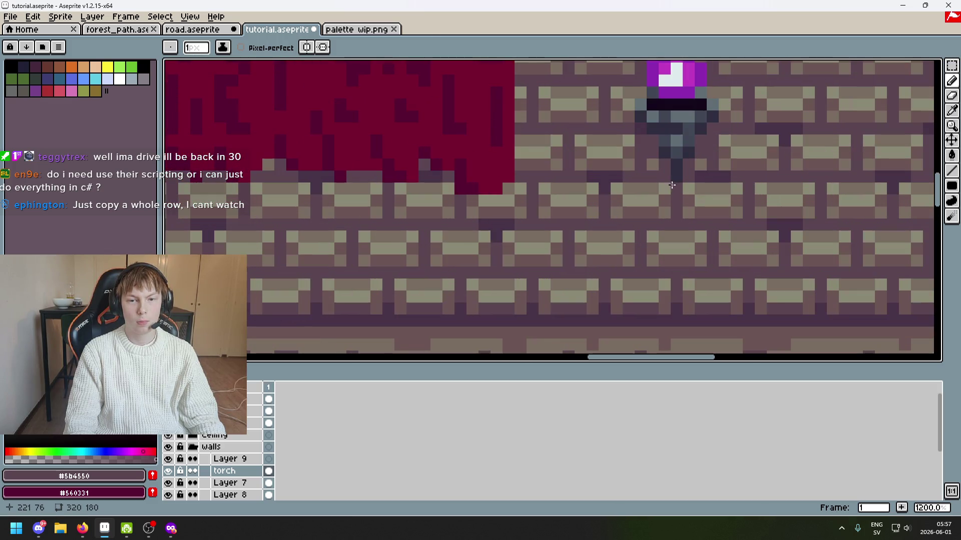
# Sample mortar shades #473347 and #5b4550, then undo a misplaced stroke.
pyautogui.keyDown('alt'); pyautogui.click(692, 161); pyautogui.keyUp('alt')
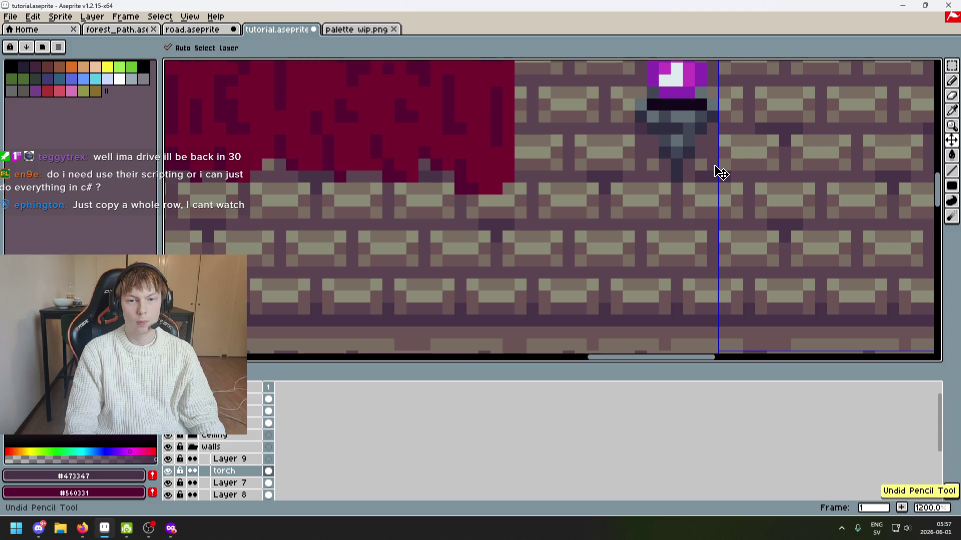
pyautogui.scroll(-4, 718, 171)
pyautogui.scroll(3, 700, 161)
pyautogui.keyDown('alt'); pyautogui.click(683, 146); pyautogui.keyUp('alt')
pyautogui.scroll(-5, 685, 144)
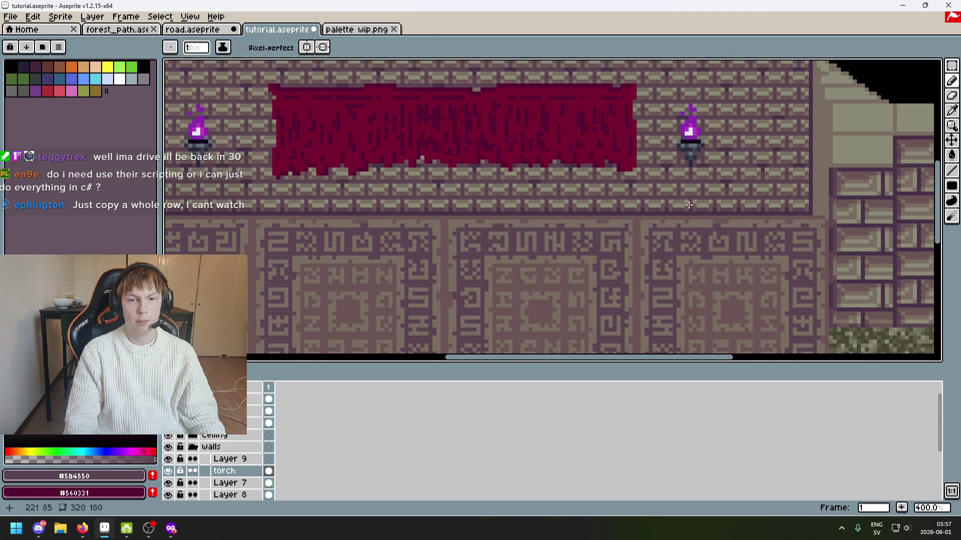
pyautogui.scroll(3, 688, 181)
pyautogui.scroll(4, 689, 181)
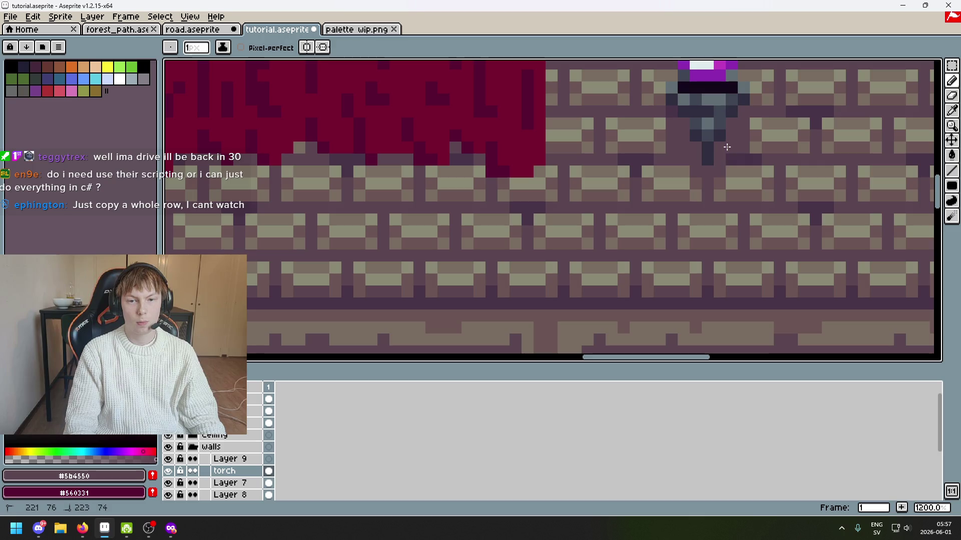
pyautogui.scroll(-5, 714, 183)
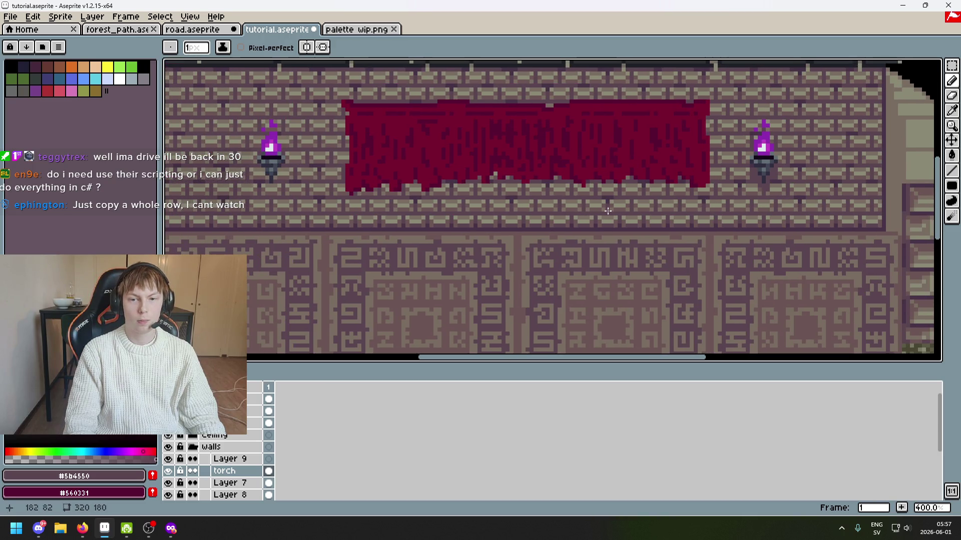
pyautogui.scroll(-2, 608, 210)
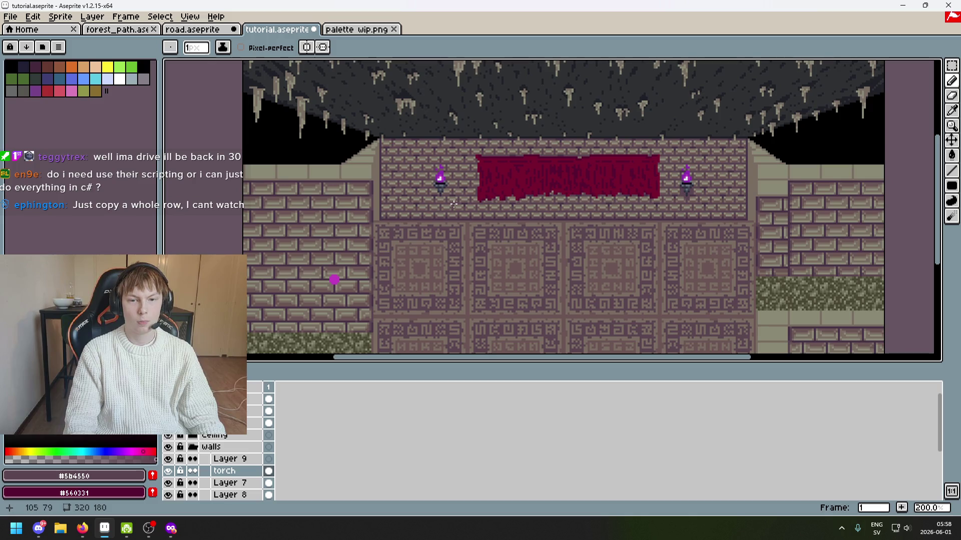
pyautogui.scroll(5, 441, 199)
pyautogui.scroll(-4, 525, 210)
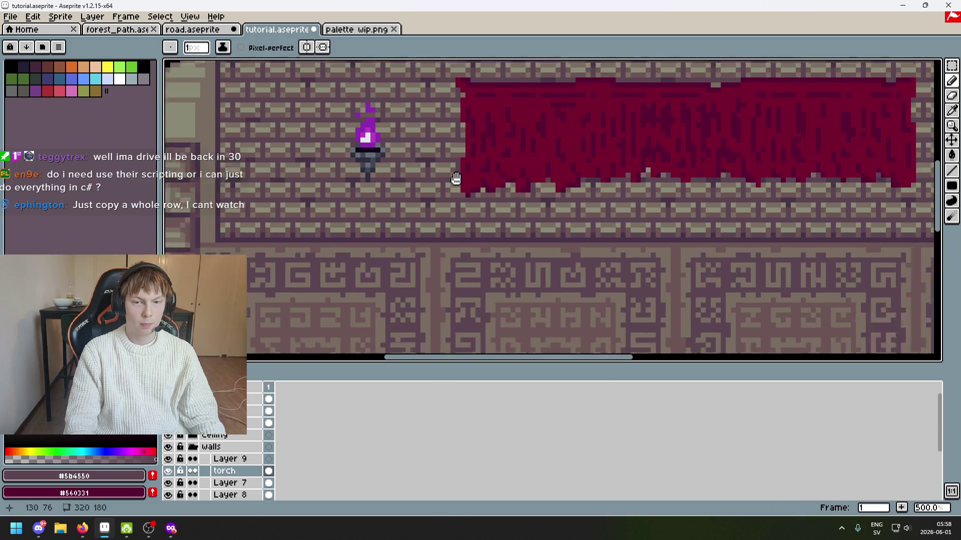
pyautogui.scroll(2, 525, 210)
pyautogui.scroll(4, 697, 176)
pyautogui.hotkey('ctrl', 'z')
# Paint a run of stem pixels beneath the right torch bracket.
pyautogui.press('v')
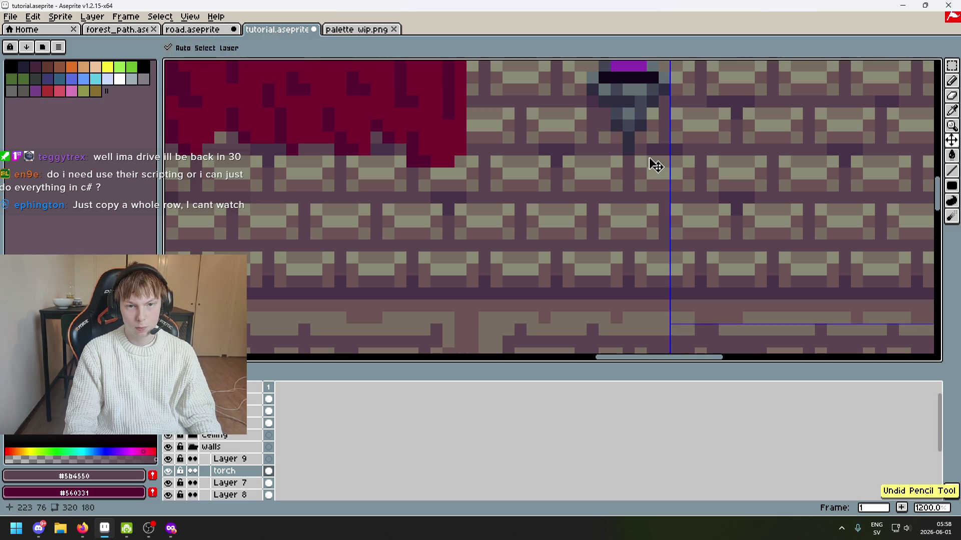
pyautogui.press('b')
pyautogui.scroll(3, 655, 165)
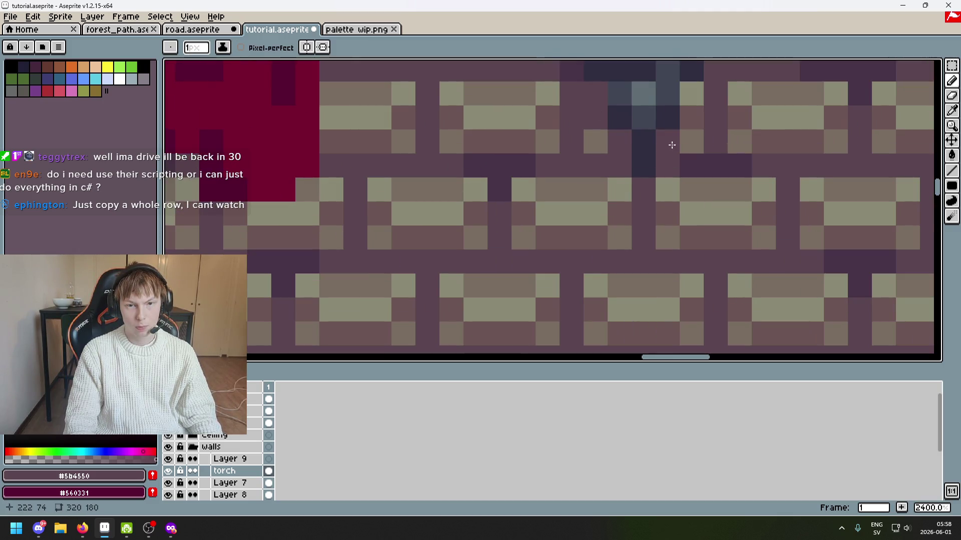
pyautogui.moveTo(690, 119); pyautogui.dragTo(695, 103)
pyautogui.scroll(-8, 663, 184)
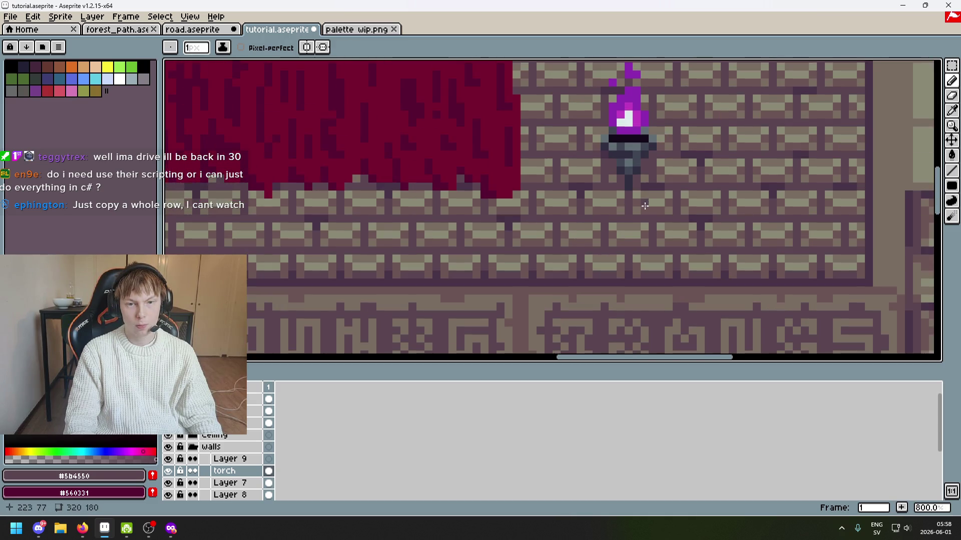
pyautogui.scroll(8, 648, 218)
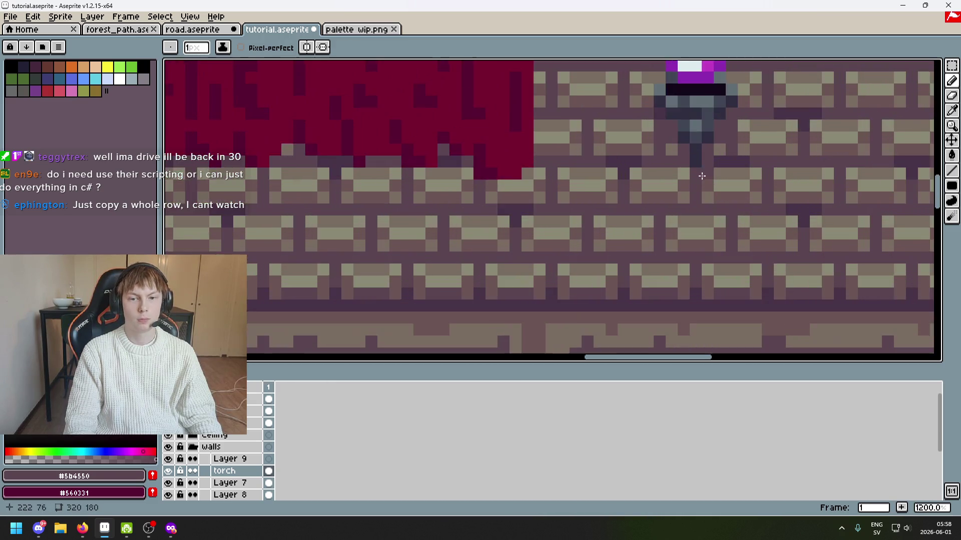
pyautogui.scroll(-7, 701, 205)
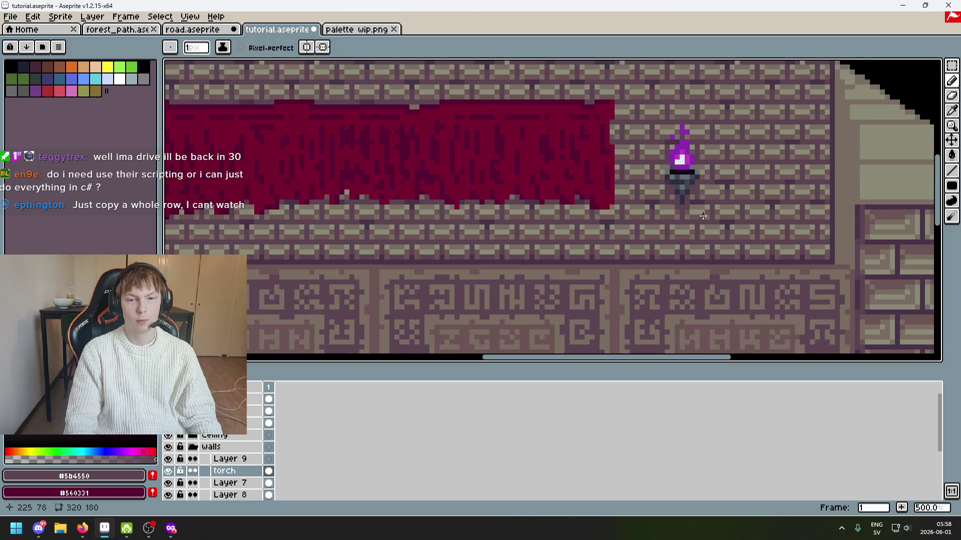
pyautogui.scroll(4, 657, 216)
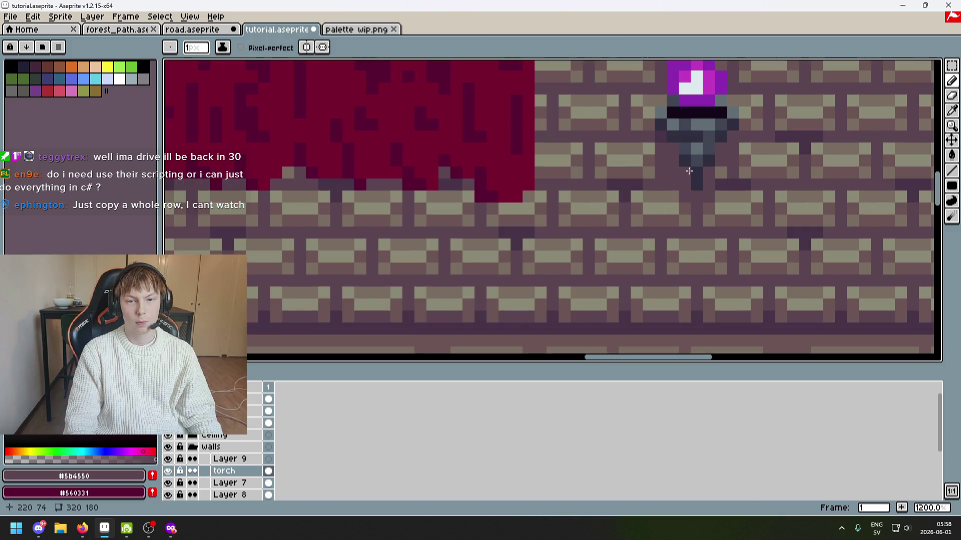
pyautogui.scroll(-5, 689, 171)
pyautogui.hscroll(-1, 736, 193)
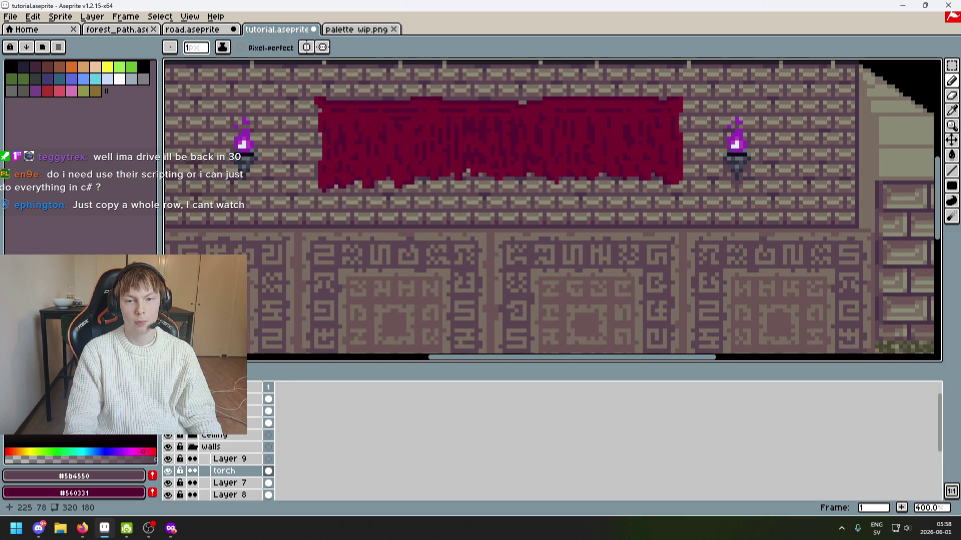
pyautogui.scroll(5, 733, 163)
pyautogui.scroll(-6, 735, 168)
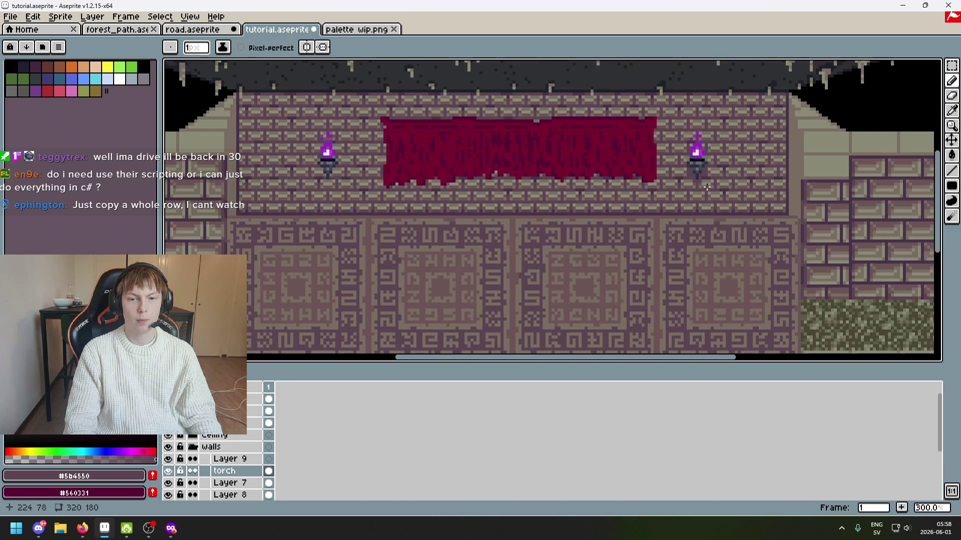
pyautogui.scroll(8, 704, 196)
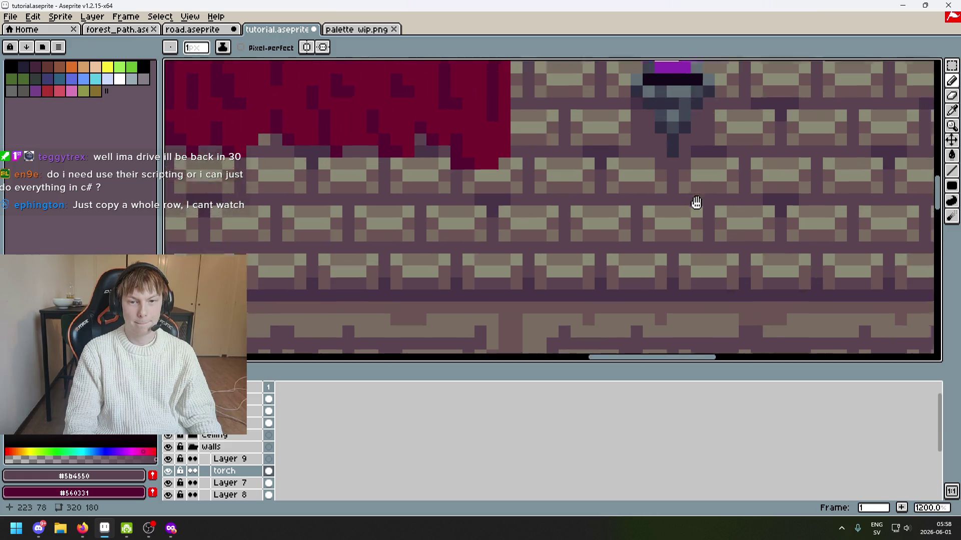
# Darken one pixel on the torch handle with the darker mortar shade #473347.
pyautogui.keyDown('alt'); pyautogui.click(693, 150); pyautogui.keyUp('alt')
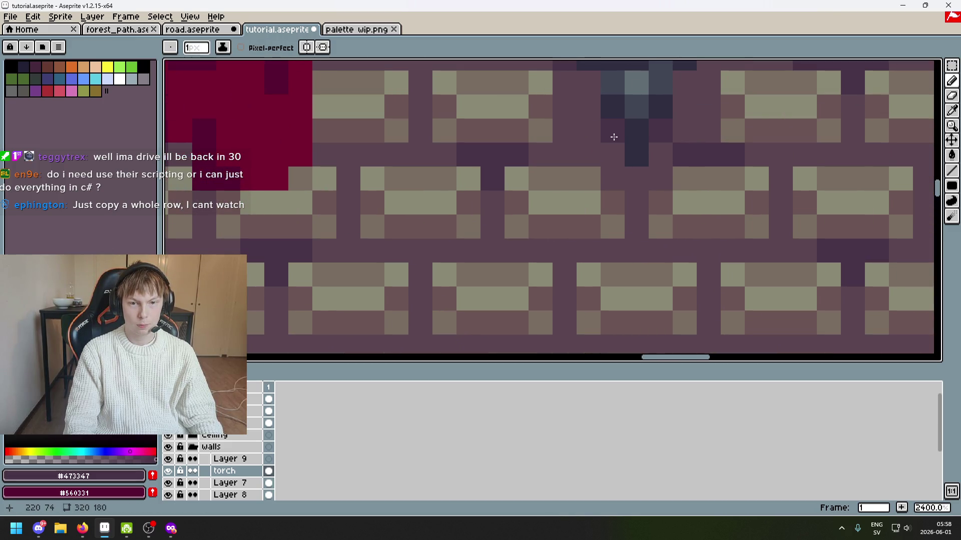
pyautogui.scroll(-3, 601, 140)
pyautogui.click(596, 153)
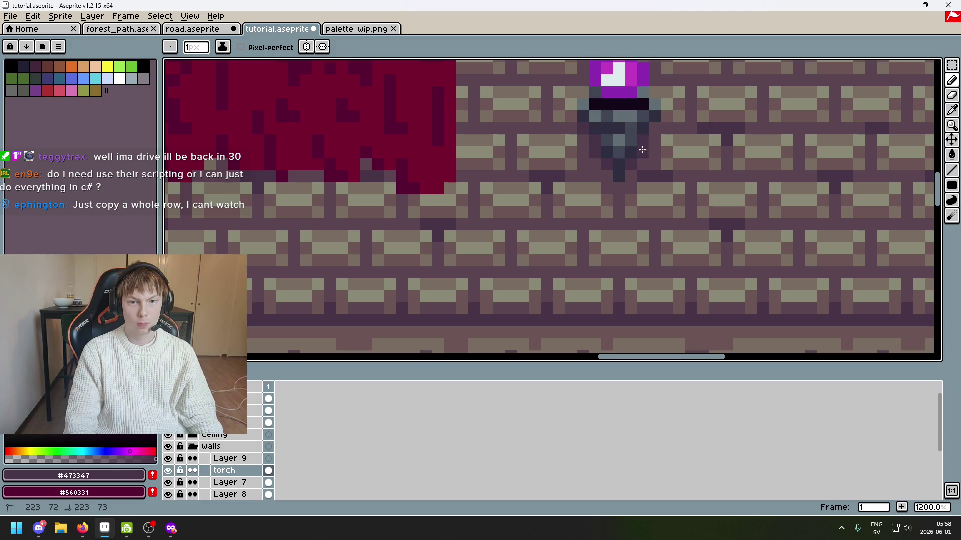
pyautogui.scroll(-3, 661, 165)
pyautogui.scroll(1, 672, 180)
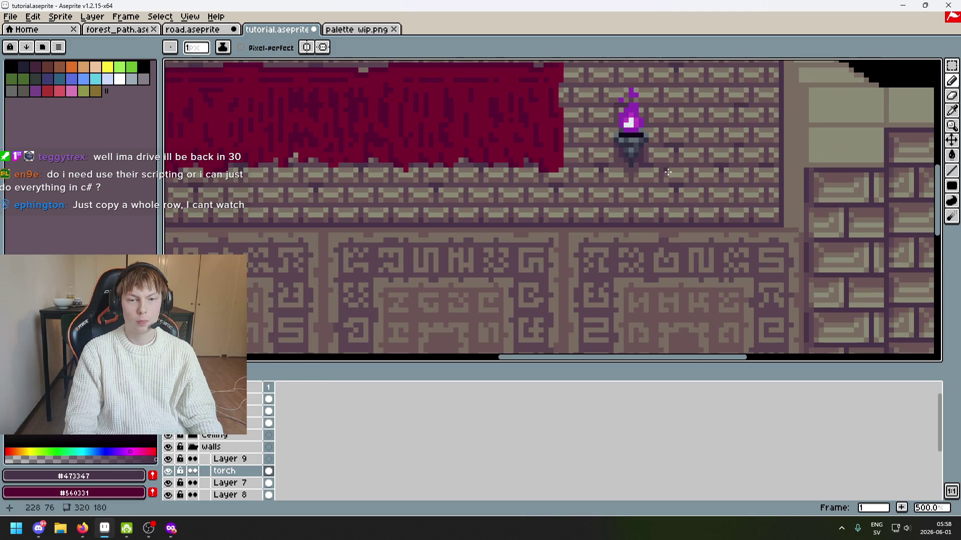
pyautogui.click(951, 66)
pyautogui.scroll(4, 650, 187)
# Copy the right torch's bracket and paste it beneath the left torch.
pyautogui.moveTo(618, 217)
pyautogui.mouseDown()
pyautogui.moveTo(520, 145)
pyautogui.moveTo(519, 131)
pyautogui.mouseUp()
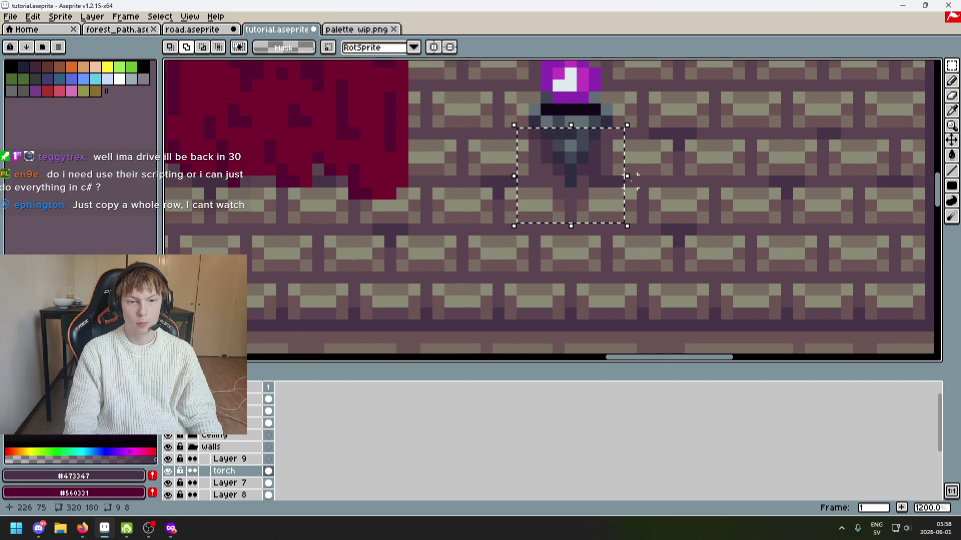
pyautogui.hotkey('ctrl', 'd')
pyautogui.scroll(-6, 643, 189)
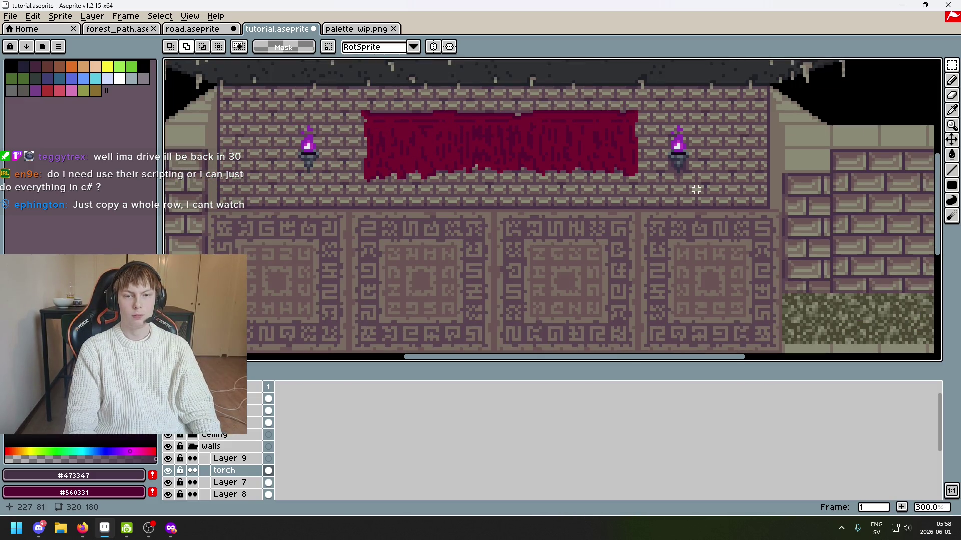
pyautogui.scroll(-1, 696, 190)
pyautogui.moveTo(691, 189)
pyautogui.mouseDown()
pyautogui.moveTo(751, 171)
pyautogui.moveTo(729, 213)
pyautogui.moveTo(752, 180)
pyautogui.moveTo(744, 228)
pyautogui.mouseUp()
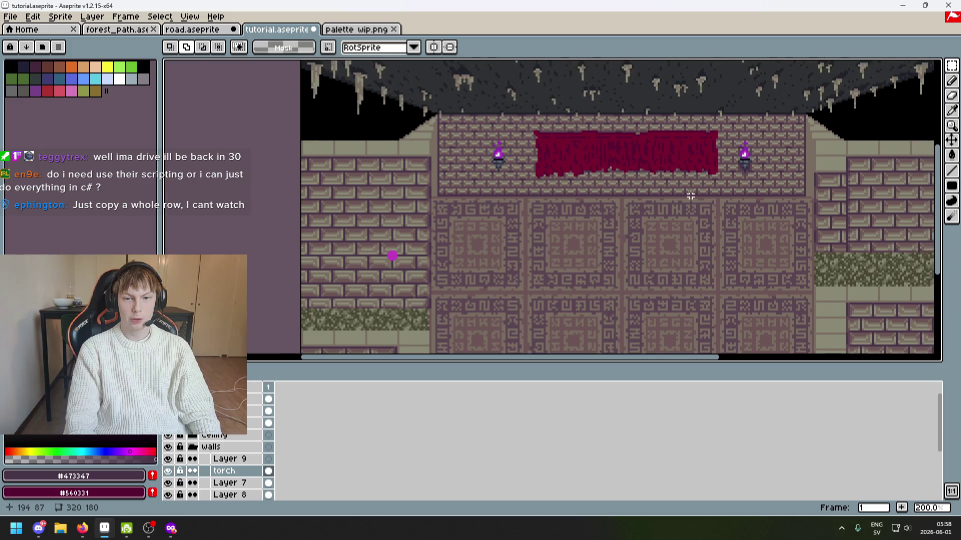
pyautogui.scroll(3, 675, 181)
pyautogui.hotkey('ctrl', 'v')
pyautogui.moveTo(863, 153)
pyautogui.mouseDown()
pyautogui.moveTo(332, 154)
pyautogui.moveTo(566, 197)
pyautogui.moveTo(464, 196)
pyautogui.moveTo(422, 150)
pyautogui.moveTo(432, 163)
pyautogui.moveTo(549, 173)
pyautogui.moveTo(444, 150)
pyautogui.moveTo(495, 150)
pyautogui.moveTo(435, 151)
pyautogui.mouseUp()
pyautogui.scroll(4, 470, 192)
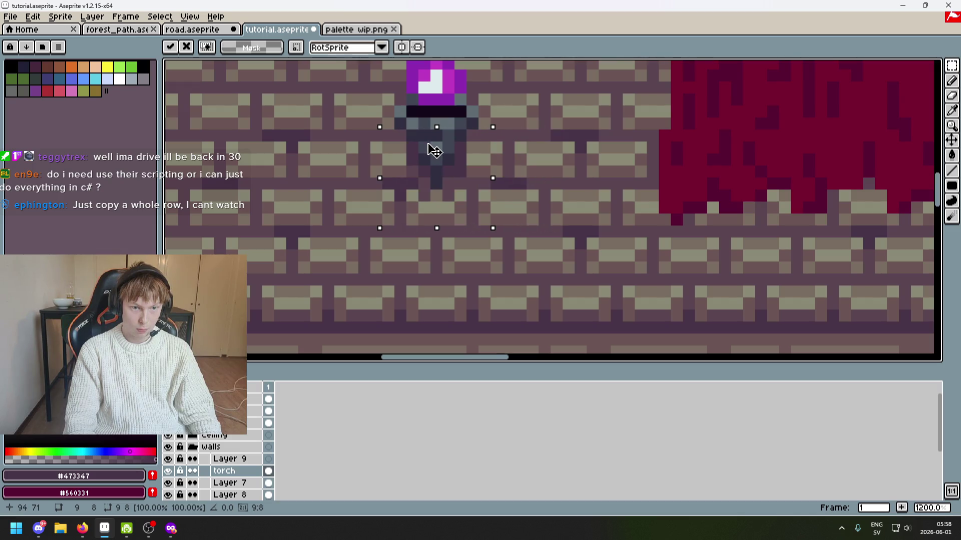
pyautogui.scroll(3, 468, 209)
# Darken one pixel near the pasted bracket with mortar colour #5b4550.
pyautogui.press('b')
pyautogui.keyDown('alt'); pyautogui.click(404, 182); pyautogui.keyUp('alt')
pyautogui.click(402, 204)
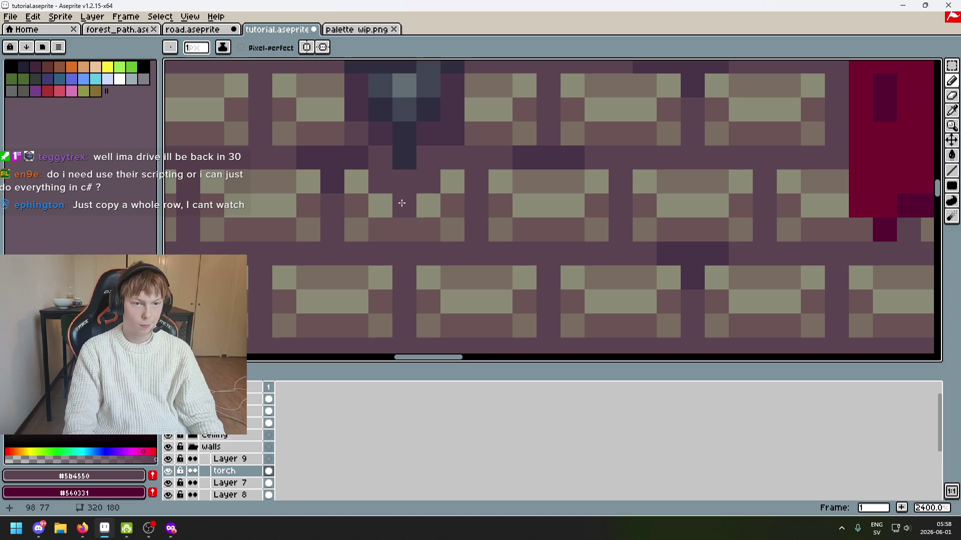
pyautogui.scroll(-8, 402, 203)
pyautogui.scroll(6, 745, 206)
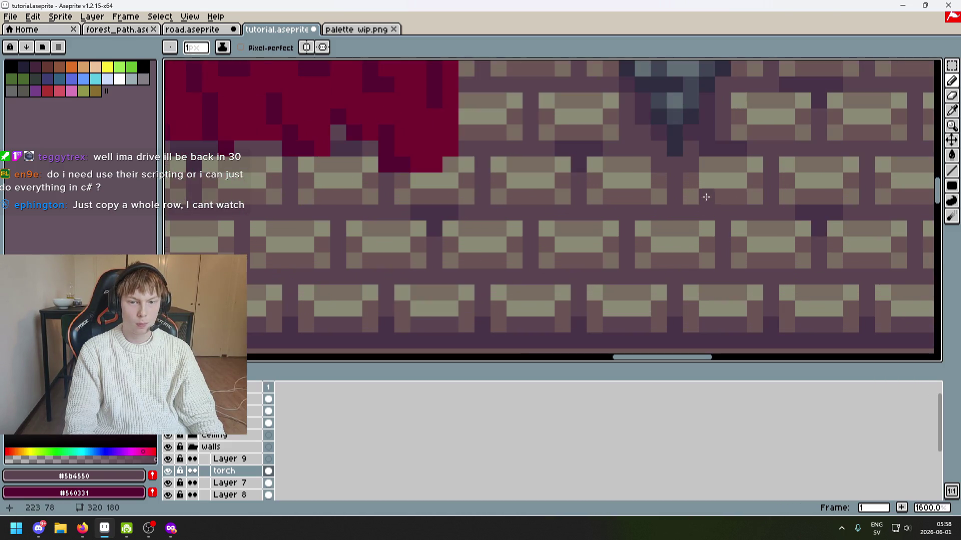
pyautogui.scroll(-6, 677, 167)
# Save tutorial.aseprite and pan to frame the whole wall.
pyautogui.hotkey('ctrl', 's')
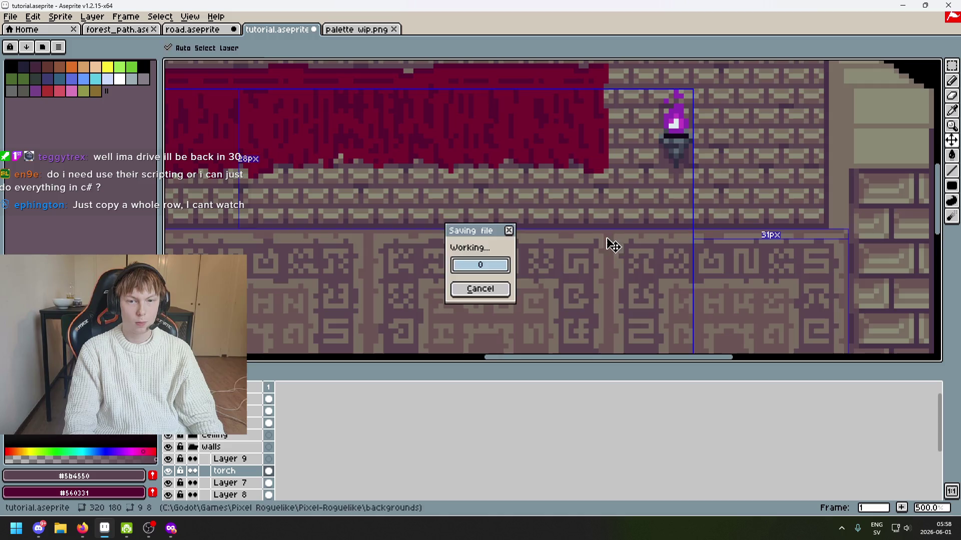
pyautogui.scroll(-3, 654, 223)
pyautogui.moveTo(667, 222)
pyautogui.mouseDown()
pyautogui.moveTo(614, 162)
pyautogui.moveTo(581, 163)
pyautogui.moveTo(590, 165)
pyautogui.mouseUp()
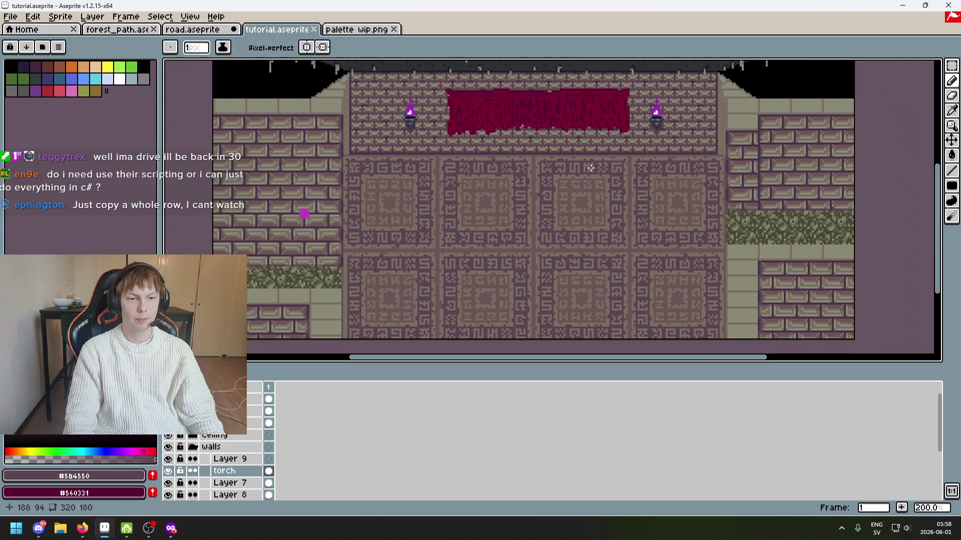
# Marquee-select the left purple-flame torch and drop a copy onto the patterned wall below.
pyautogui.scroll(2, 400, 145)
pyautogui.moveTo(382, 161)
pyautogui.mouseDown()
pyautogui.moveTo(459, 161)
pyautogui.moveTo(516, 200)
pyautogui.moveTo(494, 229)
pyautogui.mouseUp()
pyautogui.click(952, 65)
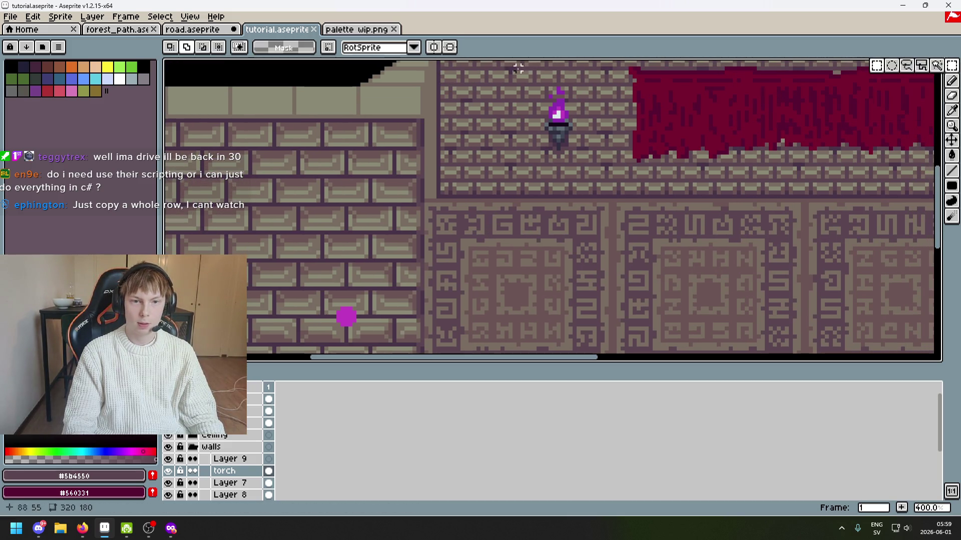
pyautogui.moveTo(513, 64); pyautogui.dragTo(607, 169)
pyautogui.moveTo(569, 138)
pyautogui.mouseDown()
pyautogui.moveTo(413, 275)
pyautogui.moveTo(533, 203)
pyautogui.moveTo(522, 216)
pyautogui.moveTo(496, 211)
pyautogui.moveTo(634, 183)
pyautogui.mouseUp()
pyautogui.scroll(-3, 564, 184)
pyautogui.scroll(1, 562, 181)
pyautogui.scroll(1, 623, 135)
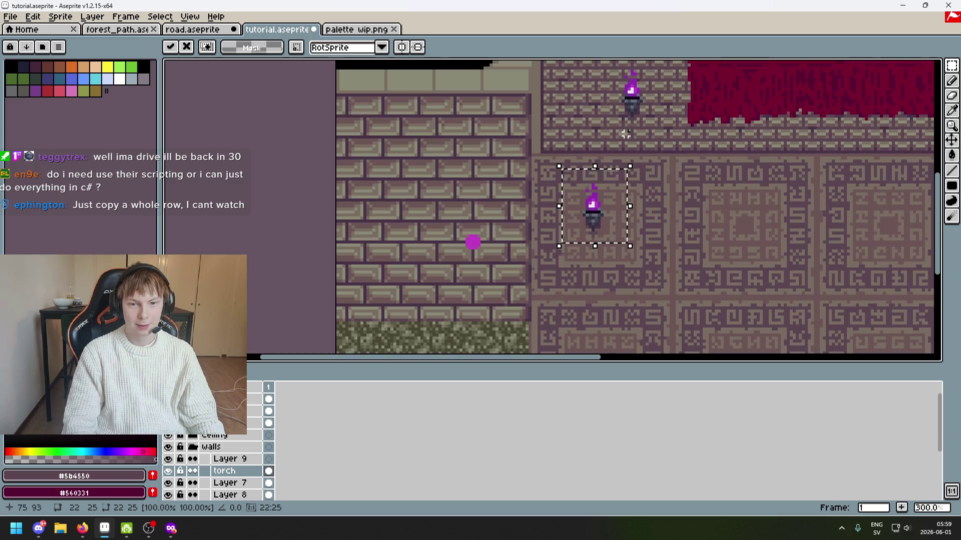
pyautogui.hotkey('ctrl', 'd')
pyautogui.scroll(2, 620, 145)
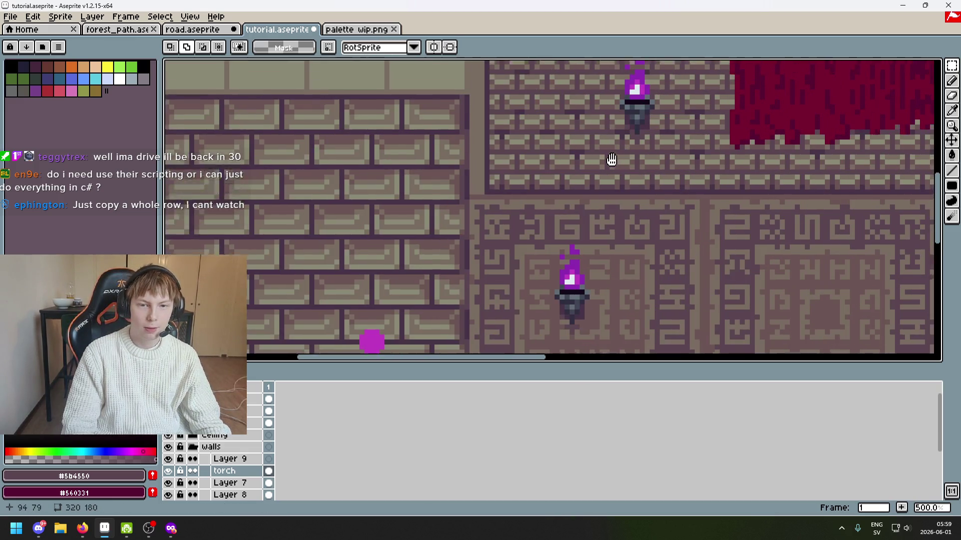
pyautogui.scroll(2, 619, 154)
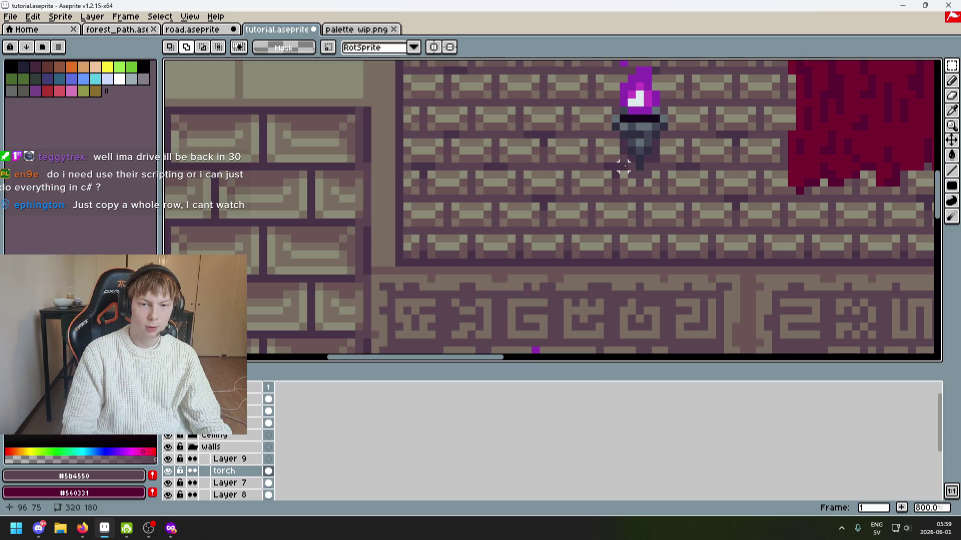
# Try a marquee selection on the torch's left side, then clear it.
pyautogui.moveTo(607, 100); pyautogui.dragTo(603, 97)
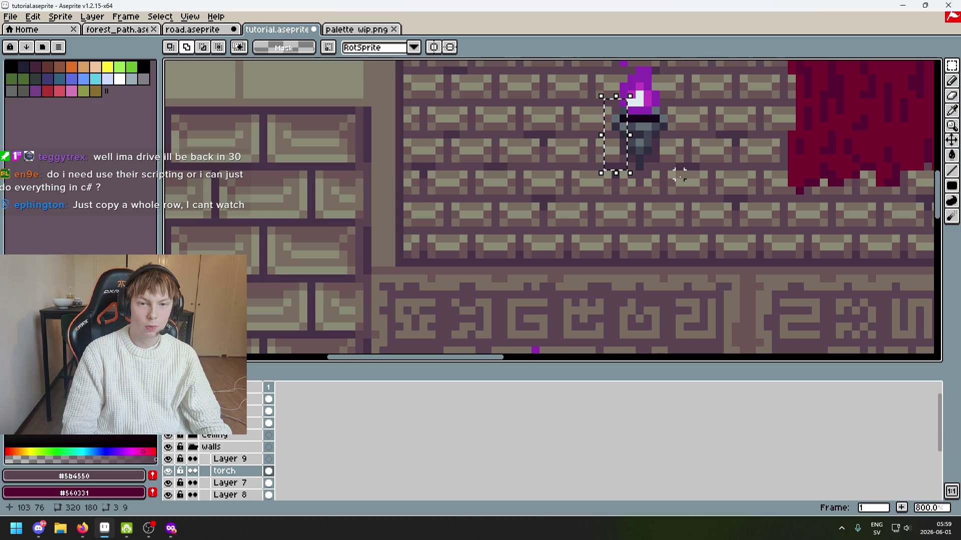
pyautogui.scroll(-1, 619, 131)
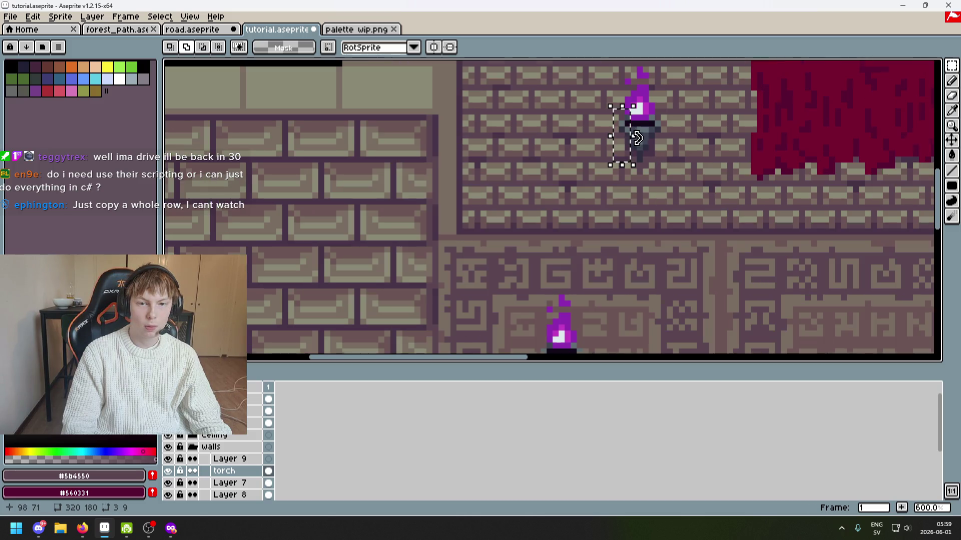
pyautogui.scroll(3, 643, 126)
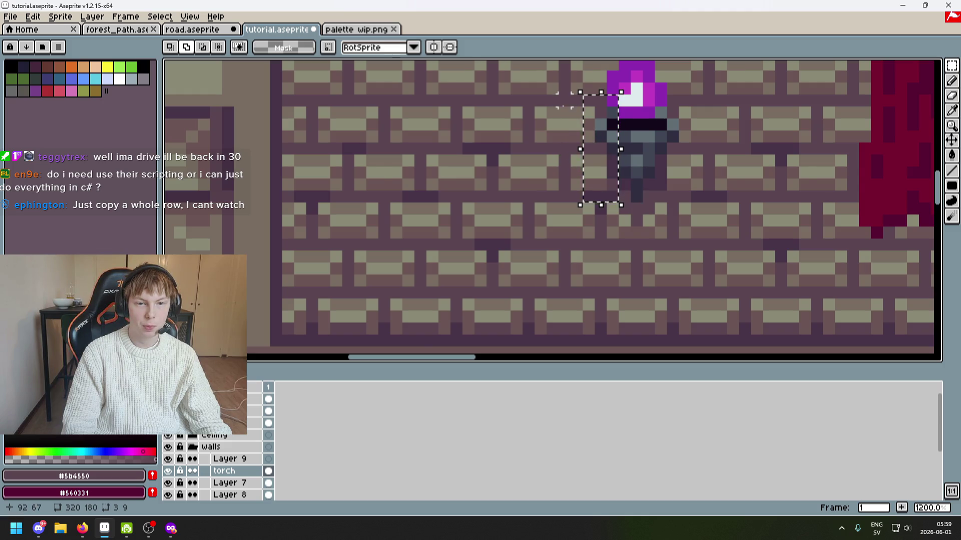
pyautogui.scroll(-4, 590, 165)
pyautogui.scroll(4, 596, 181)
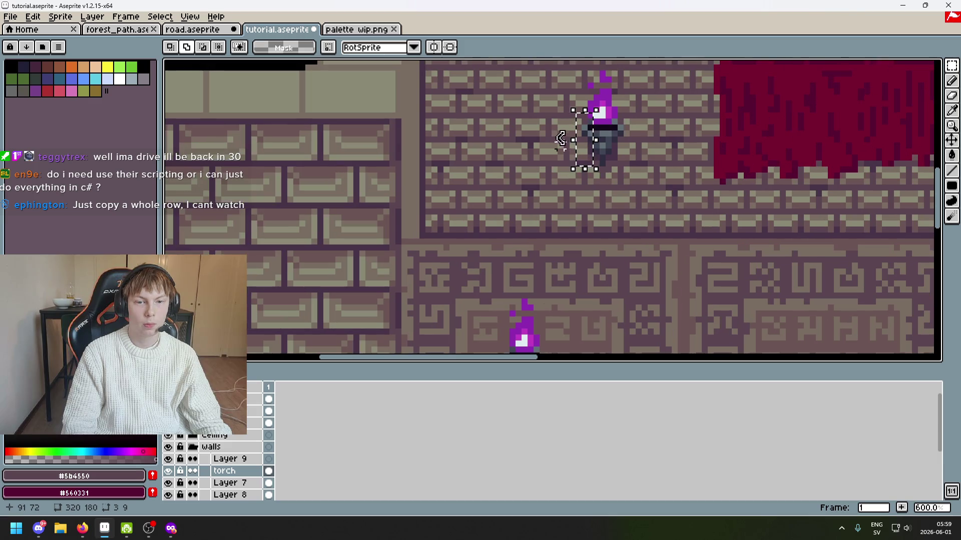
pyautogui.click(576, 142)
# Select a thin column beside the torch, pan left, and bring up the torch layer's context menu.
pyautogui.moveTo(589, 190)
pyautogui.mouseDown()
pyautogui.moveTo(588, 131)
pyautogui.moveTo(569, 100)
pyautogui.mouseUp()
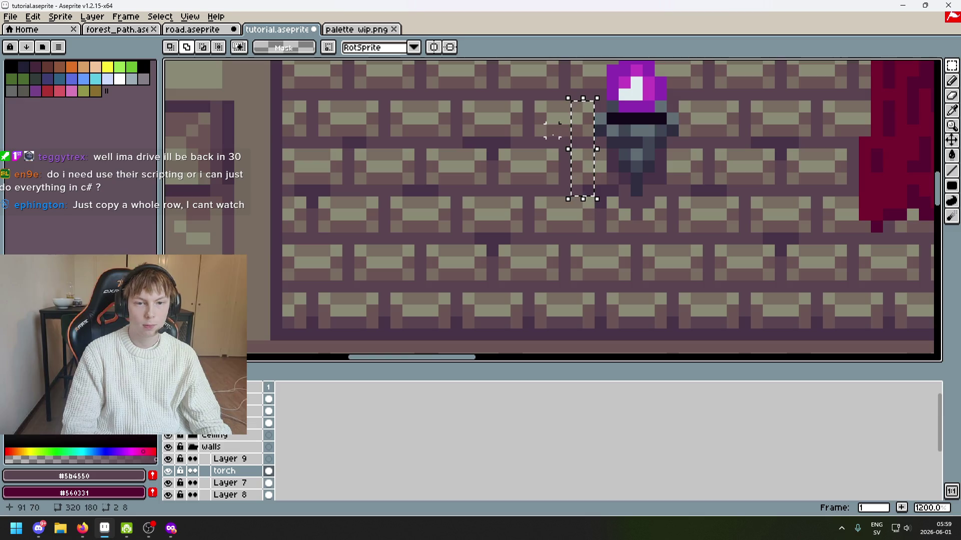
pyautogui.scroll(-4, 636, 166)
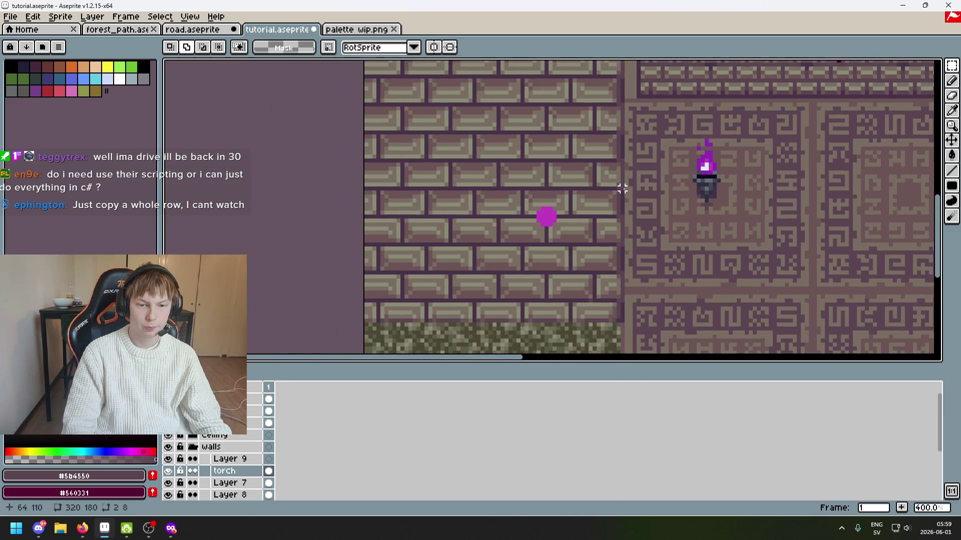
pyautogui.scroll(1, 563, 253)
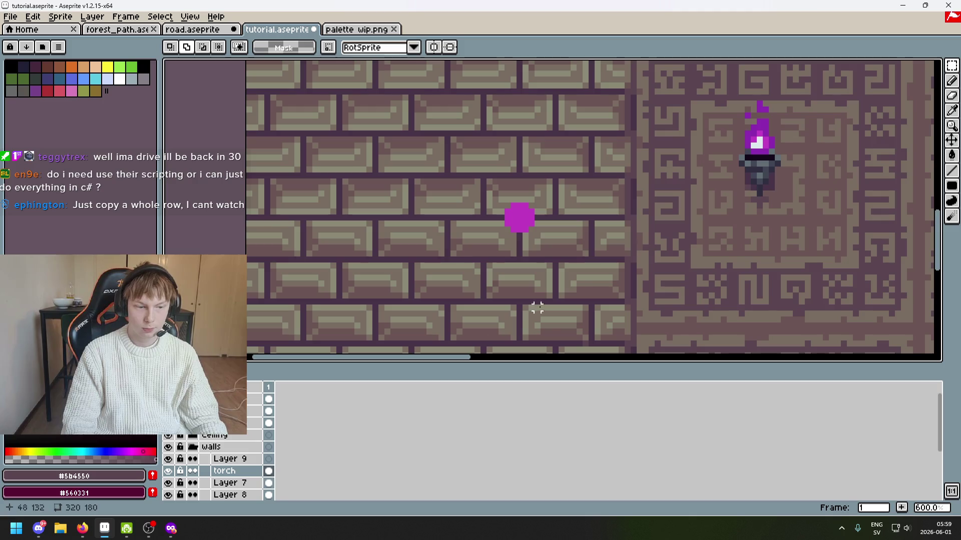
pyautogui.scroll(-1, 623, 219)
pyautogui.moveTo(623, 218); pyautogui.dragTo(510, 214)
pyautogui.scroll(-1, 510, 214)
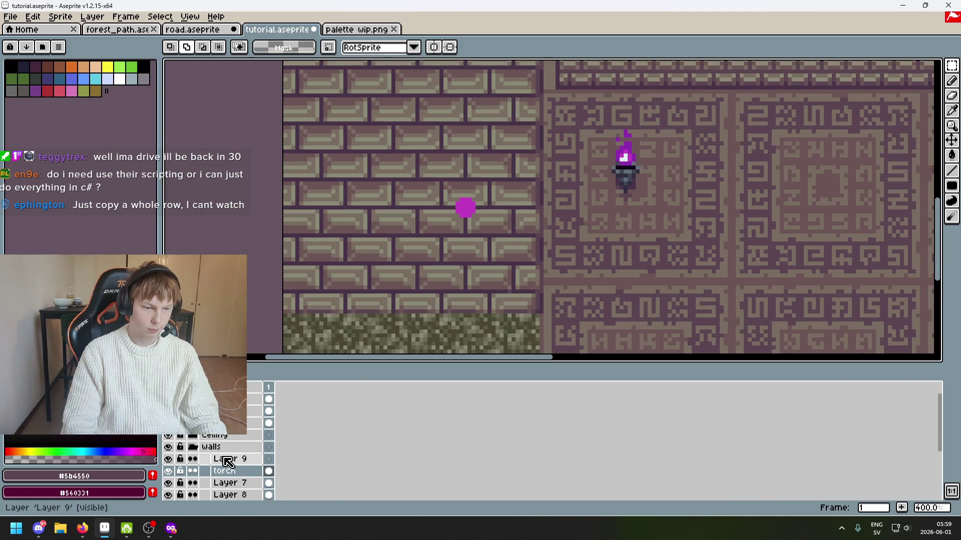
pyautogui.rightClick(240, 473)
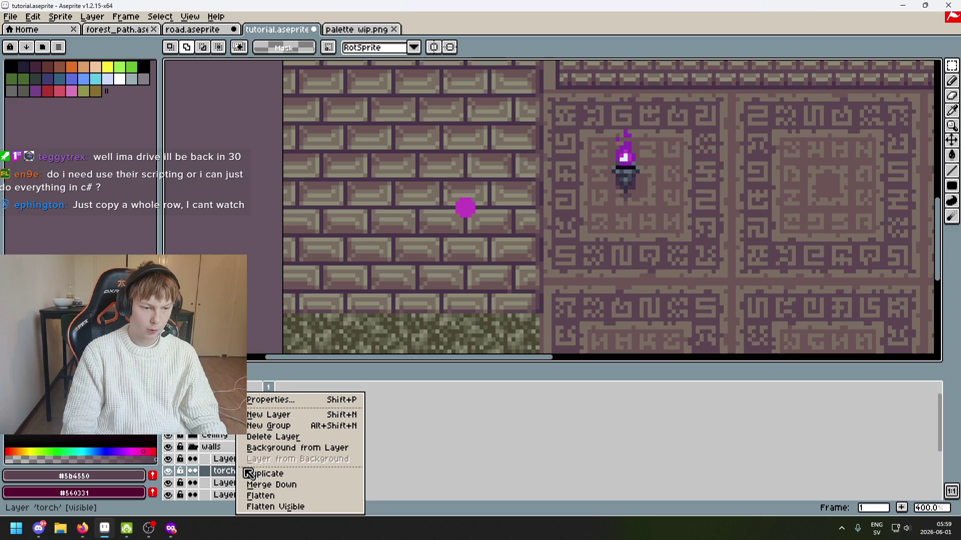
# Add a new layer above Layer 9 and name it 'big torch'.
pyautogui.click(260, 414)
pyautogui.moveTo(240, 471)
pyautogui.mouseDown()
pyautogui.moveTo(251, 463)
pyautogui.moveTo(242, 460)
pyautogui.mouseUp()
pyautogui.click(245, 471)
pyautogui.doubleClick(242, 460)
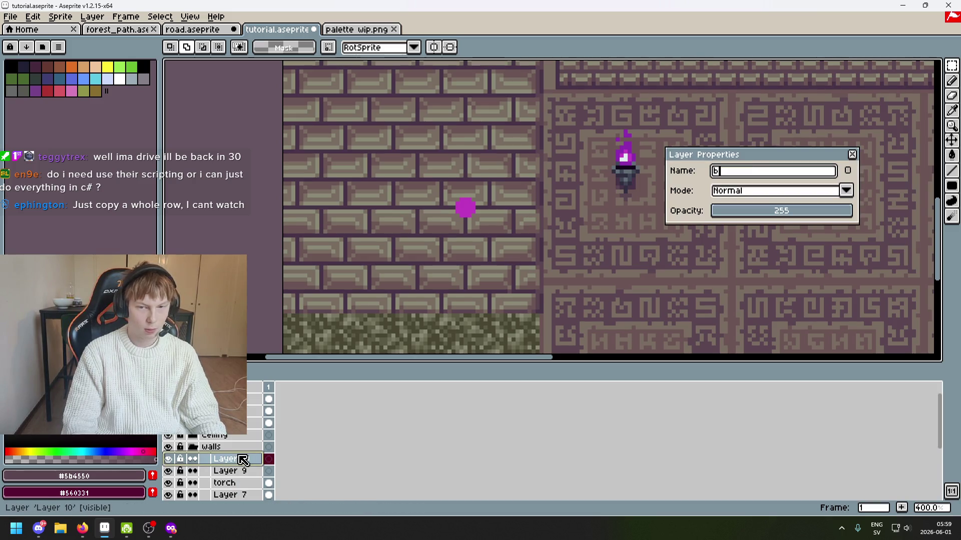
pyautogui.write('big torch')
pyautogui.press('Return')
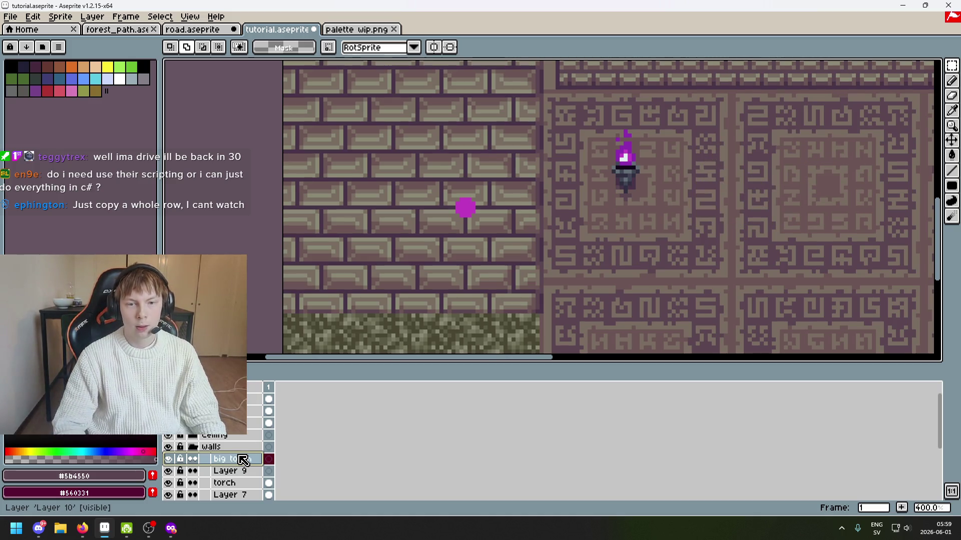
pyautogui.scroll(2, 520, 215)
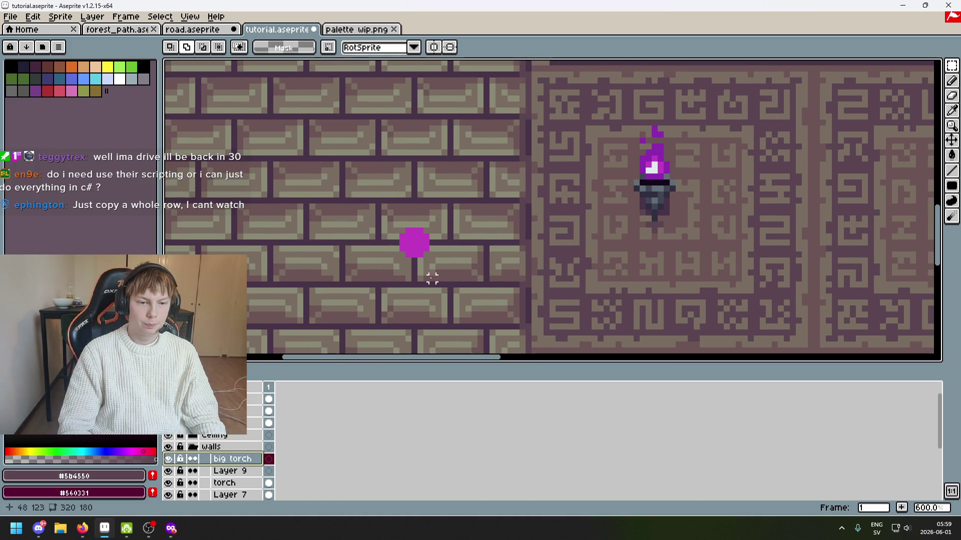
# On the torch layer, cut away the magenta blob and the lower torch copy.
pyautogui.click(221, 484)
pyautogui.moveTo(370, 215); pyautogui.dragTo(467, 302)
pyautogui.hotkey('ctrl', 'x')
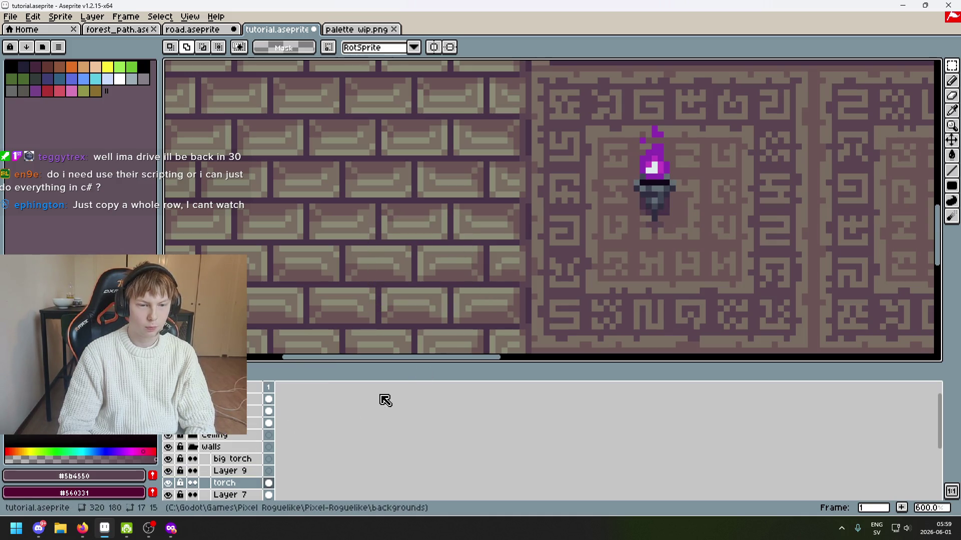
pyautogui.click(245, 459)
pyautogui.click(225, 483)
pyautogui.moveTo(596, 97); pyautogui.dragTo(650, 172)
pyautogui.moveTo(475, 60); pyautogui.dragTo(720, 276)
pyautogui.hotkey('ctrl', 'x')
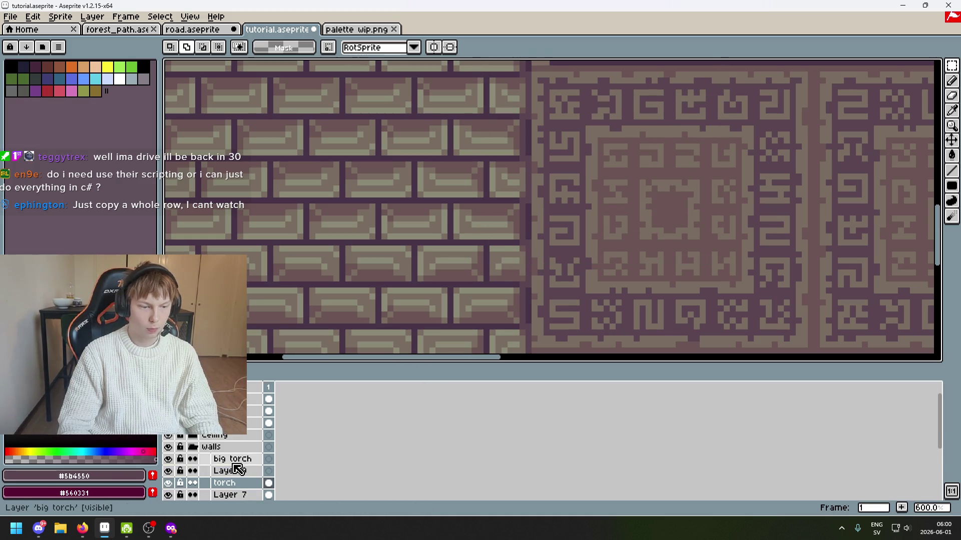
pyautogui.click(240, 458)
# Restore the lower torch, cut it again, and paste it onto the big torch layer.
pyautogui.scroll(-4, 546, 267)
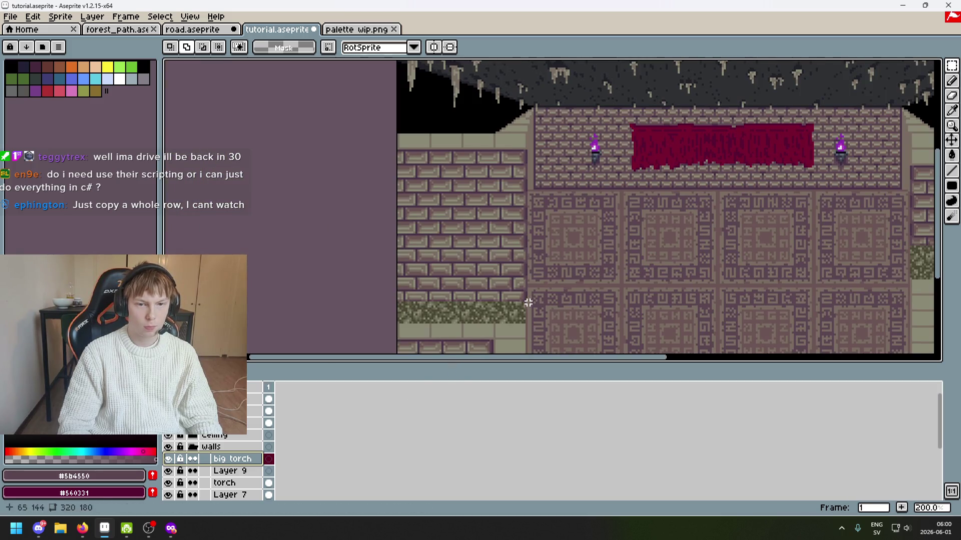
pyautogui.hotkey('ctrl', 'z')
pyautogui.scroll(2, 565, 220)
pyautogui.moveTo(519, 159); pyautogui.dragTo(606, 274)
pyautogui.hotkey('ctrl', 'x')
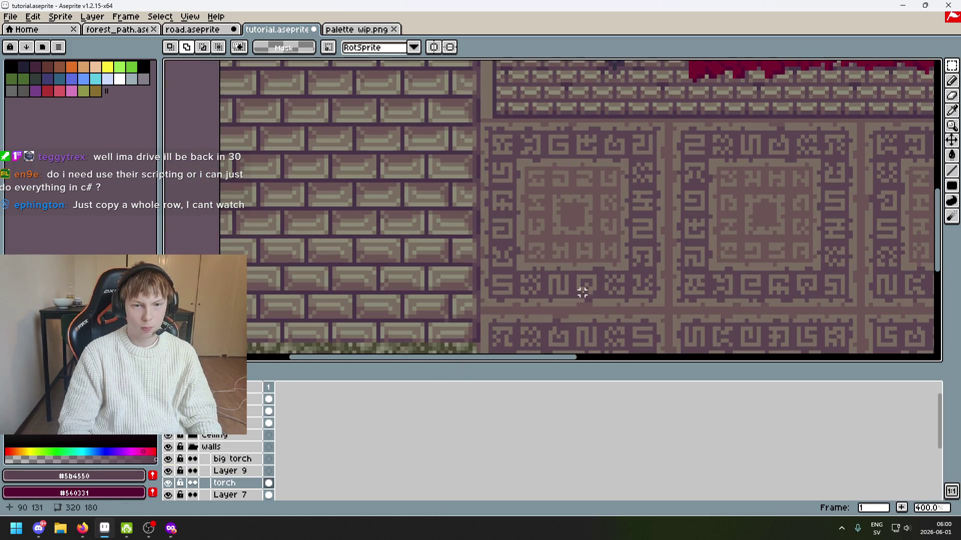
pyautogui.scroll(-2, 575, 280)
pyautogui.scroll(1, 568, 268)
pyautogui.click(233, 460)
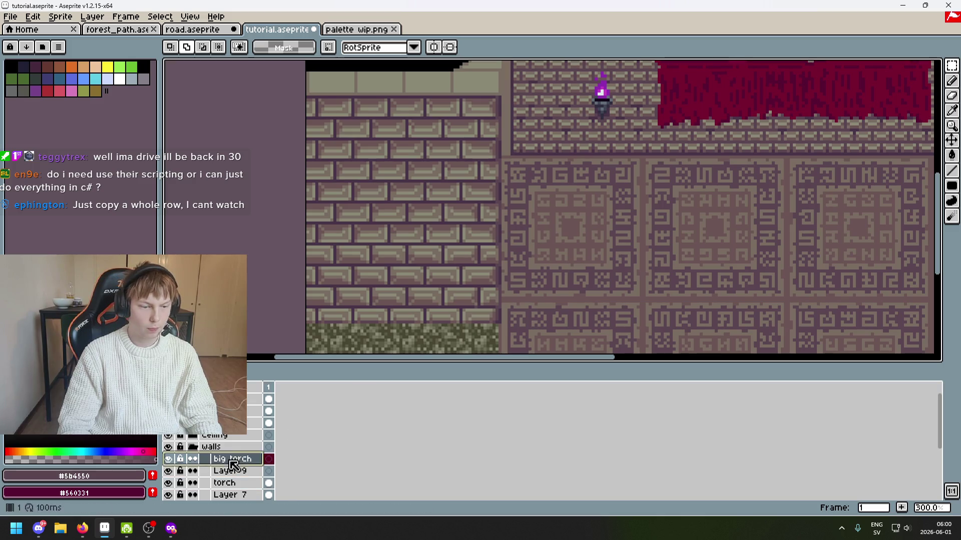
pyautogui.hotkey('ctrl', 'v')
pyautogui.scroll(3, 500, 270)
pyautogui.press('Return')
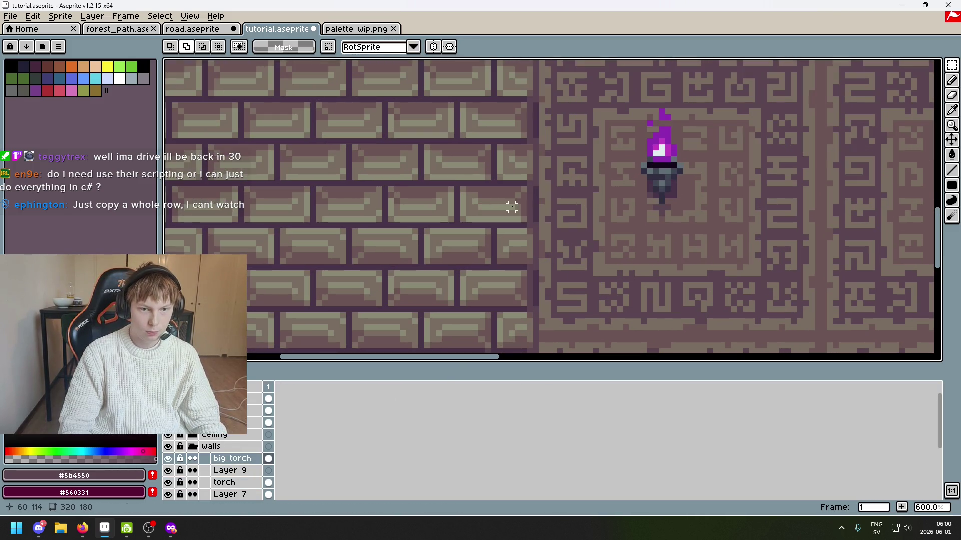
pyautogui.scroll(2, 667, 201)
# Eyedrop the torch's grey as the Pencil drawing colour.
pyautogui.press('b')
pyautogui.keyDown('alt'); pyautogui.click(653, 198); pyautogui.keyUp('alt')
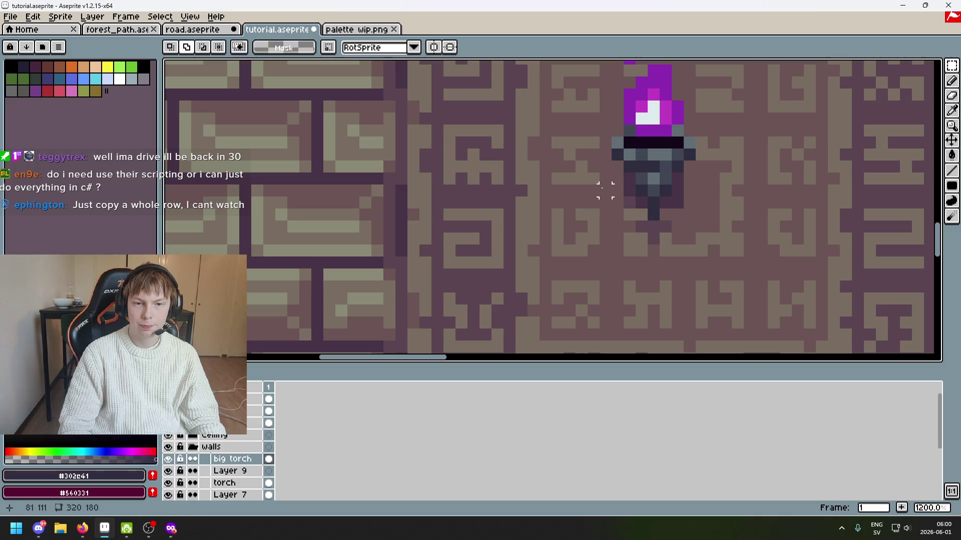
pyautogui.hscroll(-3, 500, 195)
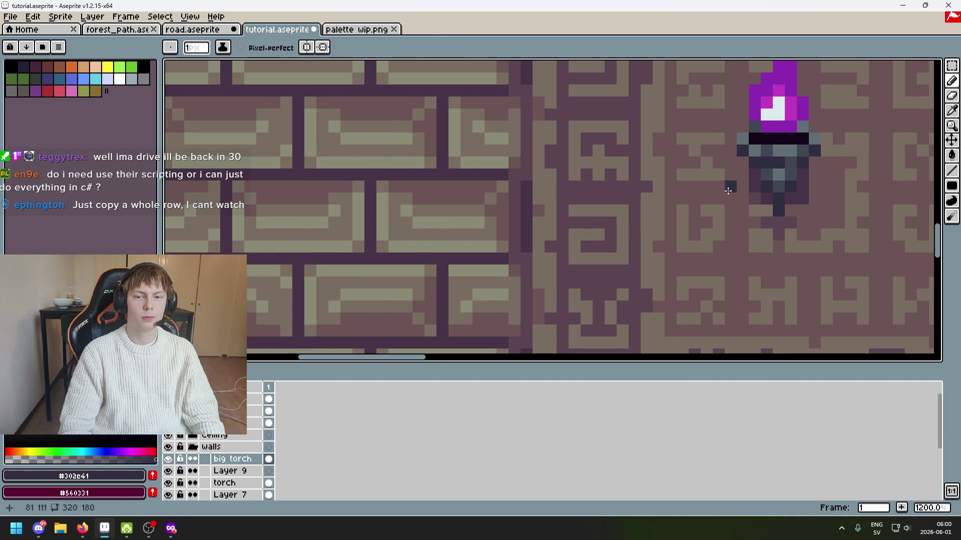
pyautogui.keyDown('alt'); pyautogui.click(765, 146); pyautogui.keyUp('alt')
pyautogui.scroll(-1, 500, 215)
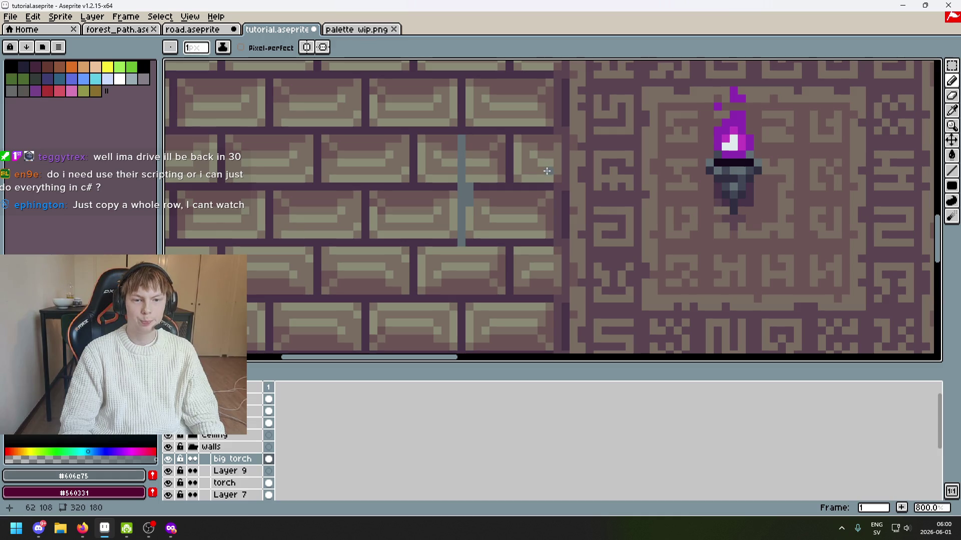
# Zoom in on the upper torch and trial-select its dark band.
pyautogui.moveTo(546, 171); pyautogui.dragTo(530, 216)
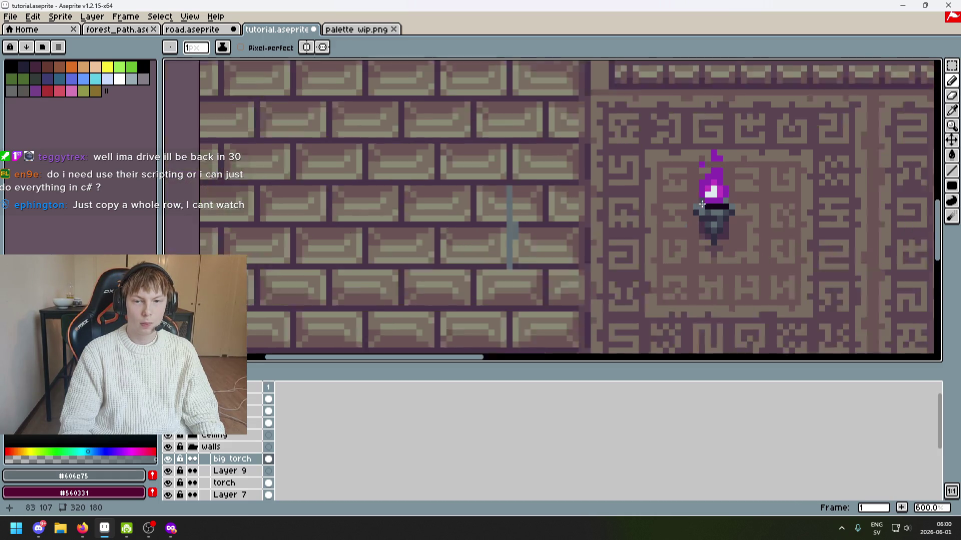
pyautogui.scroll(-1, 675, 230)
pyautogui.scroll(2, 675, 200)
pyautogui.moveTo(722, 103); pyautogui.dragTo(646, 120)
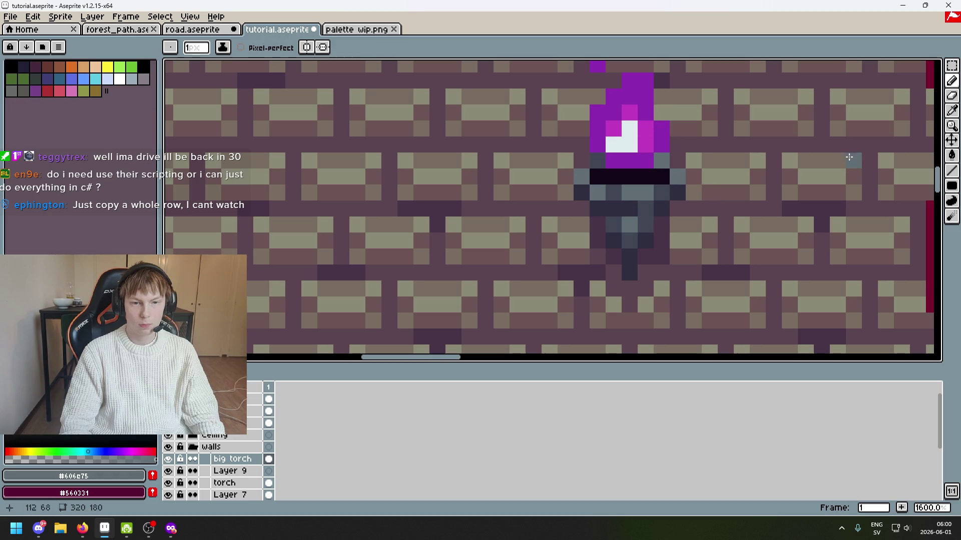
pyautogui.press('m')
pyautogui.moveTo(581, 176)
pyautogui.mouseDown()
pyautogui.moveTo(581, 159)
pyautogui.moveTo(680, 196)
pyautogui.mouseUp()
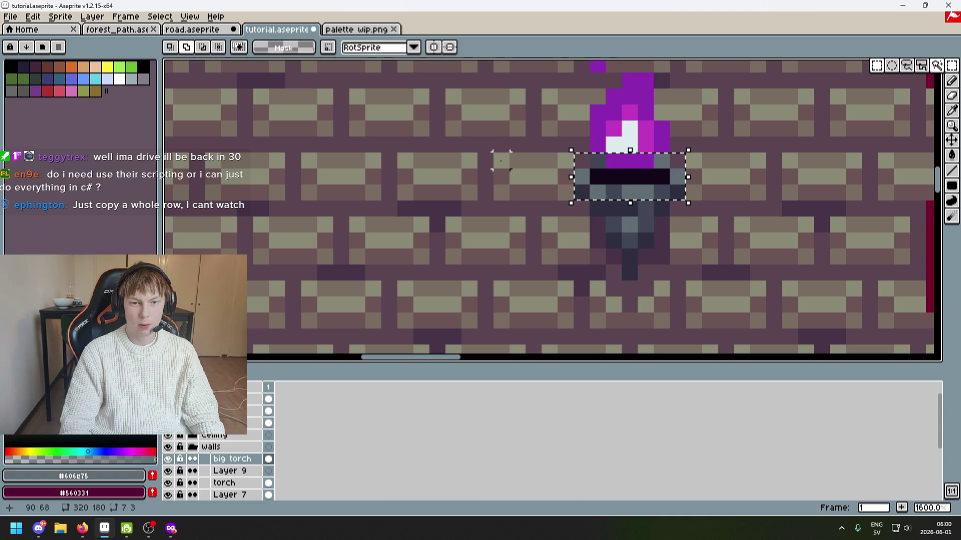
pyautogui.hotkey('ctrl', 'd')
# Try moving a wall strip onto the torch band, undo it, and return to the Pencil.
pyautogui.moveTo(493, 151); pyautogui.dragTo(588, 202)
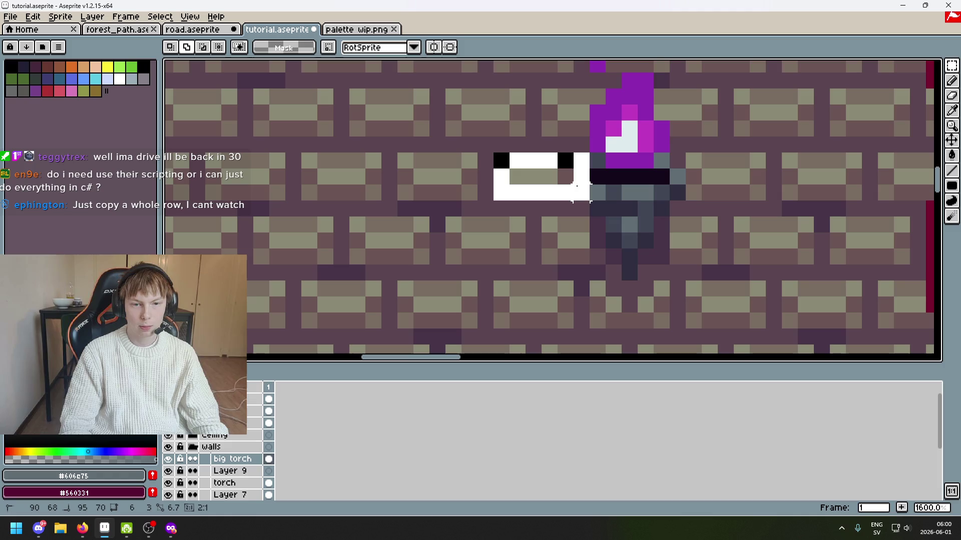
pyautogui.moveTo(540, 180); pyautogui.dragTo(635, 183)
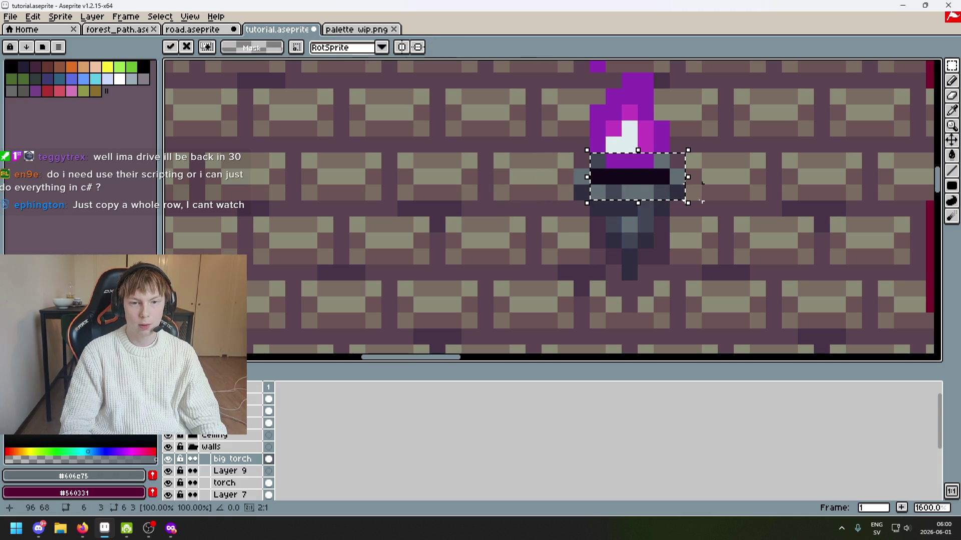
pyautogui.hotkey('ctrl', 'z')
pyautogui.hotkey('ctrl', 'd')
pyautogui.moveTo(485, 161); pyautogui.dragTo(584, 203)
pyautogui.hotkey('ctrl', 'd')
pyautogui.scroll(-4, 548, 160)
pyautogui.moveTo(549, 160)
pyautogui.mouseDown()
pyautogui.moveTo(470, 320)
pyautogui.moveTo(602, 260)
pyautogui.moveTo(533, 239)
pyautogui.mouseUp()
pyautogui.scroll(2, 543, 228)
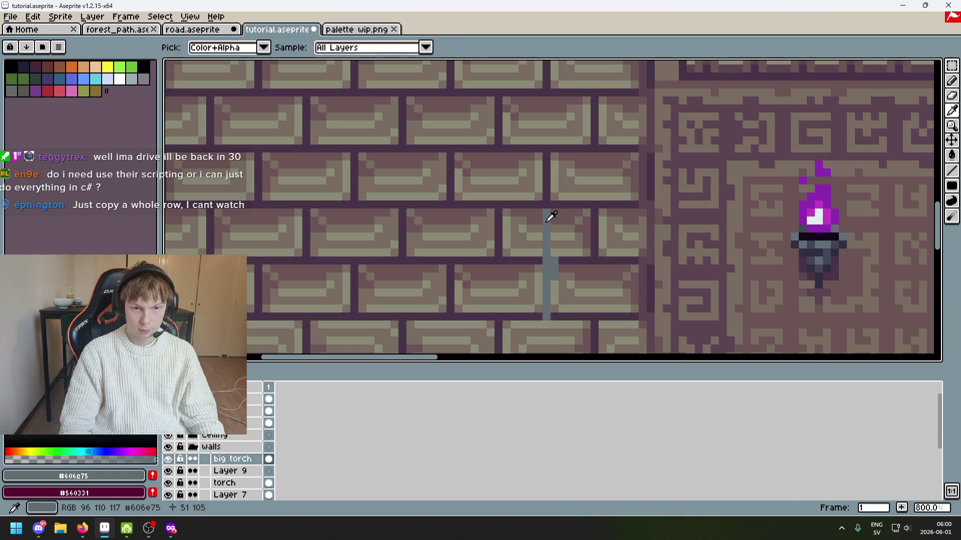
pyautogui.press('b')
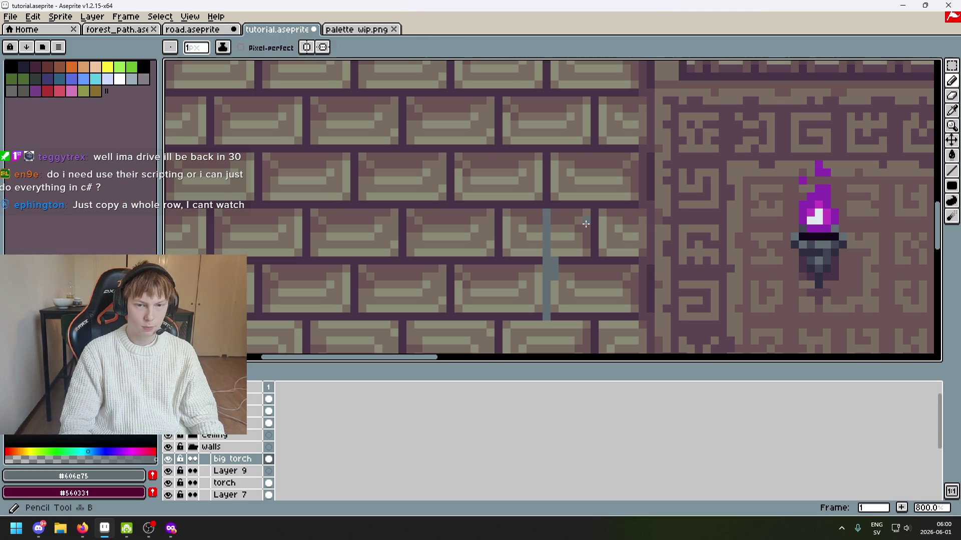
# Try a #606e75 grey crossbar across the post's top, then undo it.
pyautogui.moveTo(540, 216); pyautogui.dragTo(503, 215)
pyautogui.hotkey('ctrl', 'z')
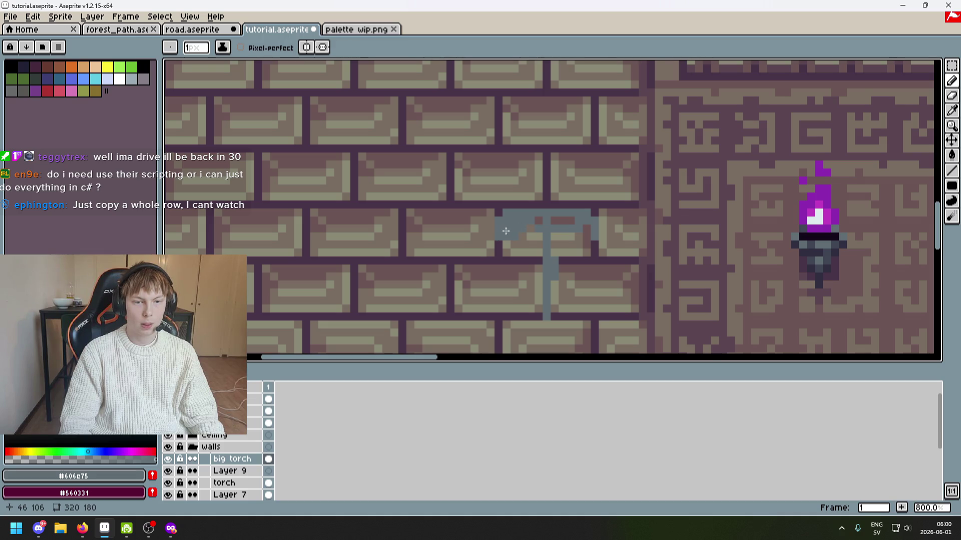
pyautogui.scroll(1, 503, 229)
pyautogui.scroll(-1, 482, 232)
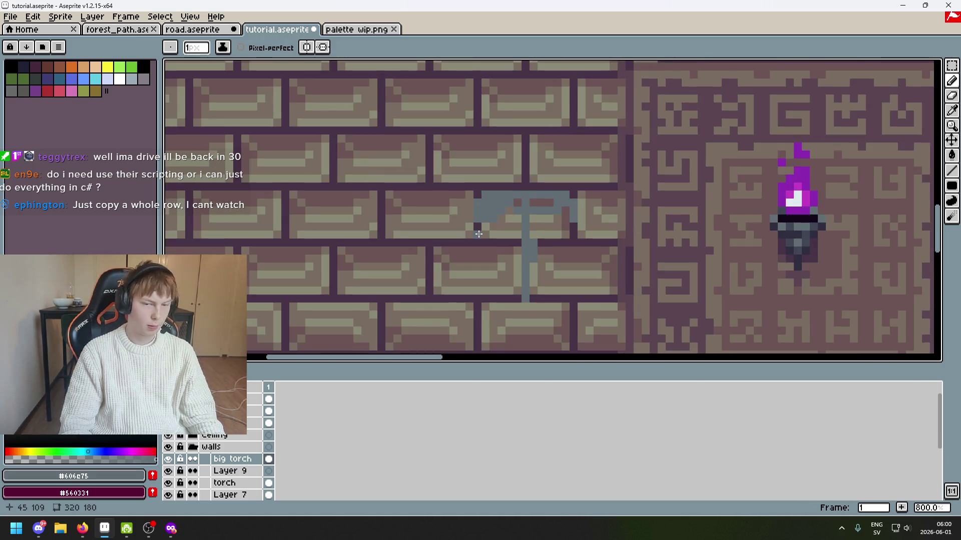
pyautogui.scroll(1, 478, 228)
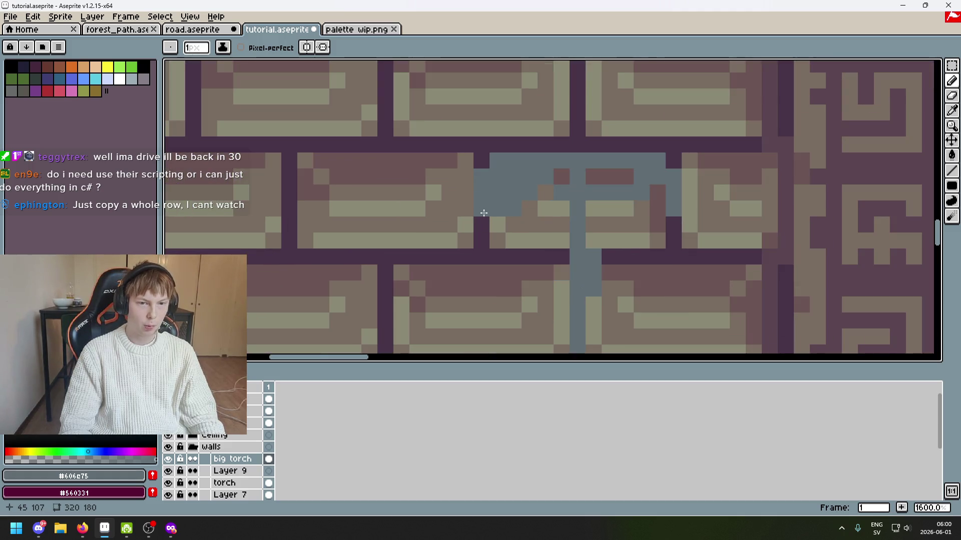
# Fill the bracket head into a wide solid blue-grey #606e75 block above the stem.
pyautogui.moveTo(578, 187)
pyautogui.mouseDown()
pyautogui.moveTo(651, 198)
pyautogui.moveTo(592, 182)
pyautogui.moveTo(618, 208)
pyautogui.moveTo(497, 224)
pyautogui.moveTo(643, 237)
pyautogui.mouseUp()
pyautogui.scroll(-4, 609, 233)
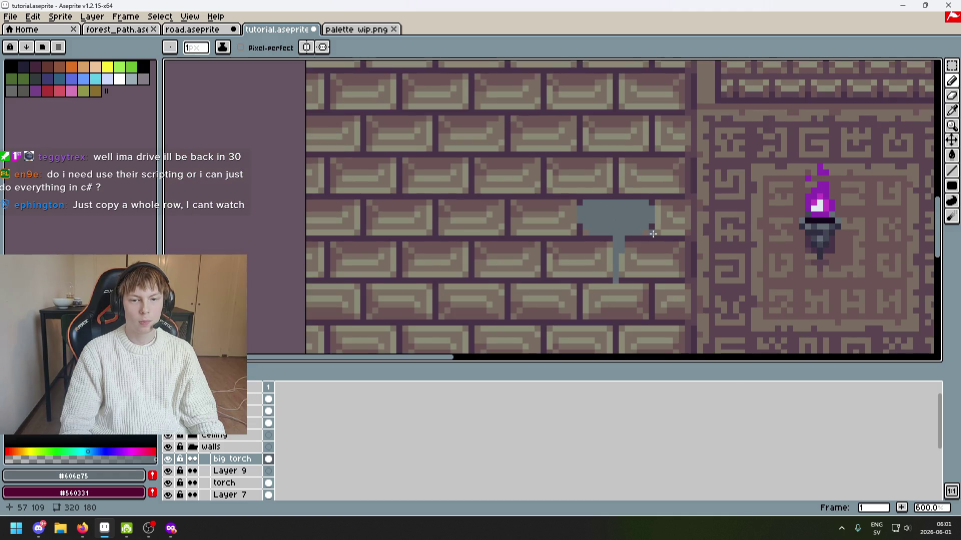
pyautogui.scroll(-3, 609, 233)
pyautogui.moveTo(660, 170); pyautogui.dragTo(644, 235)
pyautogui.scroll(2, 644, 235)
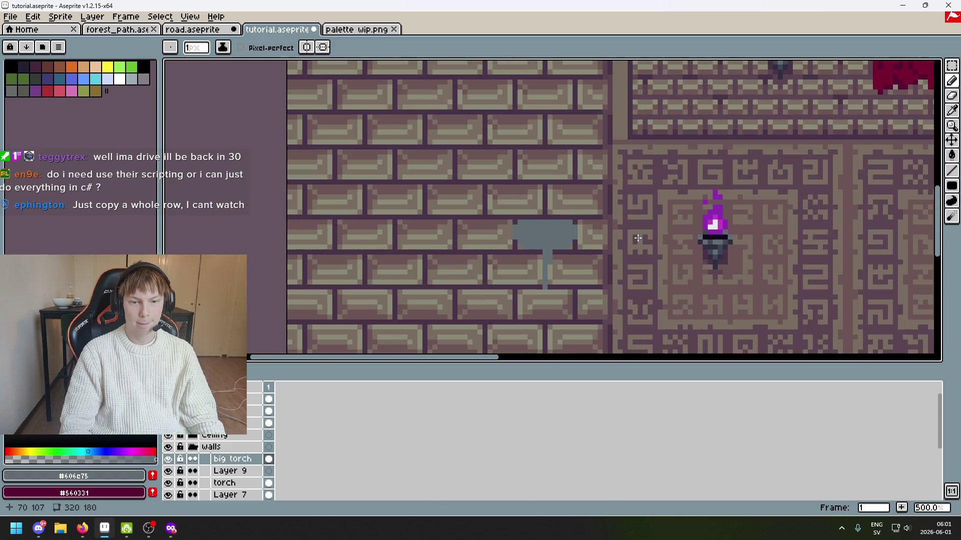
pyautogui.scroll(-2, 655, 254)
pyautogui.scroll(1, 671, 257)
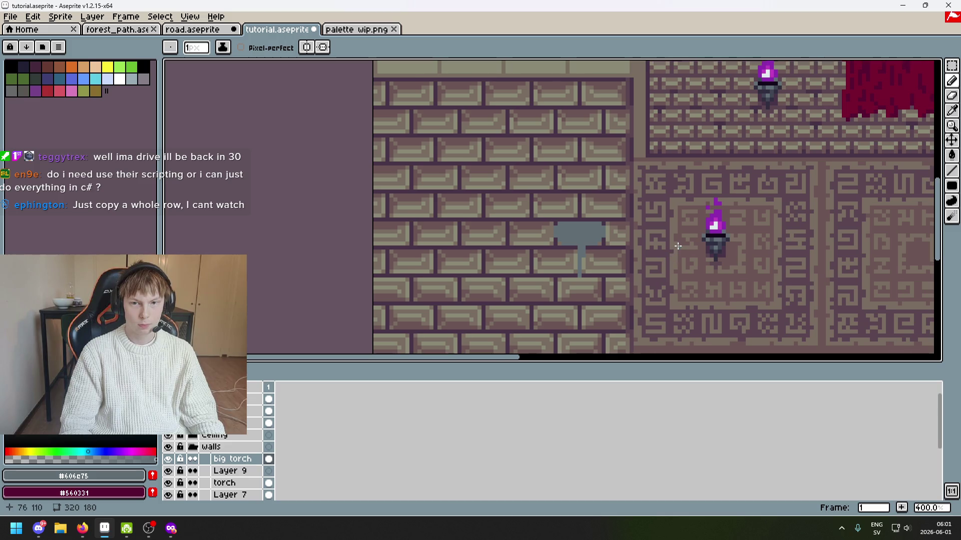
pyautogui.scroll(2, 677, 246)
pyautogui.scroll(1, 719, 242)
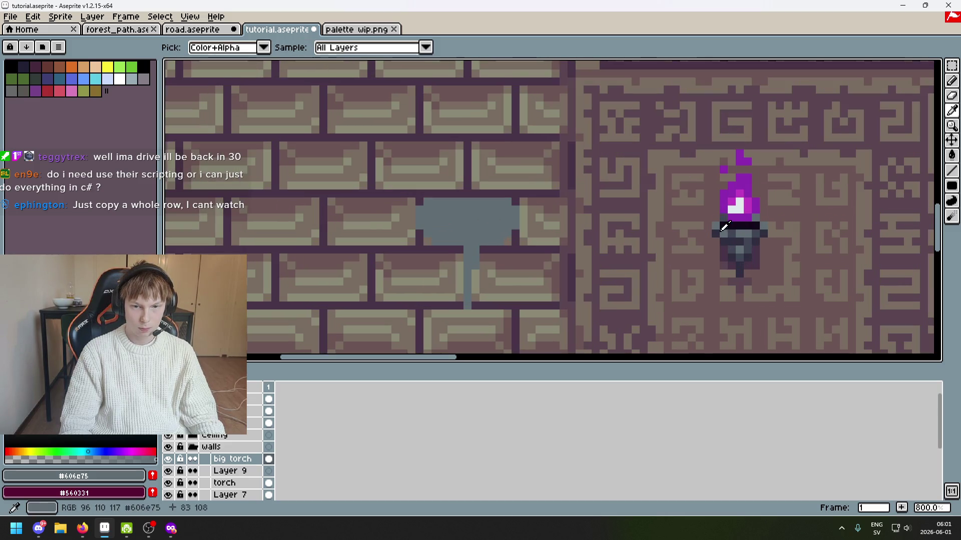
pyautogui.scroll(2, 507, 237)
# Tidy the bracket edges, filling dark gap pixels under the head with grey.
pyautogui.press('e')
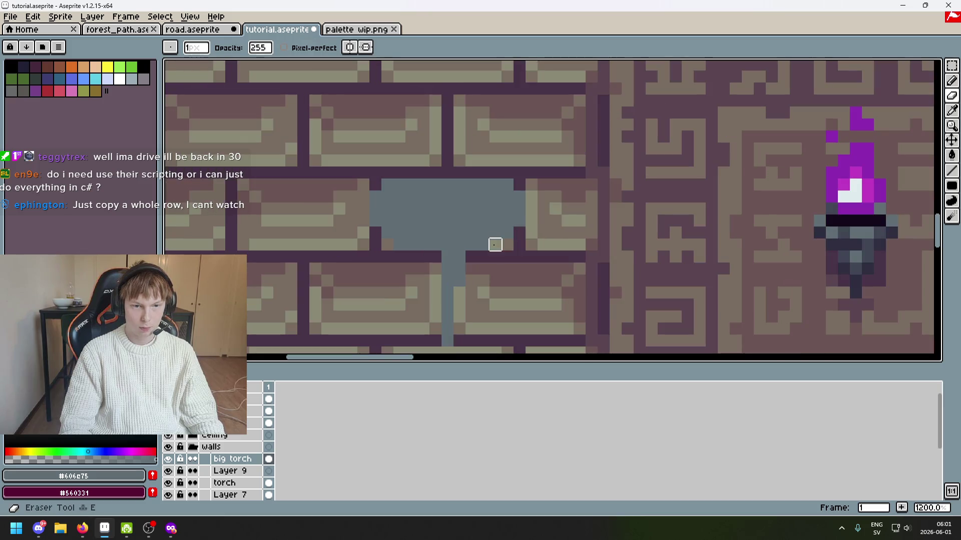
pyautogui.press('b')
pyautogui.click(429, 256)
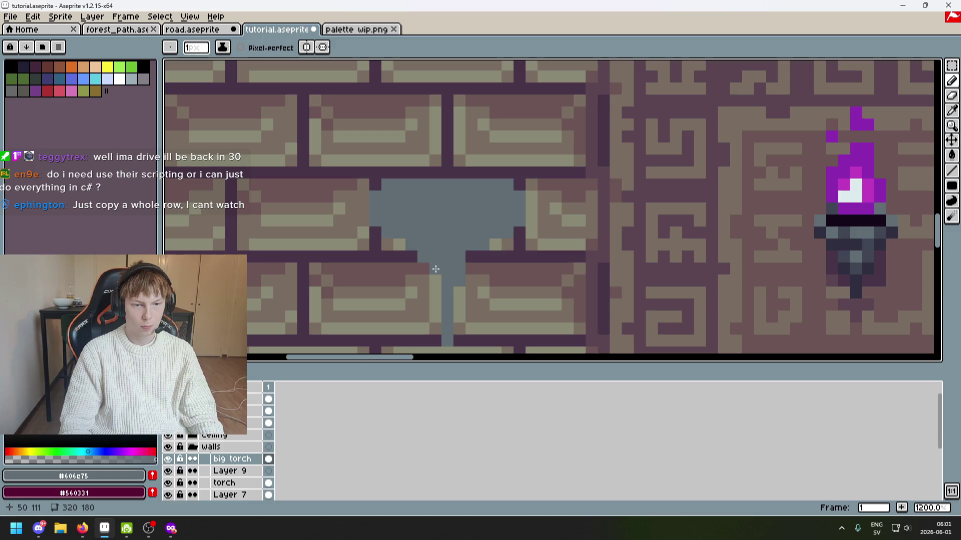
pyautogui.click(435, 281)
pyautogui.moveTo(435, 280); pyautogui.dragTo(465, 254)
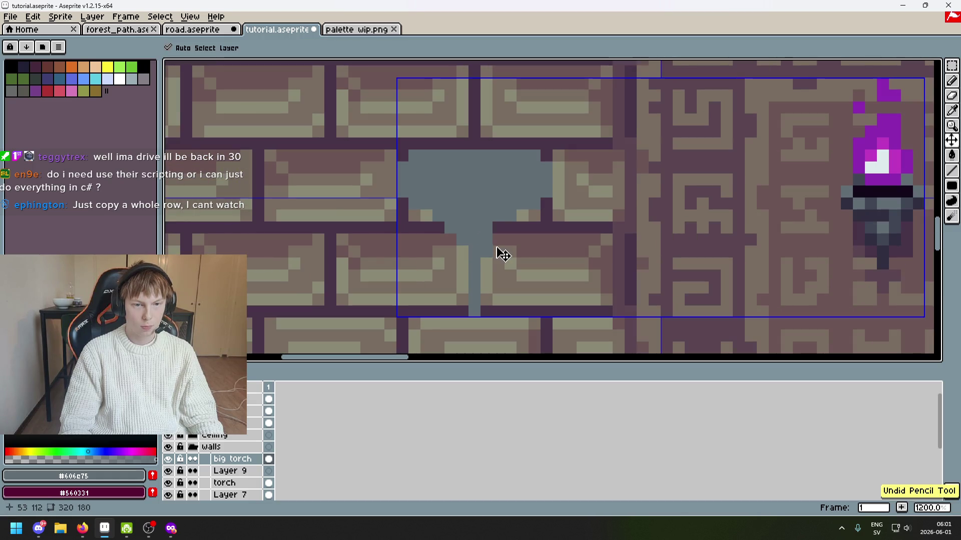
pyautogui.scroll(1, 446, 224)
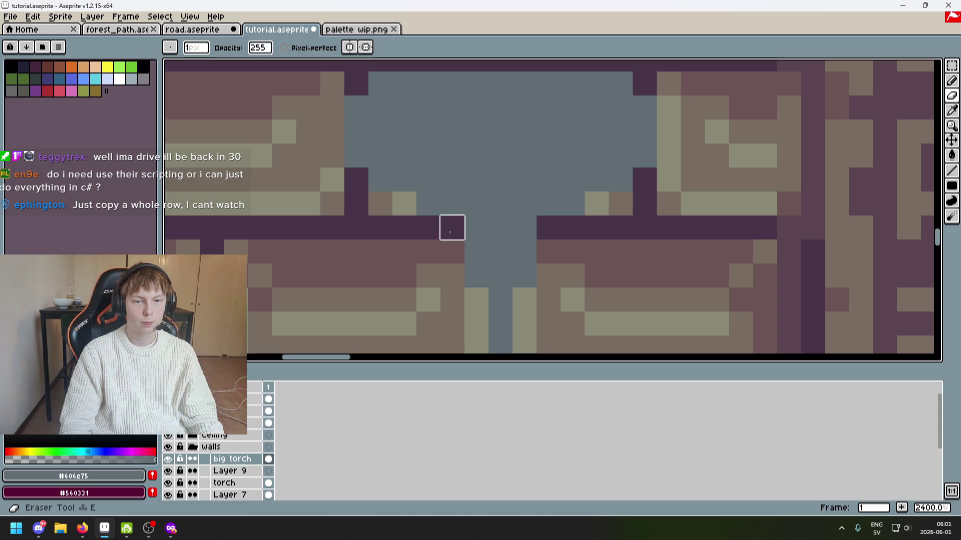
pyautogui.scroll(-1, 480, 236)
pyautogui.scroll(-1, 547, 240)
pyautogui.scroll(1, 542, 239)
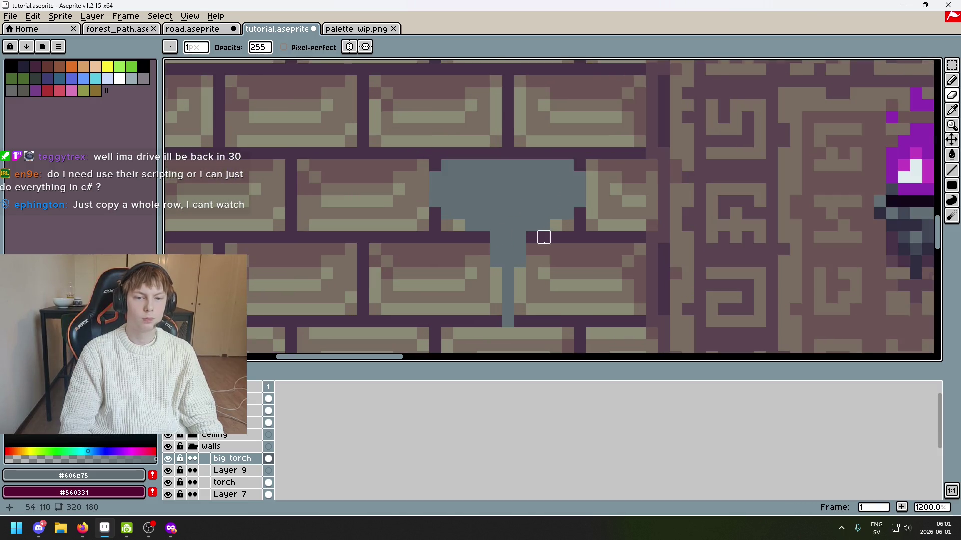
pyautogui.press('b')
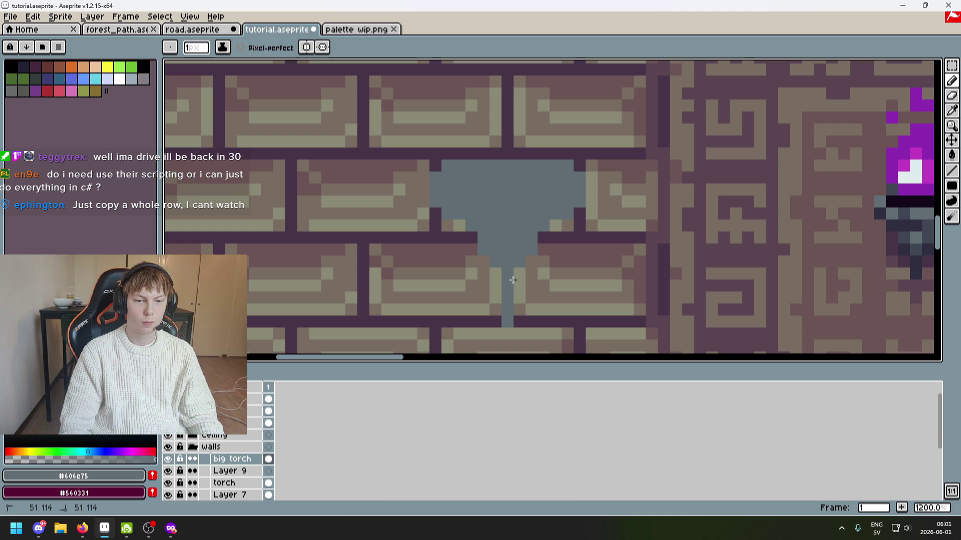
pyautogui.moveTo(568, 285); pyautogui.dragTo(468, 261)
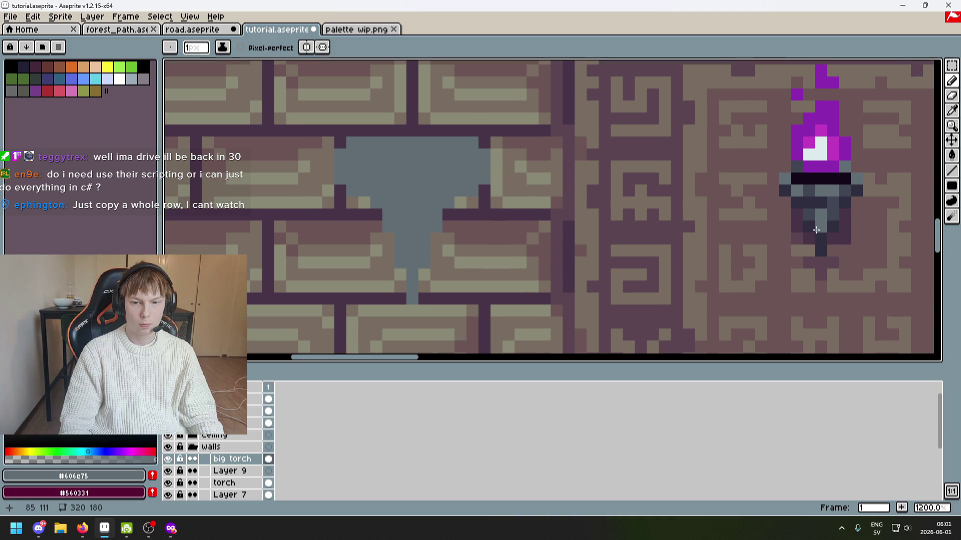
pyautogui.scroll(-4, 783, 265)
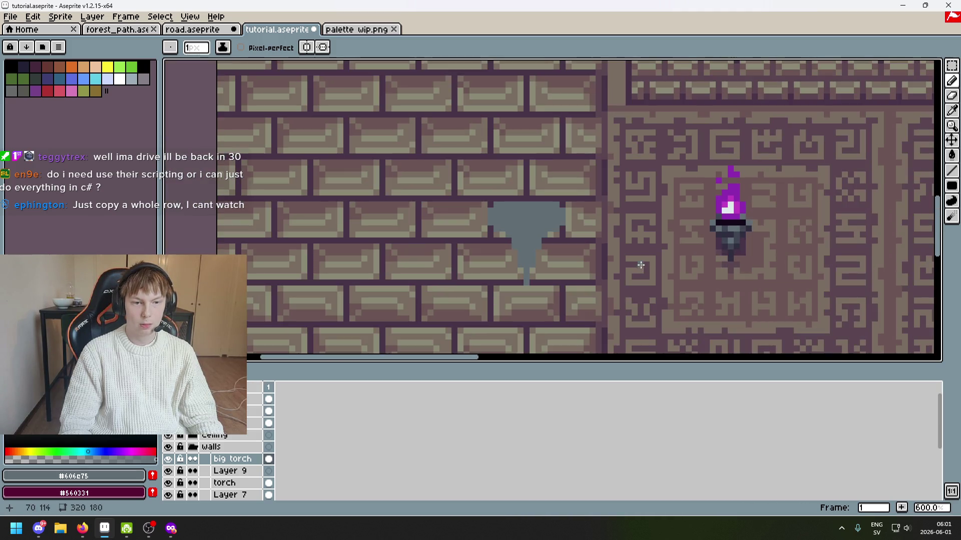
pyautogui.scroll(1, 619, 258)
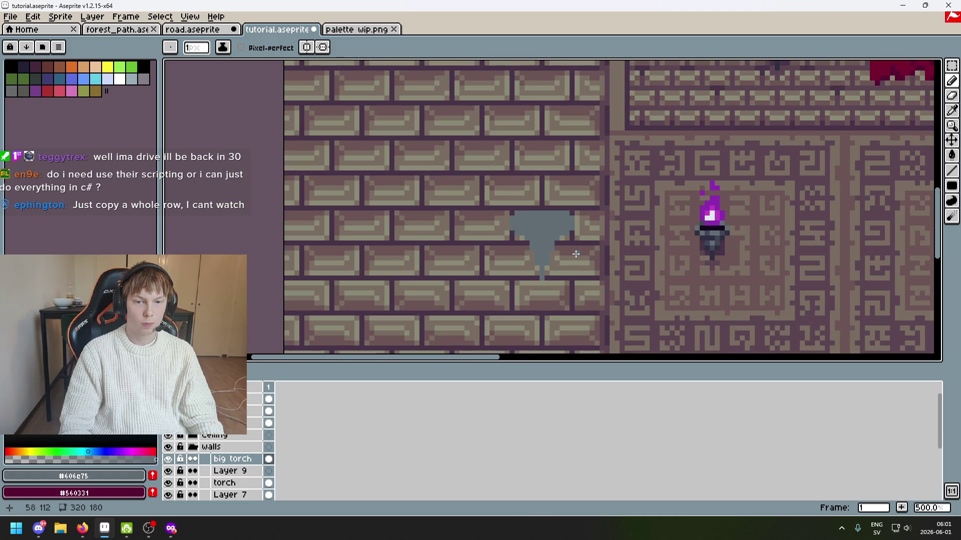
pyautogui.scroll(4, 576, 254)
pyautogui.scroll(-4, 570, 245)
pyautogui.scroll(1, 551, 230)
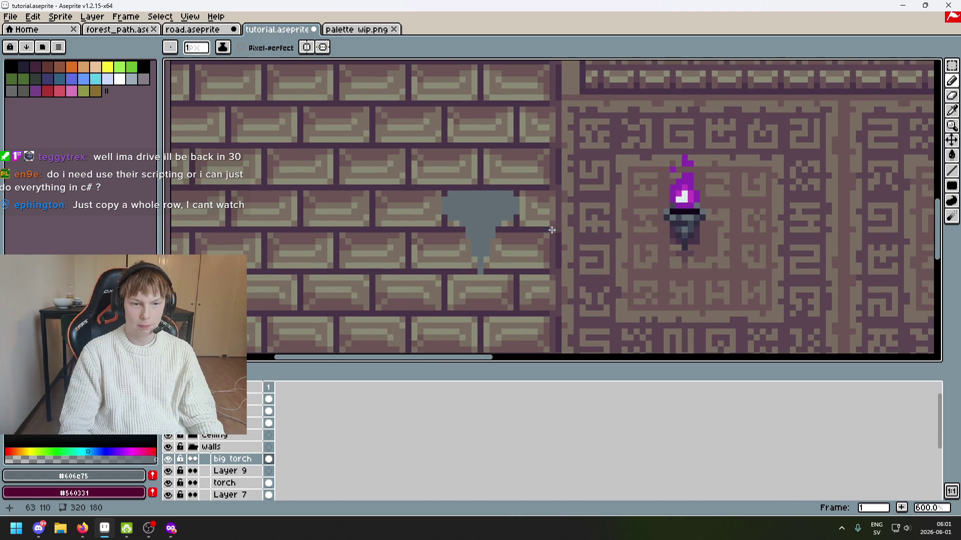
pyautogui.scroll(3, 551, 230)
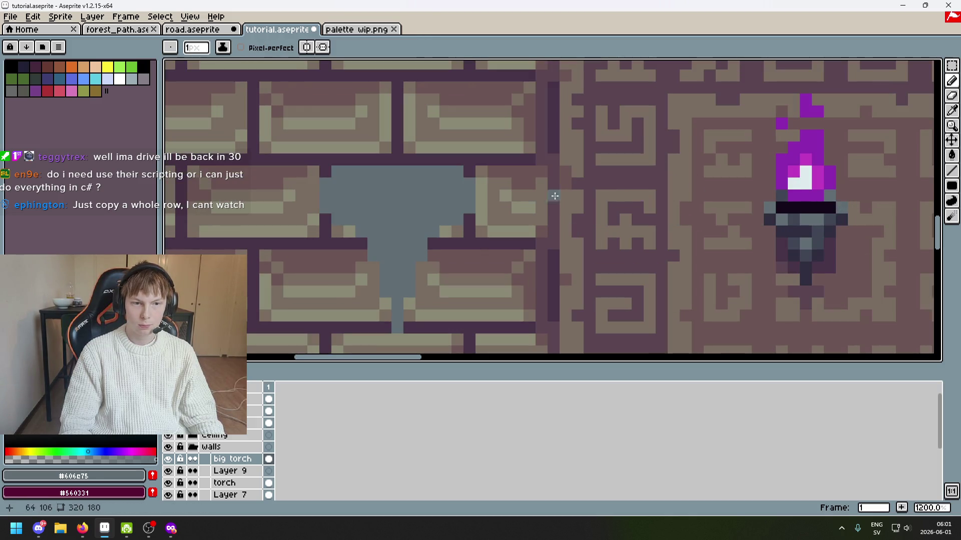
# Pick near-black #13081a and draw a dark line across the bracket head.
pyautogui.keyDown('alt'); pyautogui.click(795, 208); pyautogui.keyUp('alt')
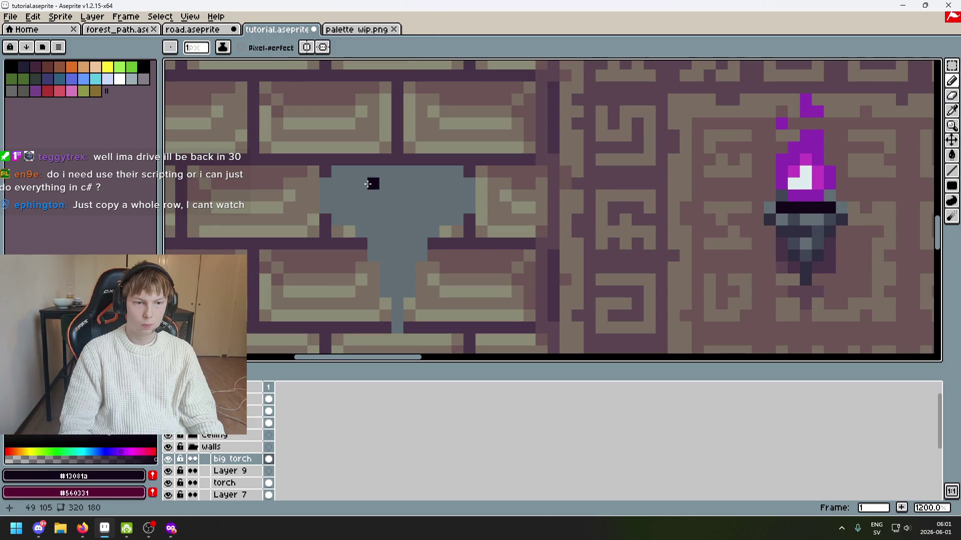
pyautogui.moveTo(351, 185)
pyautogui.mouseDown()
pyautogui.moveTo(447, 187)
pyautogui.moveTo(364, 199)
pyautogui.moveTo(420, 205)
pyautogui.mouseUp()
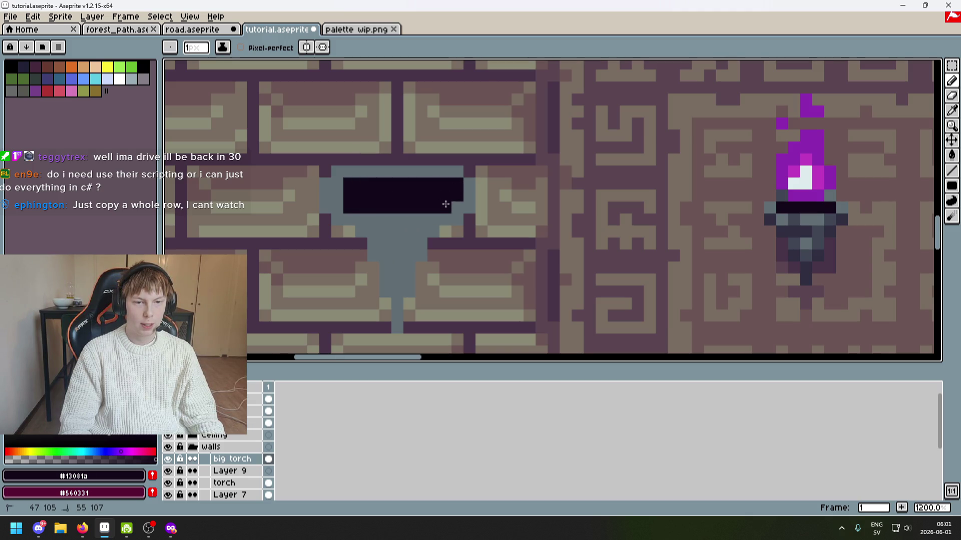
pyautogui.hscroll(-2, 451, 215)
pyautogui.keyDown('alt'); pyautogui.click(440, 215); pyautogui.keyUp('alt')
pyautogui.scroll(-3, 514, 240)
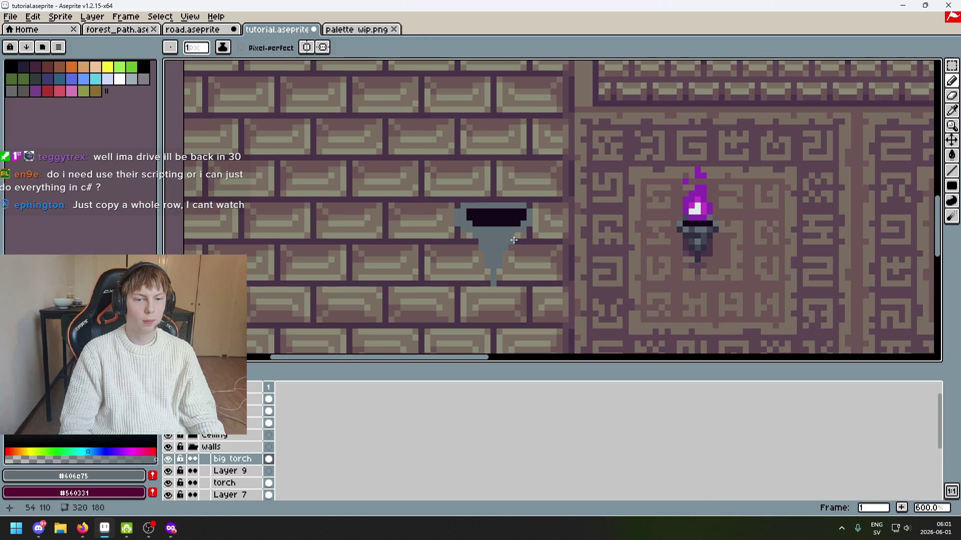
pyautogui.scroll(3, 514, 240)
pyautogui.keyDown('alt'); pyautogui.click(488, 212); pyautogui.keyUp('alt')
pyautogui.click(458, 218)
# Add more dark strokes inside the head, undoing the stray diagonal lines.
pyautogui.moveTo(329, 207)
pyautogui.mouseDown()
pyautogui.moveTo(368, 220)
pyautogui.moveTo(375, 340)
pyautogui.mouseUp()
pyautogui.scroll(-2, 472, 204)
pyautogui.hscroll(-2, 472, 203)
pyautogui.hotkey('ctrl', 'z')
pyautogui.moveTo(320, 127)
pyautogui.mouseDown()
pyautogui.moveTo(351, 140)
pyautogui.moveTo(452, 288)
pyautogui.moveTo(458, 347)
pyautogui.mouseUp()
pyautogui.scroll(-3, 484, 310)
pyautogui.hotkey('ctrl', 'z')
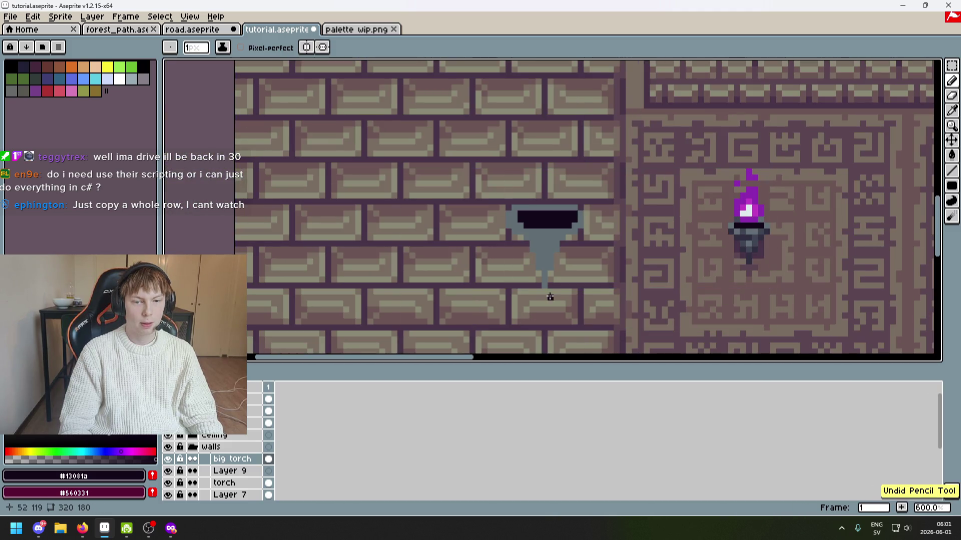
# Recolour two dark pixels on the head's top row back to the bracket grey.
pyautogui.moveTo(724, 261); pyautogui.dragTo(638, 240)
pyautogui.scroll(3, 674, 247)
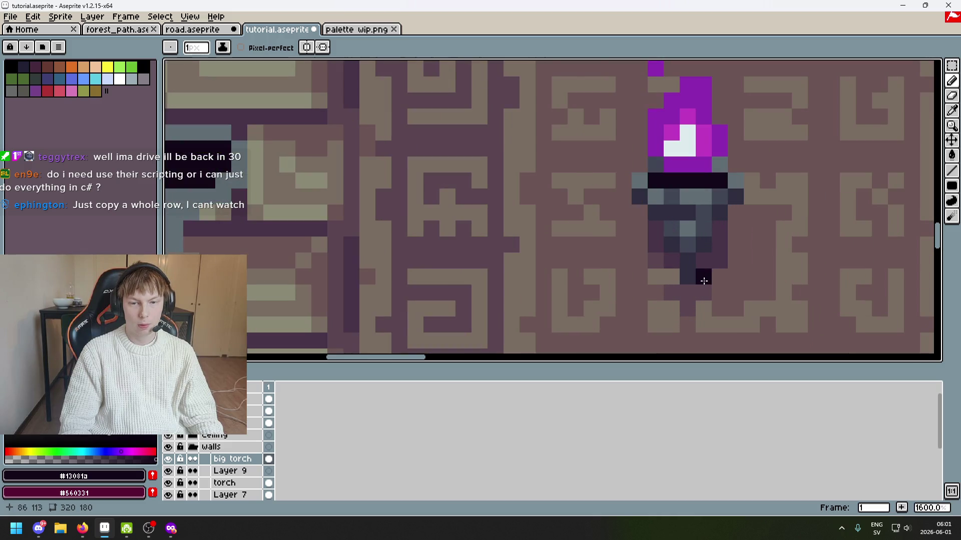
pyautogui.scroll(-2, 560, 216)
pyautogui.hscroll(-3, 487, 231)
pyautogui.scroll(3, 479, 194)
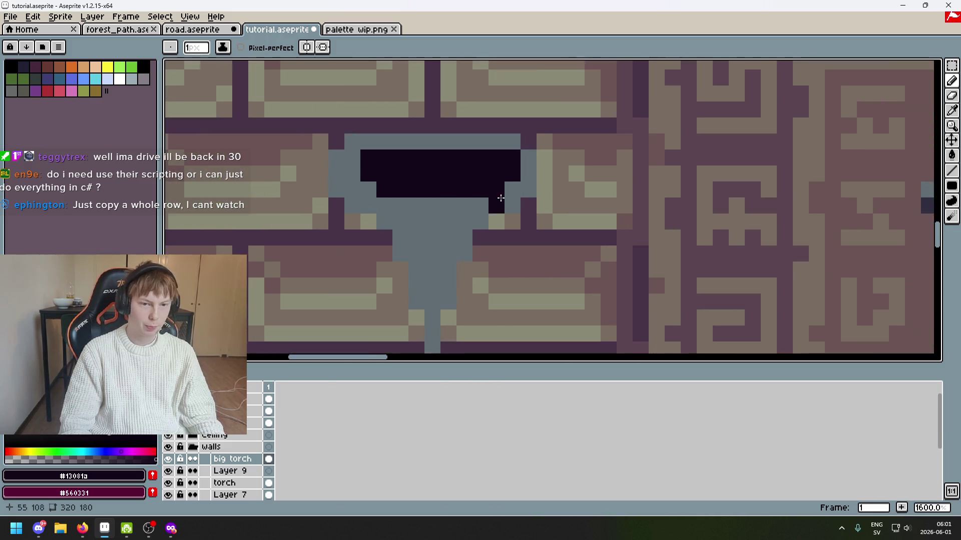
pyautogui.scroll(-5, 497, 200)
pyautogui.scroll(4, 444, 204)
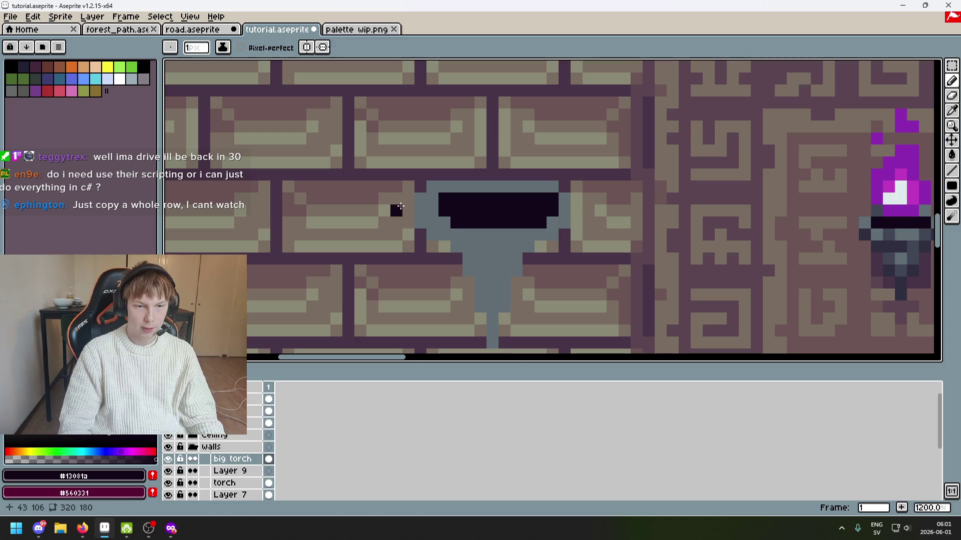
pyautogui.moveTo(487, 272); pyautogui.dragTo(545, 176)
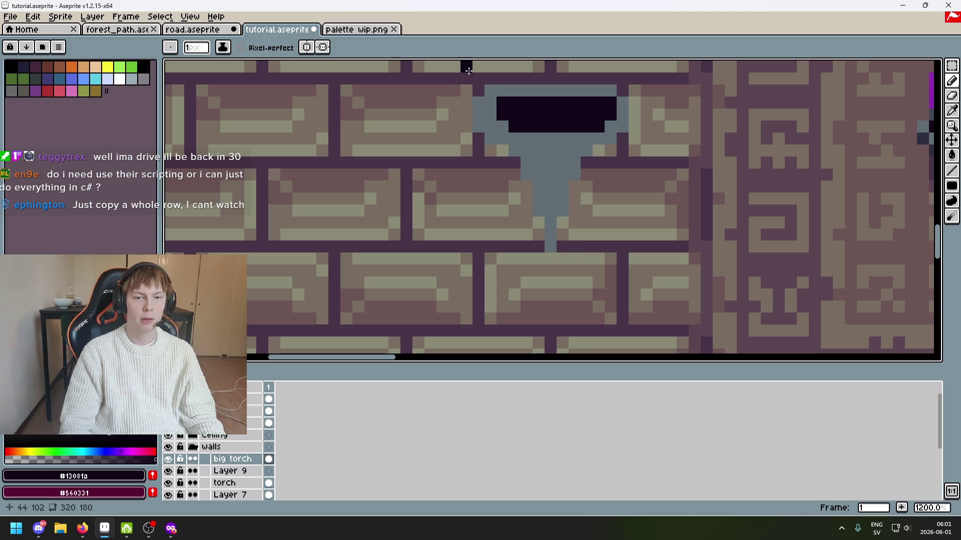
pyautogui.moveTo(495, 193); pyautogui.dragTo(450, 284)
pyautogui.scroll(1, 479, 197)
pyautogui.keyDown('alt'); pyautogui.click(430, 200); pyautogui.keyUp('alt')
pyautogui.click(451, 193)
pyautogui.click(569, 190)
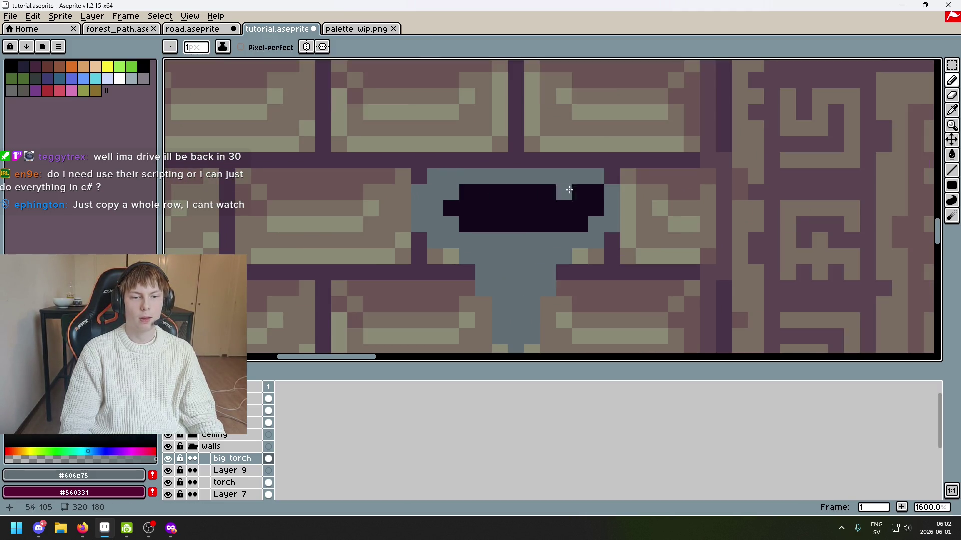
pyautogui.scroll(-5, 594, 191)
pyautogui.scroll(5, 575, 185)
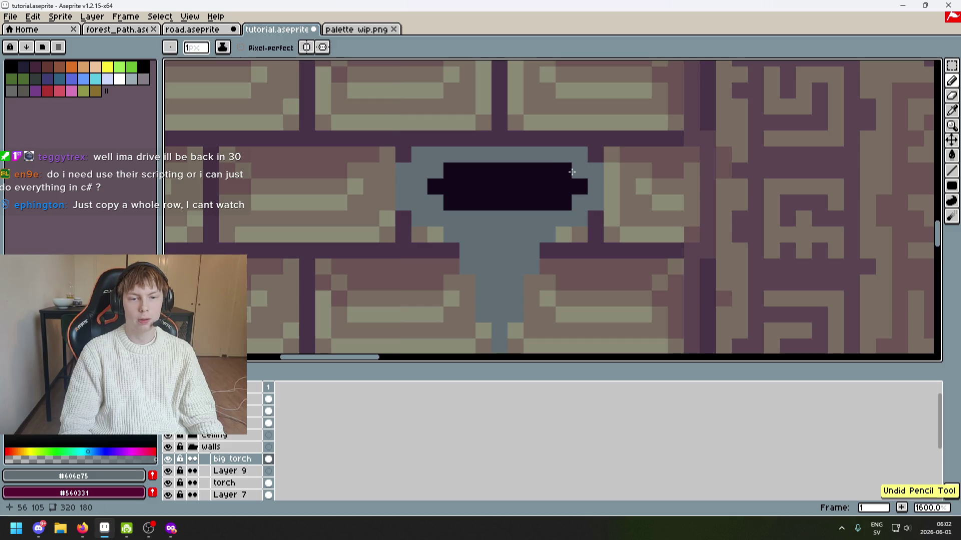
# Paint two near-black pixels along the bowl's left edge.
pyautogui.keyDown('alt'); pyautogui.click(434, 185); pyautogui.keyUp('alt')
pyautogui.click(420, 186)
pyautogui.click(435, 203)
pyautogui.scroll(-5, 477, 221)
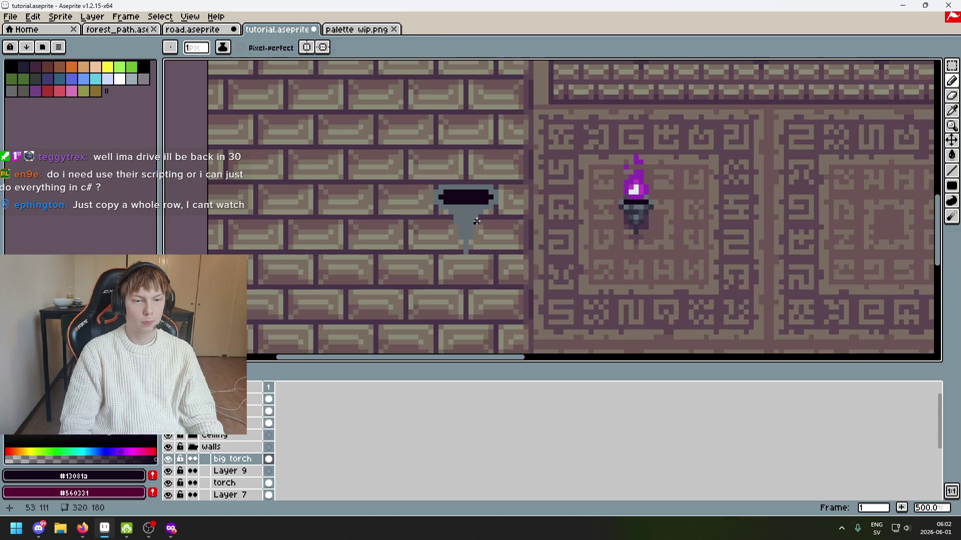
pyautogui.scroll(3, 575, 233)
# Sample the torch's dark grey and paint a row of three dark-grey pixels.
pyautogui.keyDown('alt'); pyautogui.click(653, 182); pyautogui.keyUp('alt')
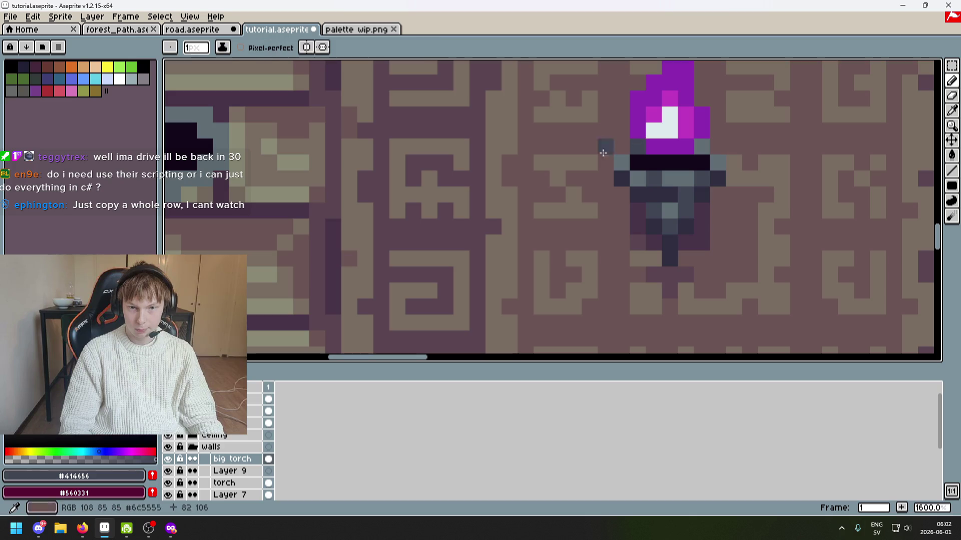
pyautogui.scroll(2, 471, 163)
pyautogui.click(413, 131)
pyautogui.click(382, 133)
pyautogui.click(397, 131)
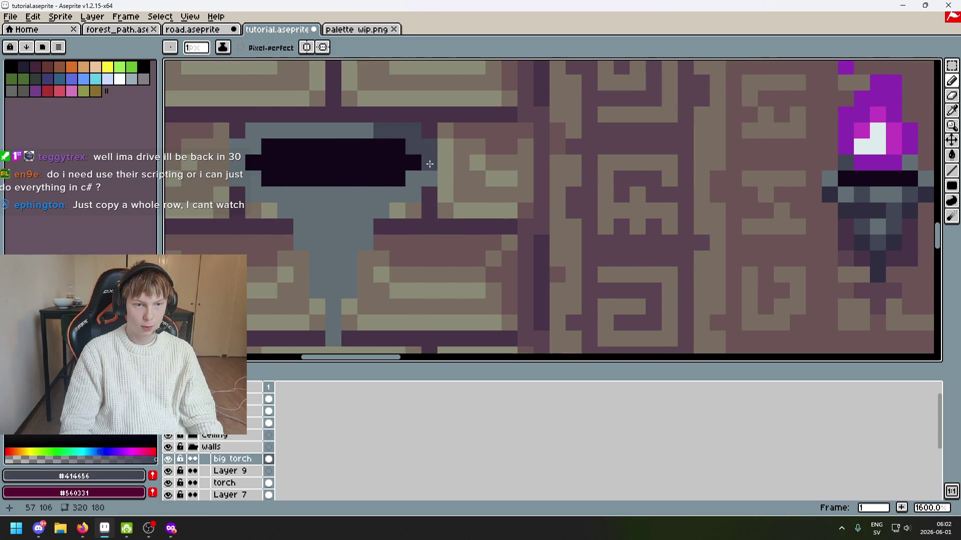
pyautogui.moveTo(413, 186); pyautogui.dragTo(479, 193)
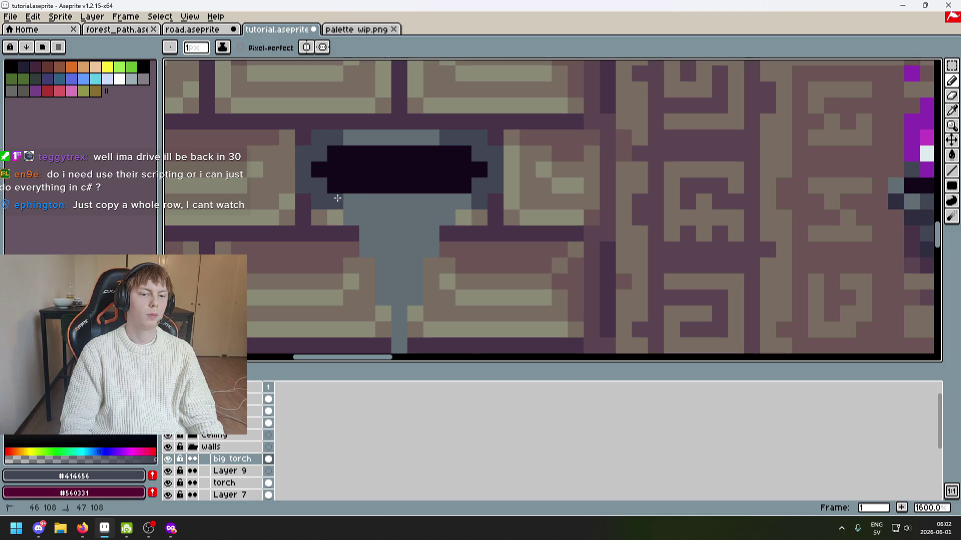
pyautogui.scroll(-5, 399, 205)
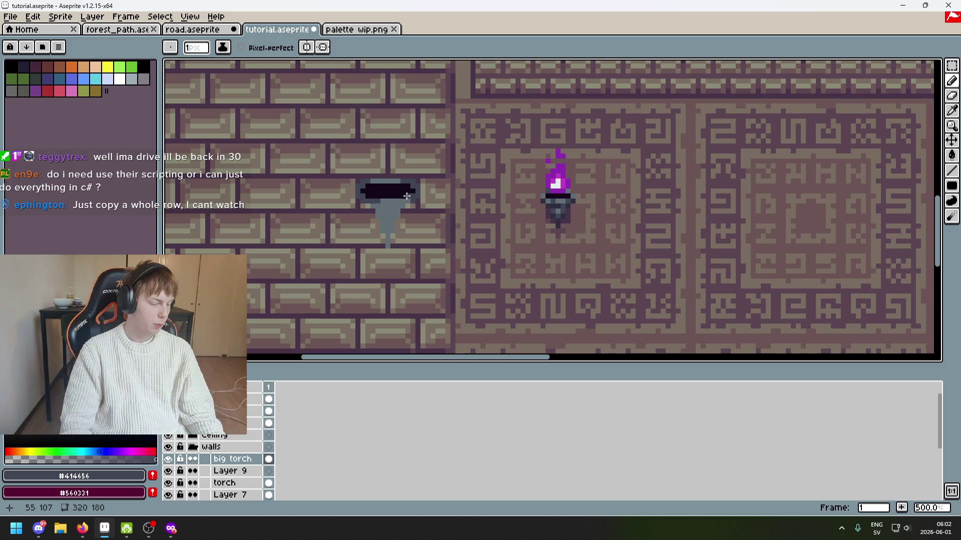
pyautogui.scroll(2, 623, 190)
pyautogui.scroll(-2, 412, 171)
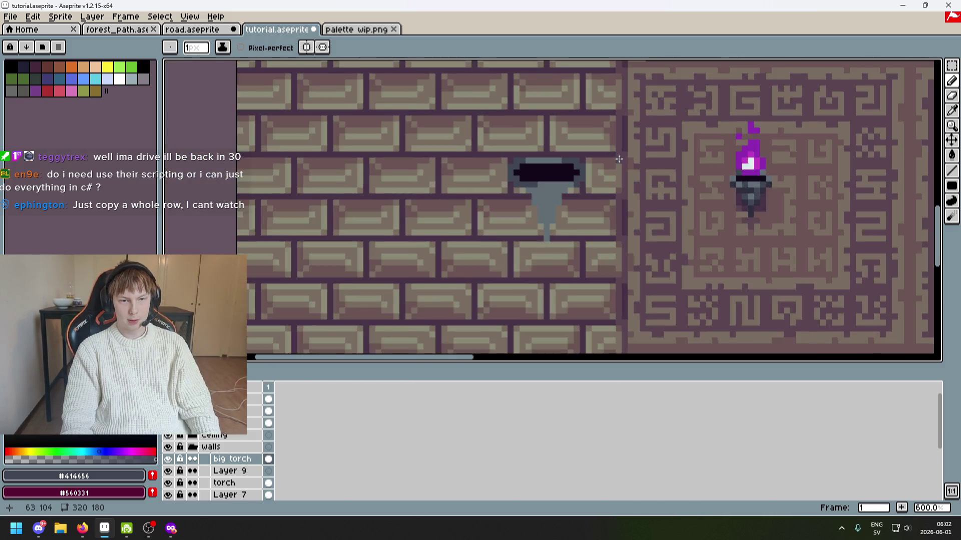
pyautogui.scroll(1, 619, 184)
pyautogui.scroll(-1, 539, 188)
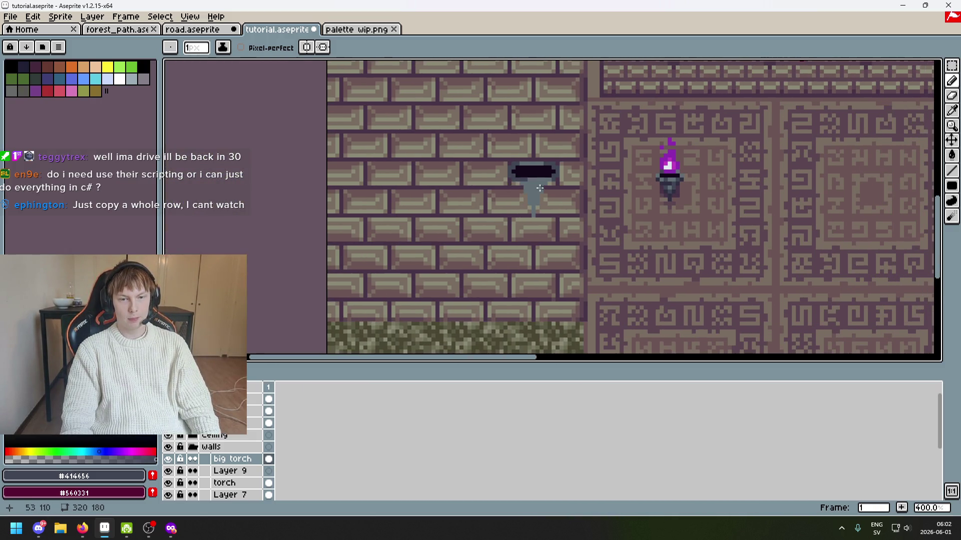
pyautogui.scroll(-1, 584, 205)
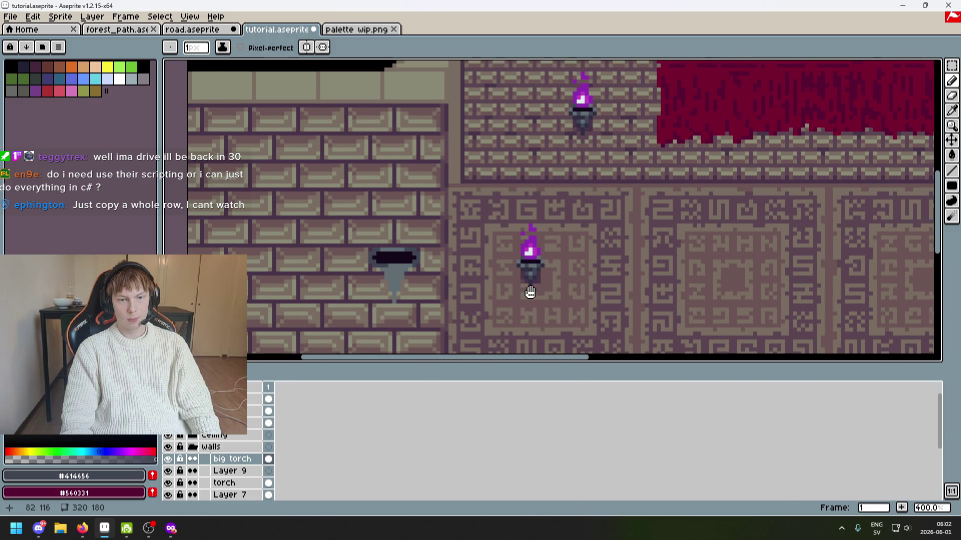
pyautogui.scroll(3, 600, 236)
pyautogui.scroll(3, 603, 222)
pyautogui.scroll(-1, 647, 200)
pyautogui.scroll(-3, 700, 210)
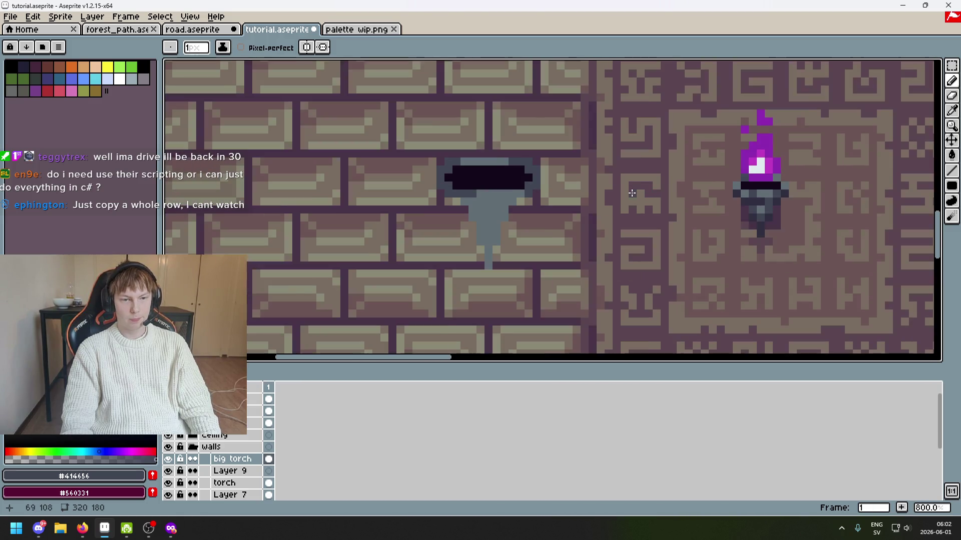
pyautogui.scroll(4, 720, 217)
pyautogui.scroll(4, 456, 188)
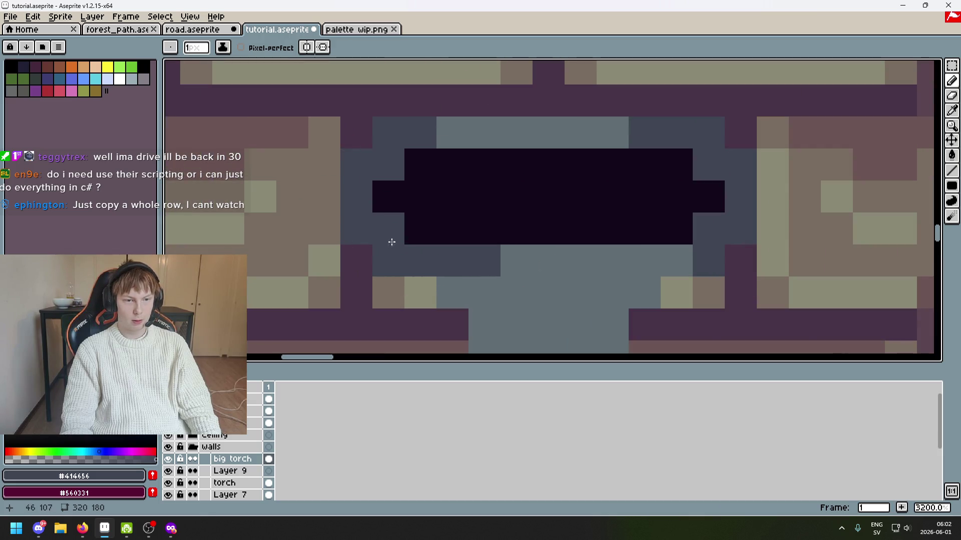
pyautogui.scroll(-5, 392, 243)
pyautogui.scroll(2, 509, 188)
pyautogui.scroll(1, 630, 191)
pyautogui.press('alt')
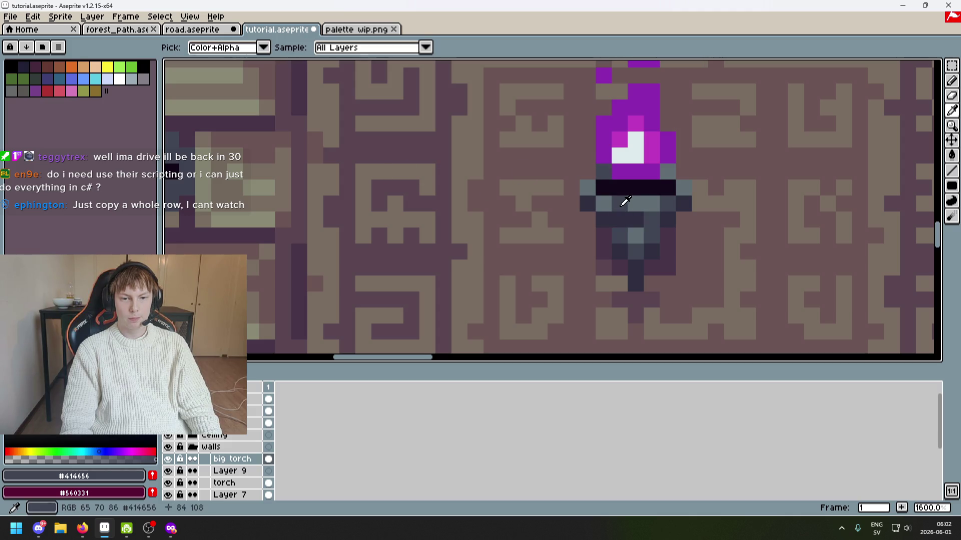
# Paint the row beneath the bracket's opening in the torch's dark grey.
pyautogui.keyDown('alt'); pyautogui.click(621, 201); pyautogui.keyUp('alt')
pyautogui.scroll(-2, 551, 202)
pyautogui.scroll(4, 425, 205)
pyautogui.keyDown('alt'); pyautogui.click(388, 189); pyautogui.keyUp('alt')
pyautogui.moveTo(395, 193); pyautogui.dragTo(545, 193)
pyautogui.scroll(-2, 412, 216)
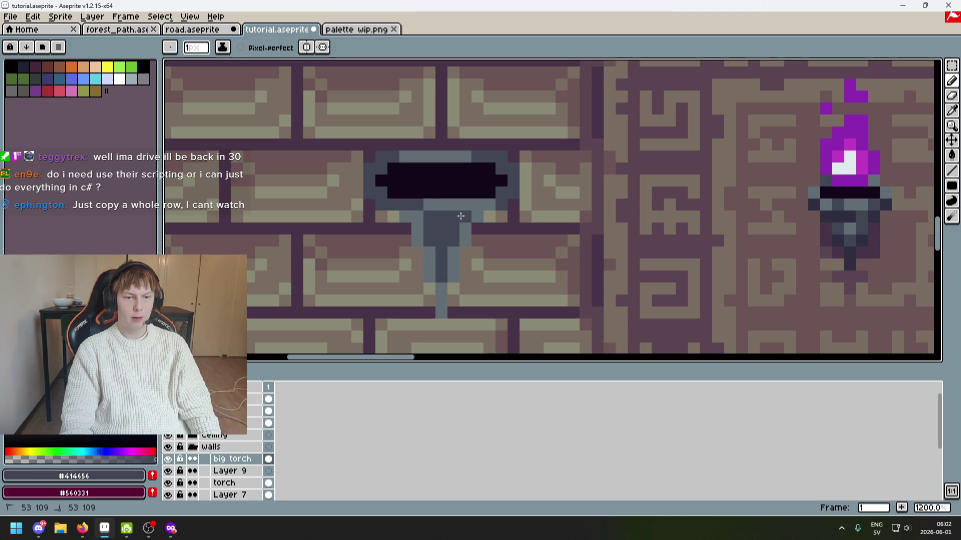
pyautogui.scroll(-2, 460, 216)
pyautogui.scroll(3, 455, 214)
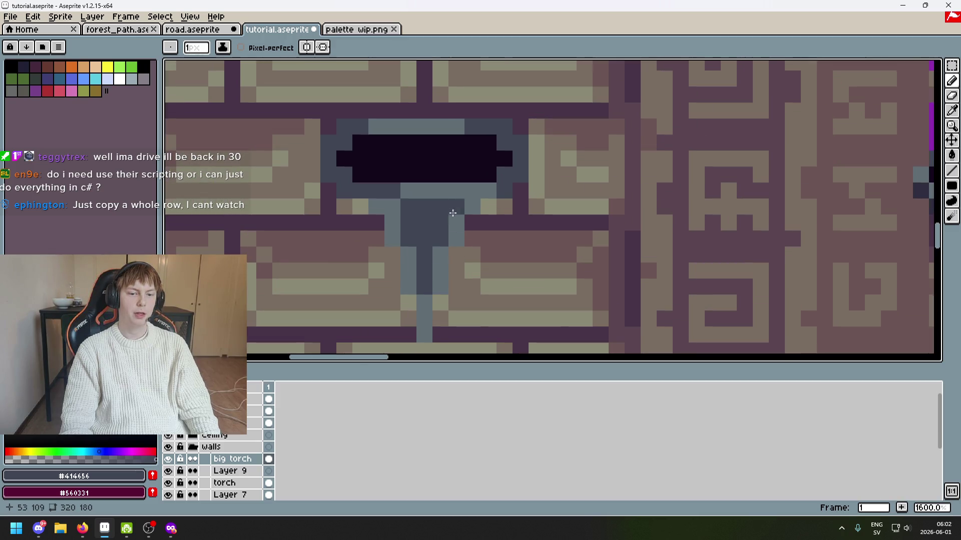
pyautogui.scroll(-3, 452, 213)
pyautogui.scroll(2, 453, 232)
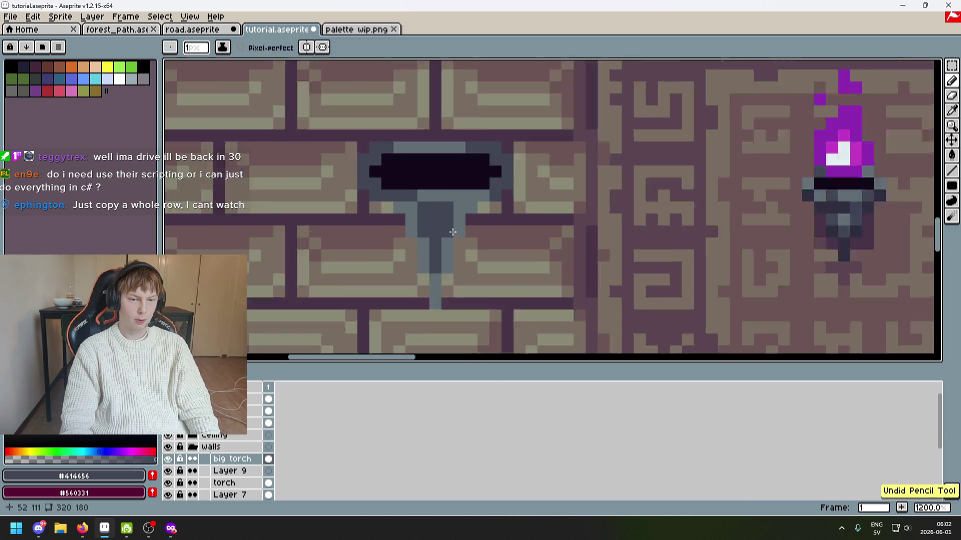
pyautogui.scroll(1, 452, 232)
# Darken the stem's light grey edge pixels with the torch's dark purple-grey.
pyautogui.keyDown('alt'); pyautogui.click(438, 233); pyautogui.keyUp('alt')
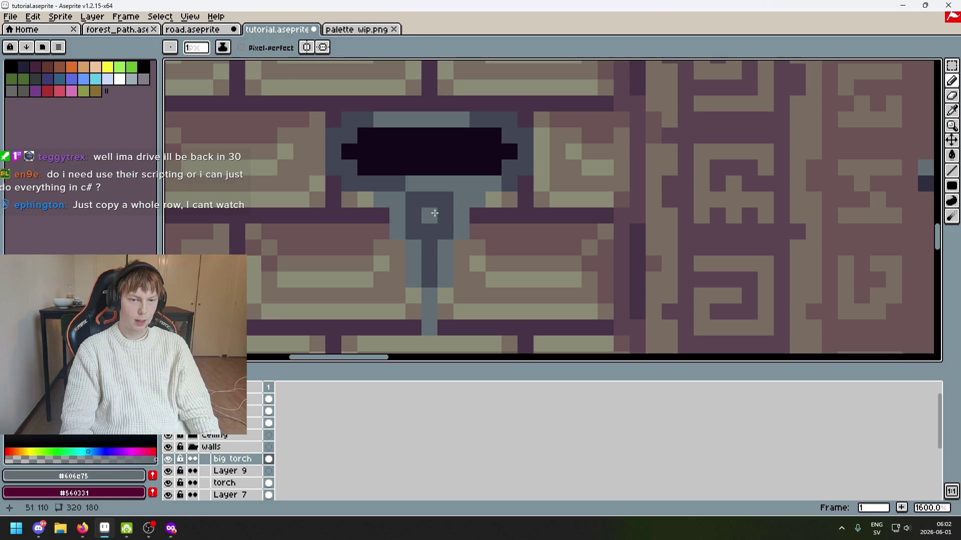
pyautogui.scroll(-3, 435, 214)
pyautogui.scroll(3, 643, 225)
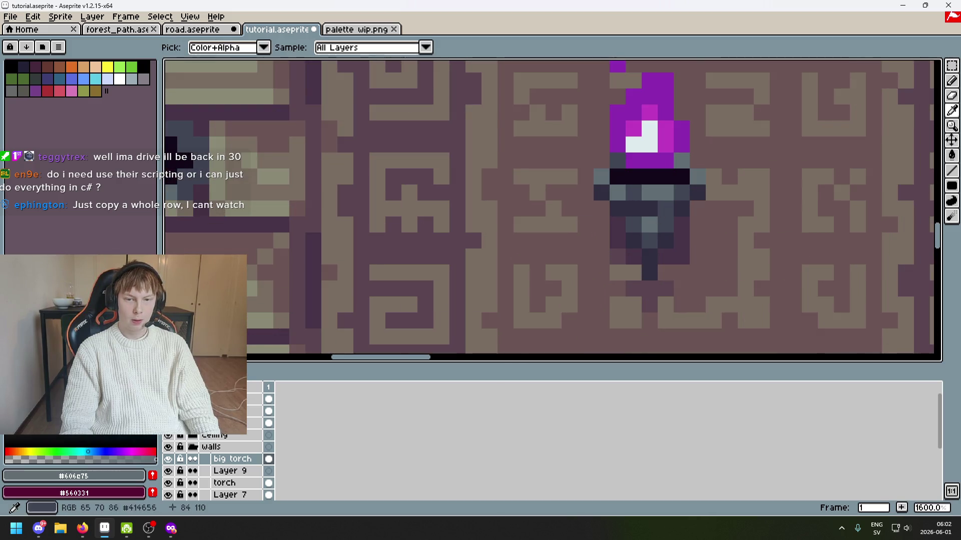
pyautogui.scroll(-1, 540, 236)
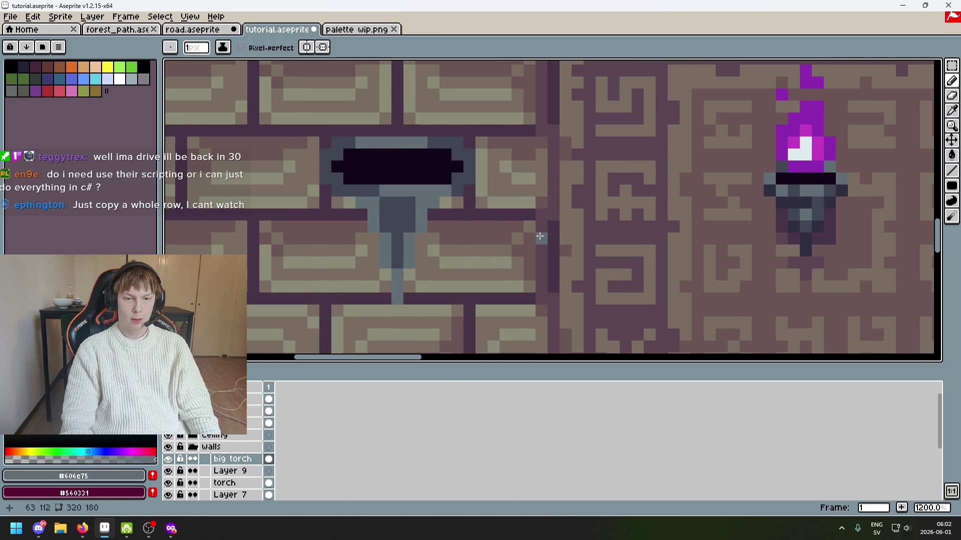
pyautogui.keyDown('alt'); pyautogui.click(819, 216); pyautogui.keyUp('alt')
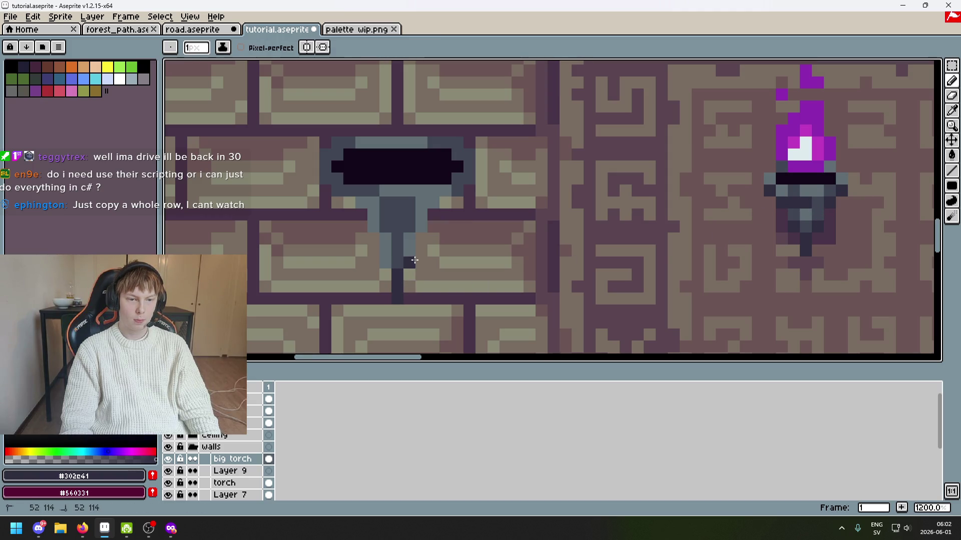
pyautogui.moveTo(383, 243); pyautogui.dragTo(370, 209)
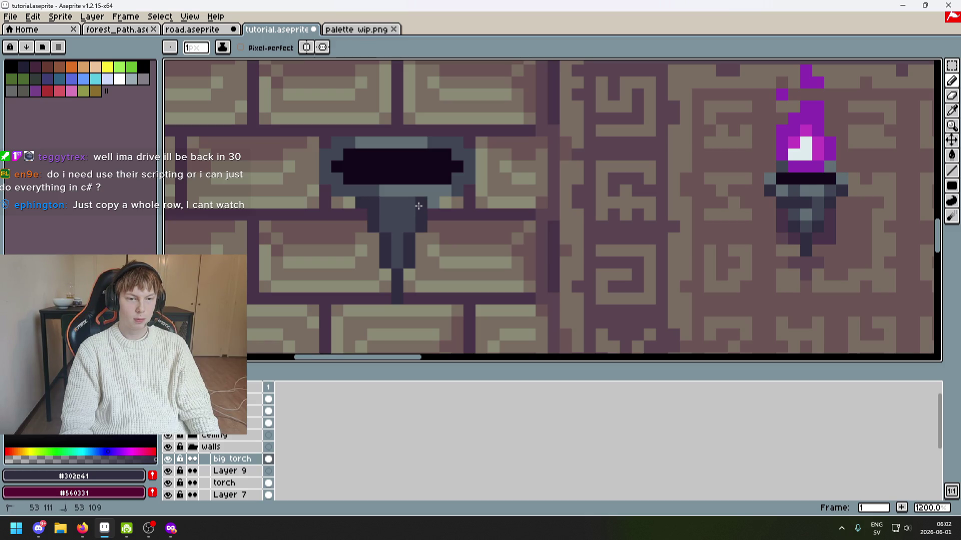
pyautogui.scroll(-5, 431, 202)
pyautogui.scroll(3, 440, 207)
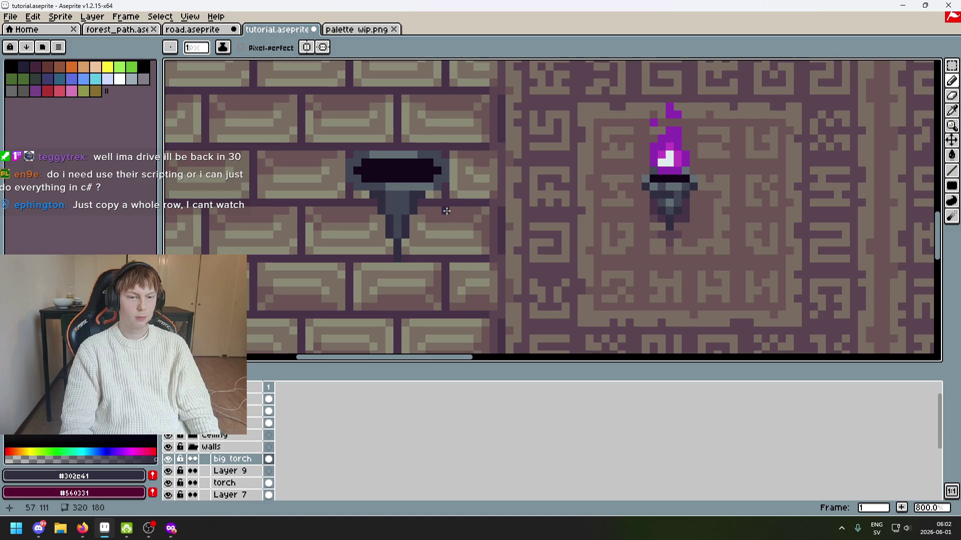
pyautogui.moveTo(446, 211); pyautogui.dragTo(539, 222)
pyautogui.moveTo(810, 230); pyautogui.dragTo(474, 194)
# Darken the top row of the bracket stem with dark purple-grey.
pyautogui.keyDown('alt'); pyautogui.click(780, 221); pyautogui.keyUp('alt')
pyautogui.scroll(3, 473, 194)
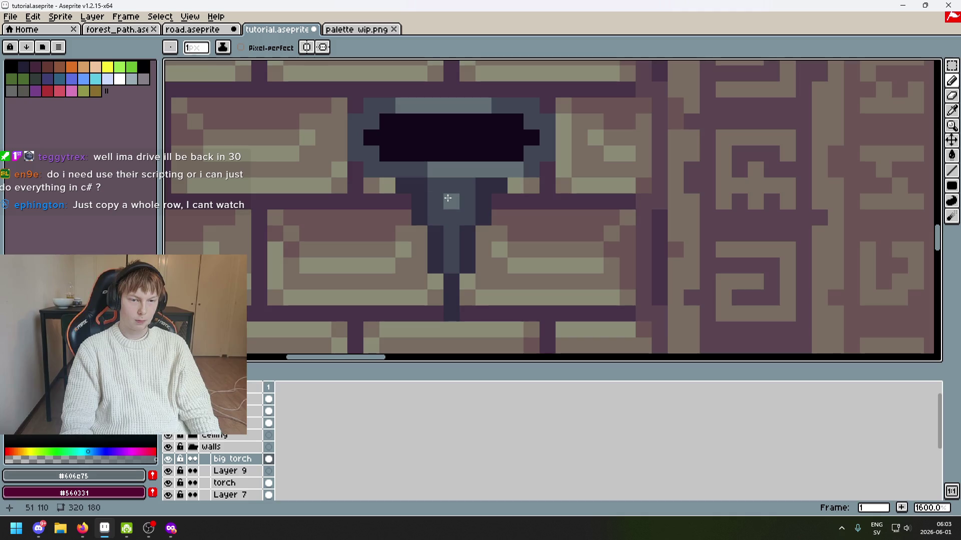
pyautogui.scroll(-6, 443, 185)
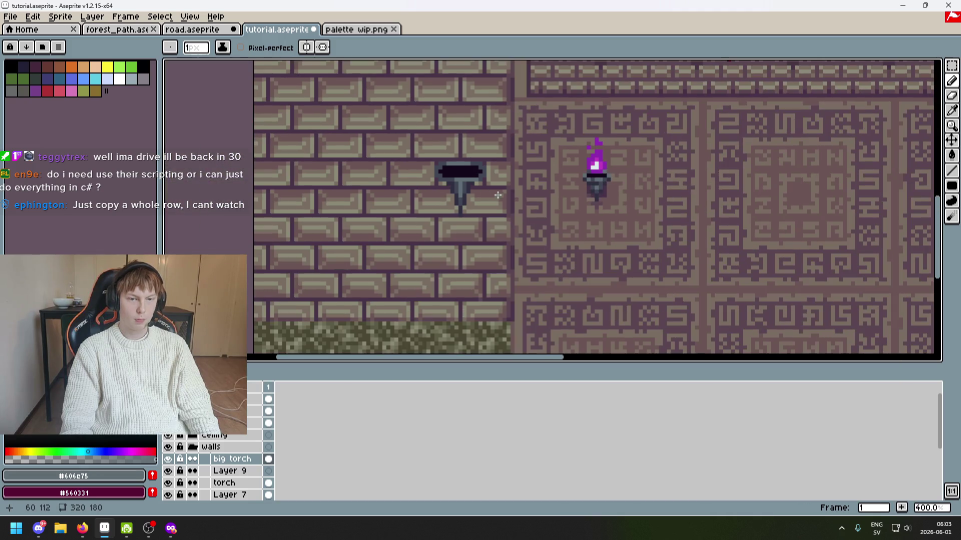
pyautogui.scroll(5, 488, 198)
pyautogui.keyDown('alt'); pyautogui.click(439, 173); pyautogui.keyUp('alt')
pyautogui.moveTo(440, 173); pyautogui.dragTo(486, 173)
pyautogui.scroll(-4, 480, 173)
pyautogui.scroll(3, 476, 173)
pyautogui.scroll(3, 477, 174)
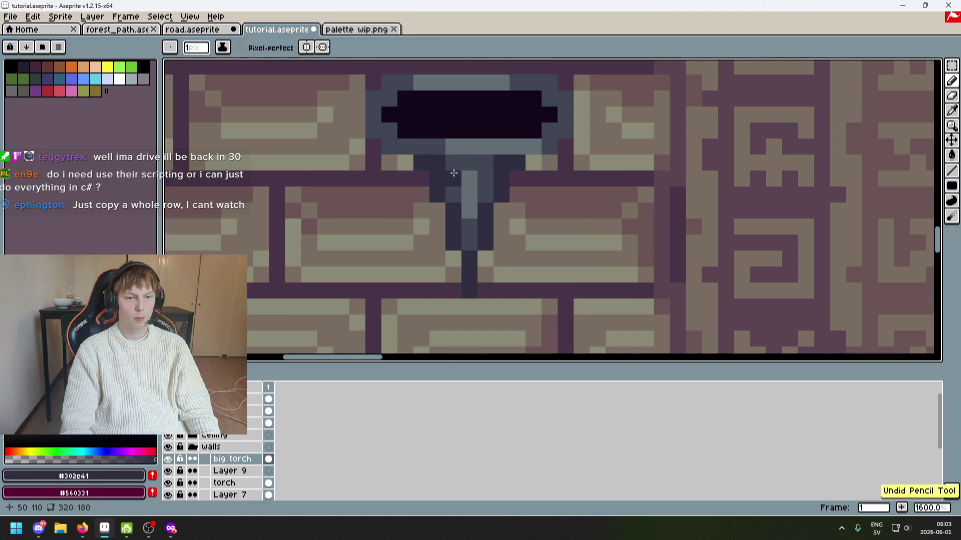
# Paint three centre stem pixels light grey, undoing a stray pixel beside the stem.
pyautogui.press('alt')
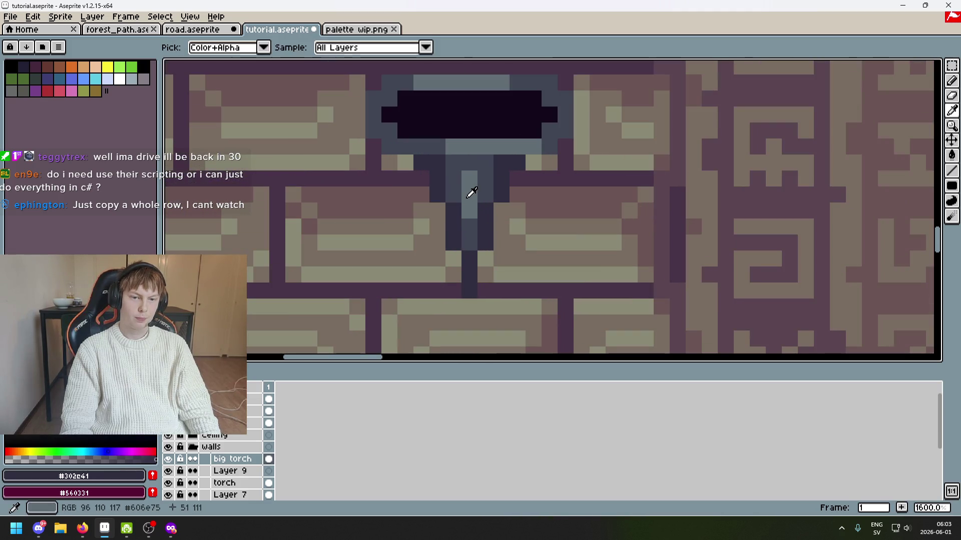
pyautogui.keyDown('alt'); pyautogui.click(474, 178); pyautogui.keyUp('alt')
pyautogui.moveTo(453, 178); pyautogui.dragTo(488, 179)
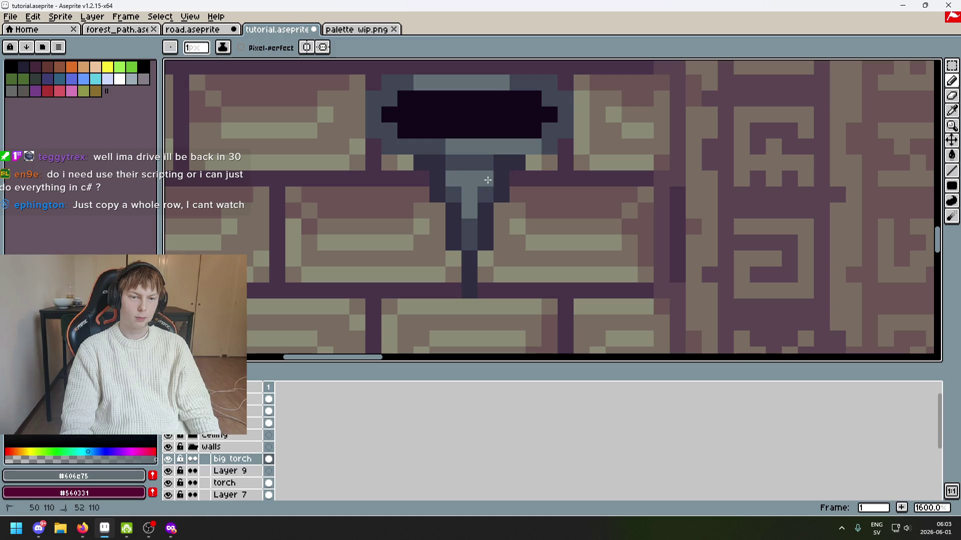
pyautogui.keyDown('alt'); pyautogui.click(460, 161); pyautogui.keyUp('alt')
pyautogui.scroll(-3, 495, 193)
pyautogui.scroll(3, 500, 195)
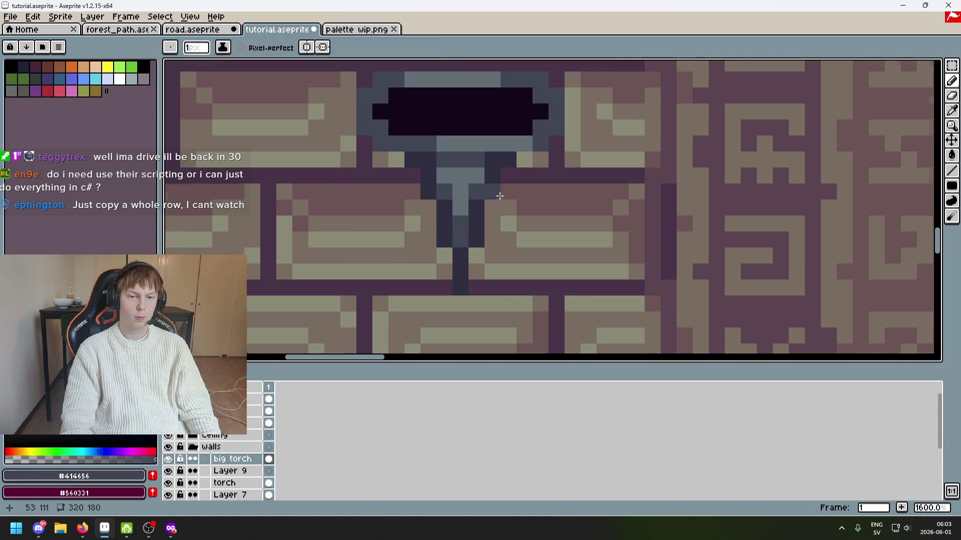
pyautogui.keyDown('alt'); pyautogui.click(431, 164); pyautogui.keyUp('alt')
pyautogui.scroll(-5, 483, 161)
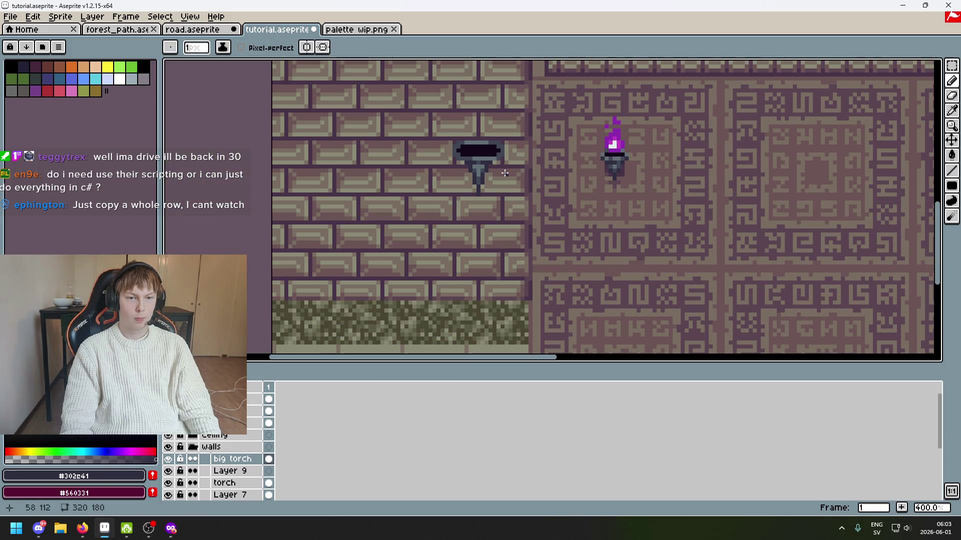
pyautogui.scroll(3, 468, 164)
pyautogui.scroll(-3, 495, 152)
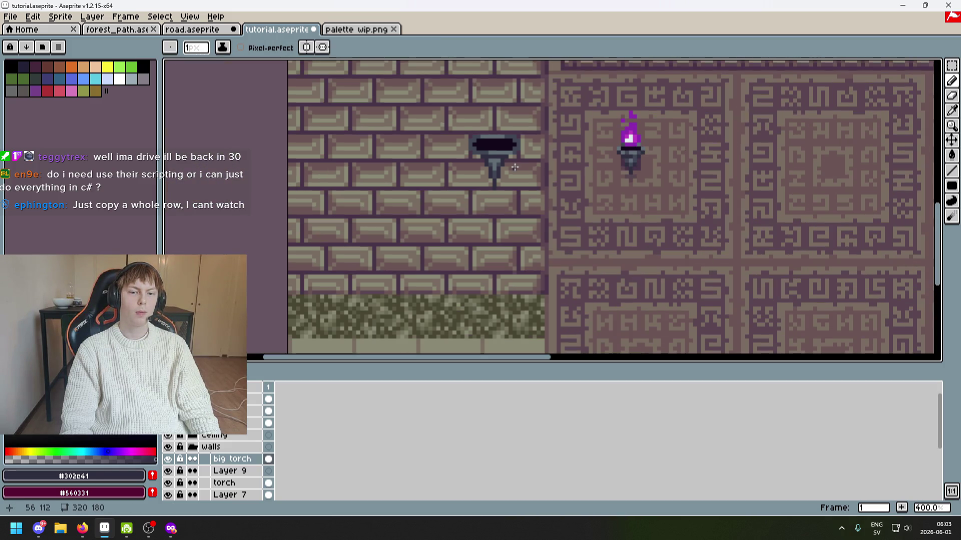
pyautogui.scroll(5, 525, 202)
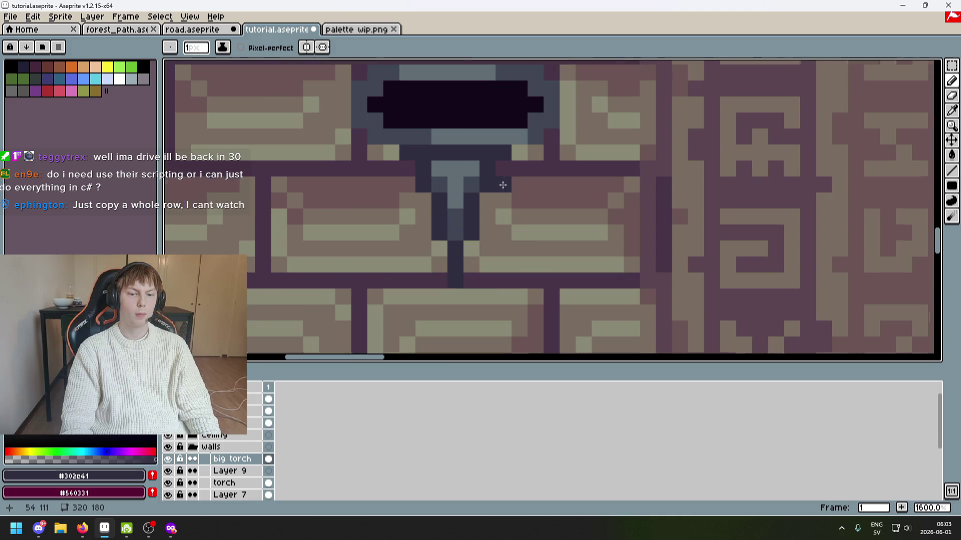
pyautogui.keyDown('alt'); pyautogui.click(472, 183); pyautogui.keyUp('alt')
pyautogui.click(463, 168)
pyautogui.hotkey('ctrl', 'z')
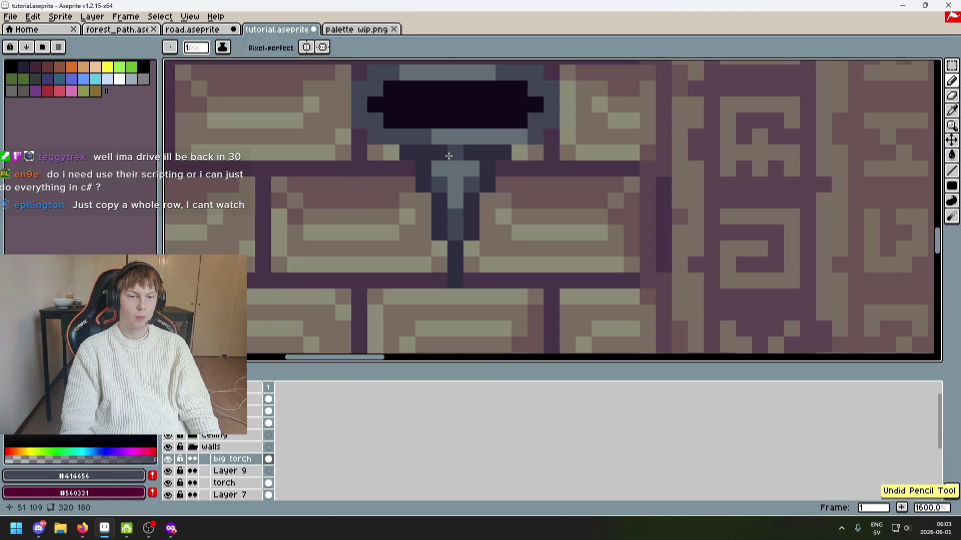
pyautogui.scroll(-4, 458, 165)
pyautogui.scroll(5, 560, 149)
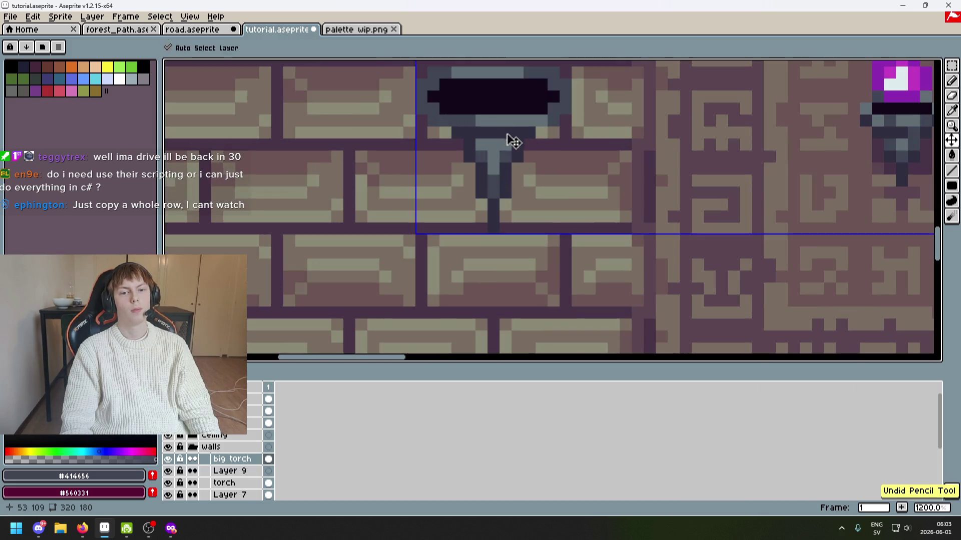
# Add light grey #606c75 edge pixels to the big bracket's rim, undoing misplaced ones.
pyautogui.press('ctrl')
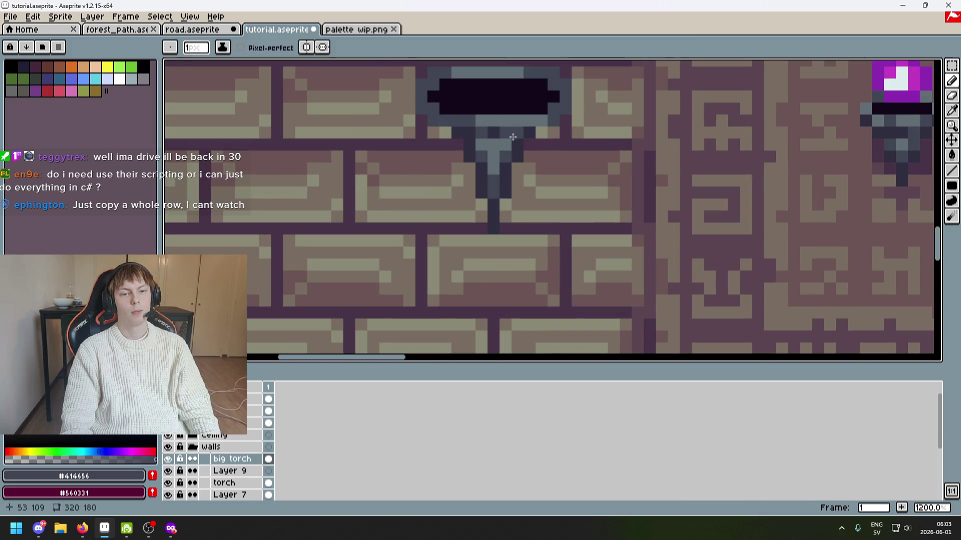
pyautogui.scroll(-5, 518, 145)
pyautogui.hotkey('ctrl', 'z')
pyautogui.scroll(5, 524, 151)
pyautogui.scroll(-1, 523, 150)
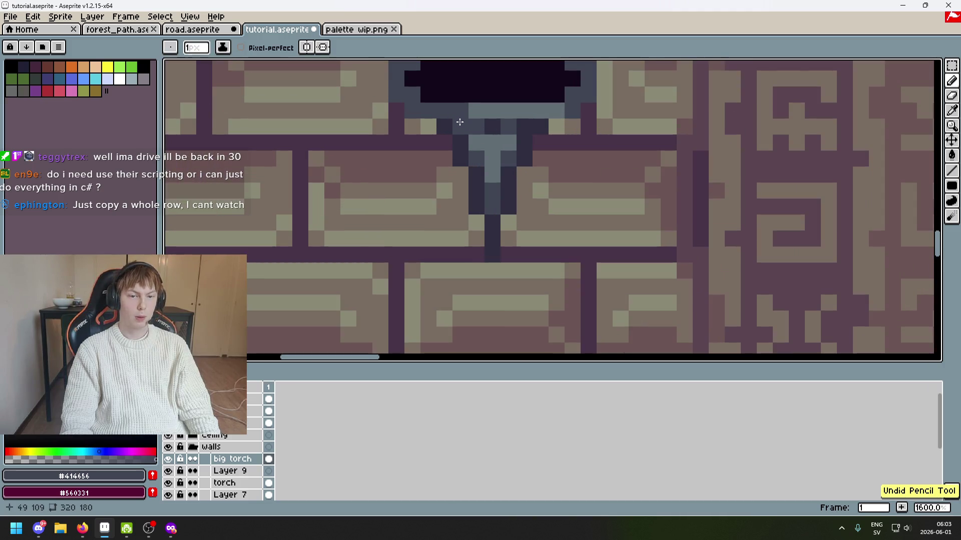
pyautogui.scroll(-3, 541, 197)
pyautogui.scroll(5, 534, 185)
pyautogui.press('alt')
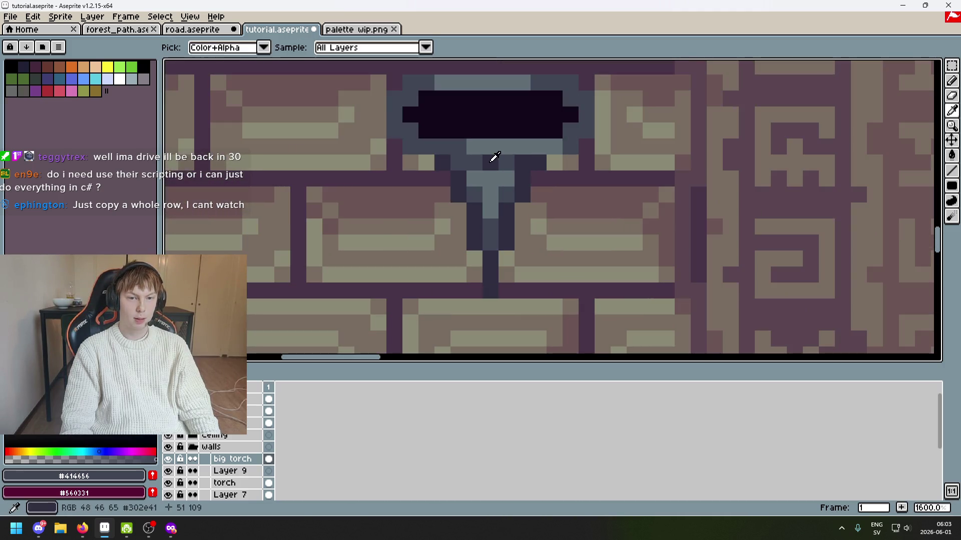
pyautogui.moveTo(493, 182); pyautogui.dragTo(507, 232)
pyautogui.keyDown('alt'); pyautogui.click(452, 190); pyautogui.keyUp('alt')
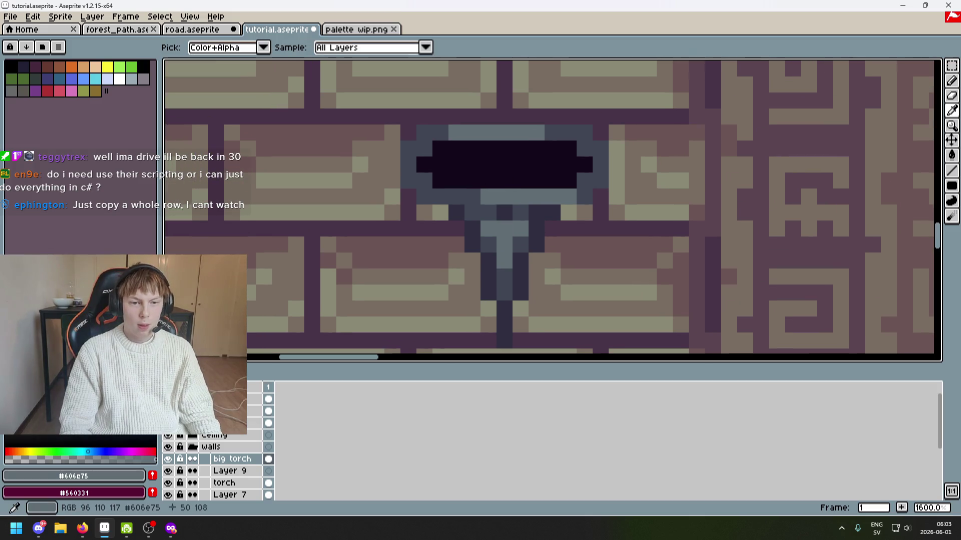
pyautogui.click(408, 149)
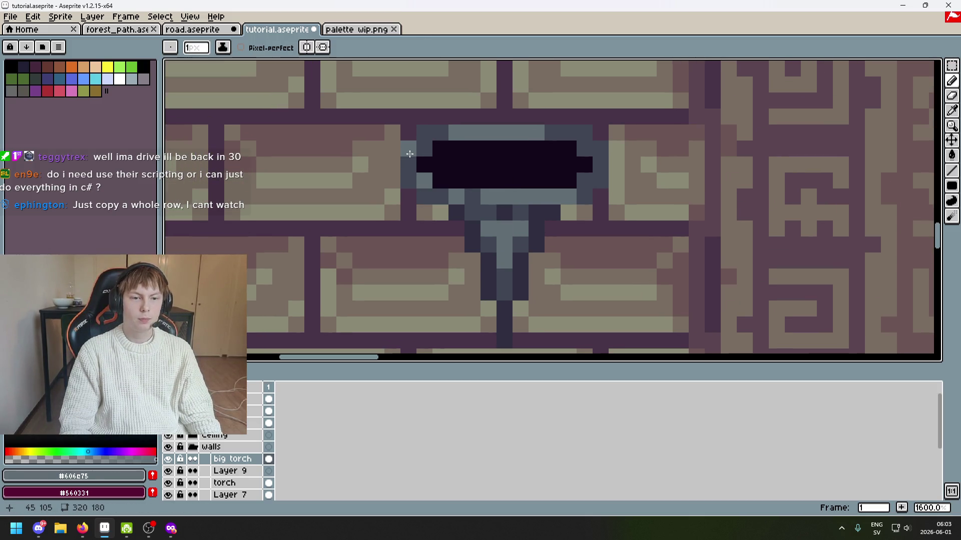
pyautogui.scroll(-4, 449, 185)
pyautogui.scroll(1, 503, 199)
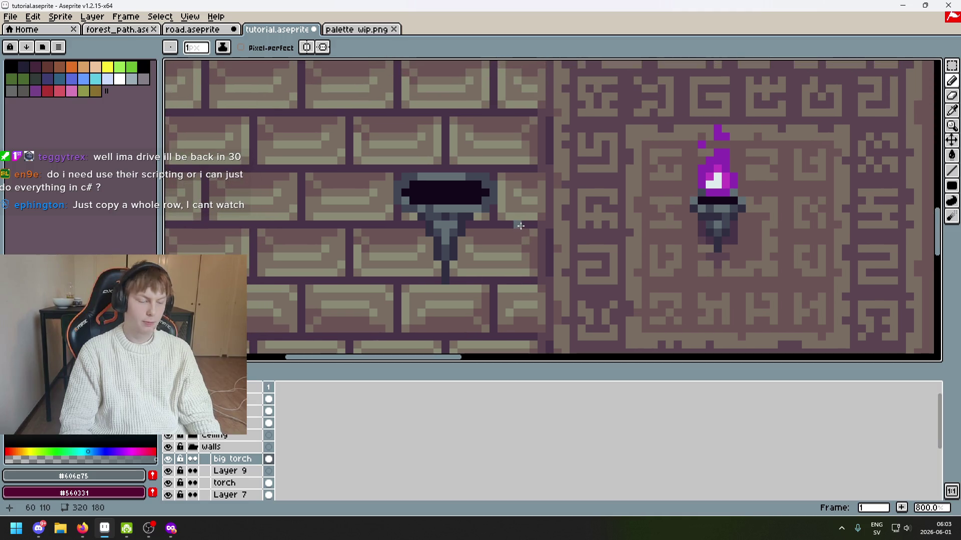
pyautogui.scroll(1, 515, 223)
pyautogui.scroll(3, 425, 219)
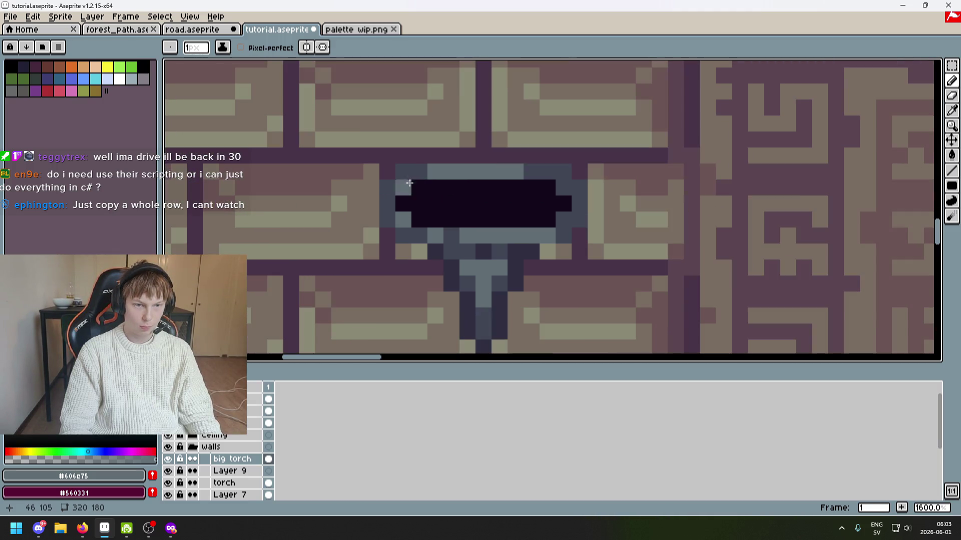
pyautogui.hotkey('ctrl', 'z')
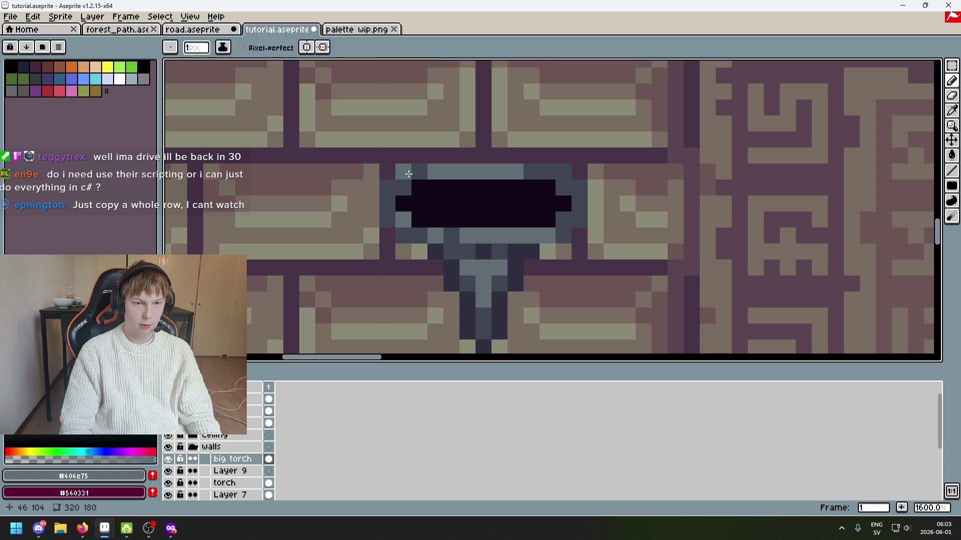
pyautogui.click(385, 202)
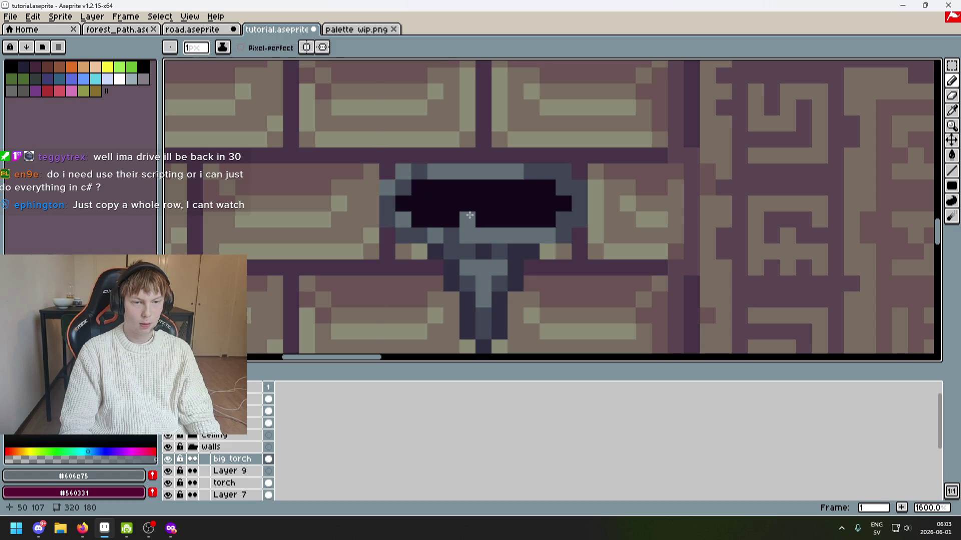
pyautogui.click(580, 204)
pyautogui.click(563, 221)
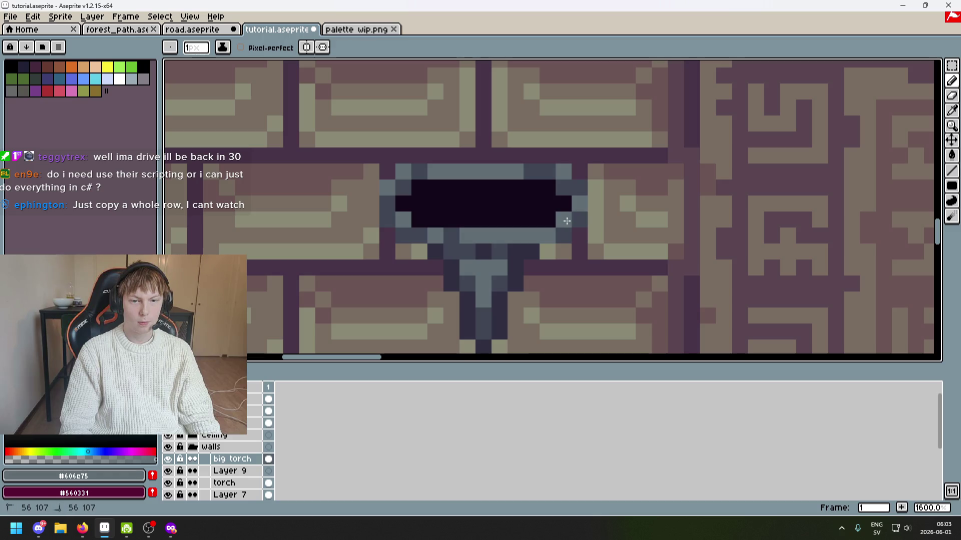
pyautogui.hotkey('ctrl', 'z')
pyautogui.scroll(-5, 573, 225)
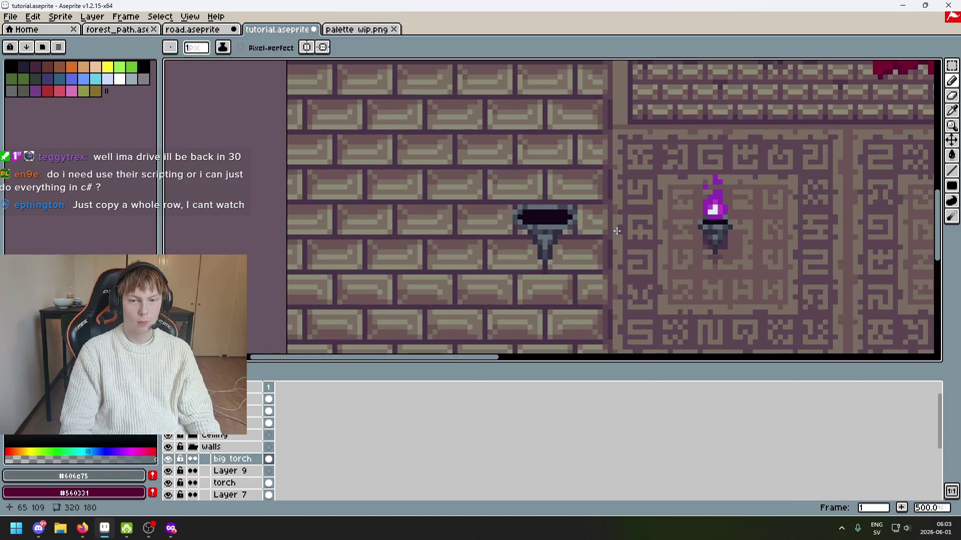
pyautogui.scroll(5, 617, 231)
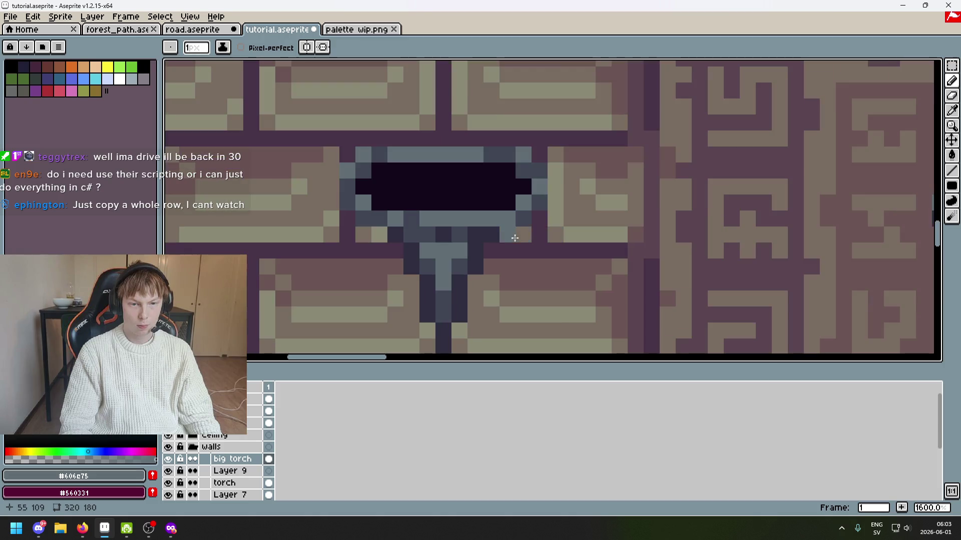
# Shade the bracket's dark bowl and stem with #302e41, #414656 and #606c75 greys.
pyautogui.keyDown('alt'); pyautogui.click(506, 232); pyautogui.keyUp('alt')
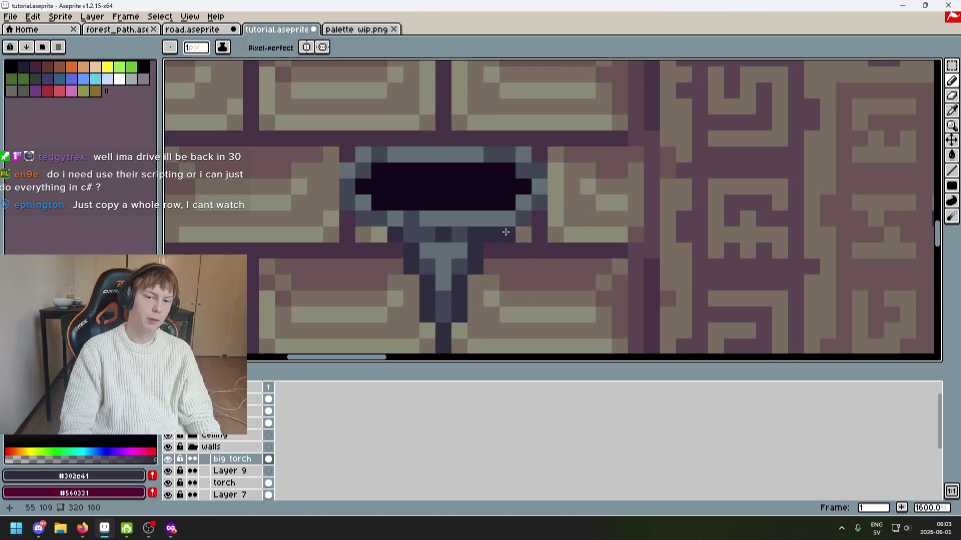
pyautogui.keyDown('alt'); pyautogui.click(360, 202); pyautogui.keyUp('alt')
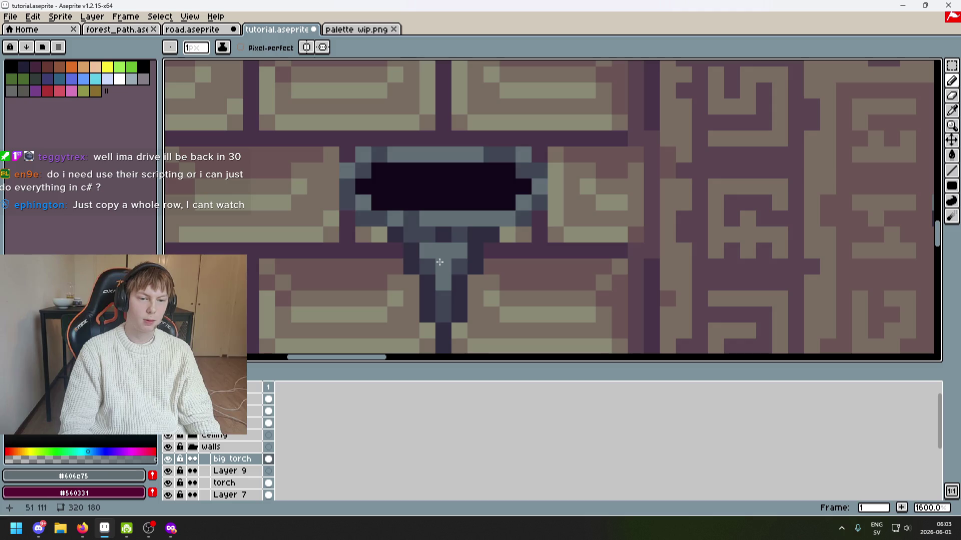
pyautogui.keyDown('alt'); pyautogui.click(418, 223); pyautogui.keyUp('alt')
pyautogui.scroll(-3, 378, 224)
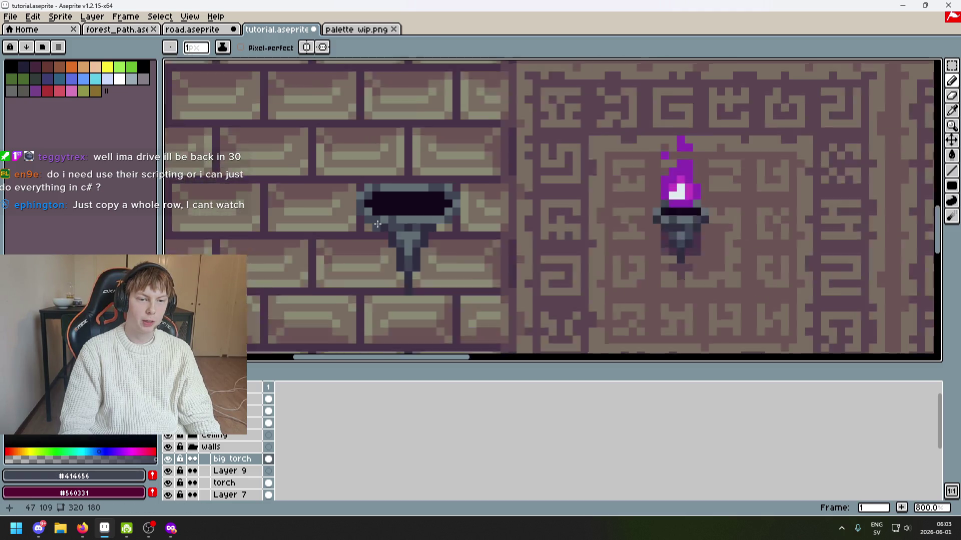
pyautogui.scroll(-2, 377, 224)
pyautogui.scroll(5, 443, 181)
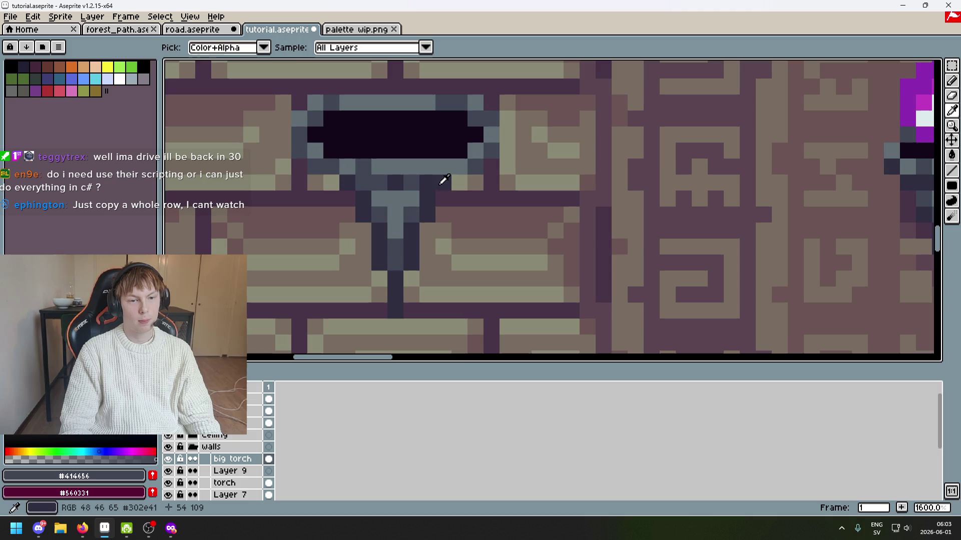
pyautogui.keyDown('alt'); pyautogui.click(443, 180); pyautogui.keyUp('alt')
pyautogui.scroll(-4, 519, 168)
pyautogui.scroll(5, 446, 150)
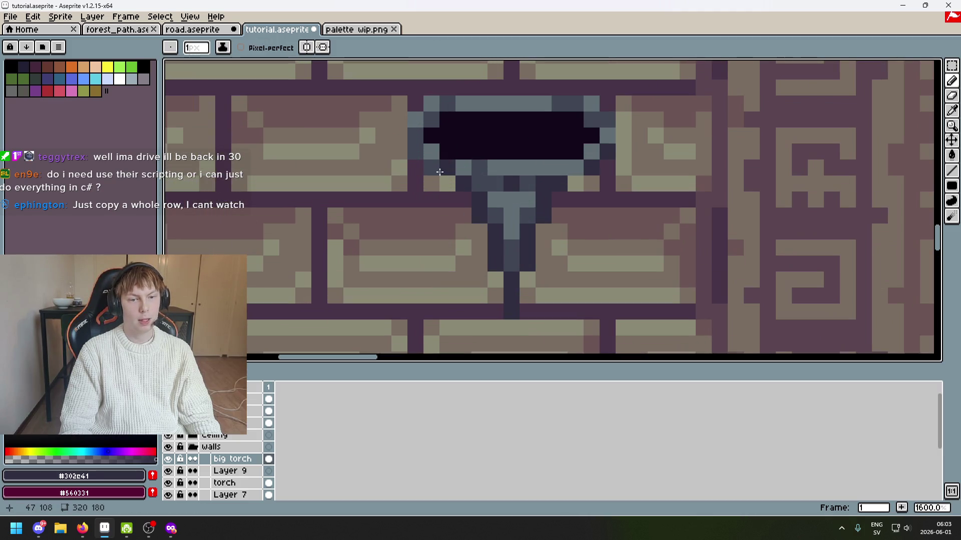
pyautogui.scroll(-5, 416, 155)
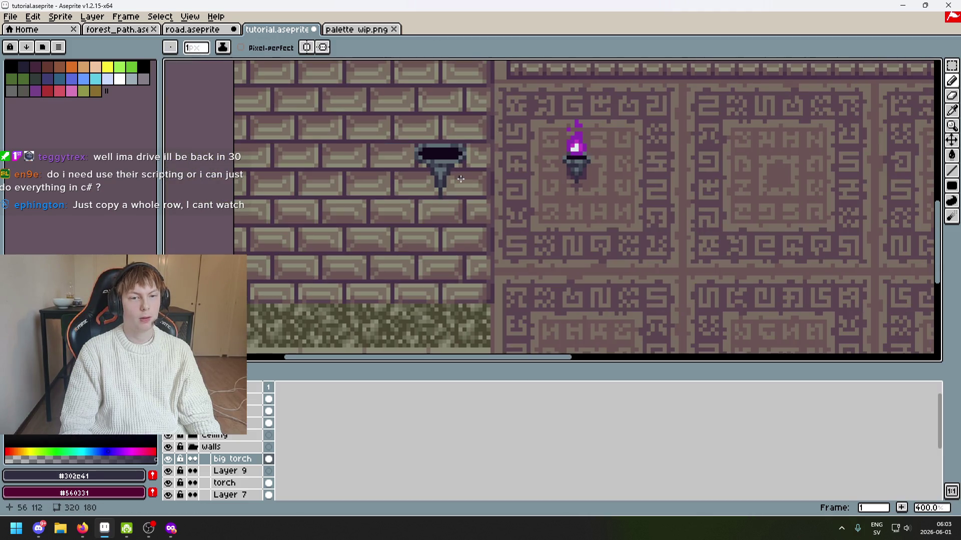
pyautogui.scroll(2, 448, 174)
pyautogui.scroll(4, 436, 169)
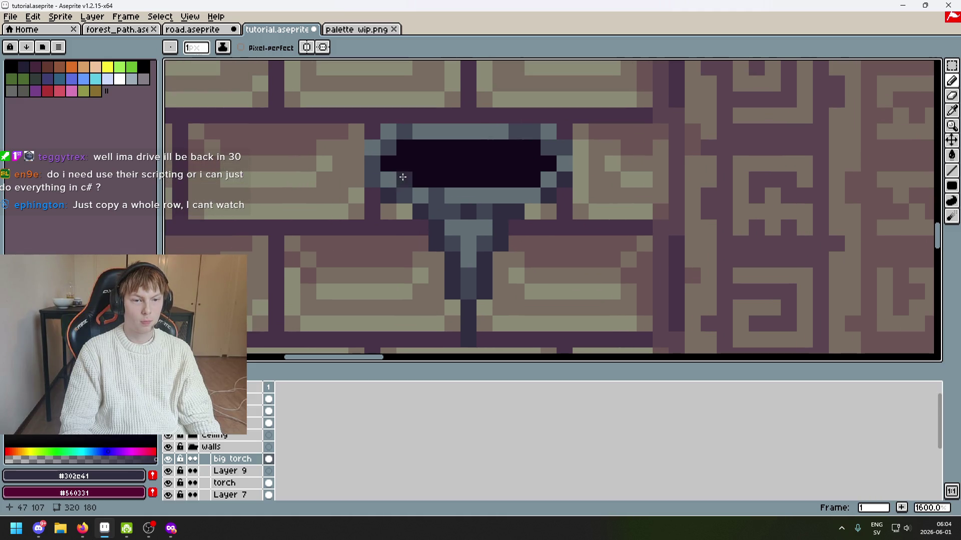
pyautogui.scroll(-6, 428, 174)
pyautogui.scroll(4, 453, 191)
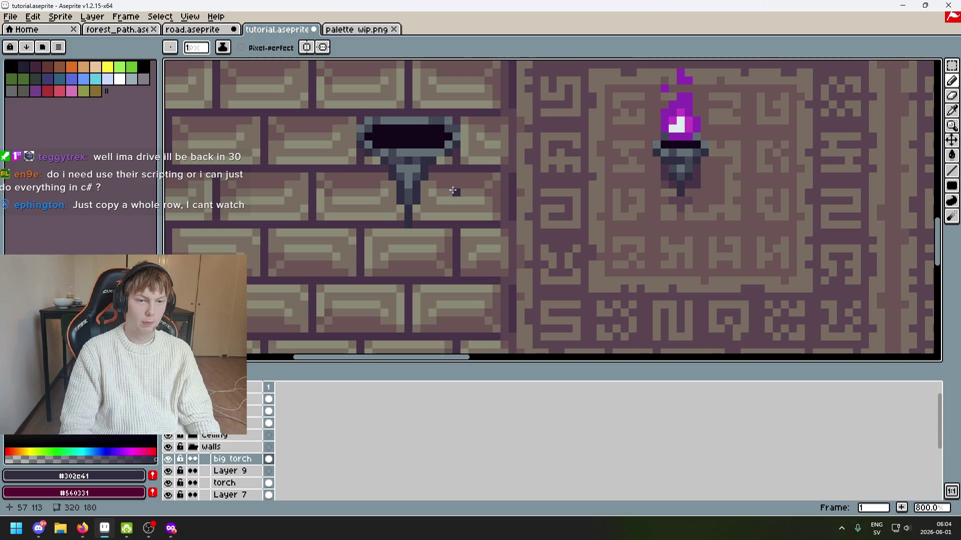
pyautogui.moveTo(453, 190); pyautogui.dragTo(495, 235)
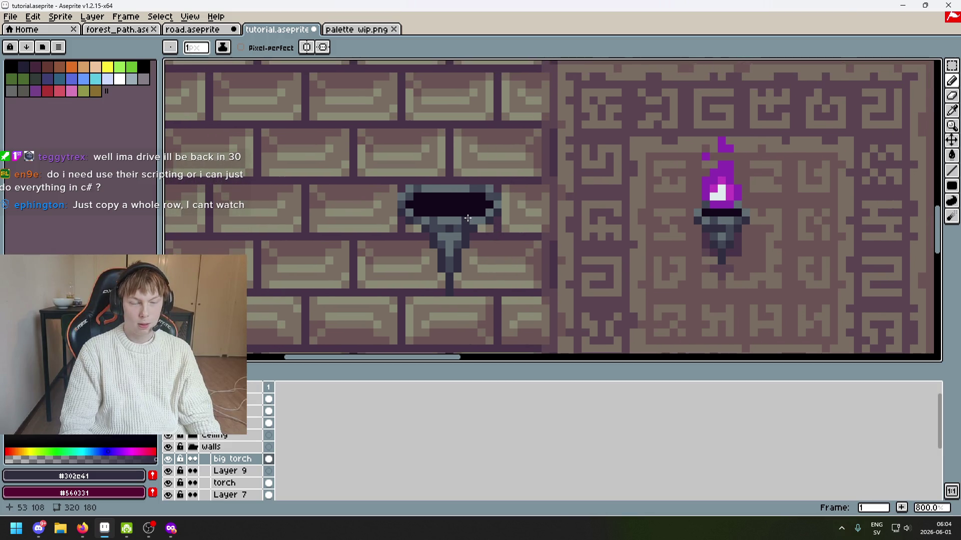
pyautogui.hscroll(2, 480, 230)
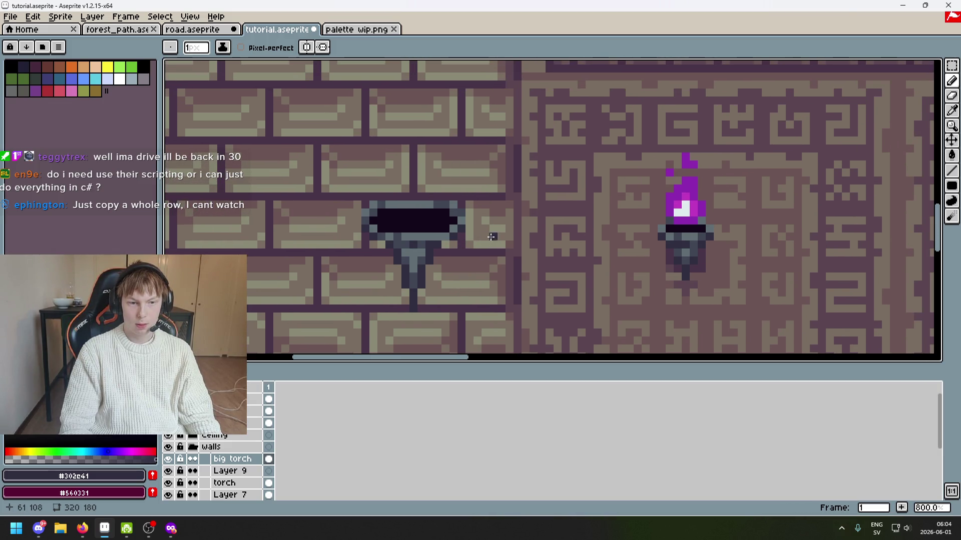
pyautogui.keyDown('alt'); pyautogui.click(400, 206); pyautogui.keyUp('alt')
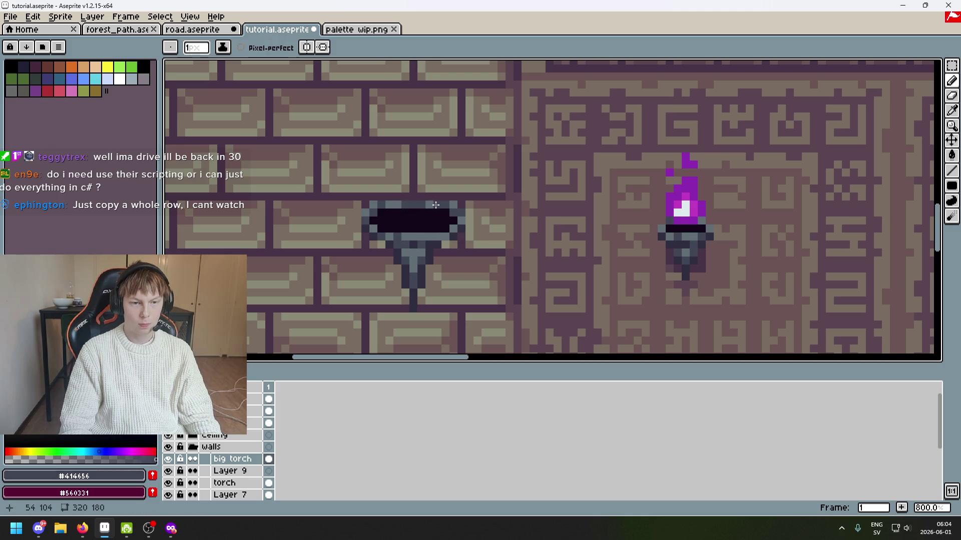
pyautogui.scroll(-3, 431, 202)
pyautogui.scroll(5, 428, 201)
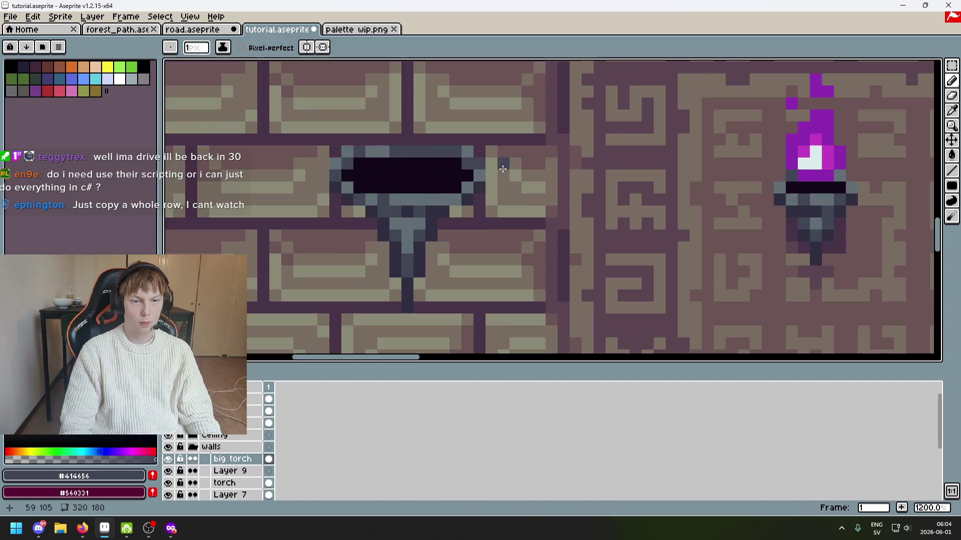
pyautogui.keyDown('alt'); pyautogui.click(425, 203); pyautogui.keyUp('alt')
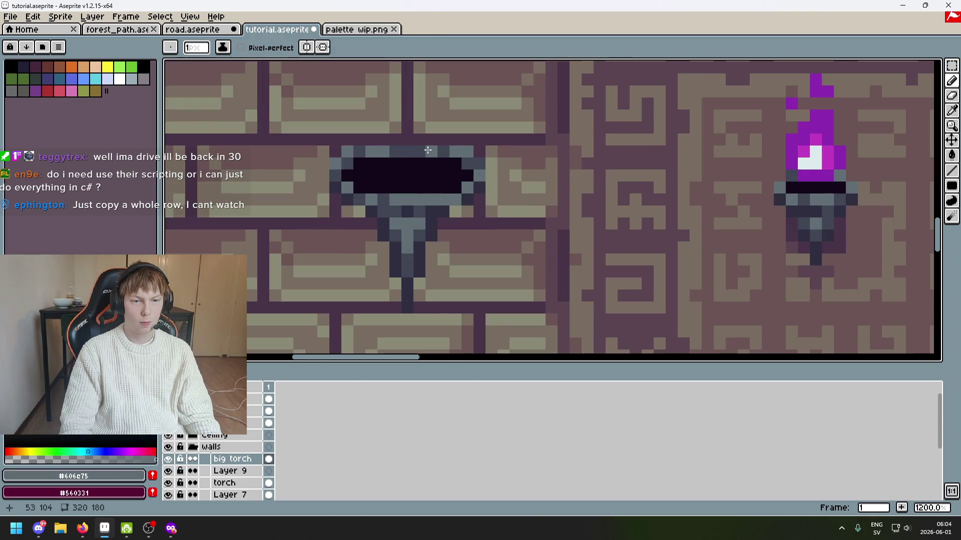
pyautogui.scroll(-5, 428, 150)
pyautogui.hotkey('ctrl', 'z')
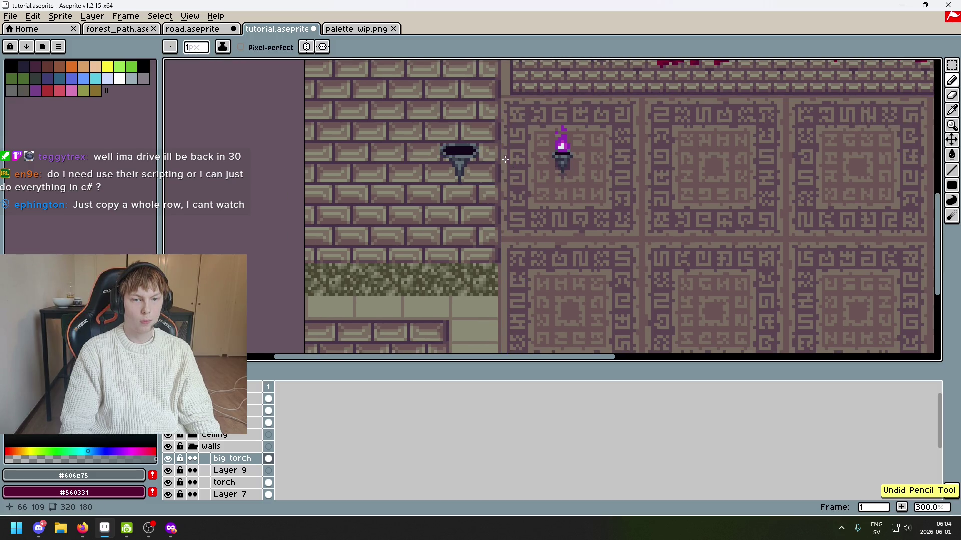
pyautogui.scroll(4, 505, 159)
pyautogui.scroll(-4, 433, 125)
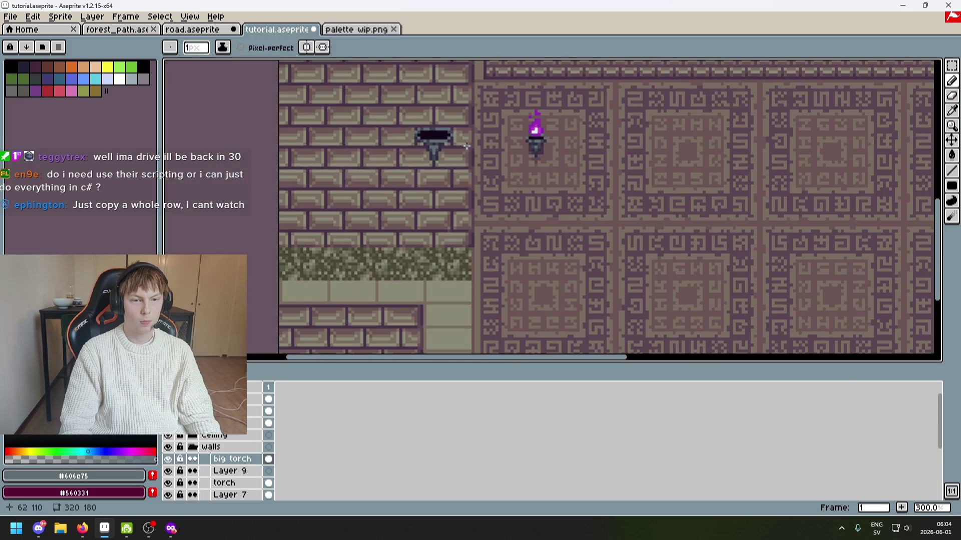
pyautogui.hotkey('ctrl', 'z')
# Darken one more bracket pixel and save tutorial.aseprite.
pyautogui.hotkey('ctrl', 's')
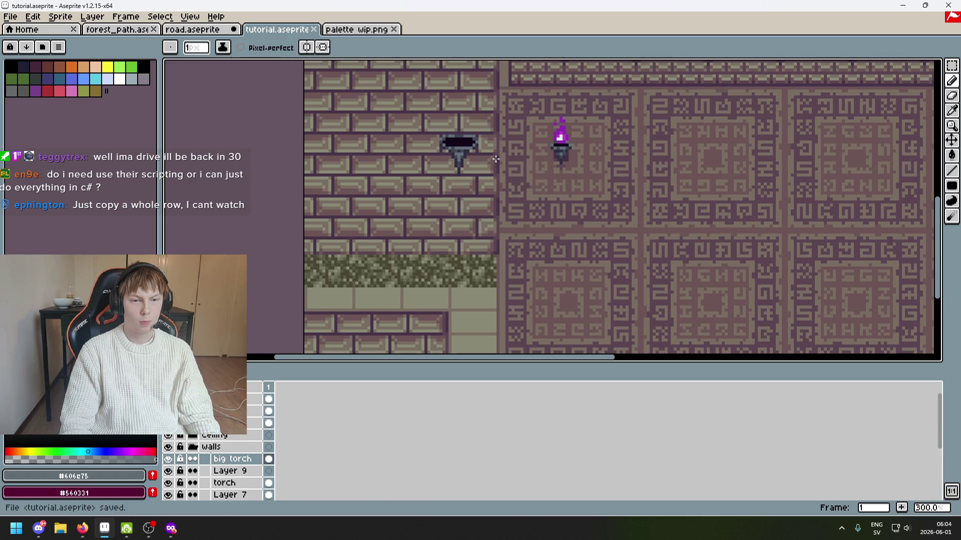
pyautogui.scroll(6, 494, 159)
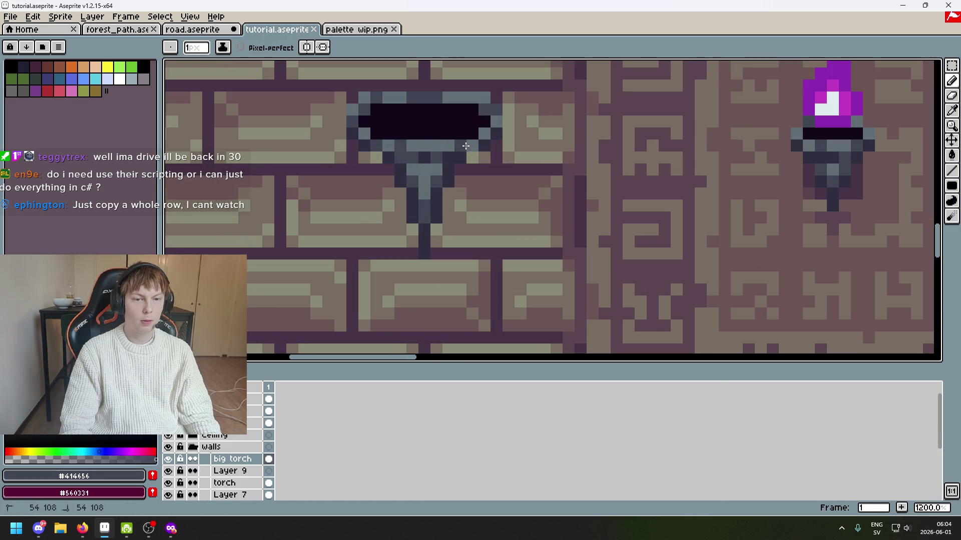
pyautogui.click(466, 146)
pyautogui.scroll(-5, 488, 156)
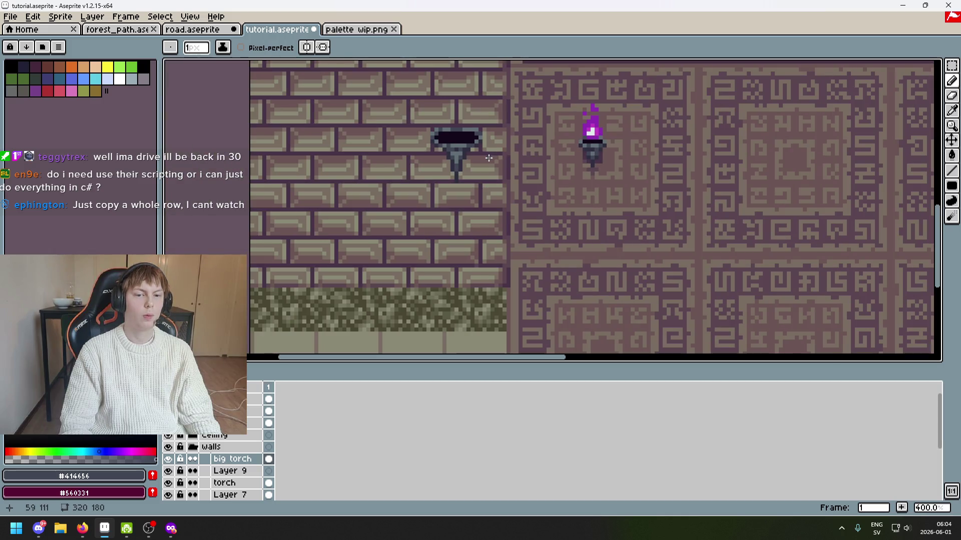
pyautogui.scroll(-2, 488, 158)
pyautogui.hotkey('ctrl', 's')
pyautogui.scroll(2, 510, 189)
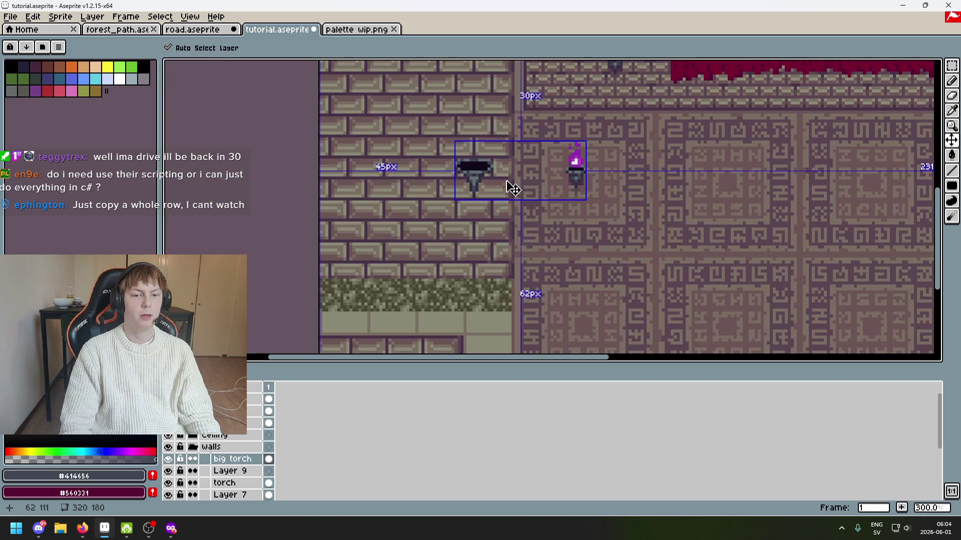
pyautogui.scroll(-2, 422, 234)
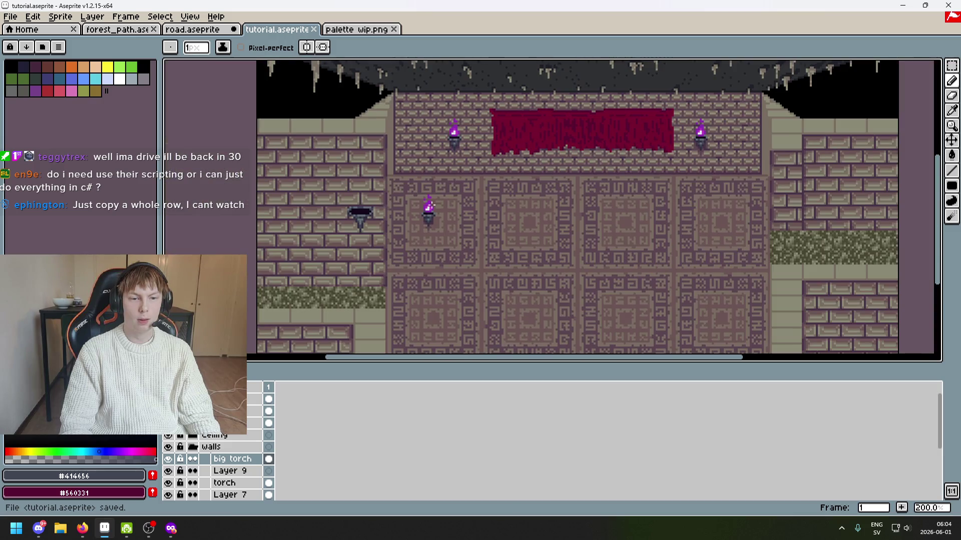
pyautogui.scroll(4, 429, 205)
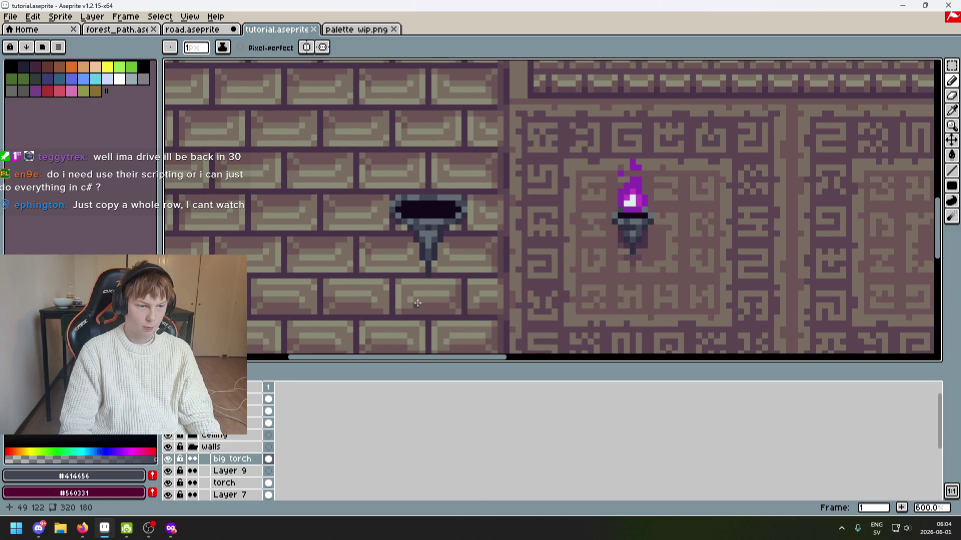
pyautogui.moveTo(583, 198); pyautogui.dragTo(544, 222)
# Pick the small flame's purple #8c2bb1 and paint a flame blob above the big bracket.
pyautogui.keyDown('alt'); pyautogui.click(594, 210); pyautogui.keyUp('alt')
pyautogui.moveTo(385, 220); pyautogui.dragTo(398, 186)
pyautogui.hotkey('ctrl', 'z')
pyautogui.hotkey('ctrl', 'z')
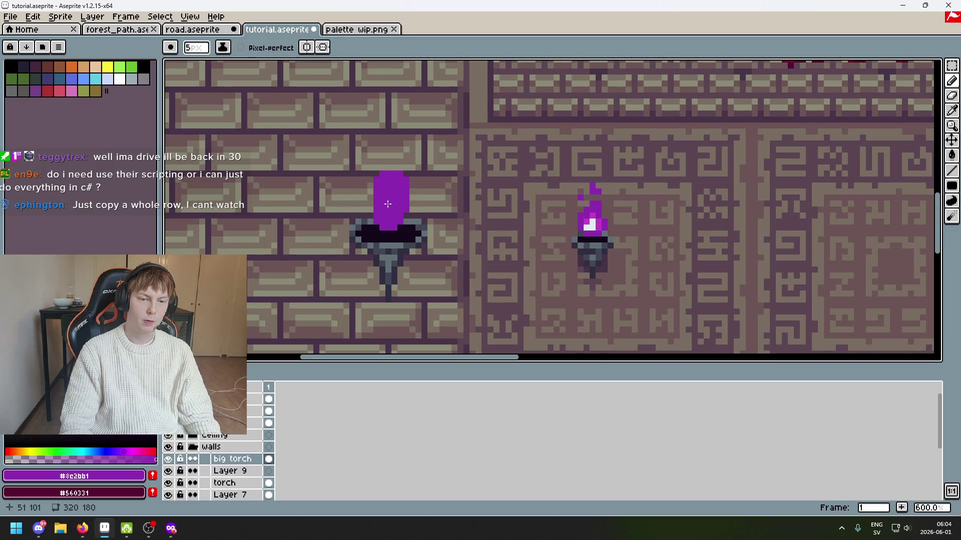
pyautogui.scroll(-2, 440, 235)
pyautogui.scroll(4, 371, 262)
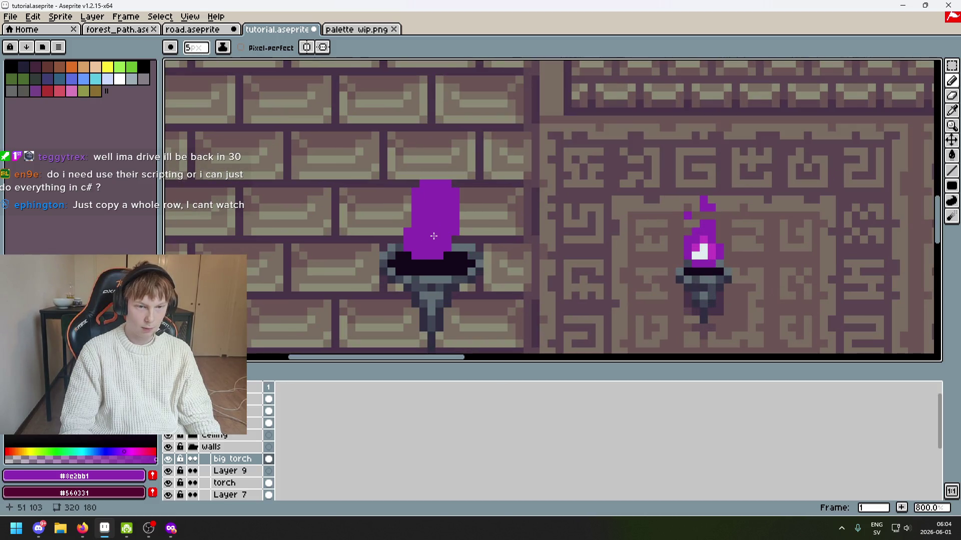
pyautogui.hotkey('ctrl', 'z')
pyautogui.hotkey('ctrl', 'z')
pyautogui.scroll(-3, 526, 247)
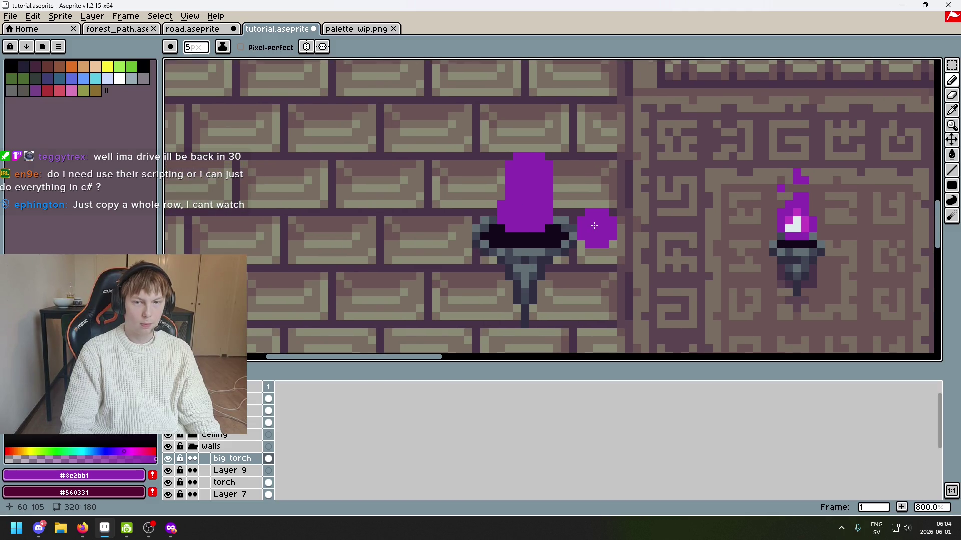
pyautogui.scroll(6, 591, 230)
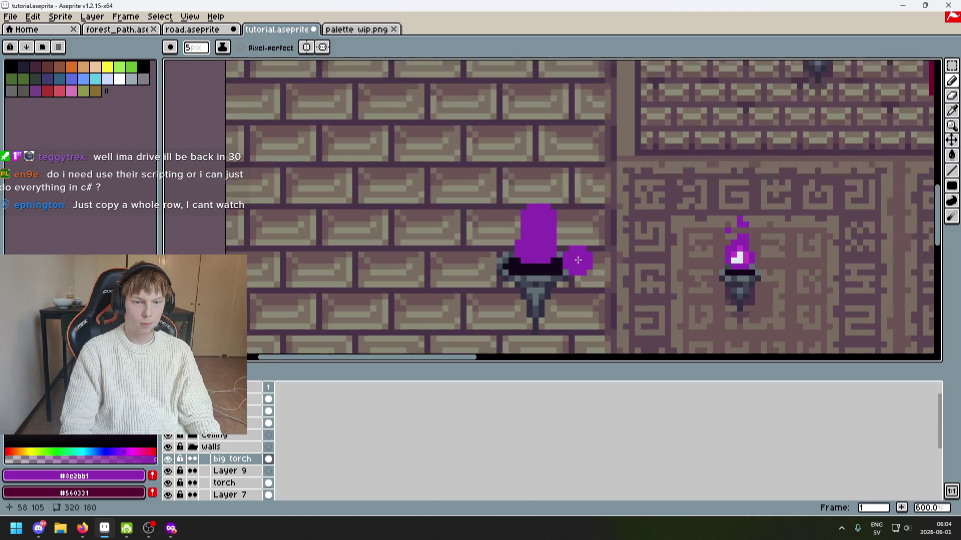
# Erase the flame's right steps and left column, then add pixels to form a narrow tip.
pyautogui.press('e')
pyautogui.moveTo(536, 194); pyautogui.dragTo(490, 115)
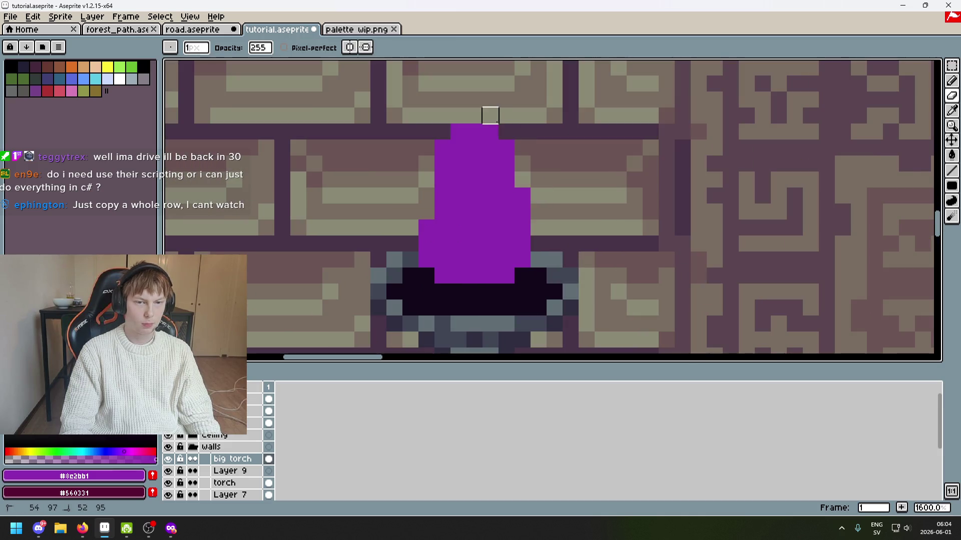
pyautogui.moveTo(522, 211); pyautogui.dragTo(522, 196)
pyautogui.click(490, 131)
pyautogui.moveTo(442, 179); pyautogui.dragTo(425, 211)
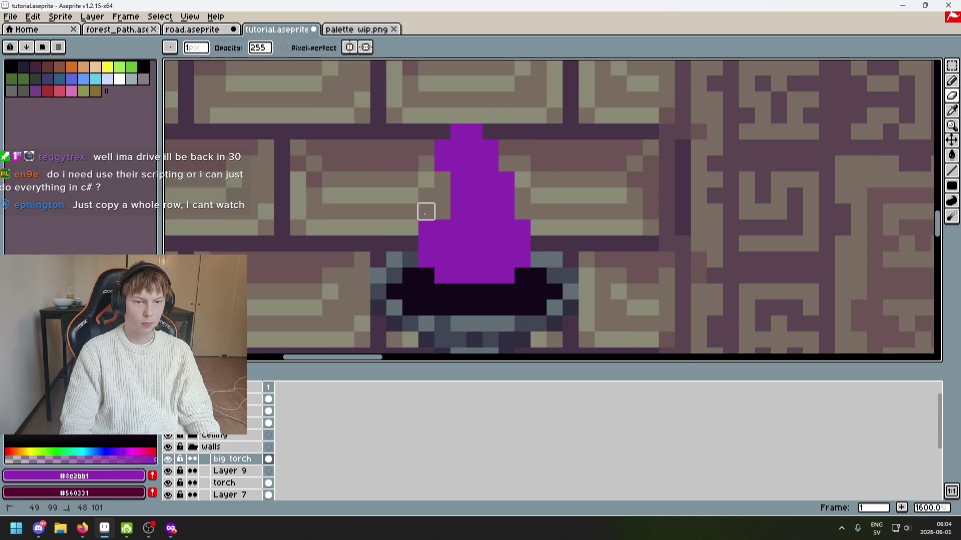
pyautogui.press('b')
pyautogui.moveTo(442, 116)
pyautogui.mouseDown()
pyautogui.moveTo(459, 116)
pyautogui.moveTo(463, 96)
pyautogui.mouseUp()
pyautogui.scroll(1, 451, 132)
pyautogui.press('v')
pyautogui.press('b')
pyautogui.click(460, 100)
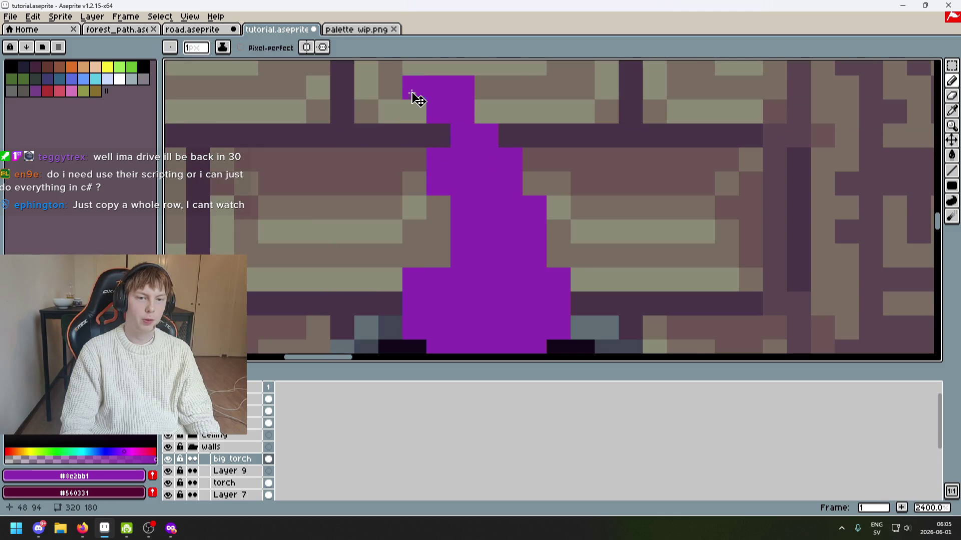
pyautogui.click(414, 111)
pyautogui.scroll(-3, 476, 168)
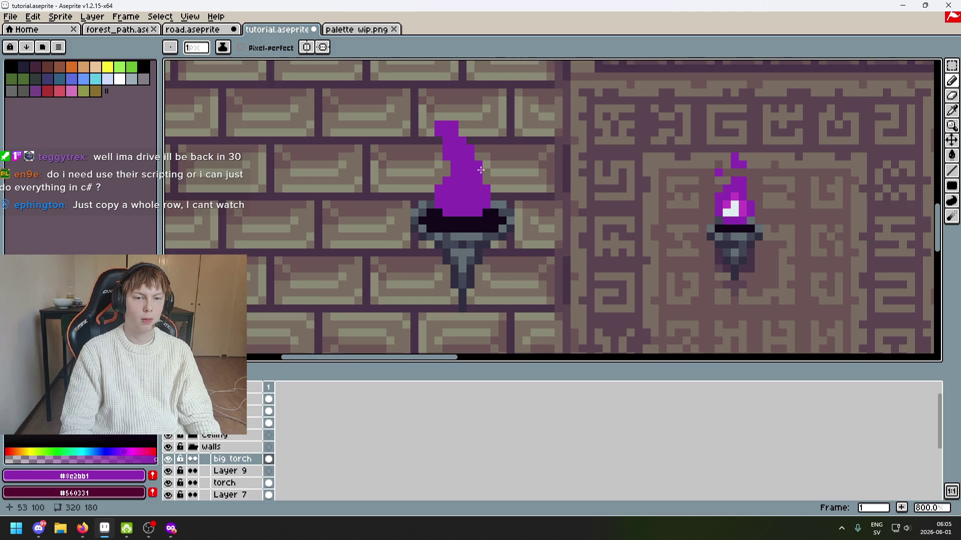
# Add detached purple flicker pixels beside the flame top, erasing and undoing strays.
pyautogui.click(478, 150)
pyautogui.scroll(1, 481, 145)
pyautogui.moveTo(493, 119); pyautogui.dragTo(481, 144)
pyautogui.hotkey('ctrl', 'z')
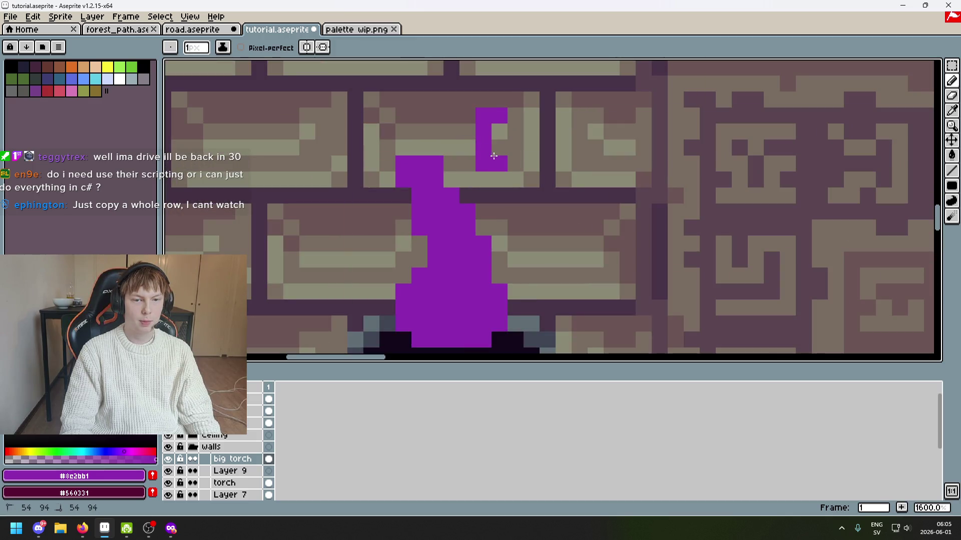
pyautogui.scroll(3, 491, 139)
pyautogui.press('e')
pyautogui.click(438, 79)
pyautogui.scroll(-5, 491, 137)
pyautogui.scroll(2, 454, 111)
pyautogui.scroll(-3, 454, 111)
pyautogui.press('b')
pyautogui.scroll(4, 453, 111)
pyautogui.moveTo(455, 111)
pyautogui.mouseDown()
pyautogui.moveTo(455, 127)
pyautogui.moveTo(435, 128)
pyautogui.mouseUp()
pyautogui.scroll(-3, 435, 128)
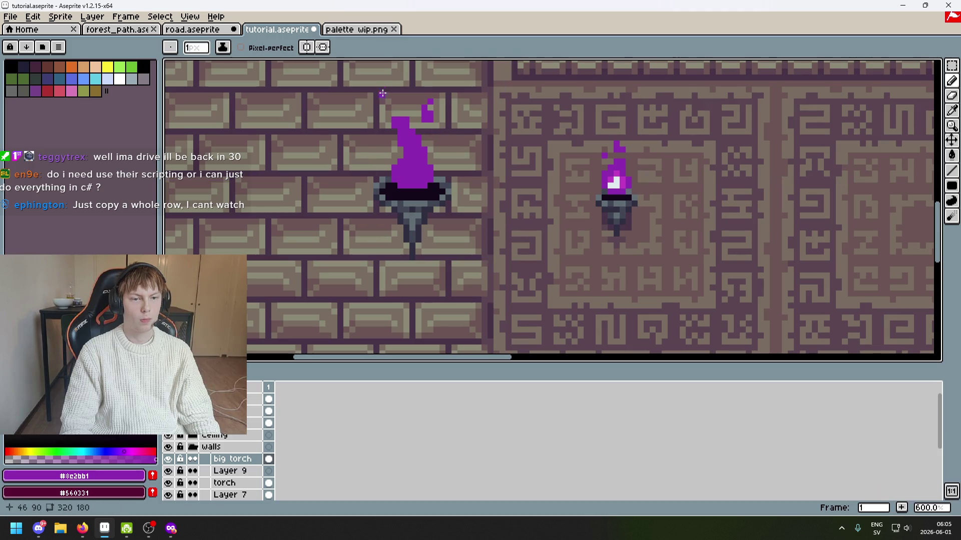
pyautogui.hotkey('ctrl', 'z')
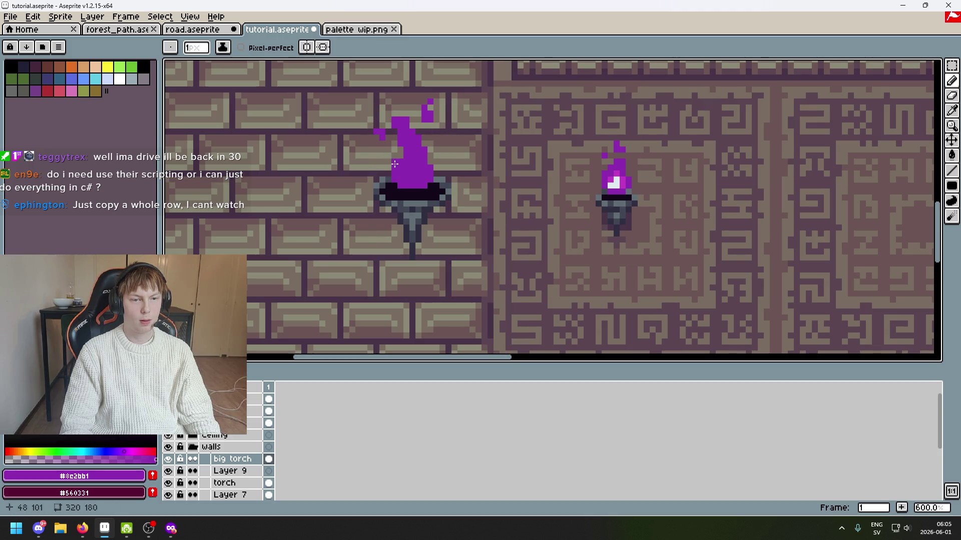
pyautogui.scroll(-2, 424, 170)
pyautogui.scroll(5, 442, 176)
# Select the flame's upper part, then try single-pixel additions and erasures around it, undoing each.
pyautogui.press('m')
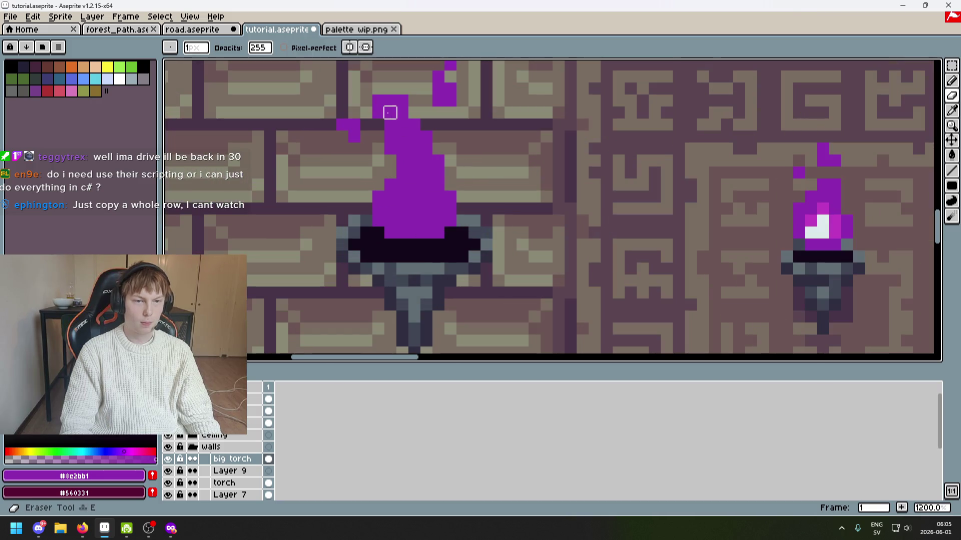
pyautogui.moveTo(373, 105); pyautogui.dragTo(446, 175)
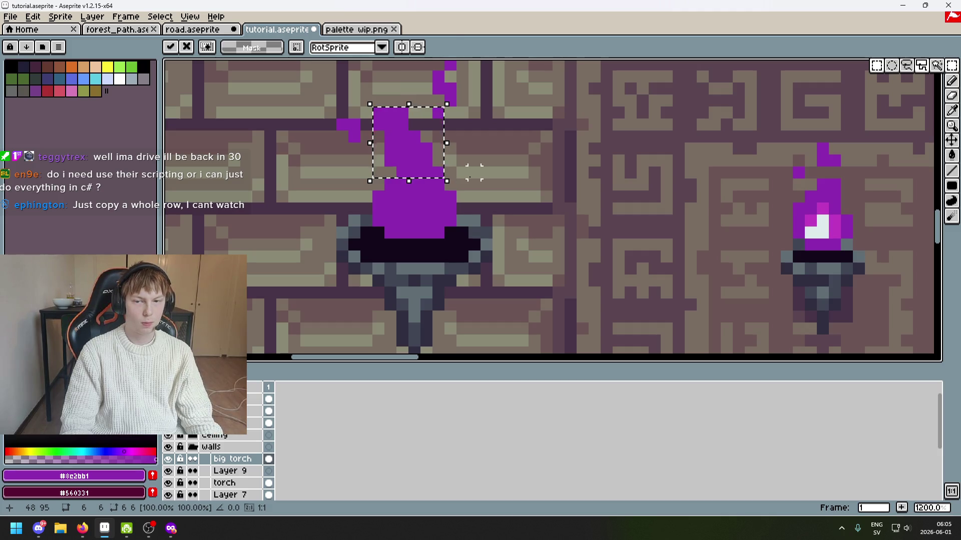
pyautogui.hotkey('ctrl', 'd')
pyautogui.scroll(-4, 478, 188)
pyautogui.scroll(3, 433, 171)
pyautogui.press('b')
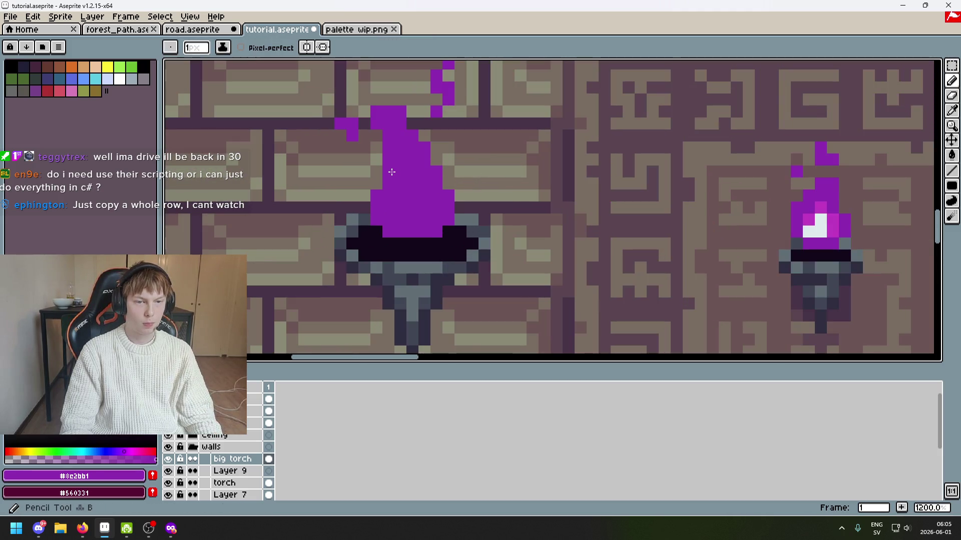
pyautogui.click(393, 173)
pyautogui.scroll(-3, 393, 173)
pyautogui.hotkey('ctrl', 'z')
pyautogui.scroll(4, 422, 175)
pyautogui.press('e')
pyautogui.click(407, 119)
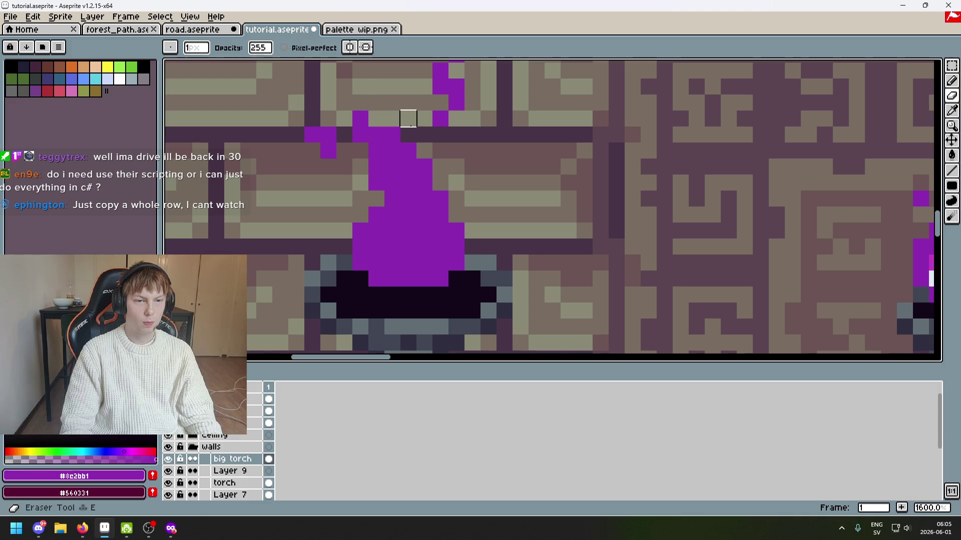
pyautogui.scroll(-4, 408, 119)
pyautogui.hotkey('ctrl', 'z')
pyautogui.scroll(2, 409, 127)
pyautogui.scroll(-2, 429, 152)
pyautogui.click(439, 164)
pyautogui.scroll(4, 436, 156)
pyautogui.hotkey('ctrl', 'z')
pyautogui.press('b')
pyautogui.moveTo(384, 82); pyautogui.dragTo(419, 84)
pyautogui.hotkey('ctrl', 'z')
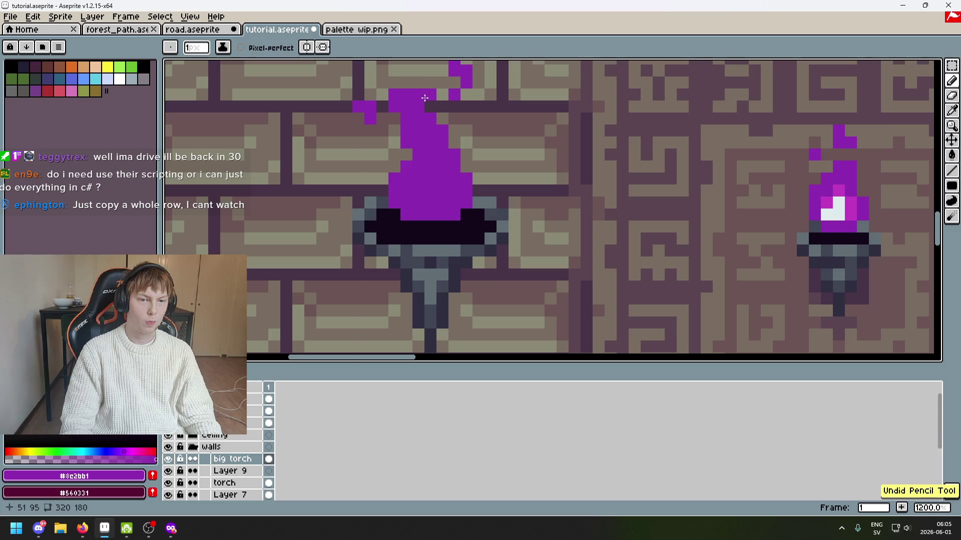
pyautogui.press('e')
pyautogui.click(440, 150)
pyautogui.hotkey('ctrl', 'z')
# Pick the pink #c23ec2 from the small torch's flame.
pyautogui.press('b')
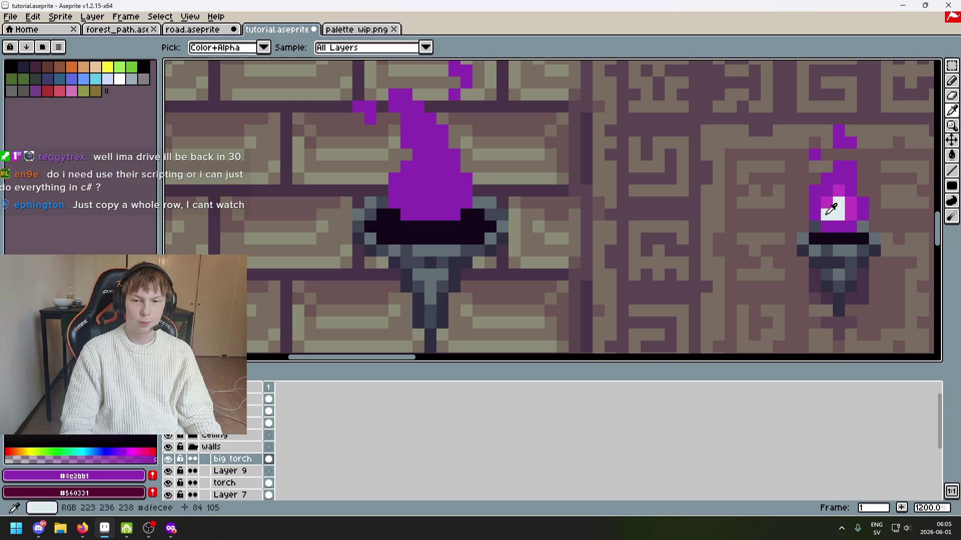
pyautogui.keyDown('alt'); pyautogui.click(841, 190); pyautogui.keyUp('alt')
pyautogui.scroll(-5, 458, 175)
pyautogui.scroll(-2, 458, 174)
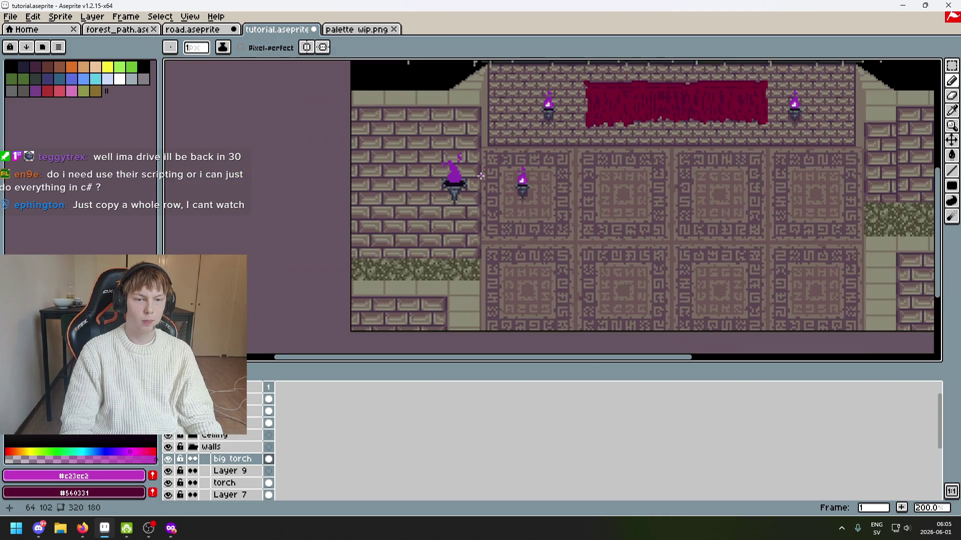
pyautogui.scroll(5, 550, 165)
pyautogui.moveTo(564, 192)
pyautogui.mouseDown()
pyautogui.moveTo(578, 157)
pyautogui.moveTo(579, 184)
pyautogui.mouseUp()
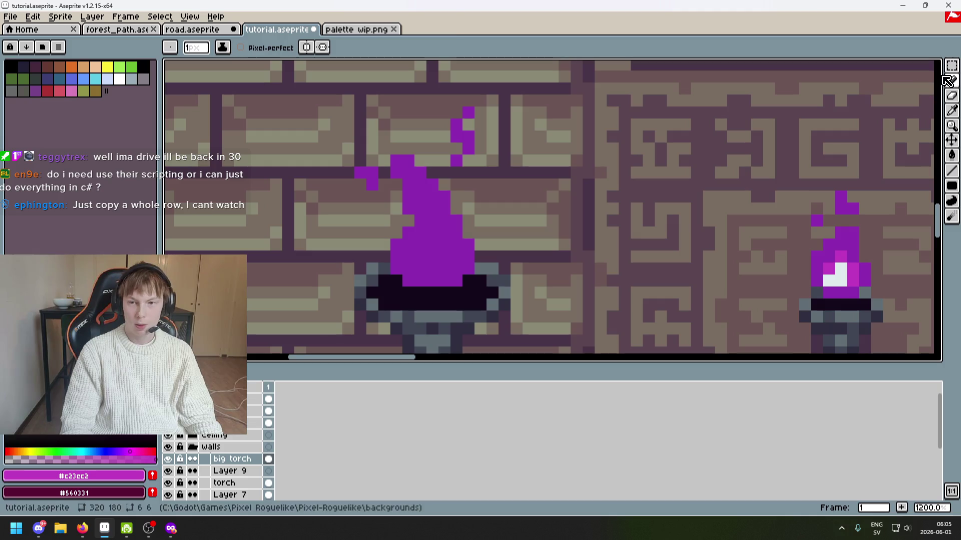
# Restore the small selection over the flame's upper-right flicker piece.
pyautogui.hotkey('shift', 'q')
pyautogui.moveTo(396, 160)
pyautogui.mouseDown()
pyautogui.moveTo(463, 230)
pyautogui.moveTo(388, 230)
pyautogui.mouseUp()
pyautogui.hotkey('ctrl', 'd')
pyautogui.hotkey('ctrl', 'z')
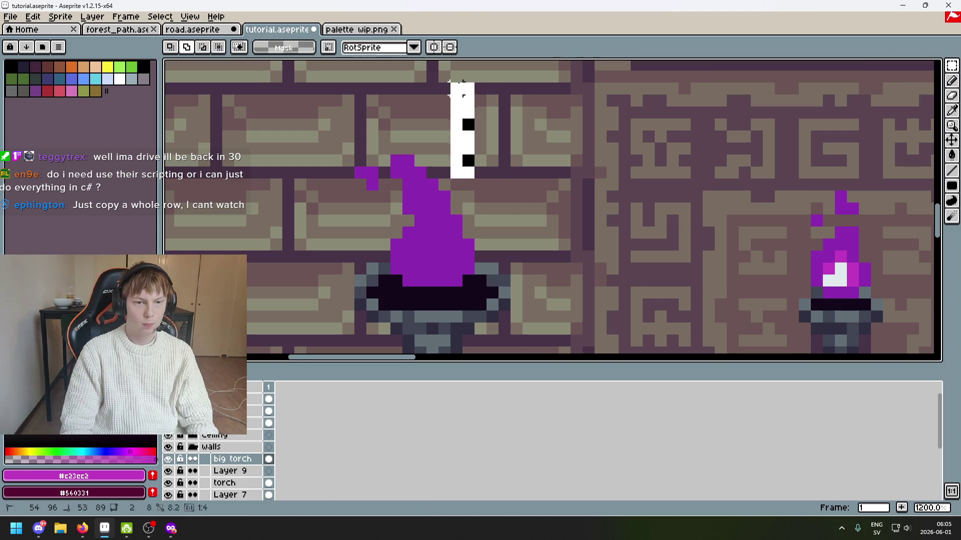
pyautogui.hotkey('ctrl', 'z')
pyautogui.hotkey('ctrl', 'z')
pyautogui.hotkey('ctrl', 'z')
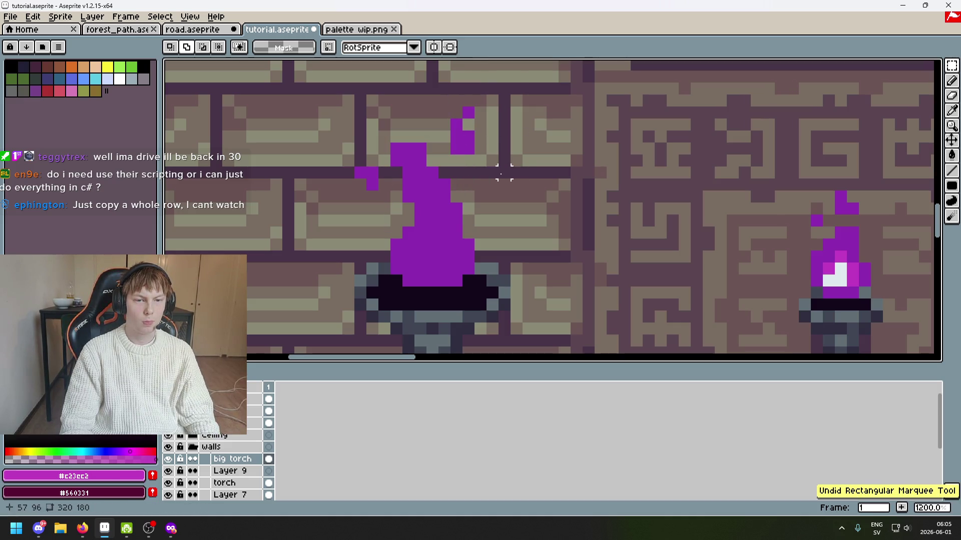
pyautogui.hotkey('ctrl', 'y')
pyautogui.hotkey('ctrl', 'y')
pyautogui.hotkey('ctrl', 'y')
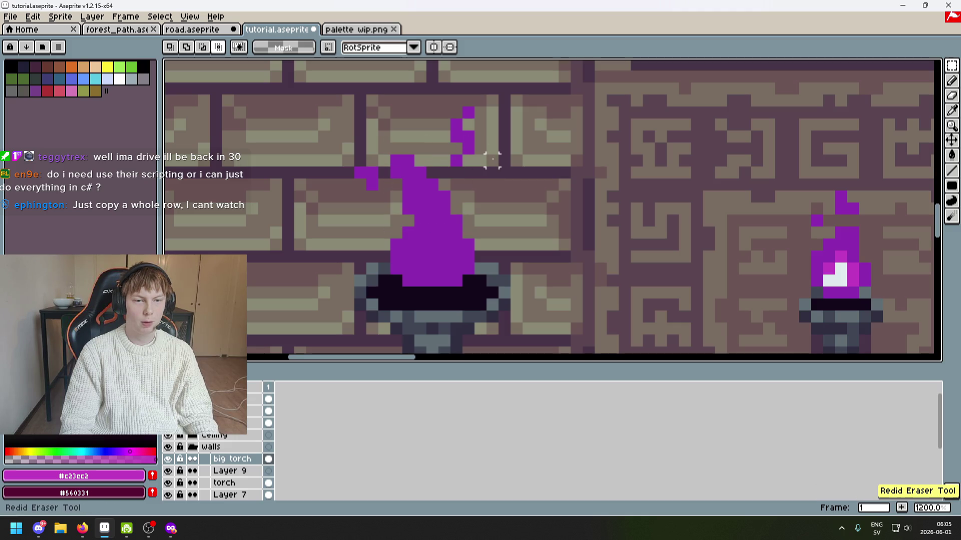
pyautogui.hotkey('ctrl', 'y')
pyautogui.hotkey('ctrl', 'y')
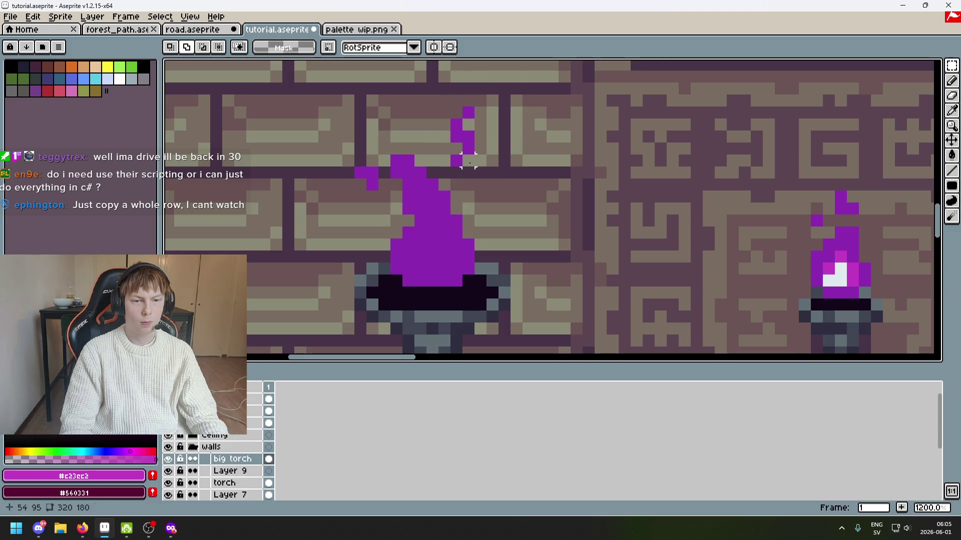
# Nudge the selected flicker piece up one pixel and commit it.
pyautogui.click(487, 158)
pyautogui.press('Up')
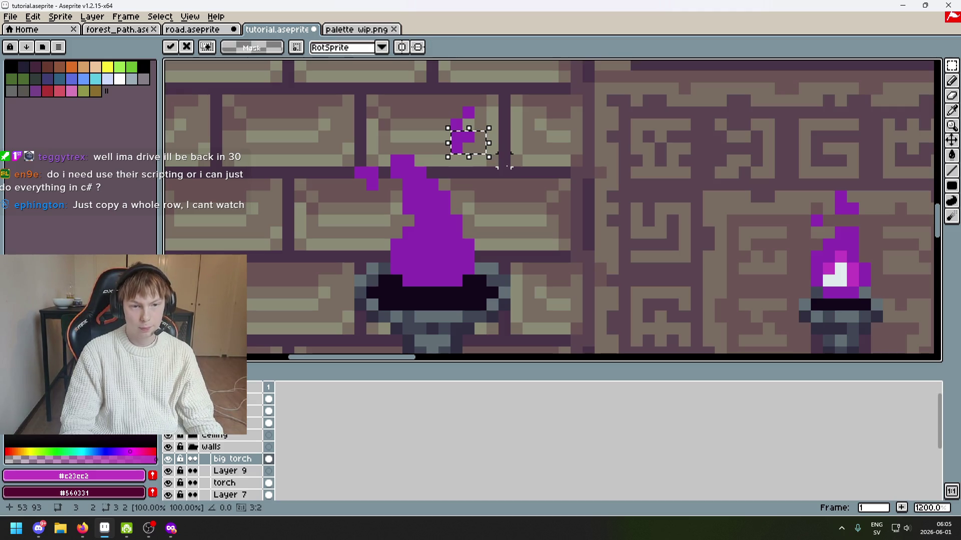
pyautogui.click(504, 173)
pyautogui.scroll(-3, 505, 170)
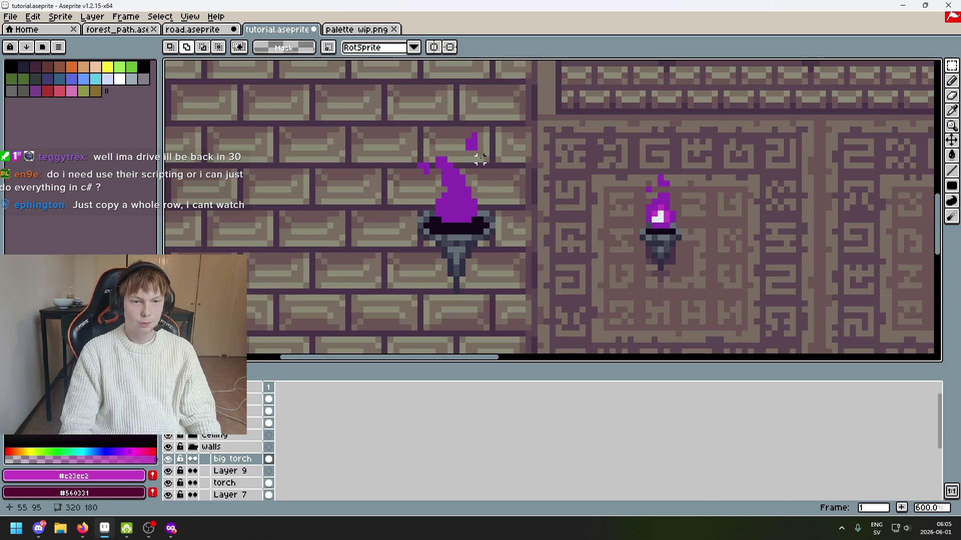
pyautogui.scroll(4, 504, 163)
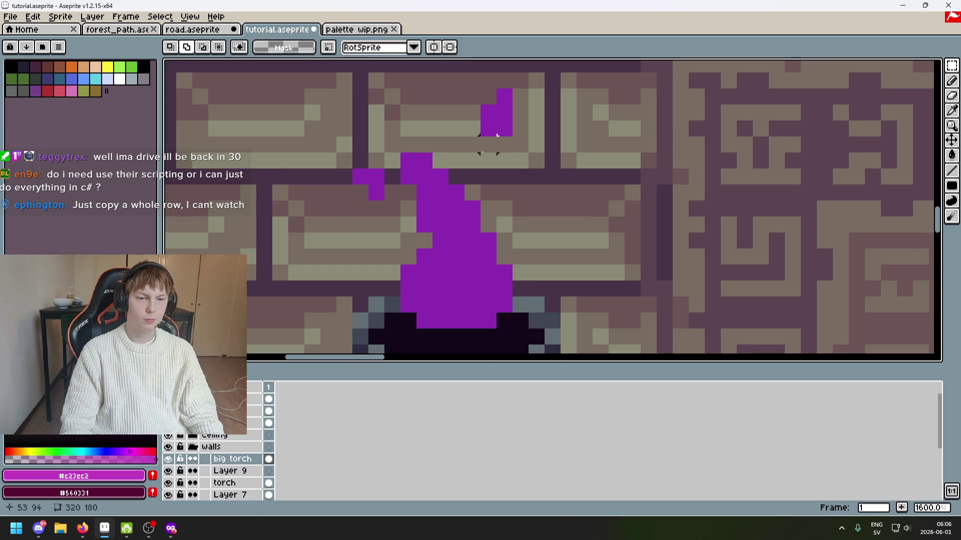
pyautogui.scroll(-4, 487, 144)
pyautogui.press('b')
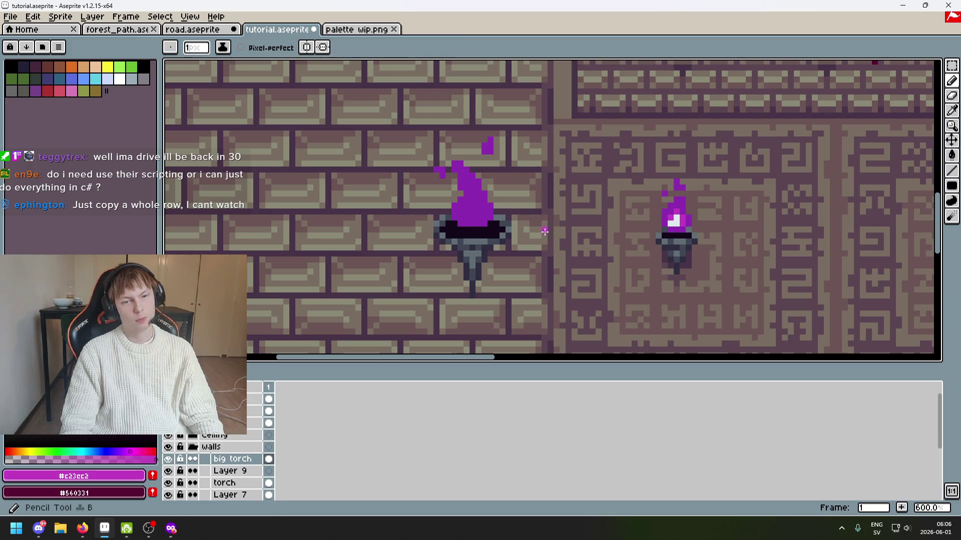
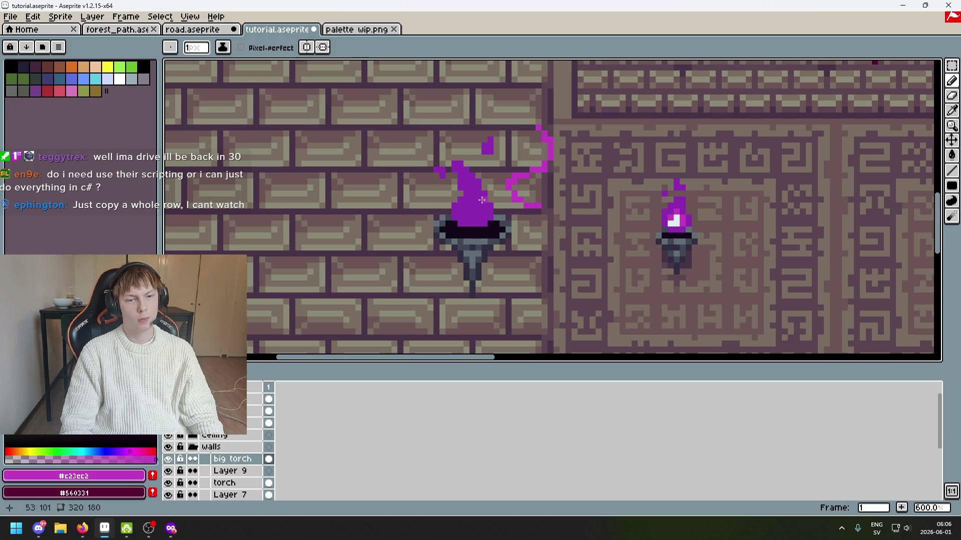
# Pick the flame's purple #8c2bb1 and draw a test pixel at the flame top.
pyautogui.scroll(3, 483, 158)
pyautogui.keyDown('alt'); pyautogui.click(457, 158); pyautogui.keyUp('alt')
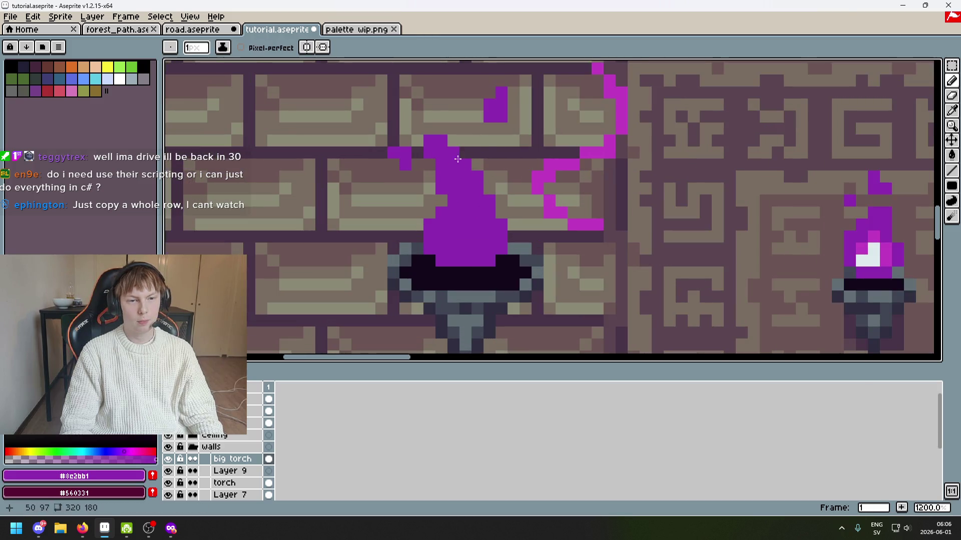
pyautogui.press('e')
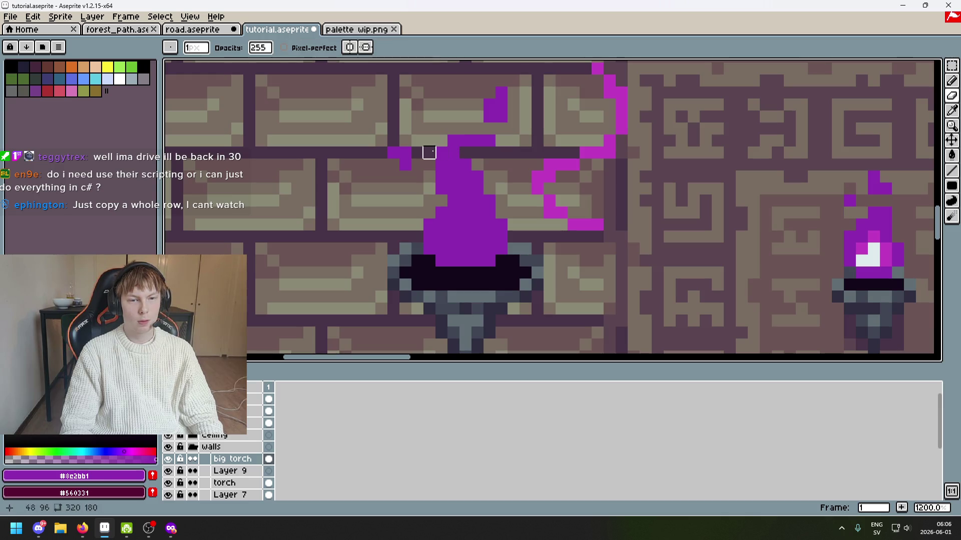
pyautogui.press('b')
pyautogui.click(468, 155)
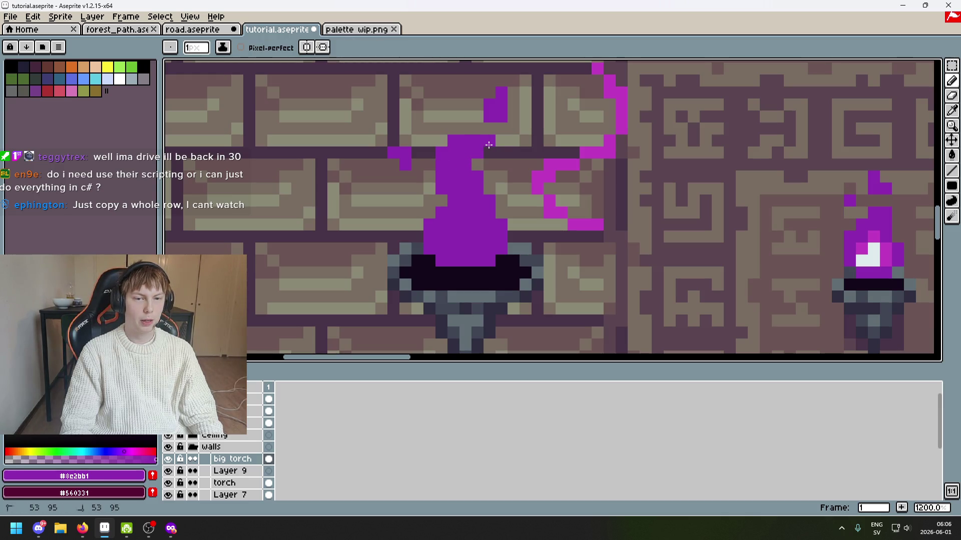
# Undo the purple test pixel so the flame is back to its original shape.
pyautogui.press('e')
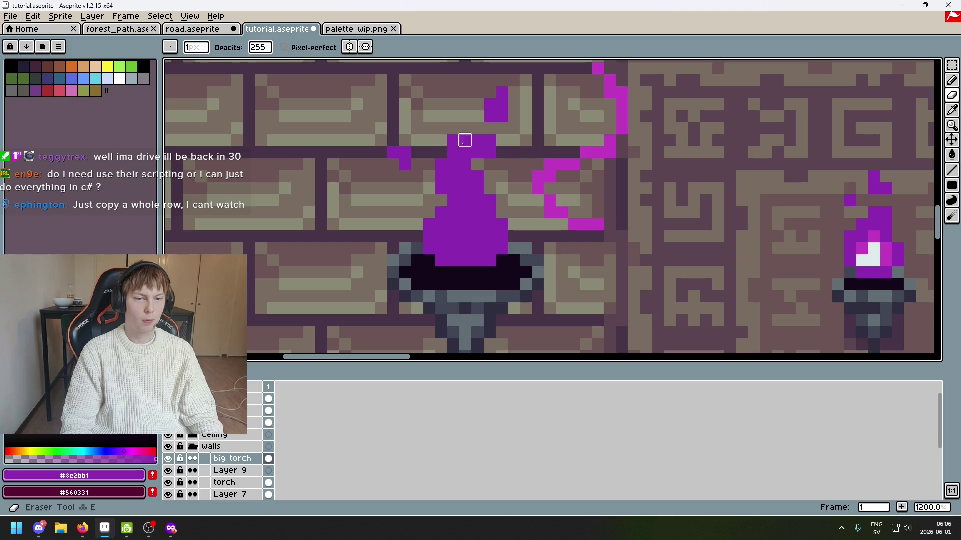
pyautogui.scroll(-4, 518, 167)
pyautogui.press('b')
pyautogui.scroll(3, 518, 173)
pyautogui.scroll(-3, 515, 180)
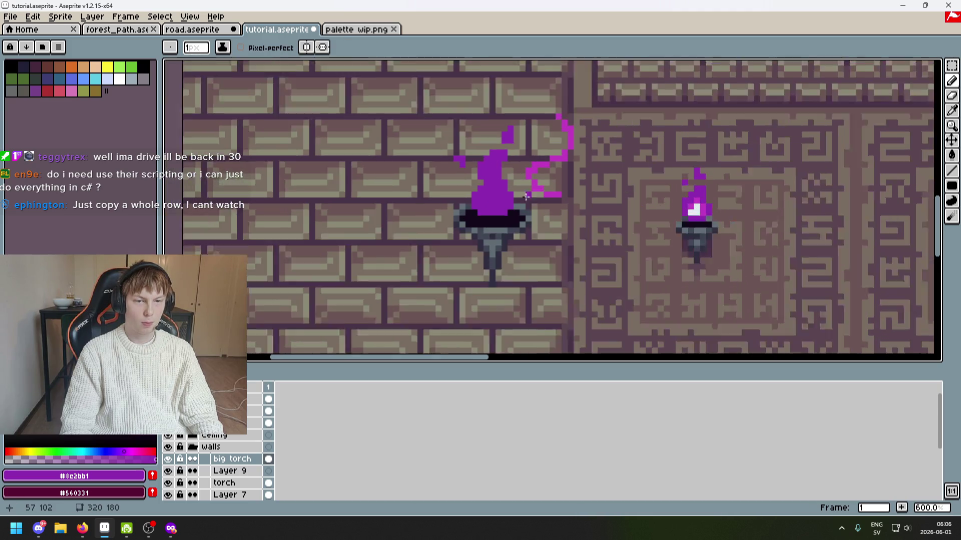
pyautogui.hotkey('ctrl', 'z')
pyautogui.scroll(4, 508, 190)
pyautogui.click(952, 65)
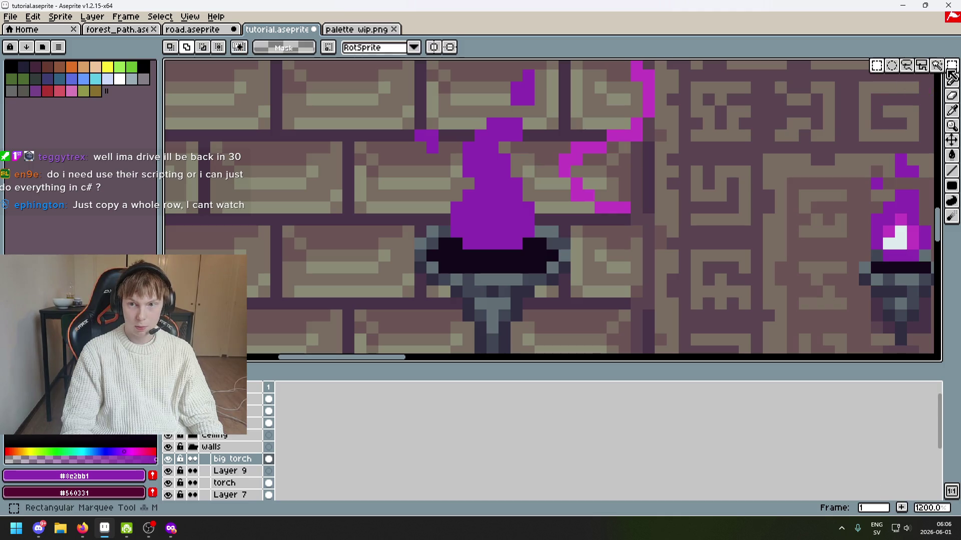
# Move the top part of the torch flame down one pixel.
pyautogui.moveTo(468, 171); pyautogui.dragTo(529, 125)
pyautogui.press('Down')
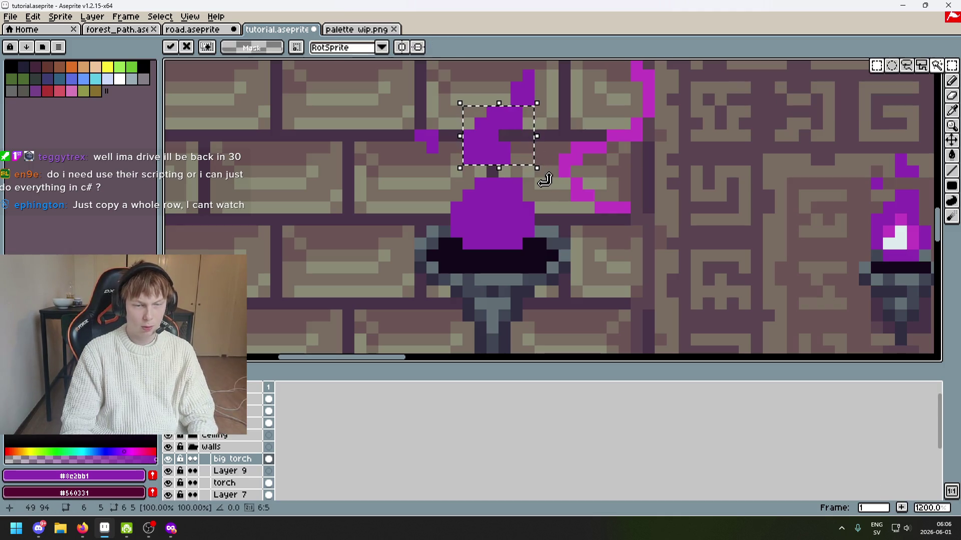
pyautogui.press('e')
pyautogui.scroll(1, 485, 183)
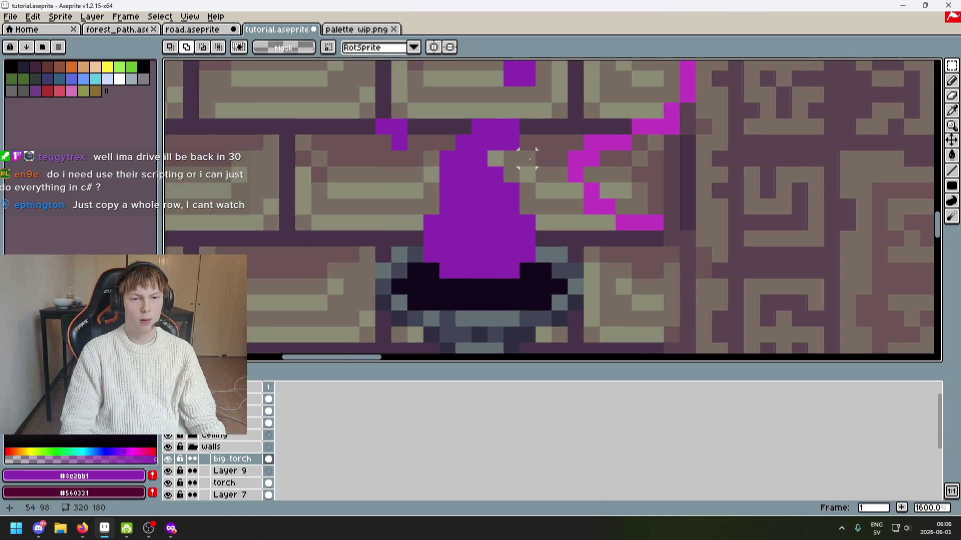
pyautogui.scroll(-2, 486, 184)
pyautogui.scroll(1, 486, 183)
pyautogui.scroll(-3, 534, 205)
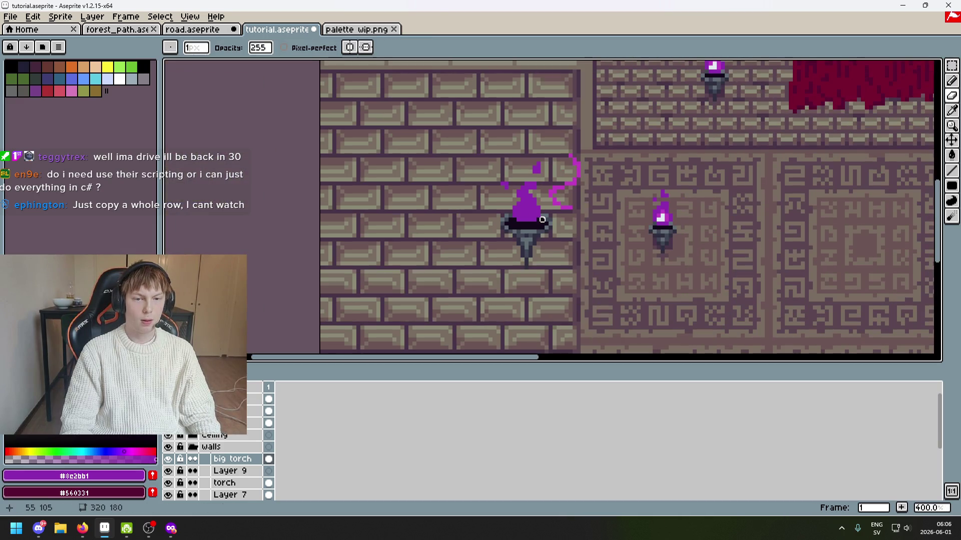
# Undo the first three trial erasures around the nudged flame top.
pyautogui.hotkey('ctrl', 'z')
pyautogui.scroll(2, 531, 212)
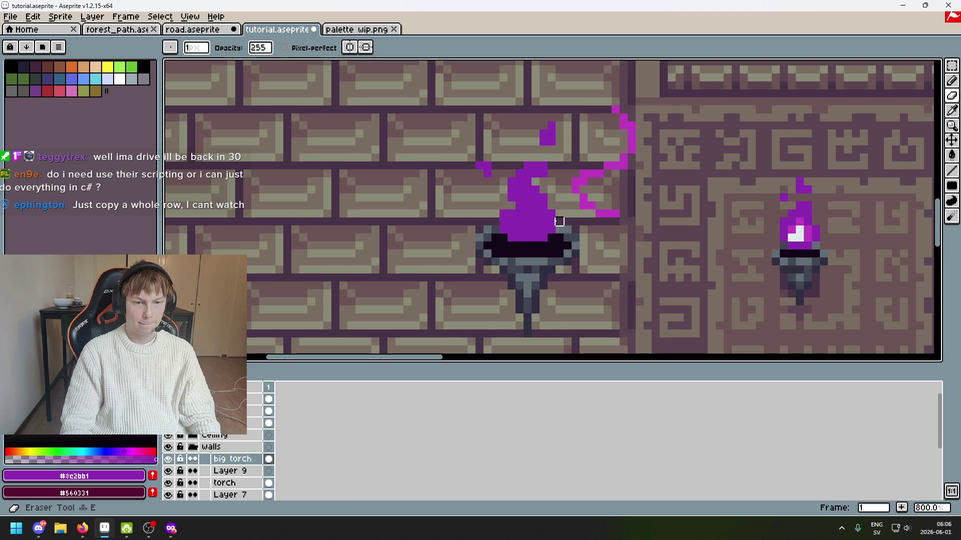
pyautogui.scroll(-3, 571, 226)
pyautogui.scroll(2, 542, 218)
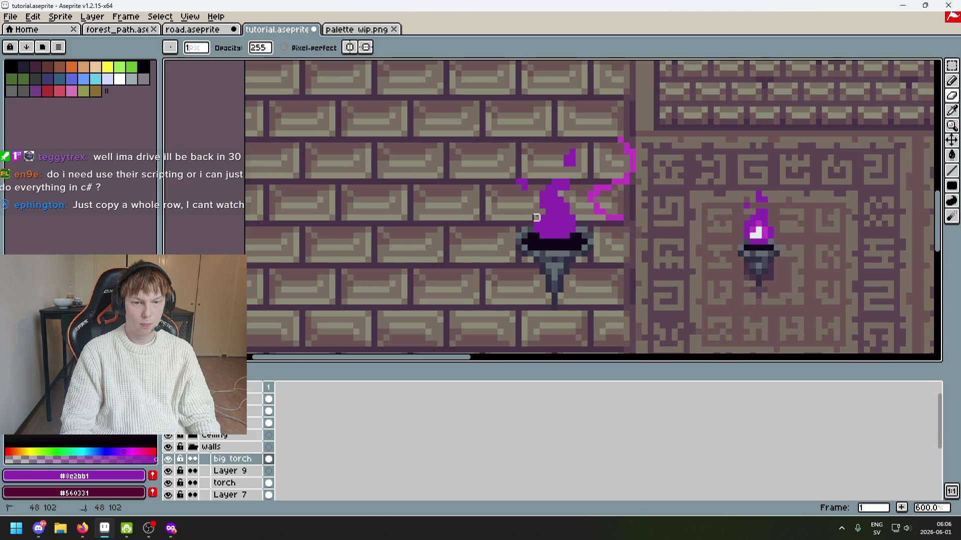
pyautogui.scroll(-3, 536, 217)
pyautogui.hotkey('ctrl', 'z')
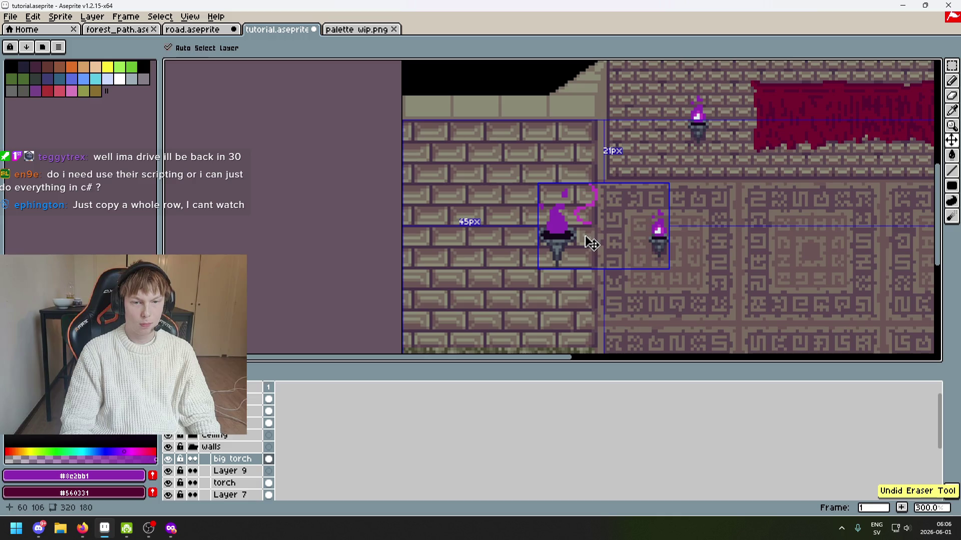
pyautogui.scroll(4, 566, 230)
pyautogui.scroll(-3, 521, 200)
pyautogui.hotkey('ctrl', 'z')
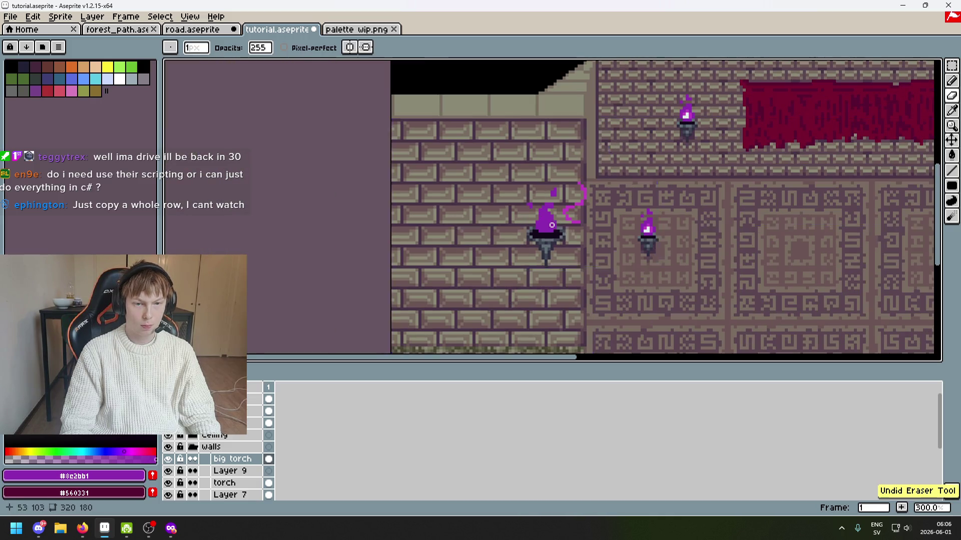
pyautogui.scroll(4, 530, 215)
pyautogui.scroll(-1, 537, 219)
pyautogui.scroll(-3, 537, 221)
pyautogui.scroll(1, 533, 215)
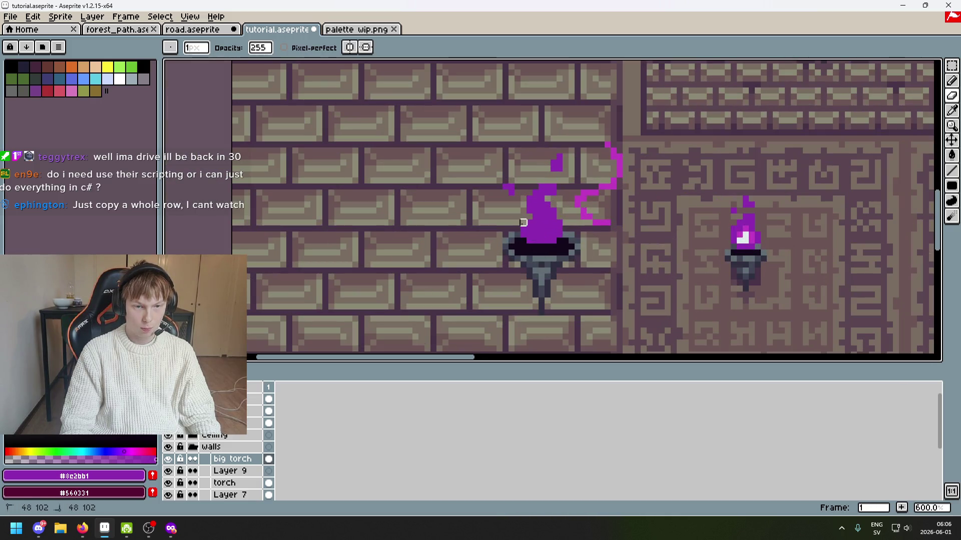
pyautogui.scroll(-1, 575, 257)
pyautogui.scroll(3, 577, 250)
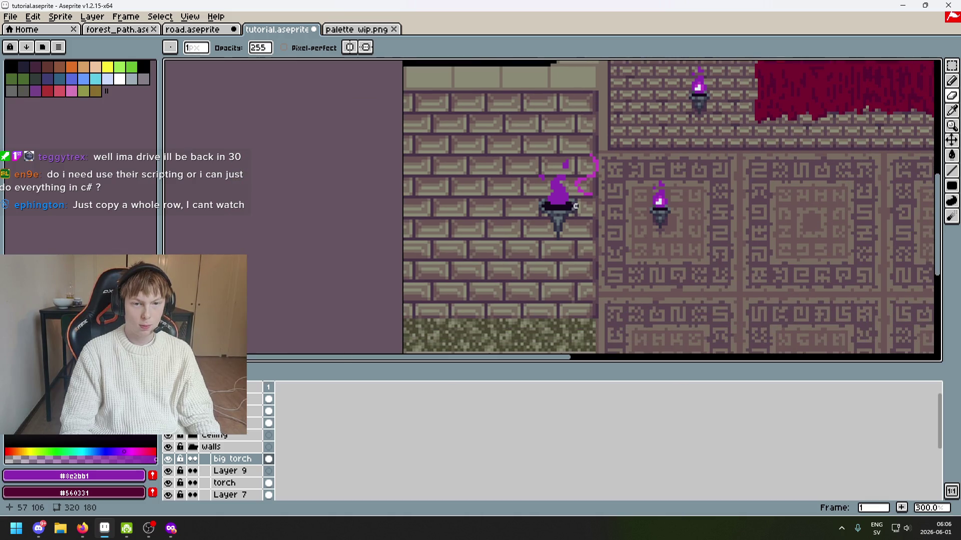
pyautogui.scroll(3, 559, 190)
# Undo the remaining trial erasures and return to the Pencil.
pyautogui.press('b')
pyautogui.scroll(-5, 553, 141)
pyautogui.hotkey('ctrl', 'z')
pyautogui.scroll(4, 581, 168)
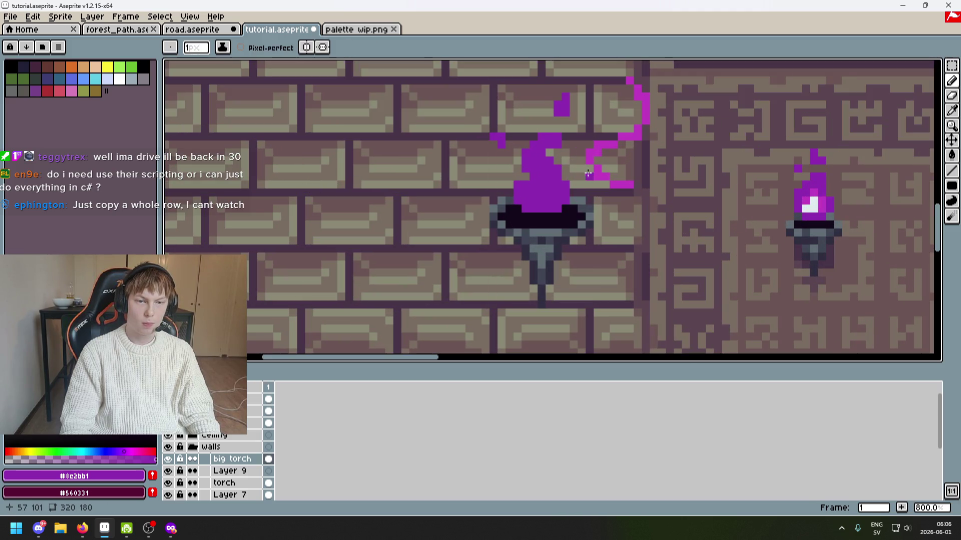
pyautogui.scroll(-2, 580, 191)
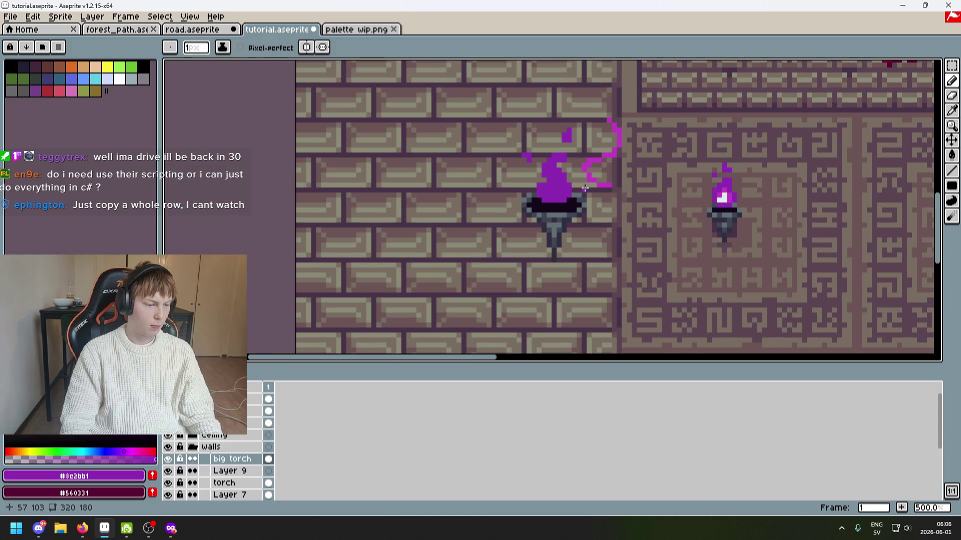
pyautogui.scroll(3, 594, 208)
pyautogui.press('v')
pyautogui.scroll(-3, 575, 200)
pyautogui.hotkey('ctrl', 'z')
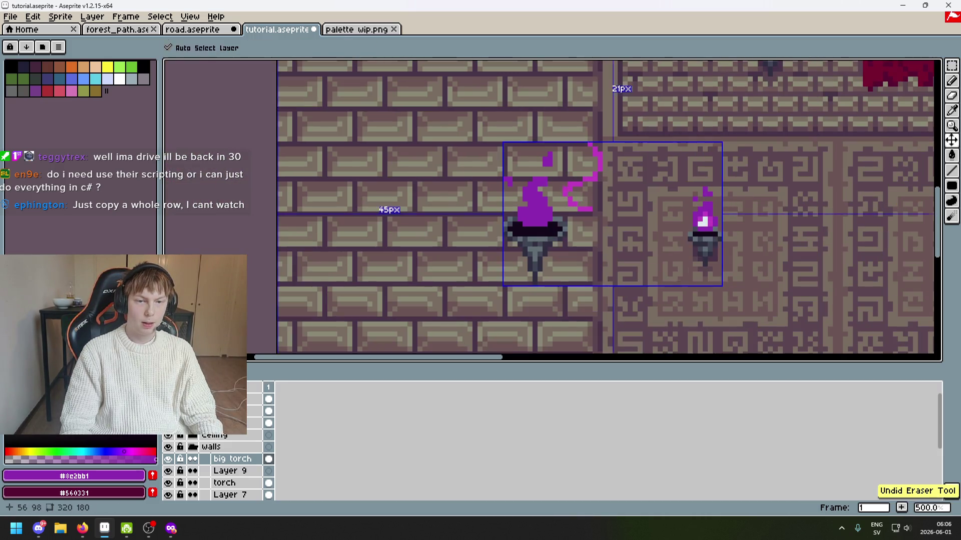
pyautogui.press('b')
pyautogui.scroll(3, 536, 167)
pyautogui.scroll(-3, 584, 198)
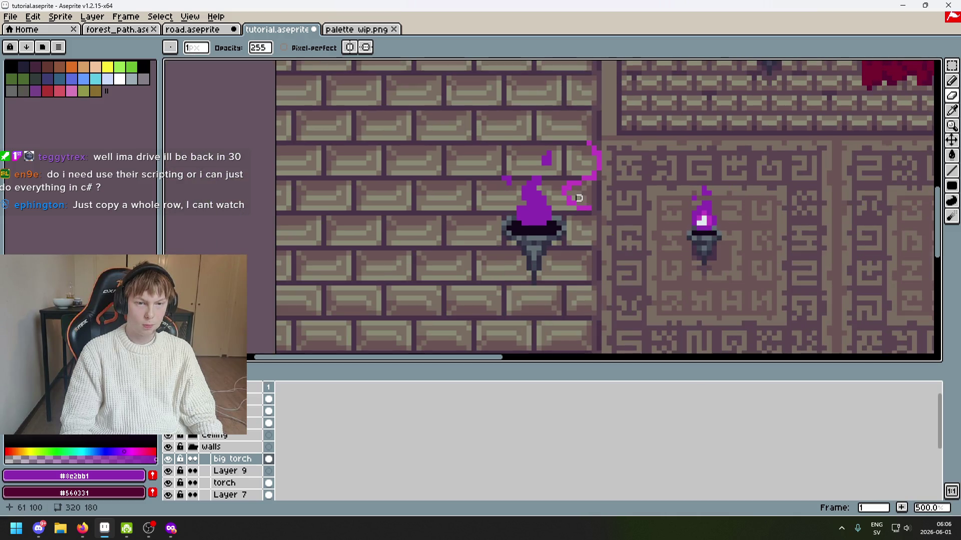
pyautogui.scroll(-3, 579, 198)
pyautogui.scroll(2, 557, 198)
# Try shifting the big torch's flame two pixels left, then cancel the shift and deselect.
pyautogui.press('m')
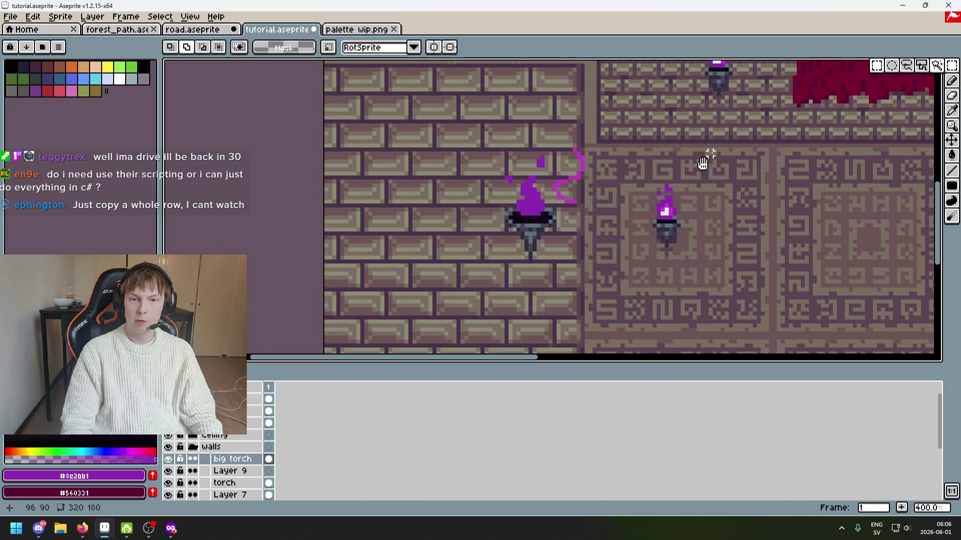
pyautogui.scroll(3, 560, 151)
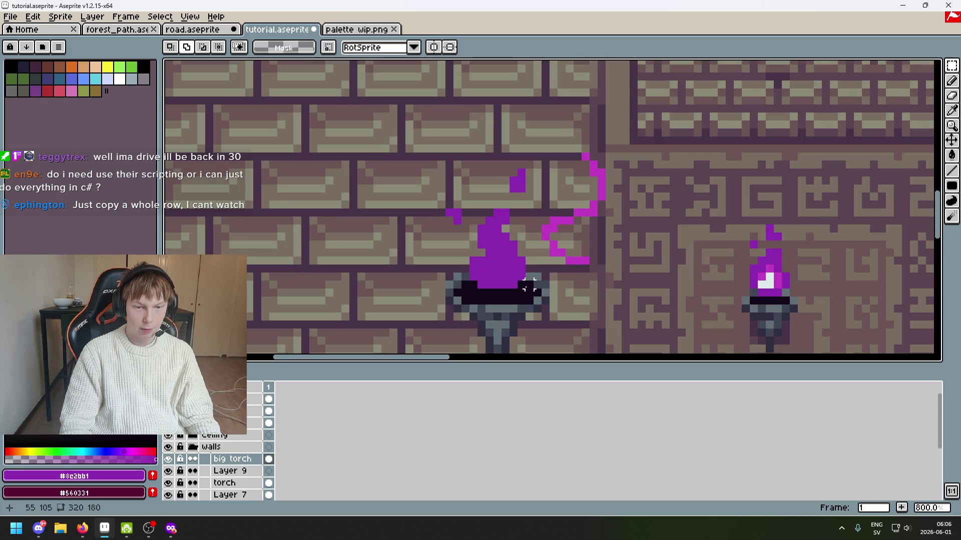
pyautogui.moveTo(531, 286); pyautogui.dragTo(467, 207)
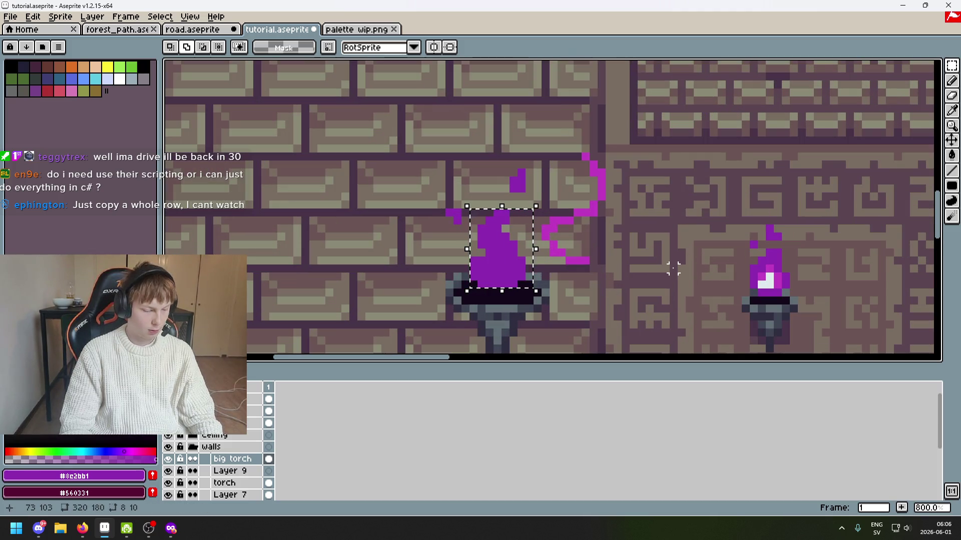
pyautogui.press('Left')
pyautogui.press('Left')
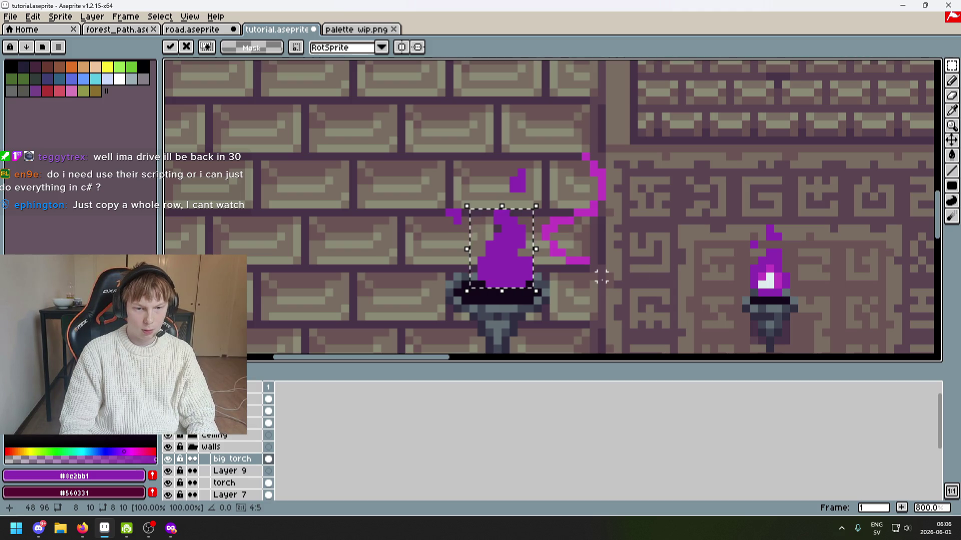
pyautogui.press('Return')
pyautogui.scroll(-1, 634, 277)
pyautogui.hotkey('ctrl', 'z')
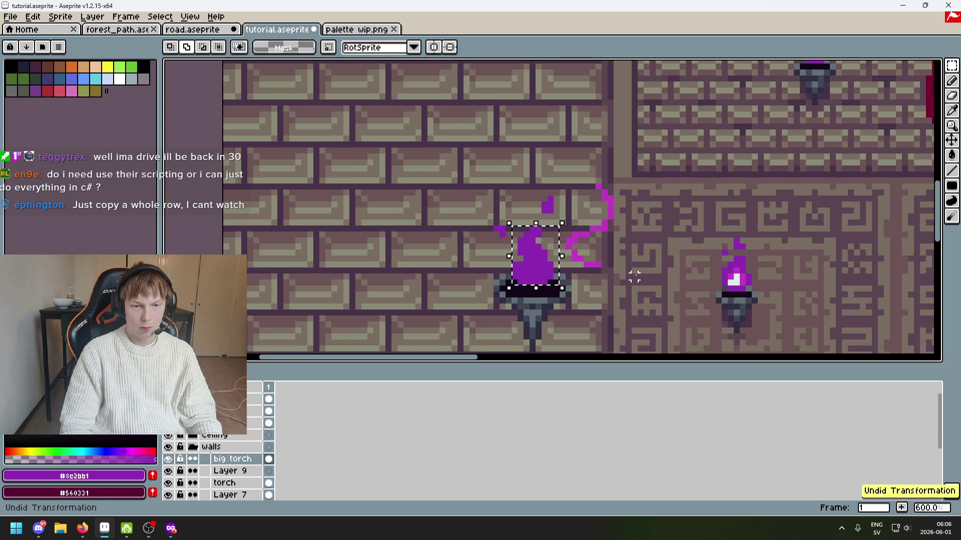
pyautogui.scroll(1, 610, 273)
pyautogui.hotkey('ctrl', 'd')
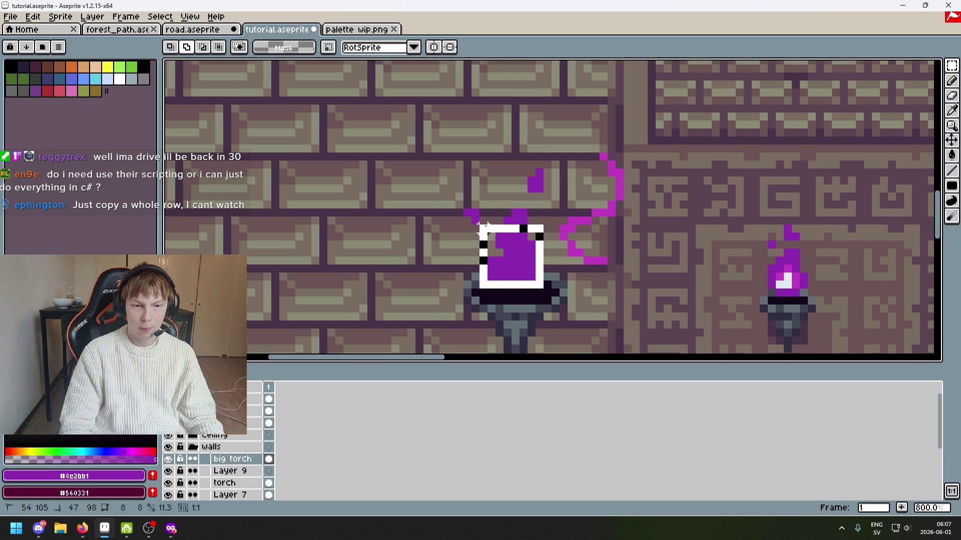
# Try a transform on the reselected flame, then undo it so the flame stays beside the small torch.
pyautogui.moveTo(491, 212); pyautogui.dragTo(488, 210)
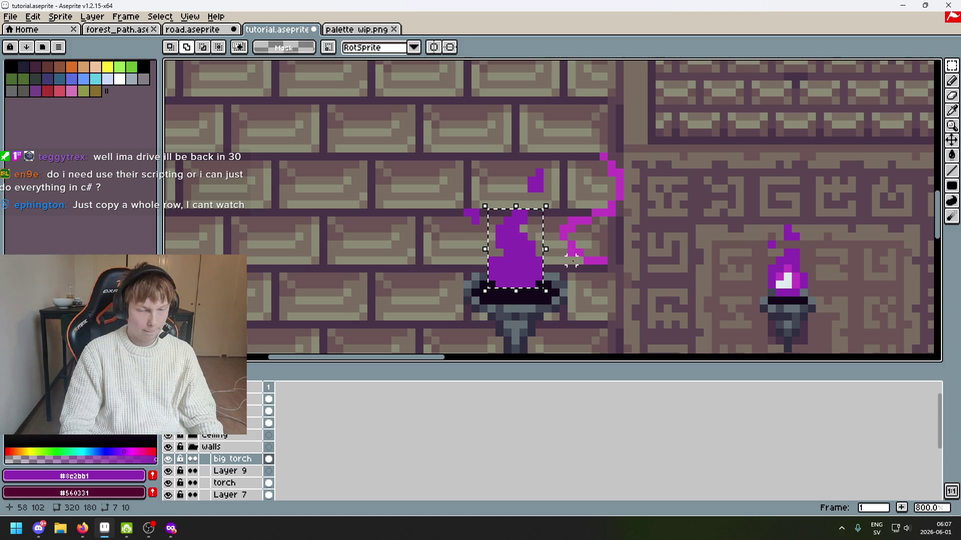
pyautogui.hotkey('ctrl', 't')
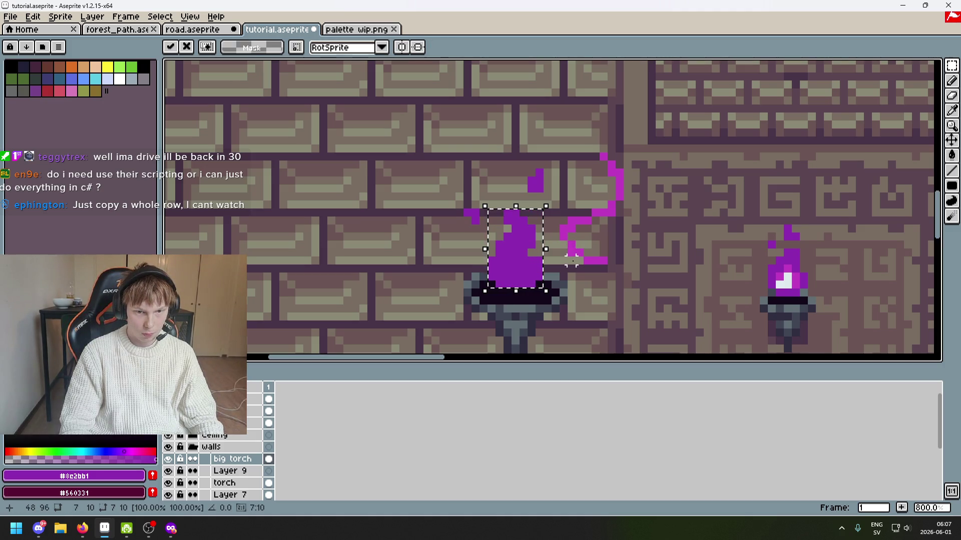
pyautogui.hotkey('ctrl', 'd')
pyautogui.scroll(-4, 575, 260)
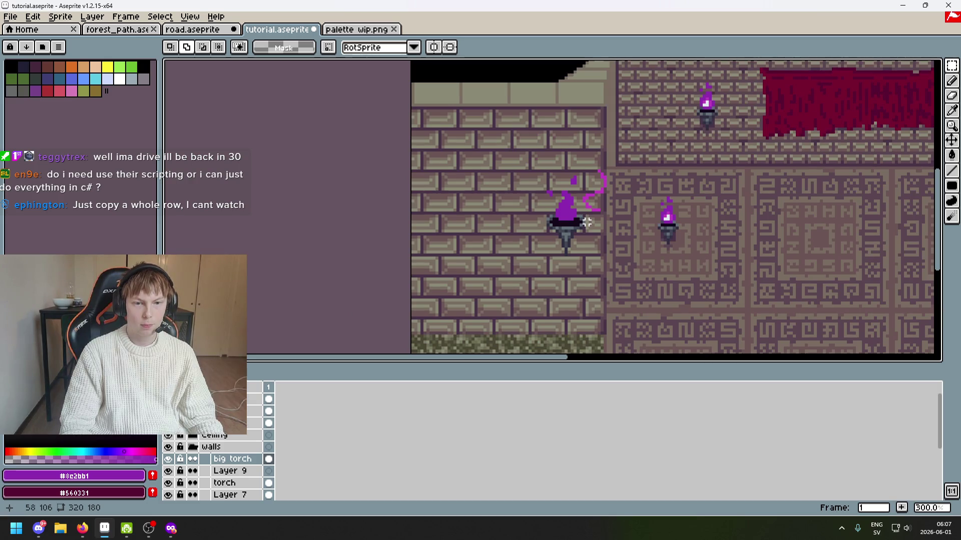
pyautogui.scroll(1, 586, 223)
pyautogui.moveTo(584, 218); pyautogui.dragTo(584, 257)
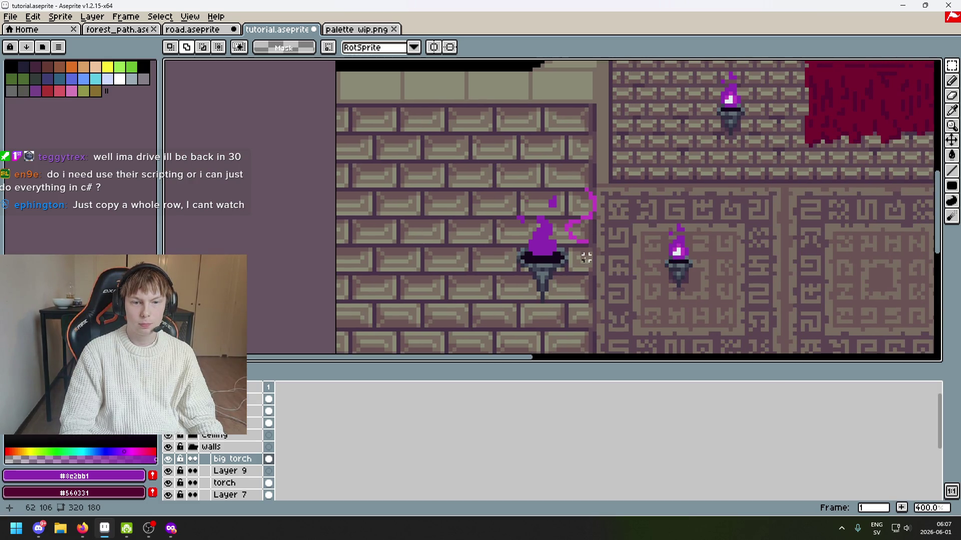
pyautogui.scroll(1, 555, 258)
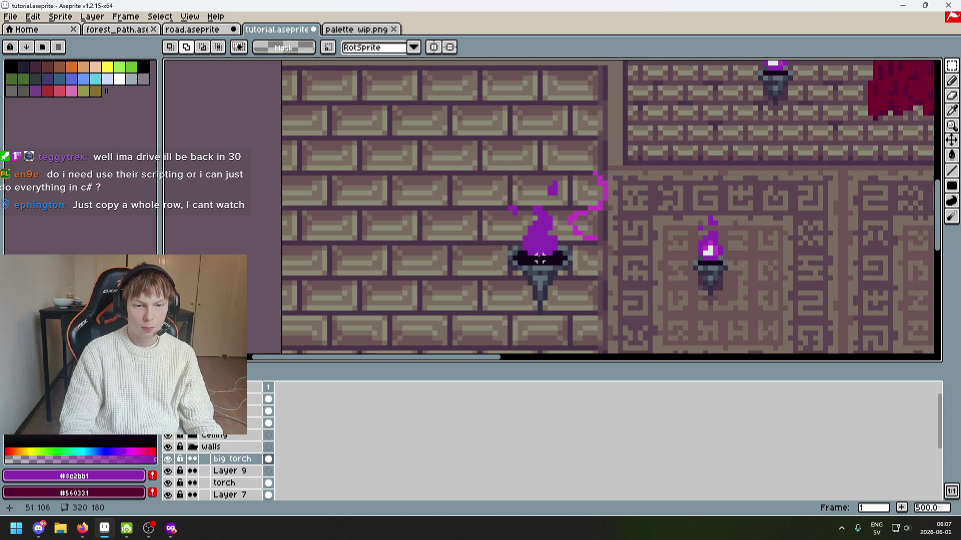
pyautogui.moveTo(523, 254); pyautogui.dragTo(561, 209)
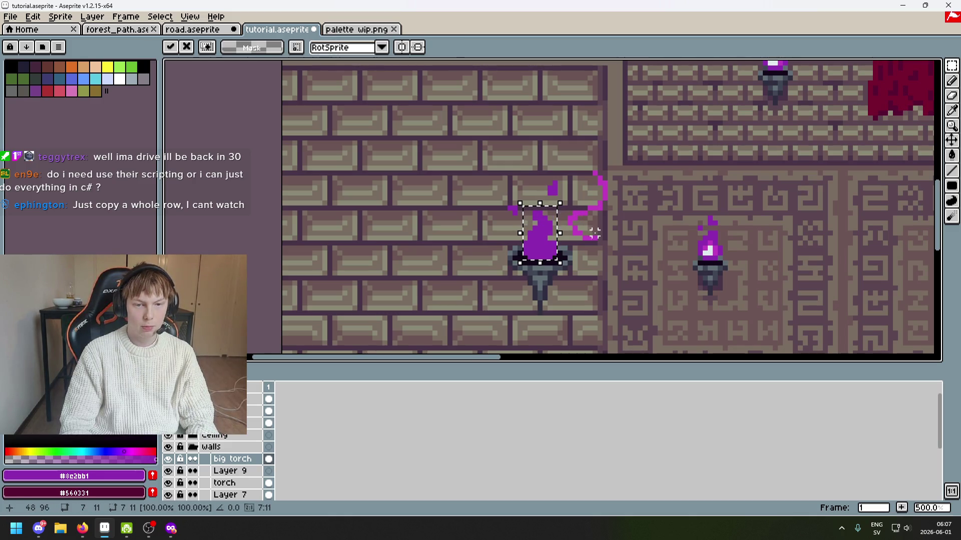
pyautogui.scroll(-2, 605, 258)
pyautogui.hotkey('ctrl', 'z')
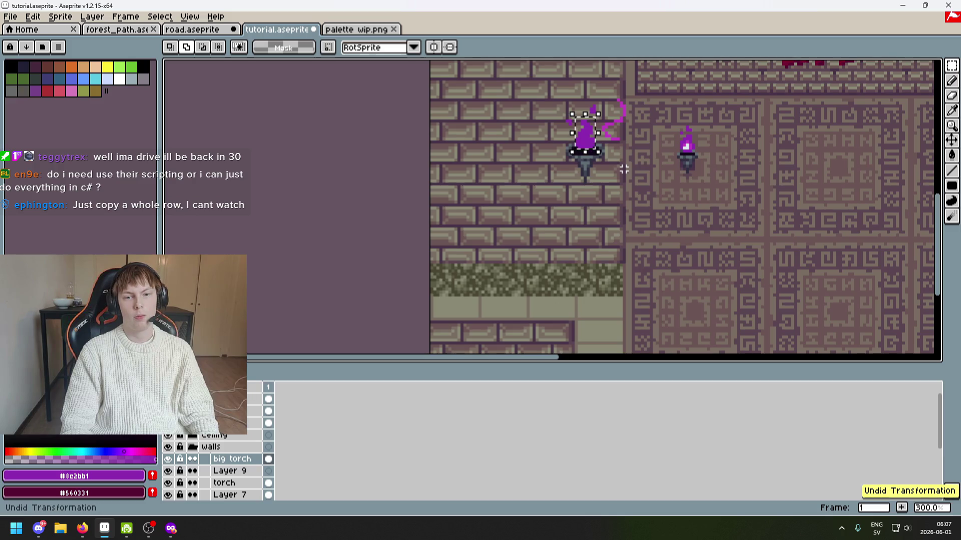
pyautogui.scroll(4, 623, 169)
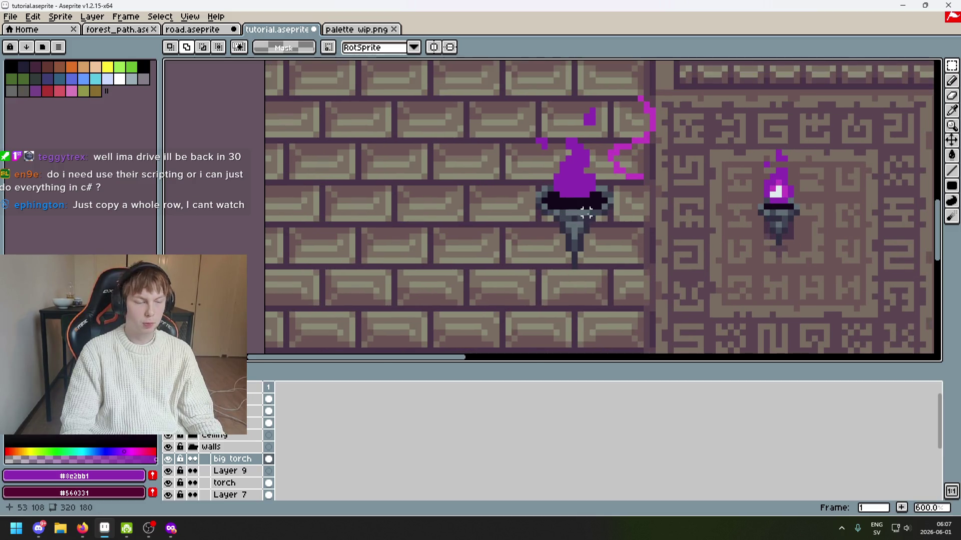
pyautogui.scroll(-1, 598, 195)
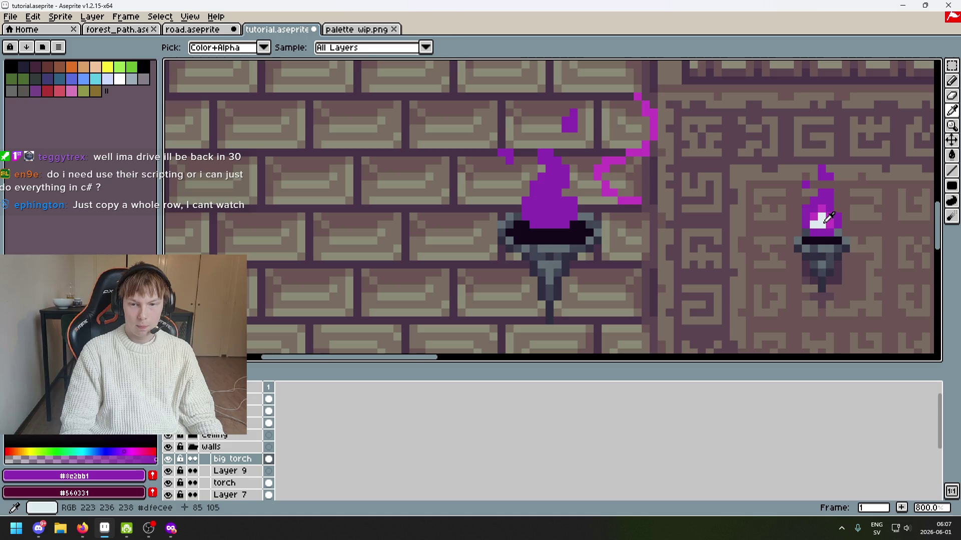
# Sample the small torch's pale highlight and paint an L-shaped highlight on the big flame.
pyautogui.keyDown('alt'); pyautogui.click(815, 215); pyautogui.keyUp('alt')
pyautogui.scroll(6, 583, 206)
pyautogui.press('b')
pyautogui.moveTo(438, 158)
pyautogui.mouseDown()
pyautogui.moveTo(438, 182)
pyautogui.moveTo(483, 246)
pyautogui.mouseUp()
pyautogui.hotkey('ctrl', 'z')
pyautogui.press('v')
pyautogui.press('b')
pyautogui.click(440, 159)
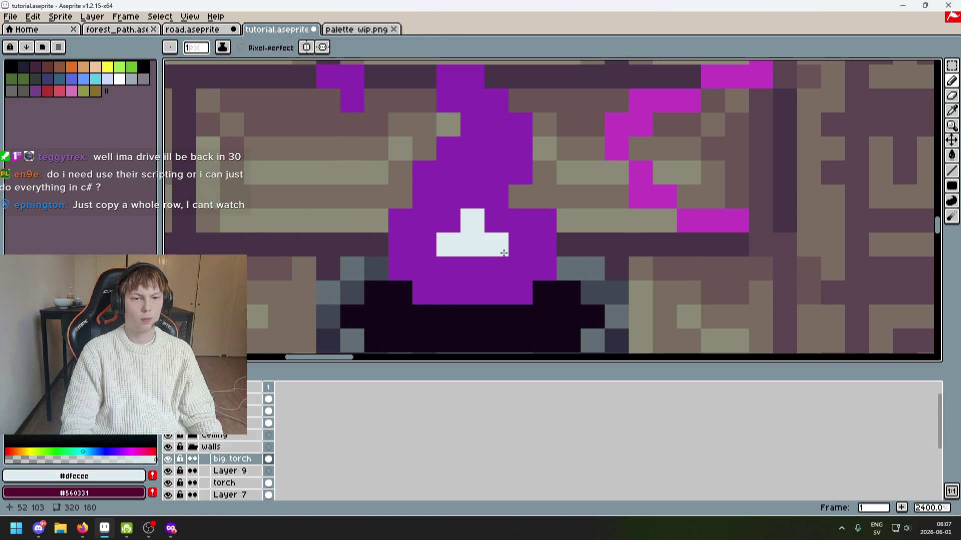
pyautogui.scroll(-3, 495, 165)
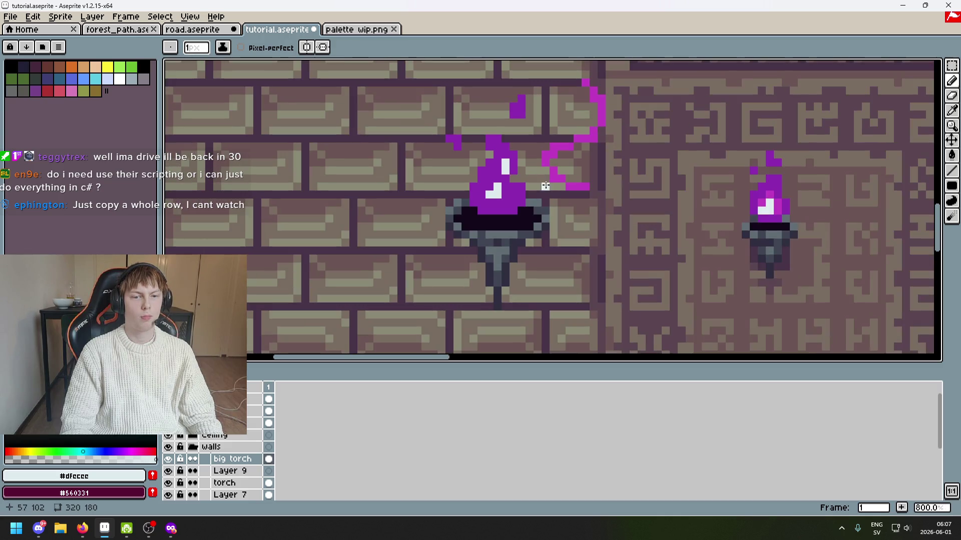
# Sample the flame's magenta and darker purple edge colours for shading.
pyautogui.keyDown('alt'); pyautogui.click(554, 146); pyautogui.keyUp('alt')
pyautogui.scroll(2, 502, 165)
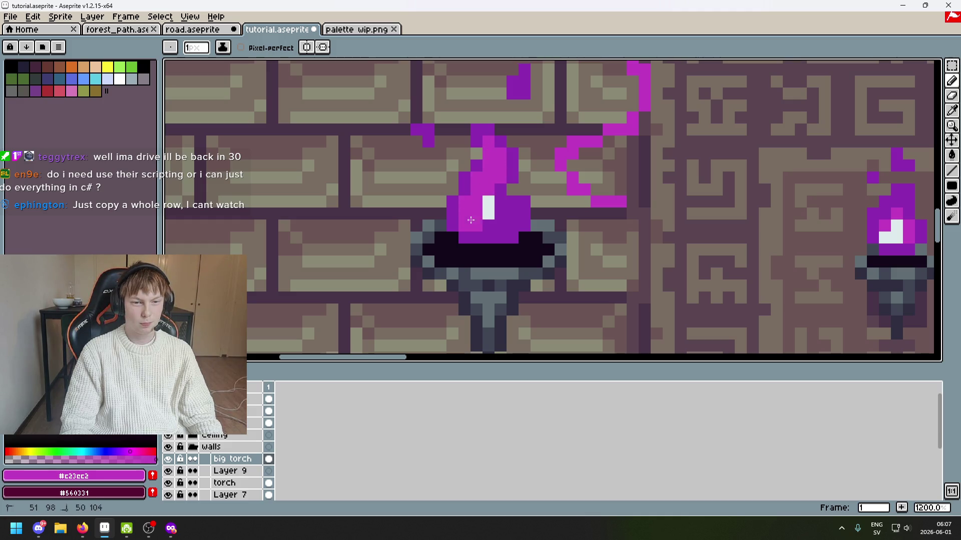
pyautogui.keyDown('alt'); pyautogui.click(453, 209); pyautogui.keyUp('alt')
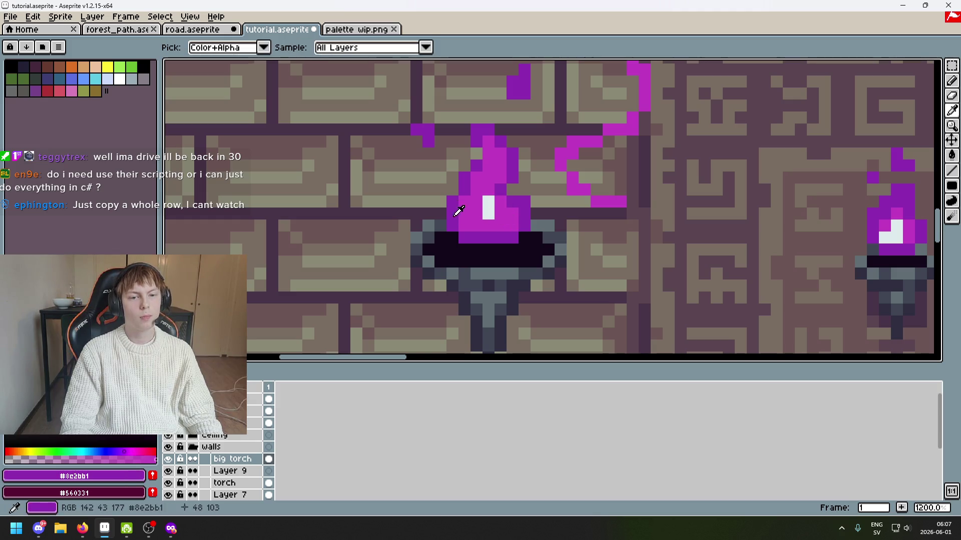
pyautogui.scroll(-3, 510, 225)
pyautogui.scroll(3, 487, 185)
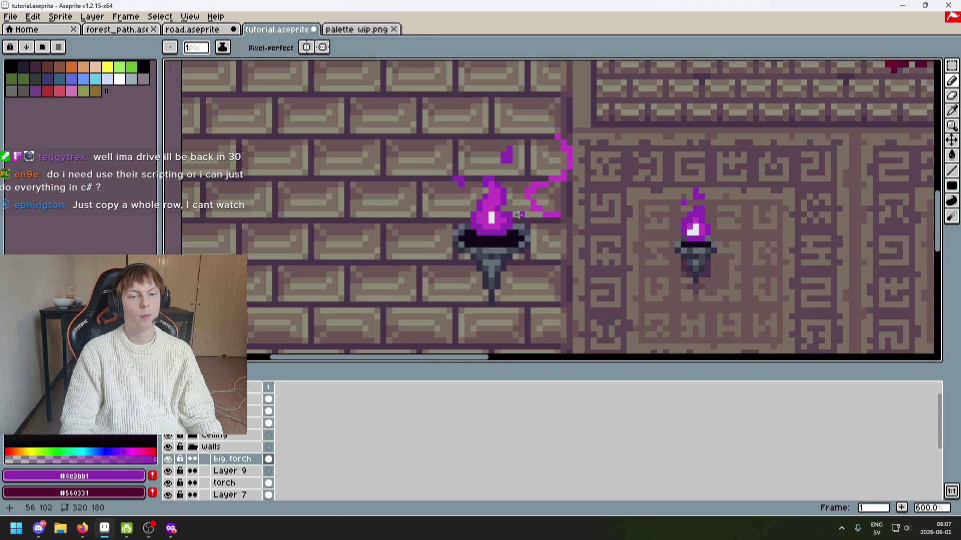
pyautogui.scroll(-3, 484, 187)
pyautogui.scroll(2, 485, 189)
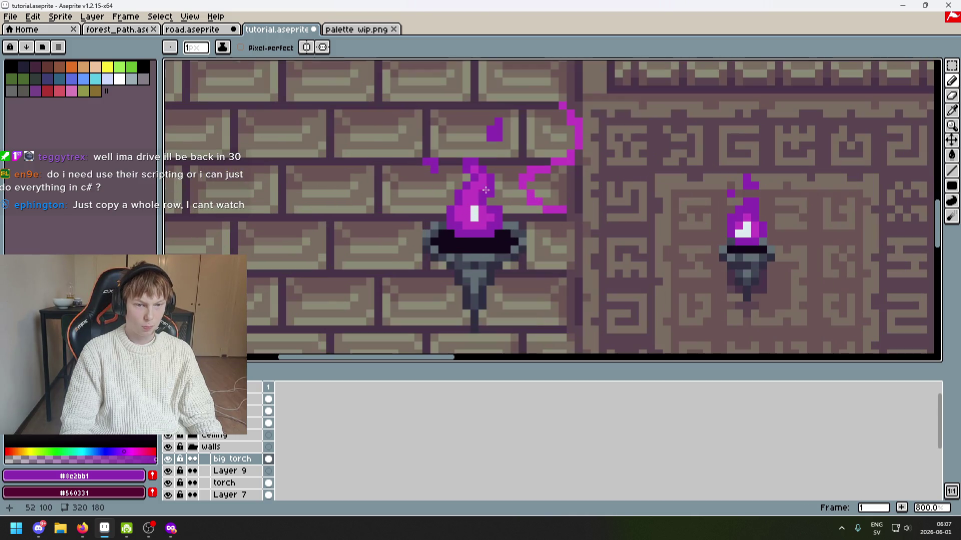
pyautogui.scroll(-3, 476, 172)
pyautogui.scroll(4, 463, 174)
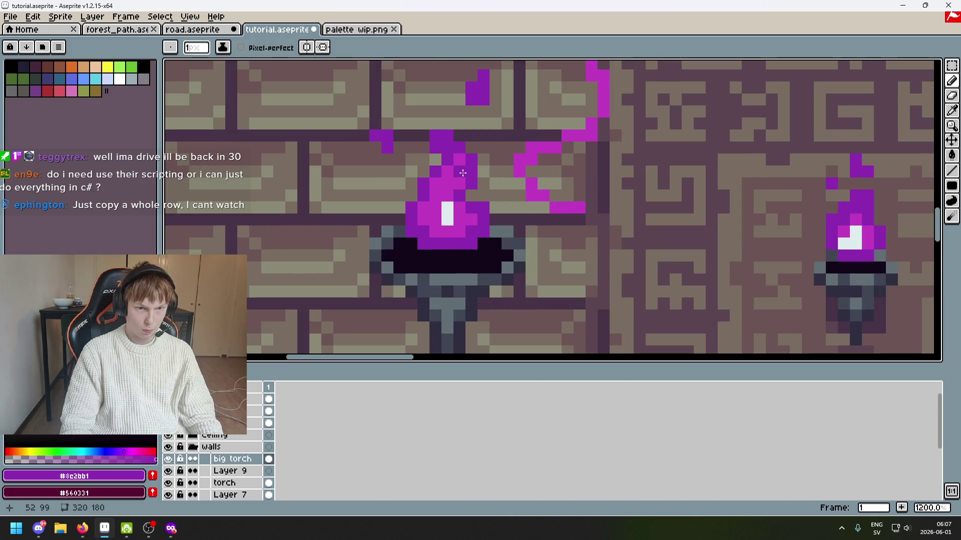
pyautogui.scroll(-3, 460, 181)
pyautogui.scroll(2, 465, 189)
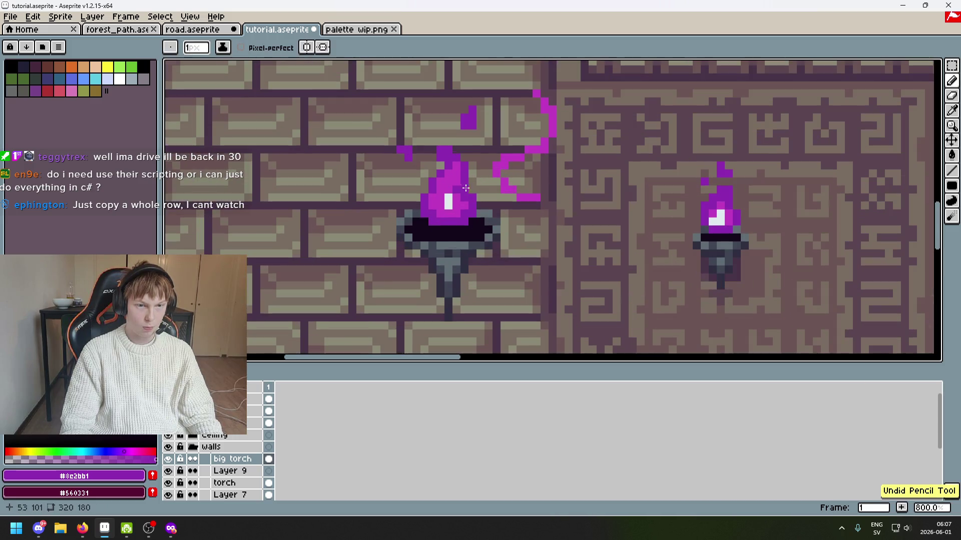
pyautogui.scroll(-3, 449, 187)
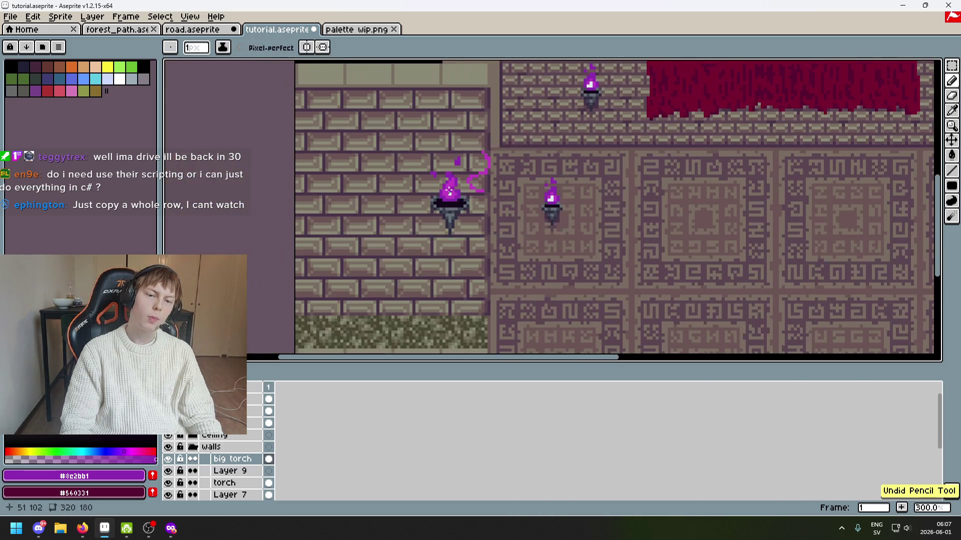
pyautogui.scroll(4, 461, 189)
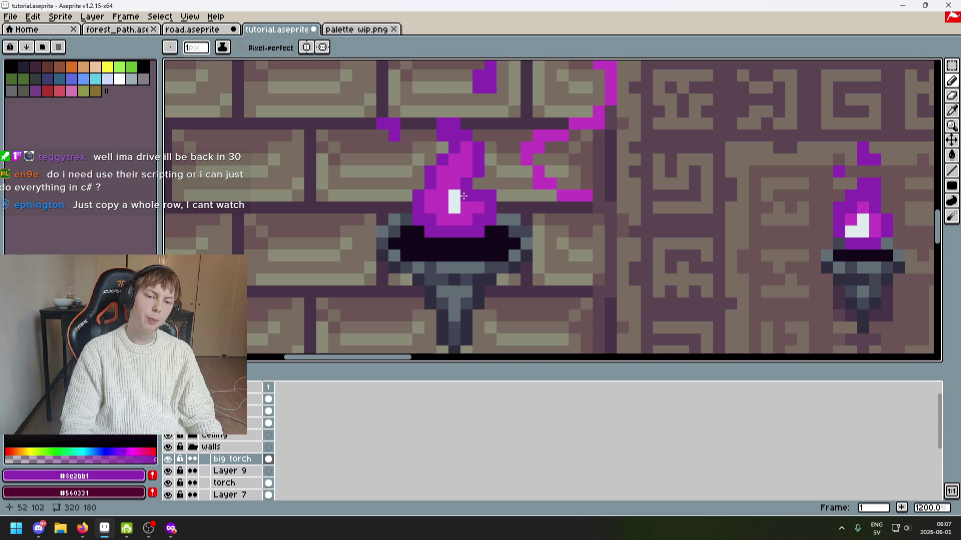
pyautogui.scroll(-3, 463, 196)
pyautogui.scroll(3, 450, 190)
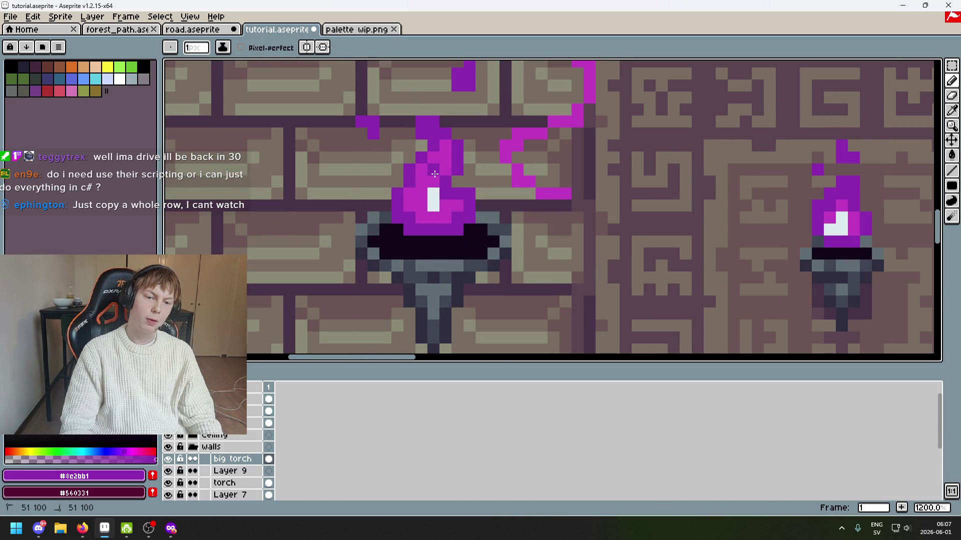
pyautogui.scroll(-4, 434, 173)
pyautogui.scroll(2, 441, 180)
pyautogui.scroll(-4, 447, 186)
pyautogui.scroll(4, 447, 185)
# Sample magenta and the pale highlight colour, then add a light pixel to the flame highlight.
pyautogui.keyDown('alt'); pyautogui.click(452, 186); pyautogui.keyUp('alt')
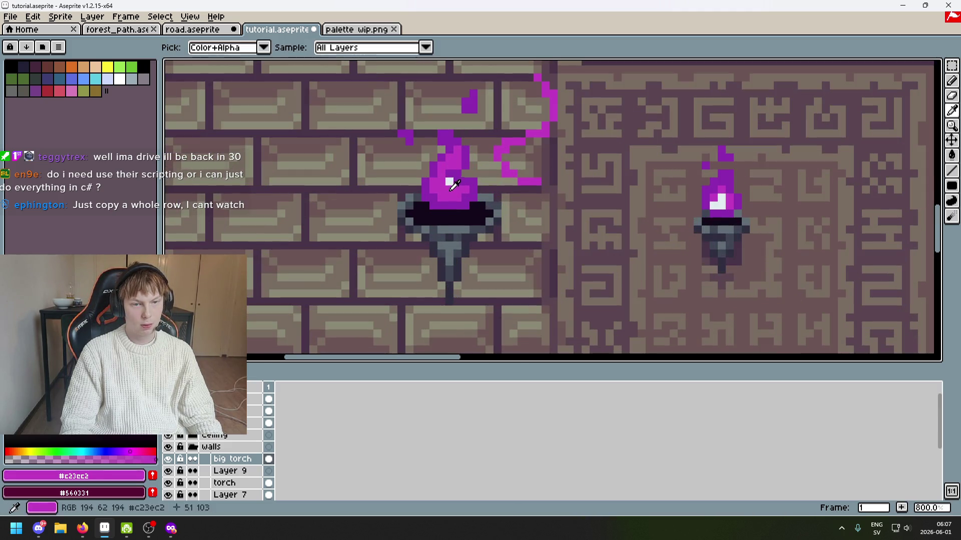
pyautogui.keyDown('alt'); pyautogui.click(440, 185); pyautogui.keyUp('alt')
pyautogui.scroll(1, 434, 185)
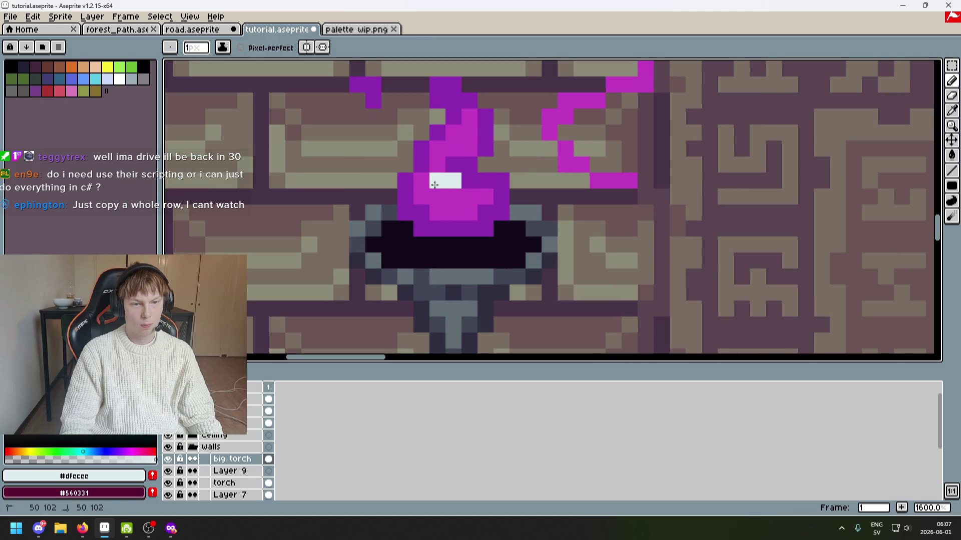
pyautogui.scroll(-5, 456, 198)
pyautogui.scroll(4, 452, 170)
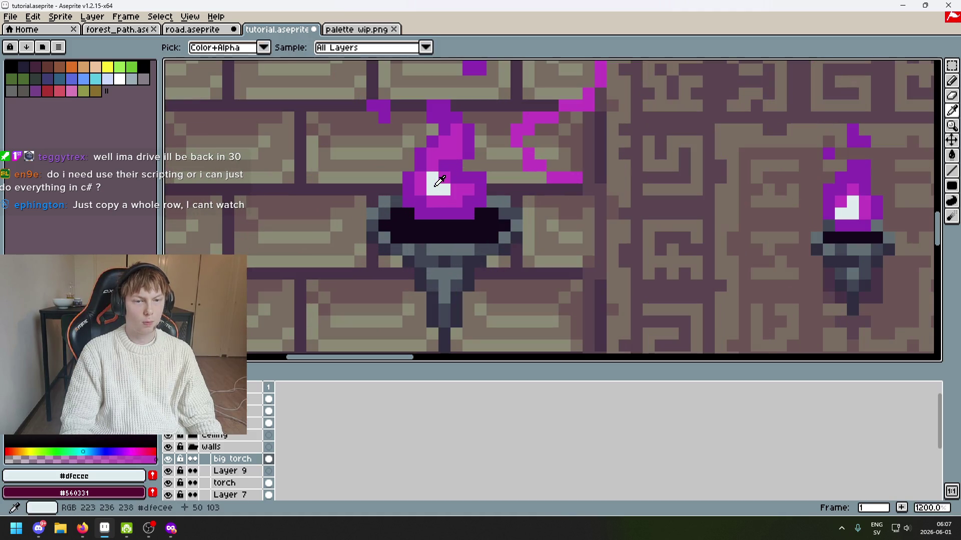
pyautogui.click(453, 150)
pyautogui.scroll(-7, 453, 149)
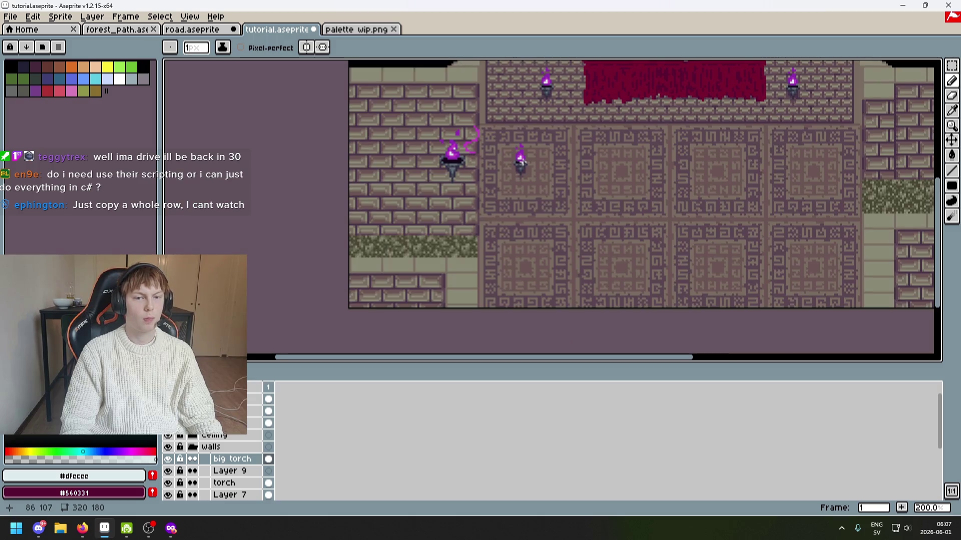
# Reshape the highlight: turn a magenta flame pixel pale and a white highlight pixel magenta.
pyautogui.scroll(2, 521, 161)
pyautogui.scroll(-2, 523, 164)
pyautogui.scroll(1, 525, 166)
pyautogui.scroll(-2, 527, 169)
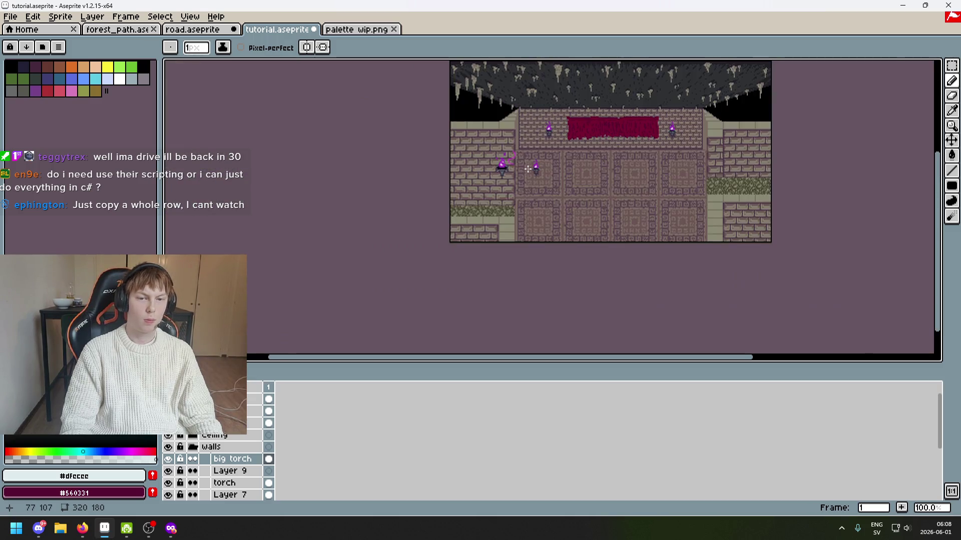
pyautogui.scroll(1, 527, 169)
pyautogui.scroll(8, 505, 166)
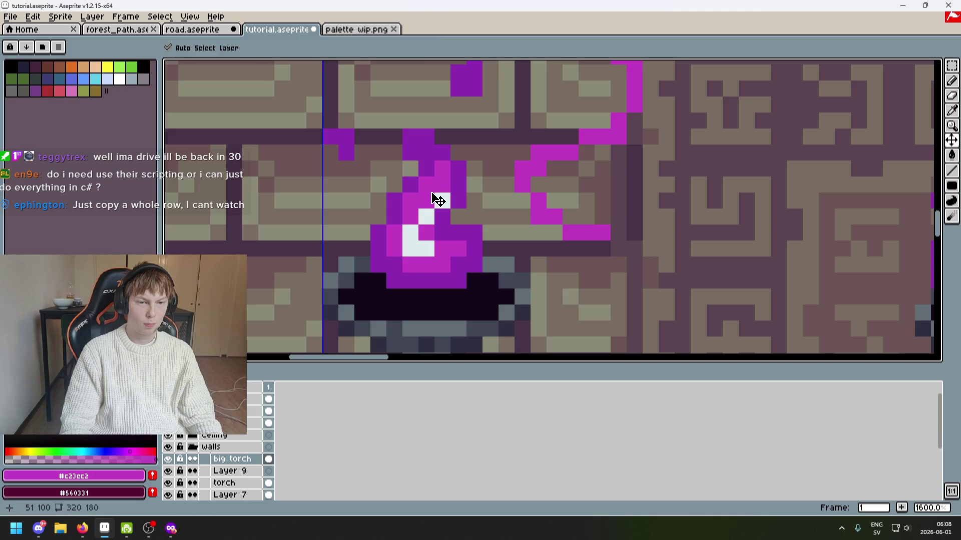
pyautogui.click(426, 216)
pyautogui.keyDown('alt'); pyautogui.click(435, 193); pyautogui.keyUp('alt')
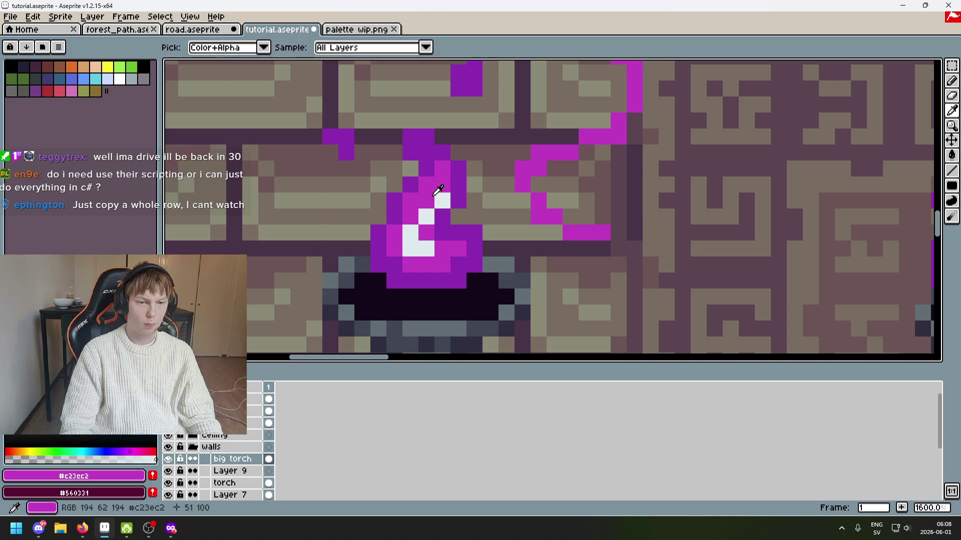
pyautogui.click(442, 200)
pyautogui.scroll(-5, 442, 200)
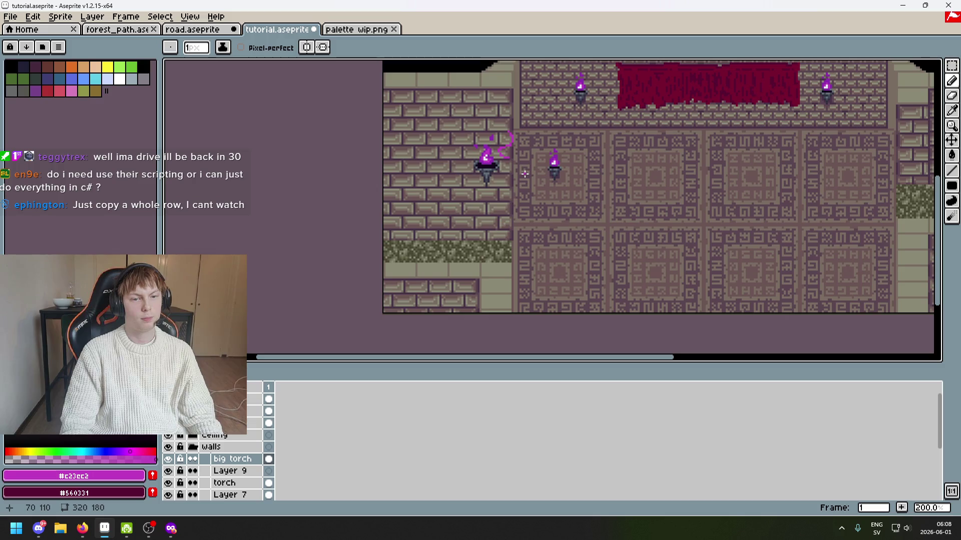
pyautogui.scroll(7, 488, 155)
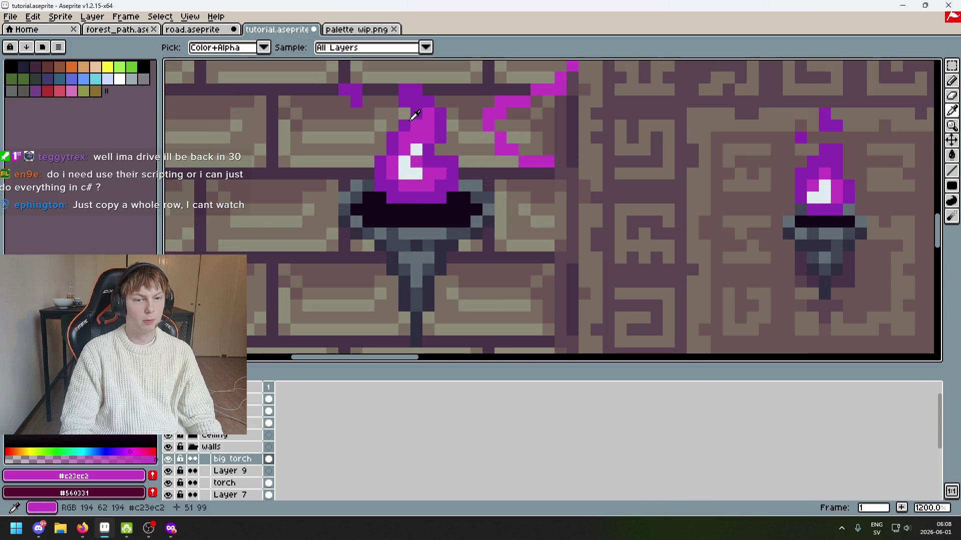
# Sample the darker purple for ember specks above the torch and undo an erasure of flame pixels.
pyautogui.keyDown('alt'); pyautogui.click(414, 124); pyautogui.keyUp('alt')
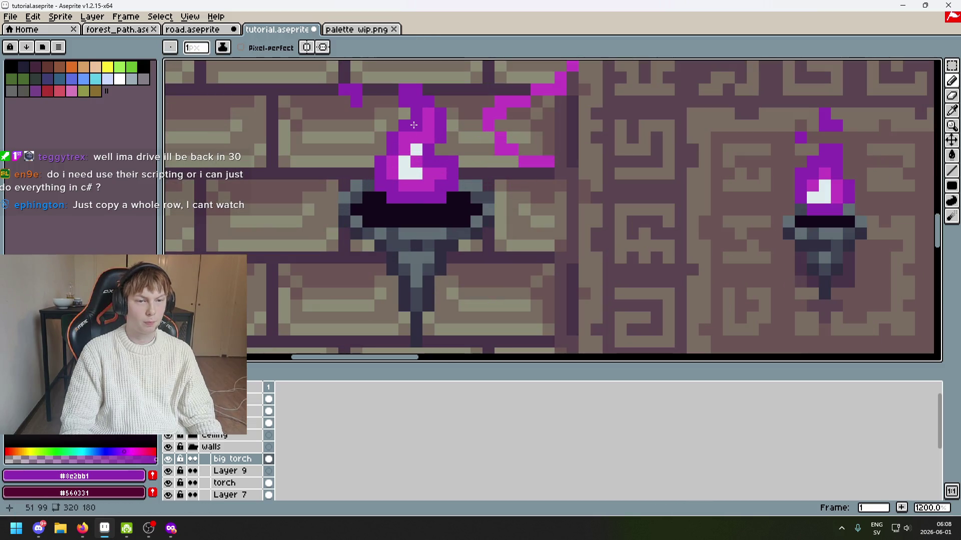
pyautogui.scroll(-4, 433, 131)
pyautogui.scroll(5, 452, 144)
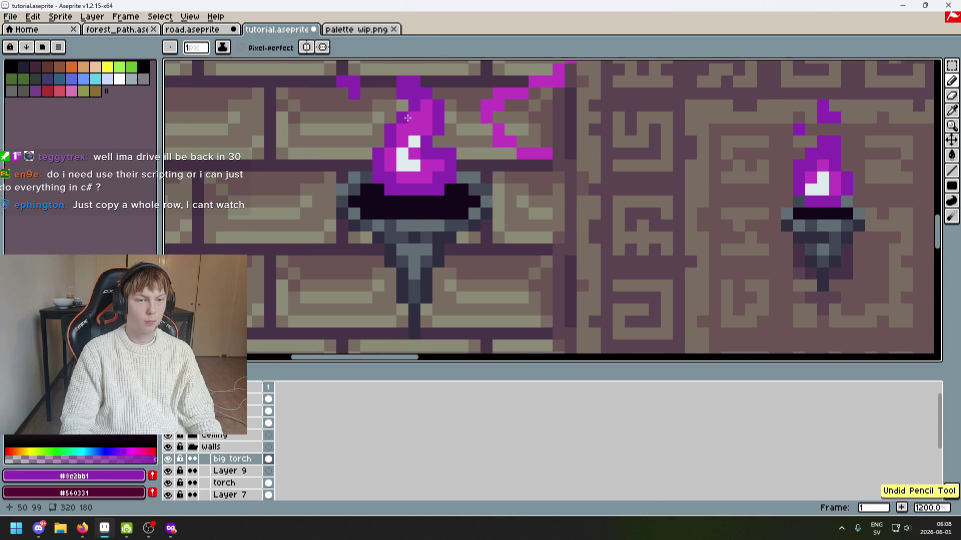
pyautogui.scroll(-6, 395, 116)
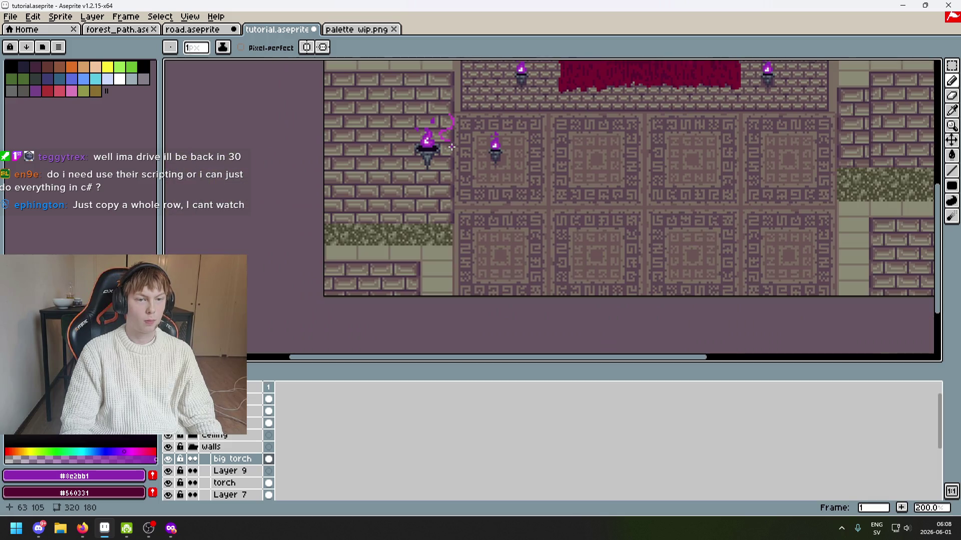
pyautogui.scroll(6, 452, 147)
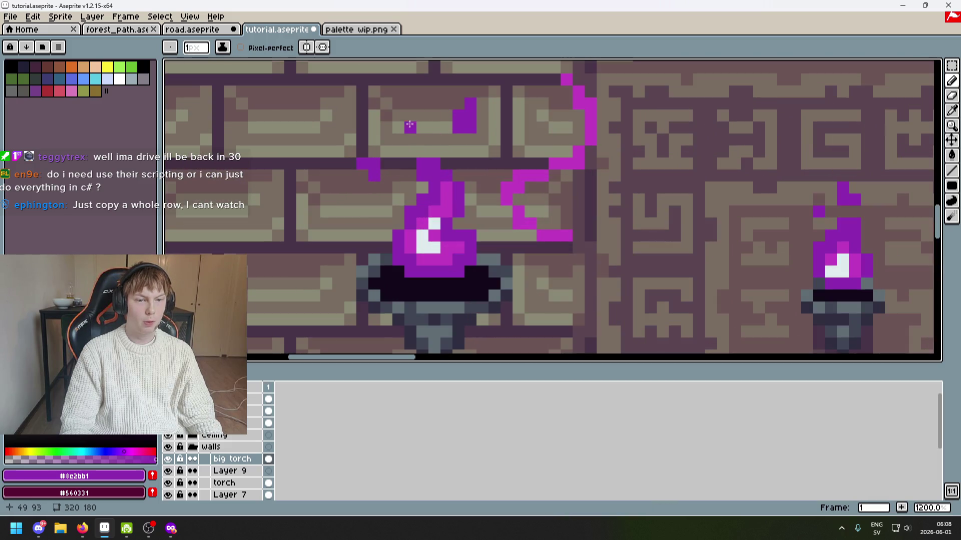
pyautogui.scroll(-4, 405, 119)
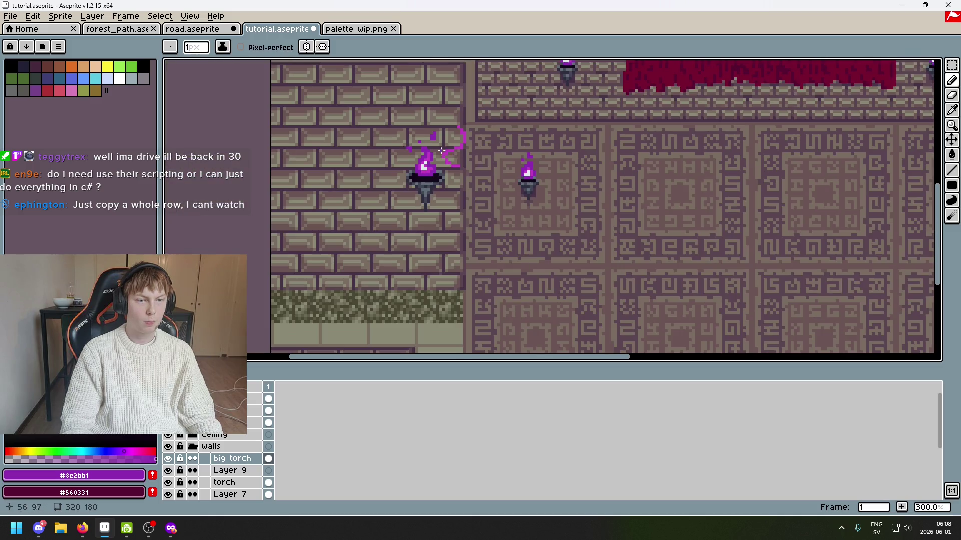
pyautogui.scroll(4, 481, 171)
pyautogui.scroll(-6, 394, 145)
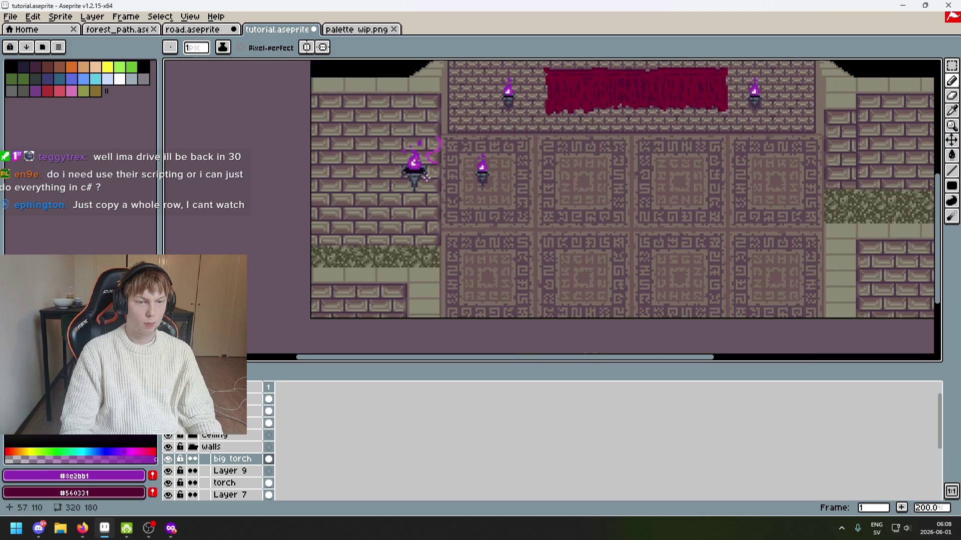
pyautogui.scroll(2, 429, 176)
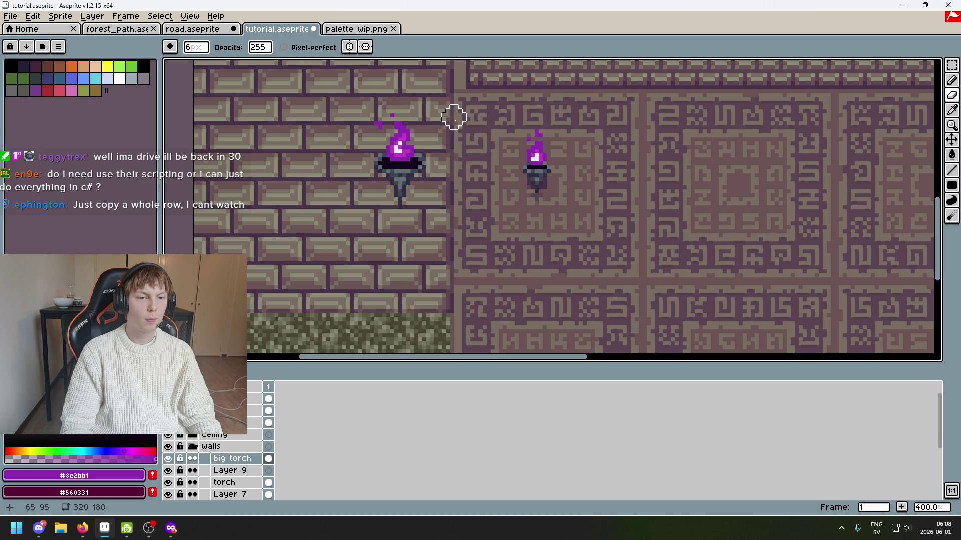
pyautogui.hotkey('ctrl', 'z')
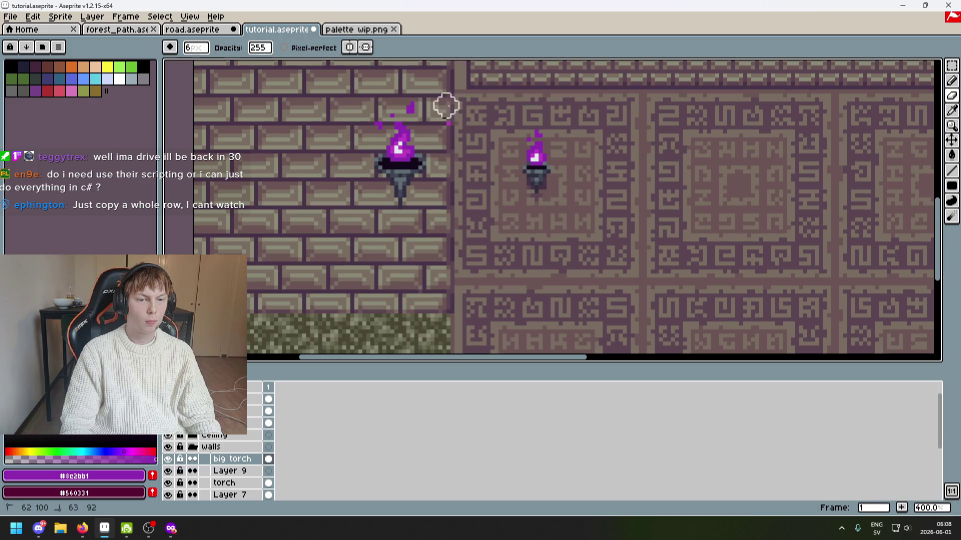
pyautogui.scroll(3, 446, 130)
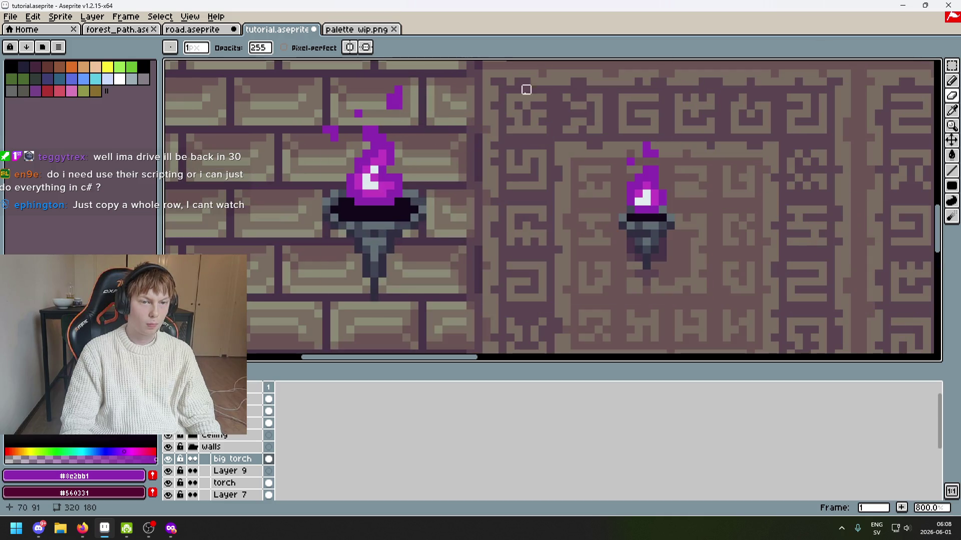
# Move the flame-tip pixels down and to the right with a rectangular marquee selection.
pyautogui.click(952, 66)
pyautogui.moveTo(375, 75); pyautogui.dragTo(422, 120)
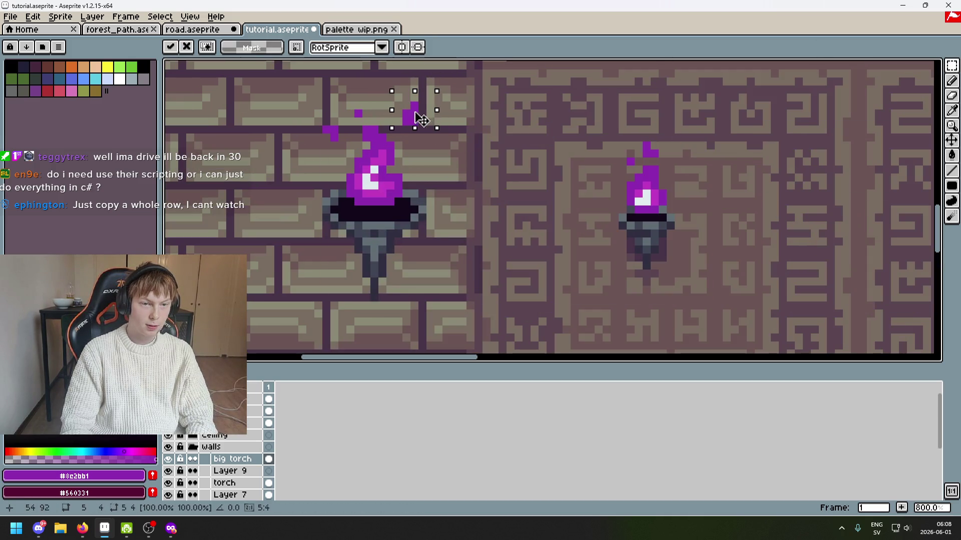
pyautogui.click(469, 122)
pyautogui.scroll(-4, 465, 121)
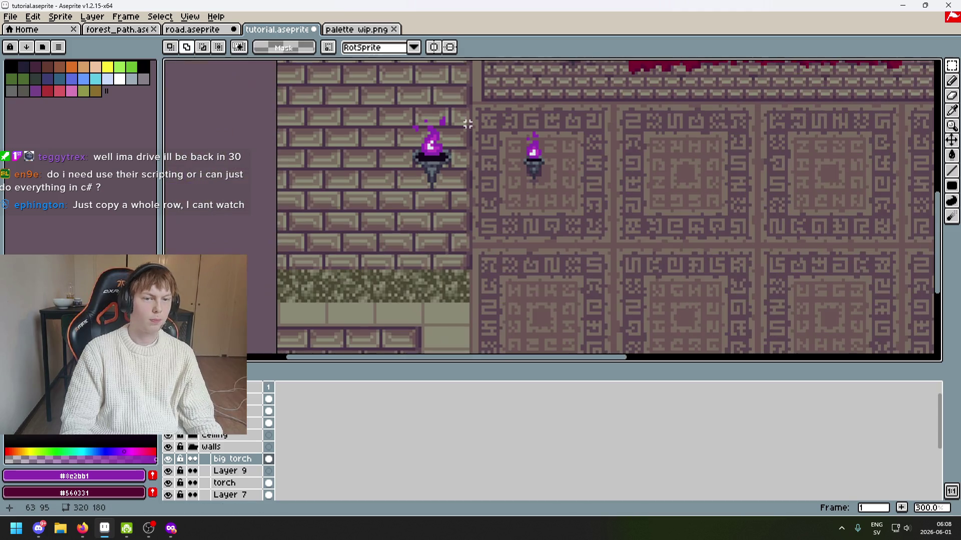
pyautogui.moveTo(440, 118); pyautogui.dragTo(438, 113)
pyautogui.scroll(3, 461, 128)
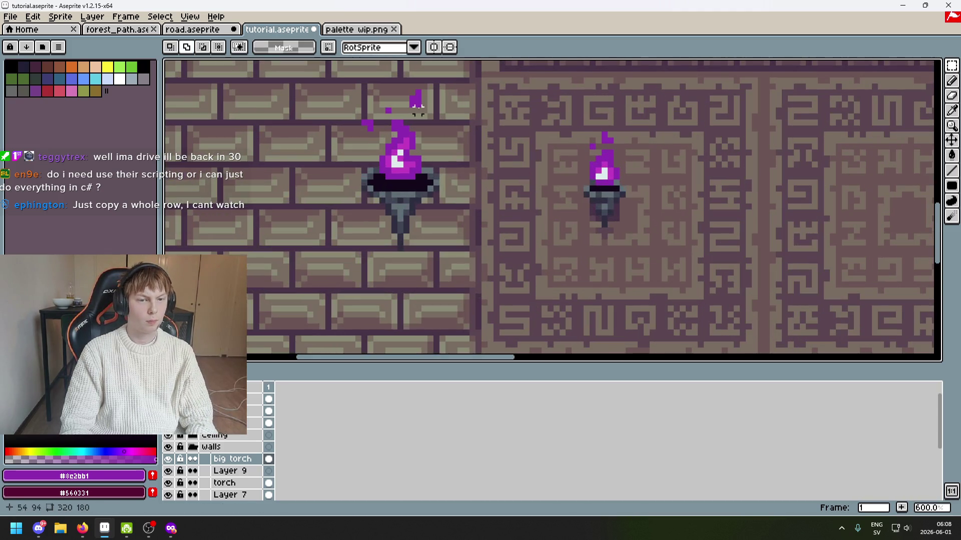
pyautogui.click(468, 112)
# Nudge the small group of flame-tip pixels down one pixel and deselect.
pyautogui.scroll(-3, 469, 114)
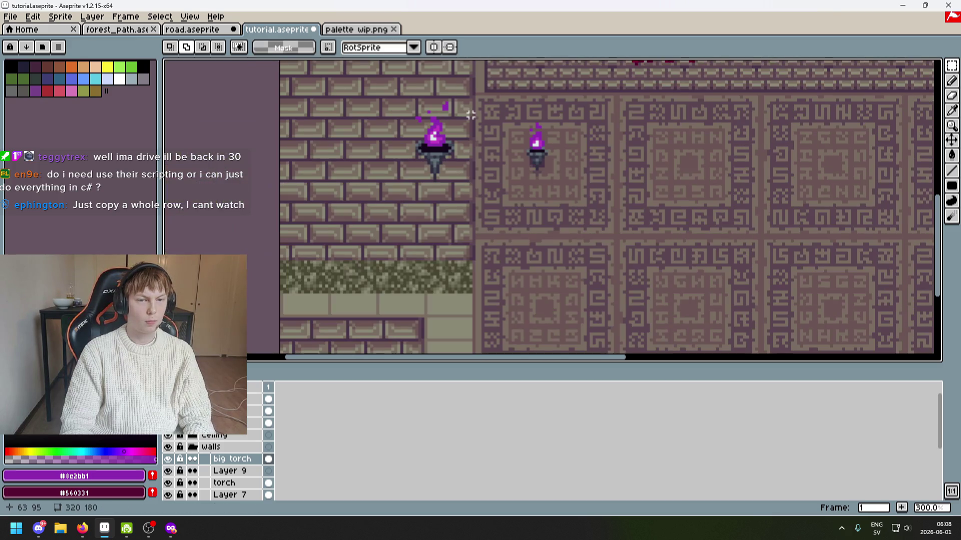
pyautogui.moveTo(445, 107); pyautogui.dragTo(439, 100)
pyautogui.scroll(5, 476, 135)
pyautogui.press('Down')
pyautogui.scroll(3, 466, 158)
pyautogui.hotkey('ctrl', 'd')
pyautogui.scroll(-3, 423, 139)
pyautogui.scroll(-3, 446, 186)
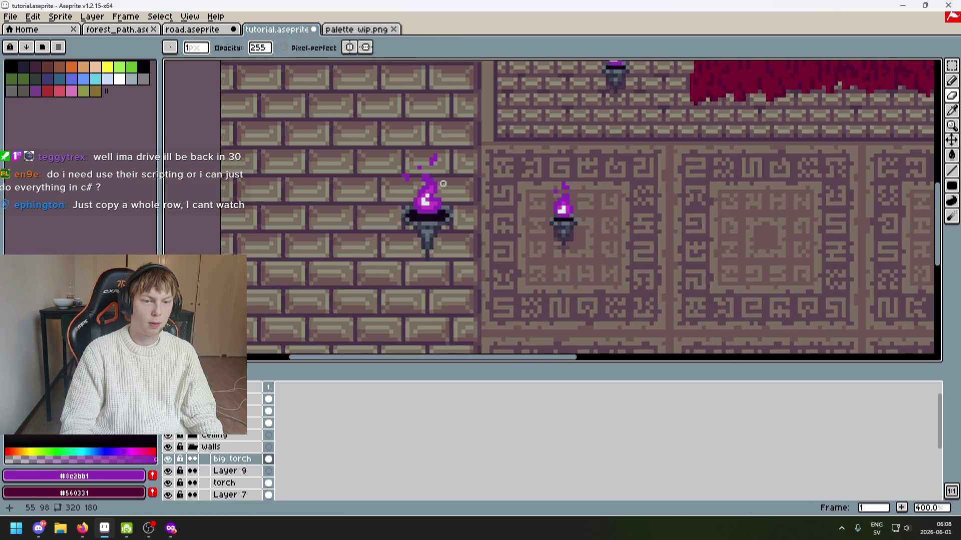
pyautogui.scroll(2, 442, 184)
pyautogui.scroll(4, 407, 168)
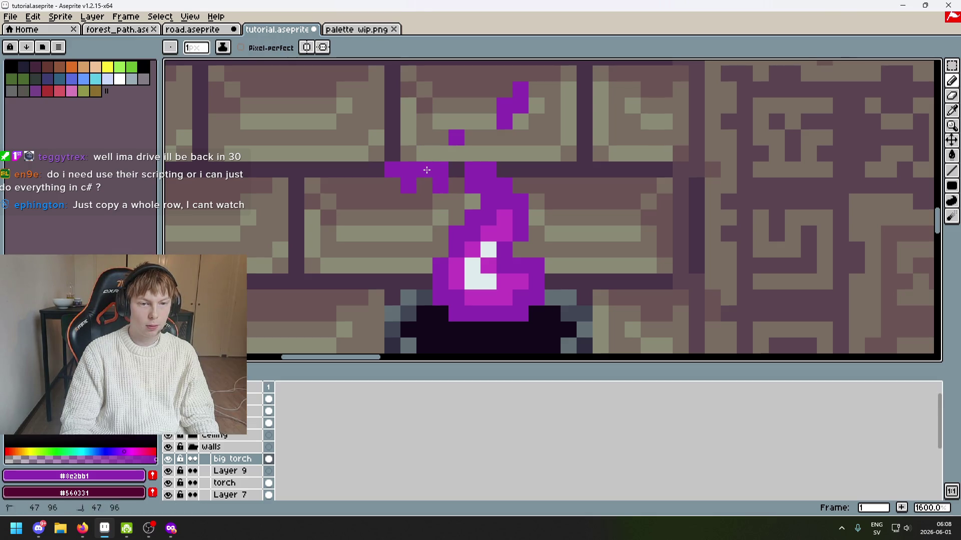
# Erase the stray purple pixels scattered above and near the flame.
pyautogui.press('e')
pyautogui.moveTo(392, 170); pyautogui.dragTo(409, 170)
pyautogui.scroll(-6, 425, 185)
pyautogui.scroll(3, 434, 182)
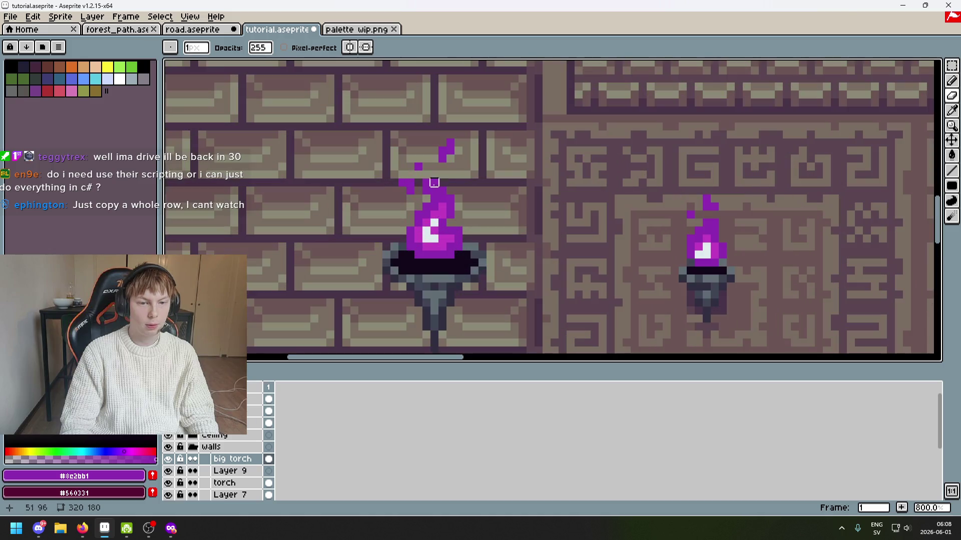
pyautogui.scroll(3, 410, 182)
pyautogui.click(416, 200)
# Undo two drawn spark pixels and place a single purple spark on the upper brick.
pyautogui.press('b')
pyautogui.press('e')
pyautogui.press('b')
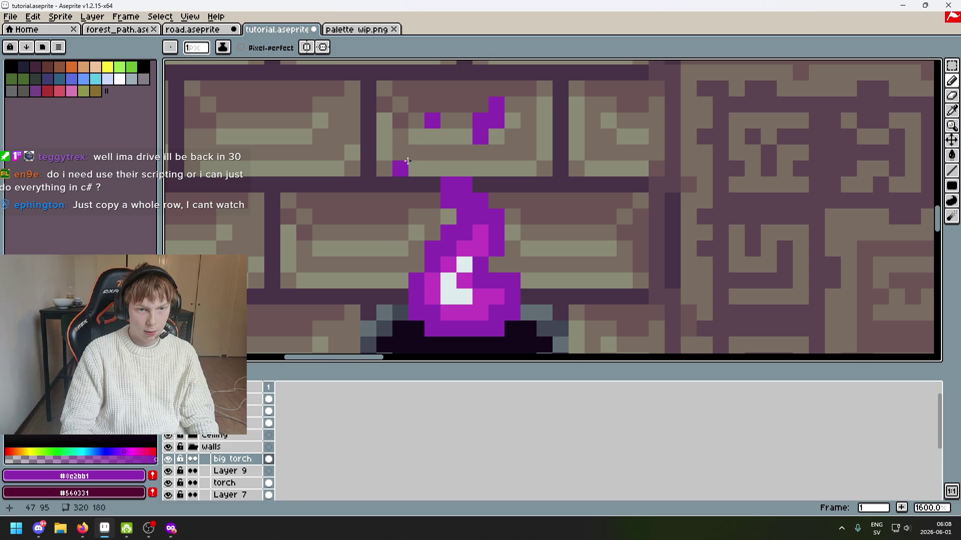
pyautogui.scroll(-3, 431, 168)
pyautogui.scroll(2, 400, 140)
pyautogui.hotkey('ctrl', 'z')
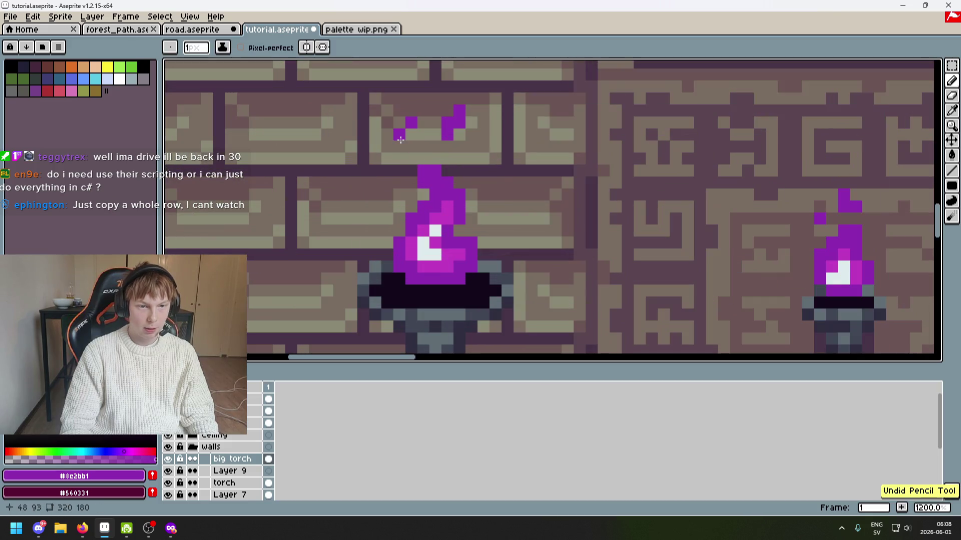
pyautogui.hotkey('ctrl', 'z')
pyautogui.click(399, 135)
pyautogui.press('e')
pyautogui.scroll(-4, 419, 94)
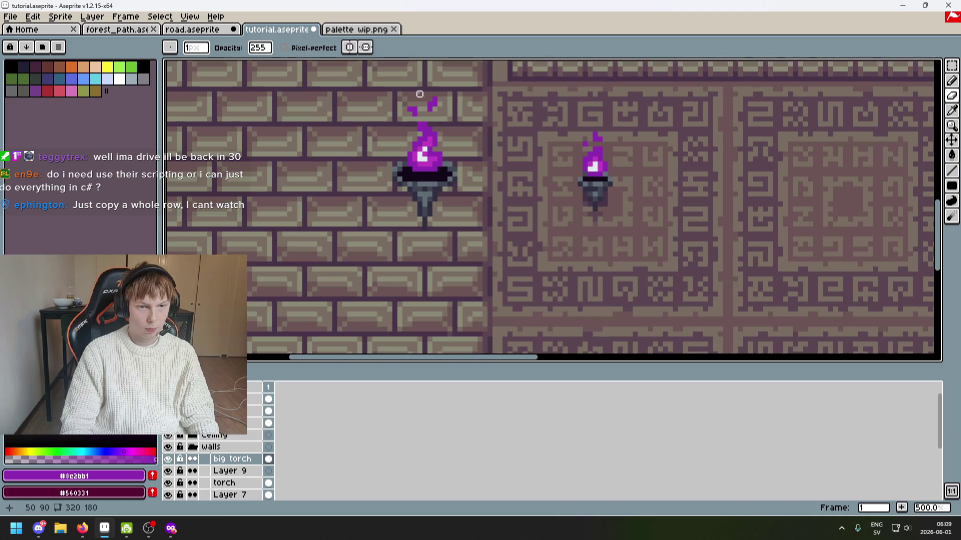
pyautogui.scroll(4, 459, 110)
pyautogui.click(952, 65)
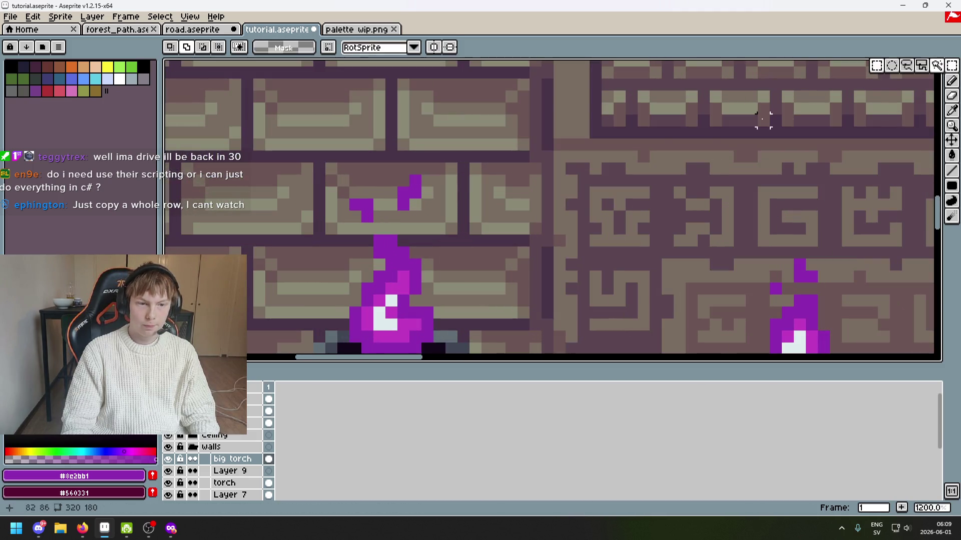
# Move the small group of purple spark pixels up one pixel and commit.
pyautogui.moveTo(399, 176); pyautogui.dragTo(420, 221)
pyautogui.press('Up')
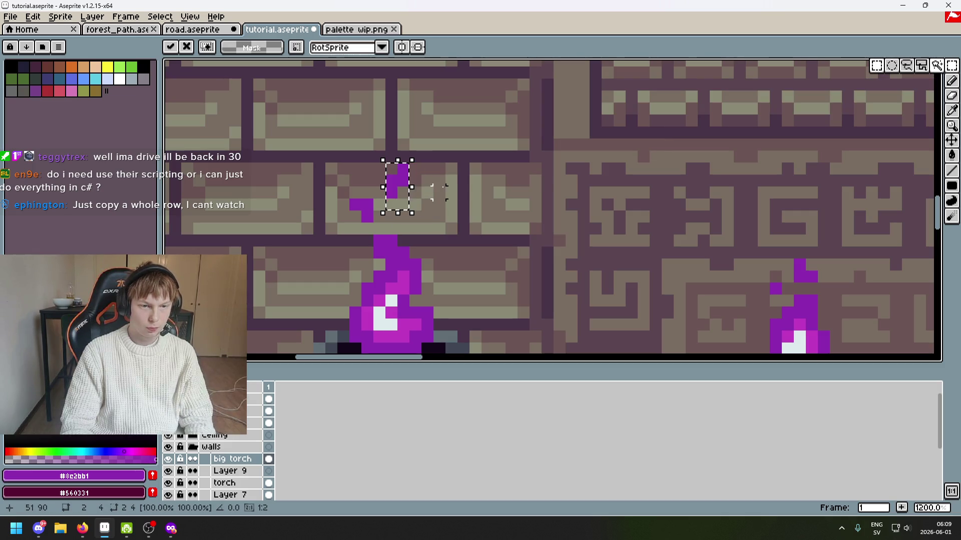
pyautogui.scroll(-4, 517, 148)
pyautogui.hotkey('ctrl', 'z')
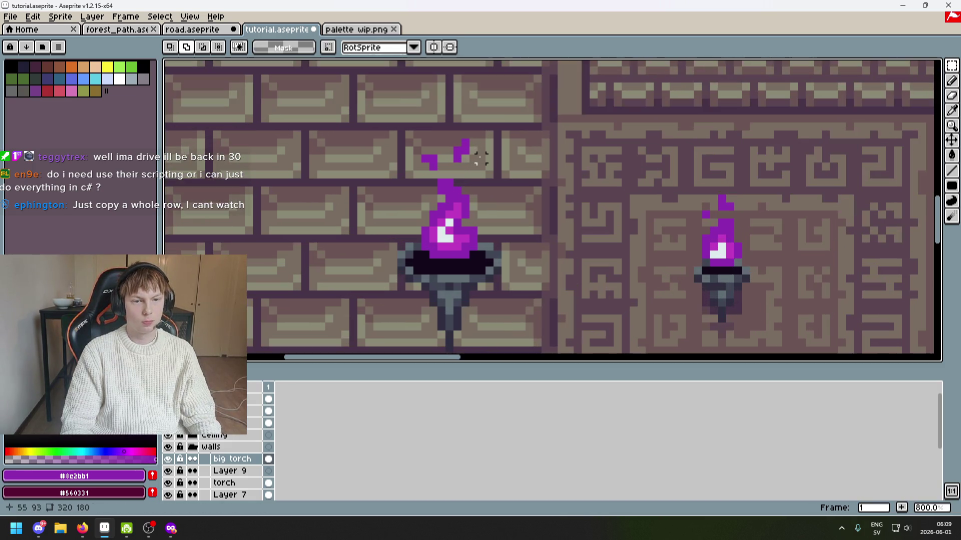
pyautogui.press('Up')
pyautogui.press('Return')
pyautogui.scroll(4, 494, 149)
# Undo the last two erase strokes made on and near the flame.
pyautogui.press('b')
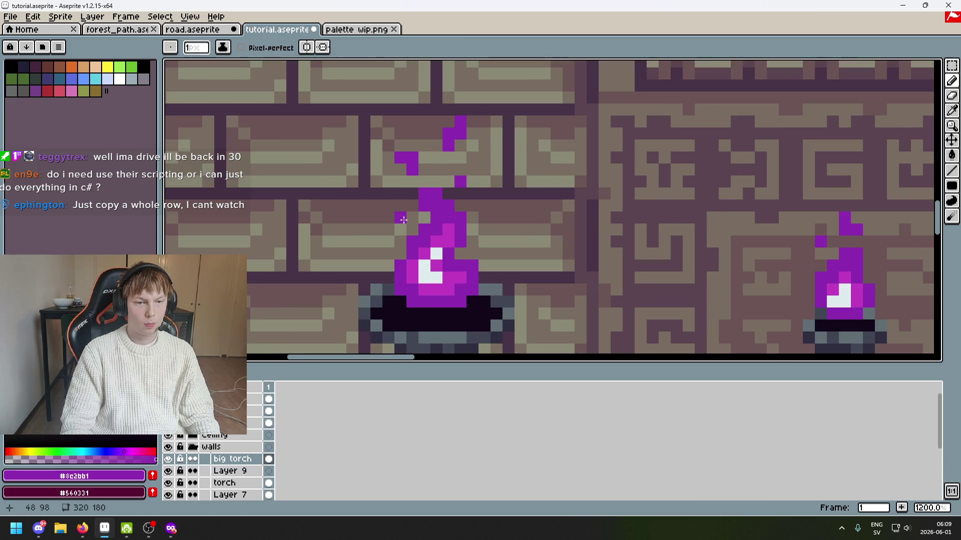
pyautogui.scroll(-6, 404, 220)
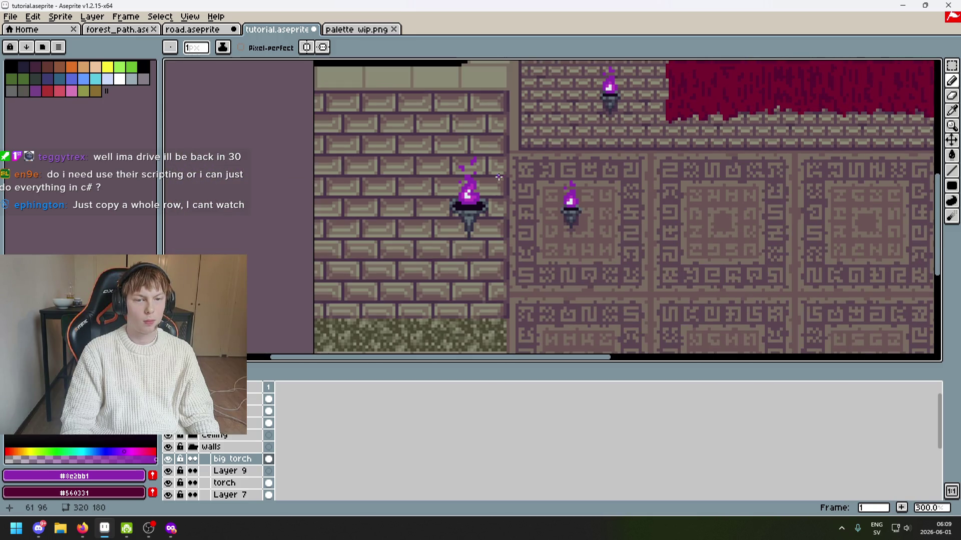
pyautogui.scroll(3, 499, 177)
pyautogui.press('e')
pyautogui.scroll(-4, 486, 149)
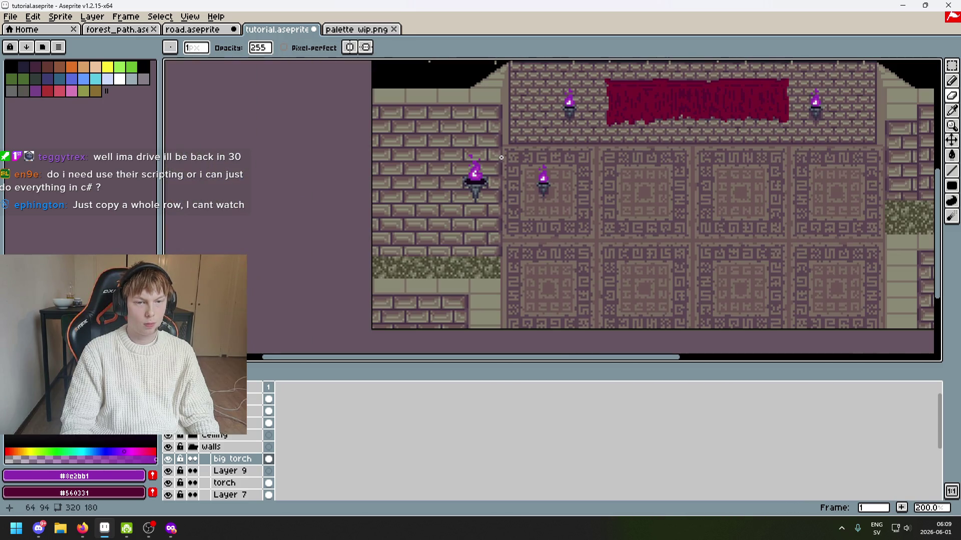
pyautogui.scroll(4, 476, 154)
pyautogui.hotkey('ctrl', 'z')
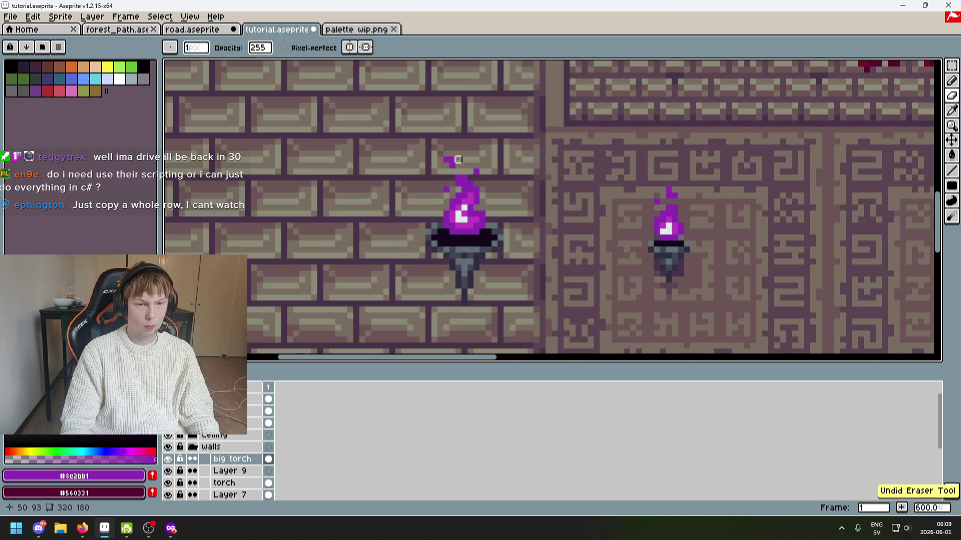
pyautogui.scroll(3, 457, 160)
pyautogui.press('b')
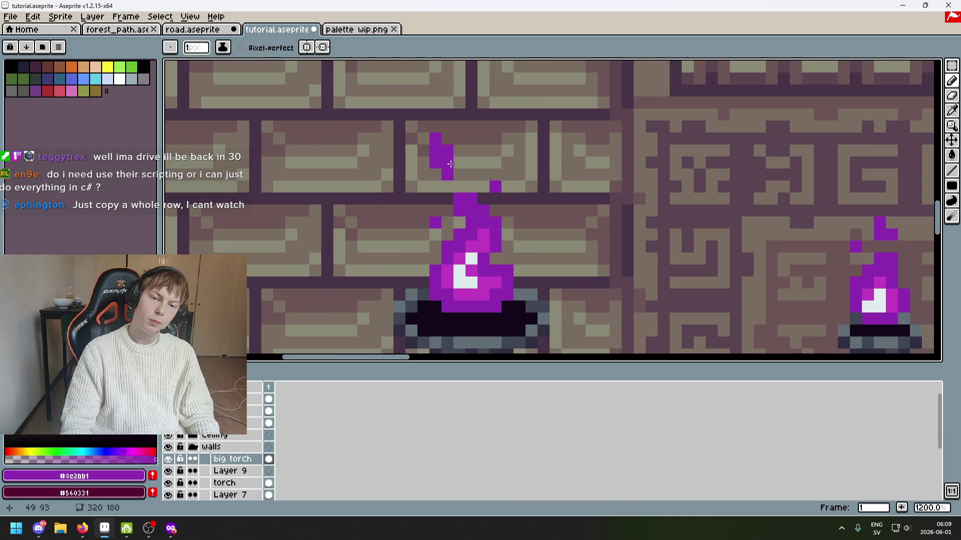
pyautogui.scroll(-5, 450, 177)
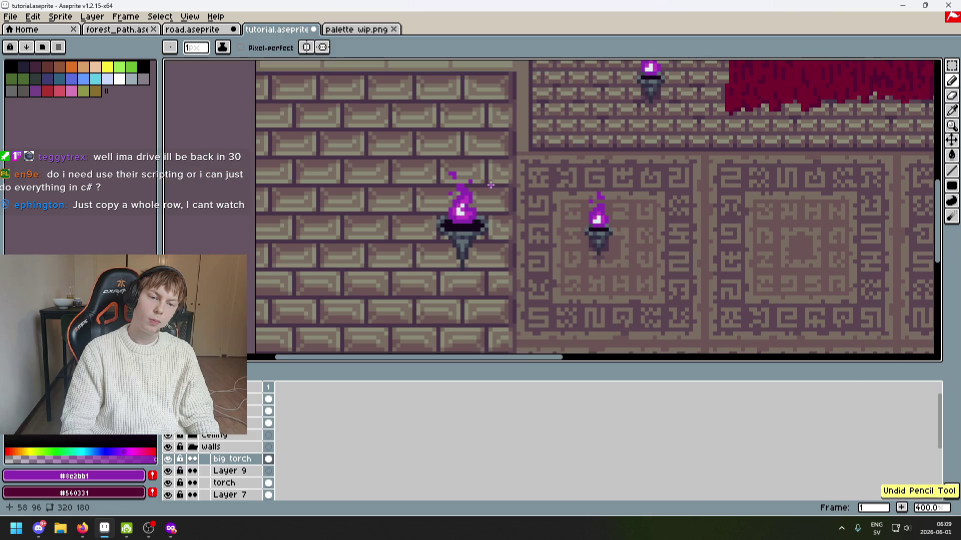
pyautogui.scroll(4, 437, 165)
pyautogui.scroll(-2, 433, 162)
pyautogui.hotkey('ctrl', 'z')
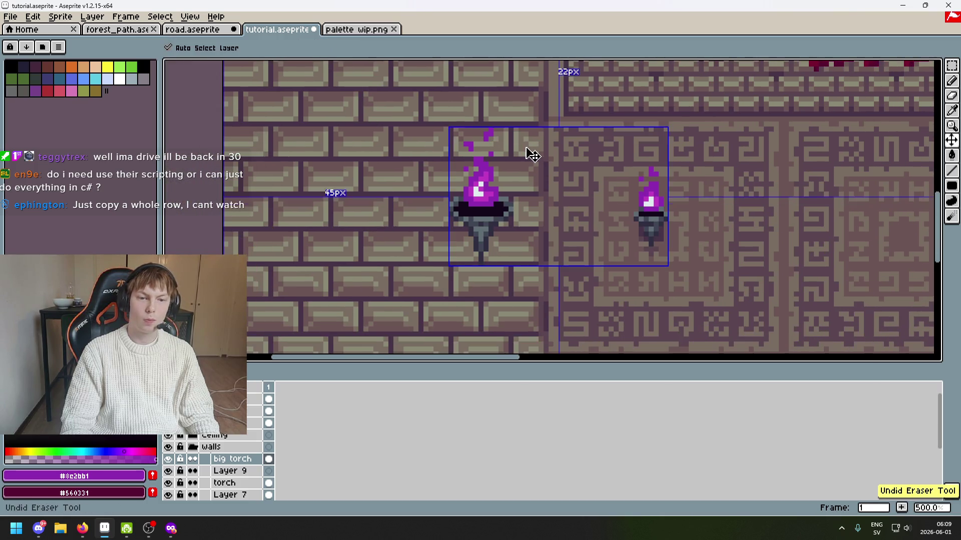
# Erase a purple pixel beside the top of the flame.
pyautogui.scroll(3, 485, 146)
pyautogui.press('e')
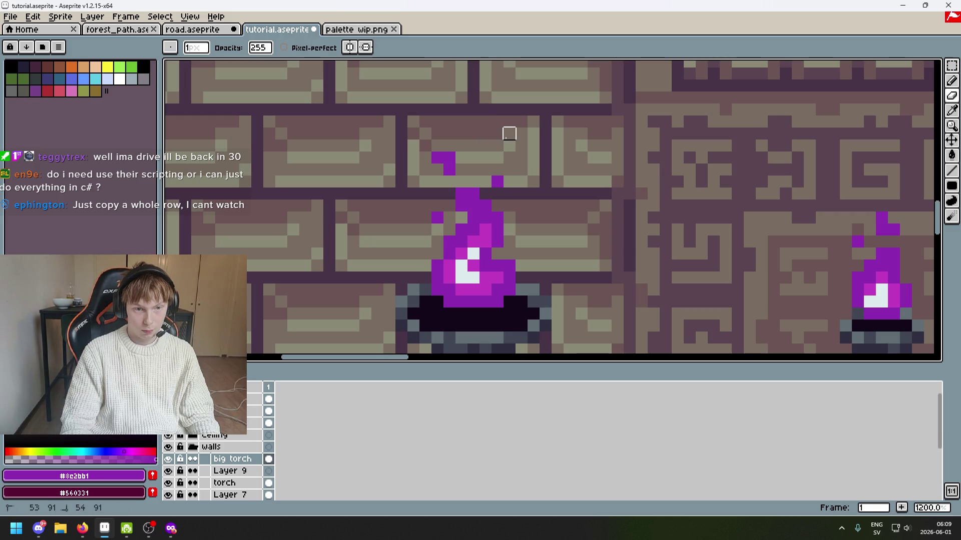
pyautogui.click(449, 157)
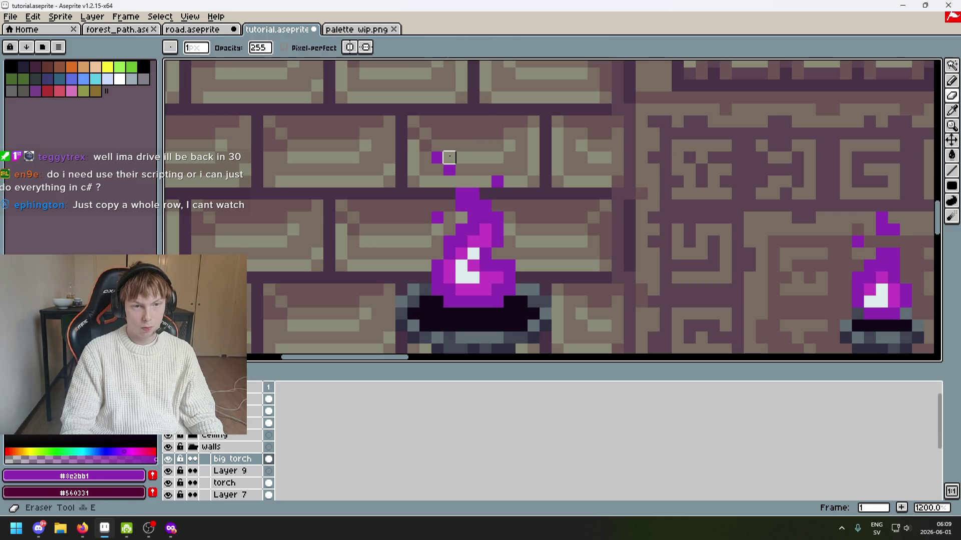
pyautogui.scroll(-5, 449, 157)
pyautogui.scroll(3, 438, 167)
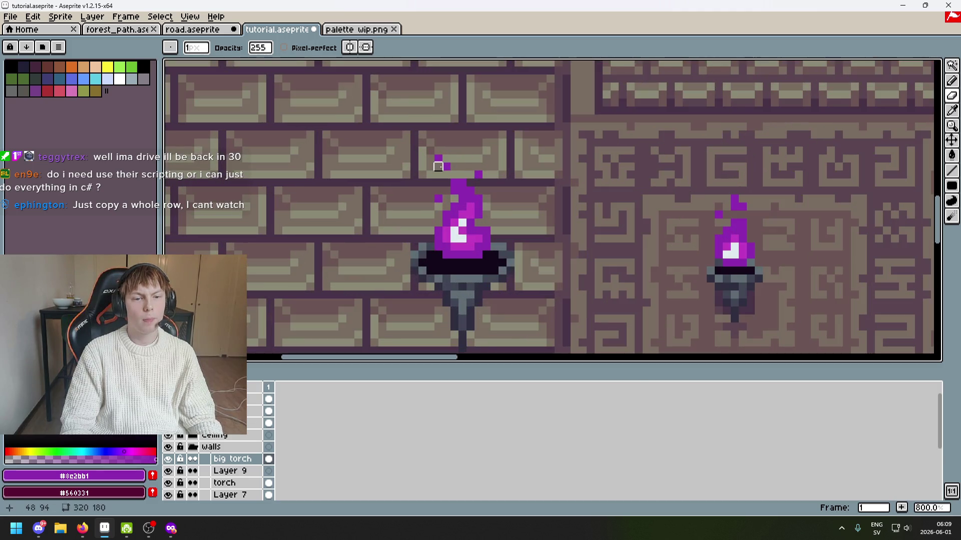
pyautogui.scroll(-5, 438, 167)
pyautogui.scroll(1, 475, 167)
# Restore the small selection at the torch with an undo, recentring on the torches.
pyautogui.moveTo(475, 167); pyautogui.dragTo(524, 130)
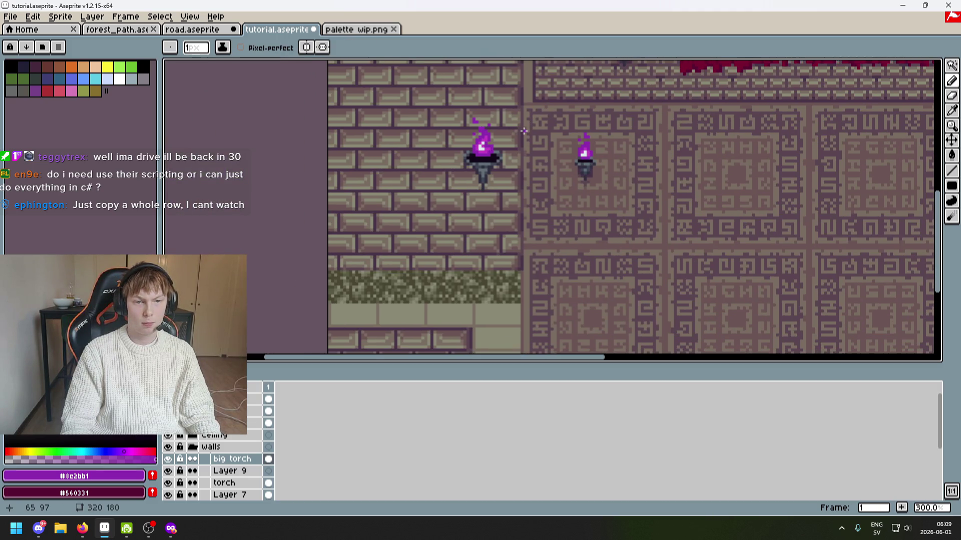
pyautogui.scroll(3, 579, 148)
pyautogui.scroll(-4, 580, 148)
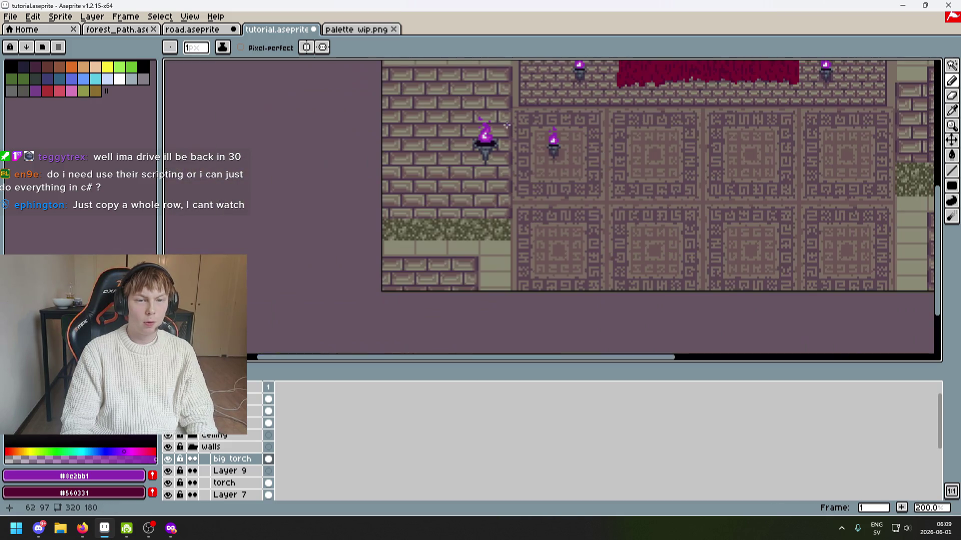
pyautogui.scroll(4, 579, 149)
pyautogui.press('m')
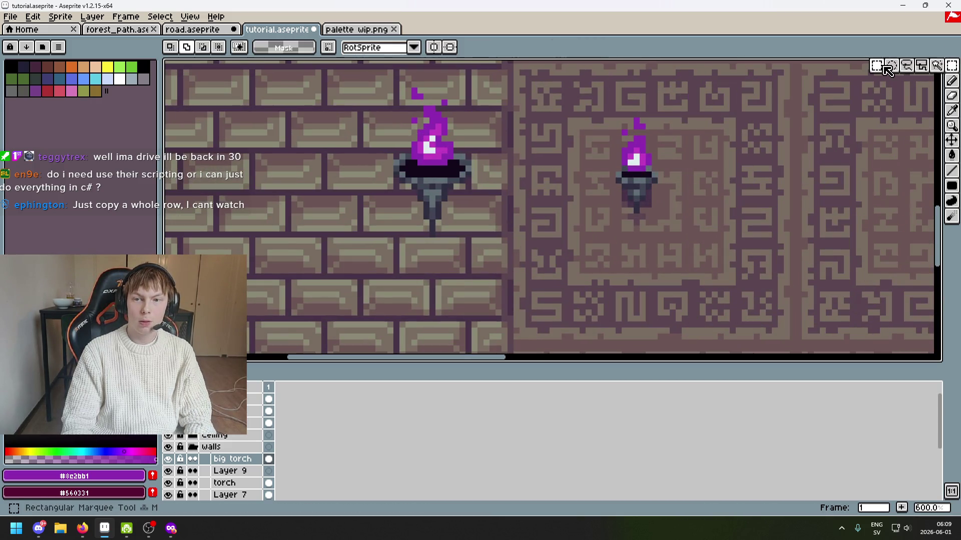
pyautogui.scroll(3, 460, 91)
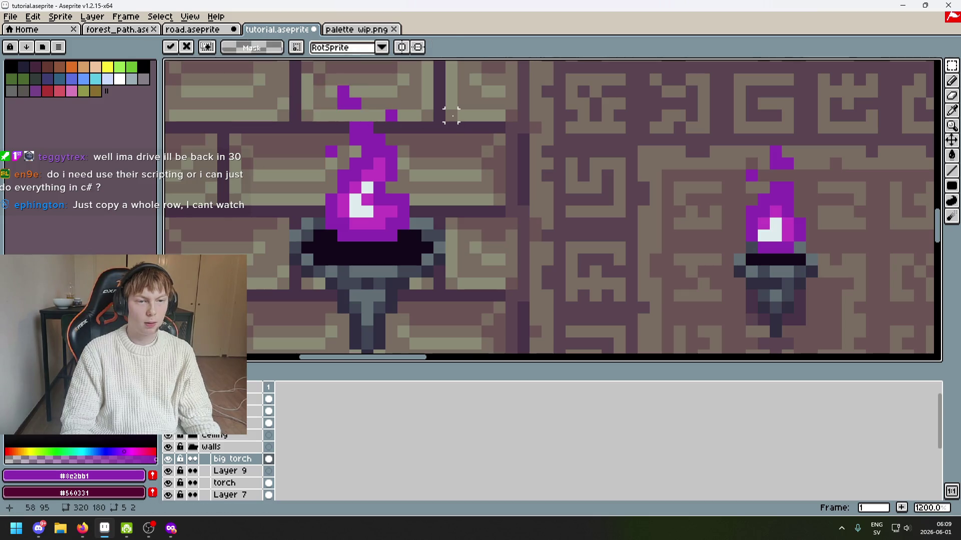
pyautogui.scroll(-6, 455, 112)
pyautogui.scroll(-1, 532, 88)
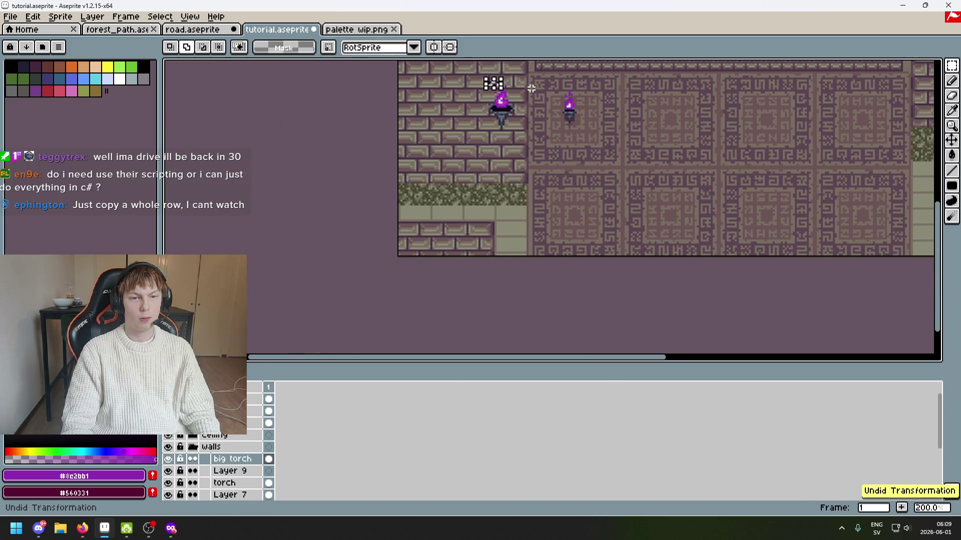
pyautogui.scroll(3, 493, 82)
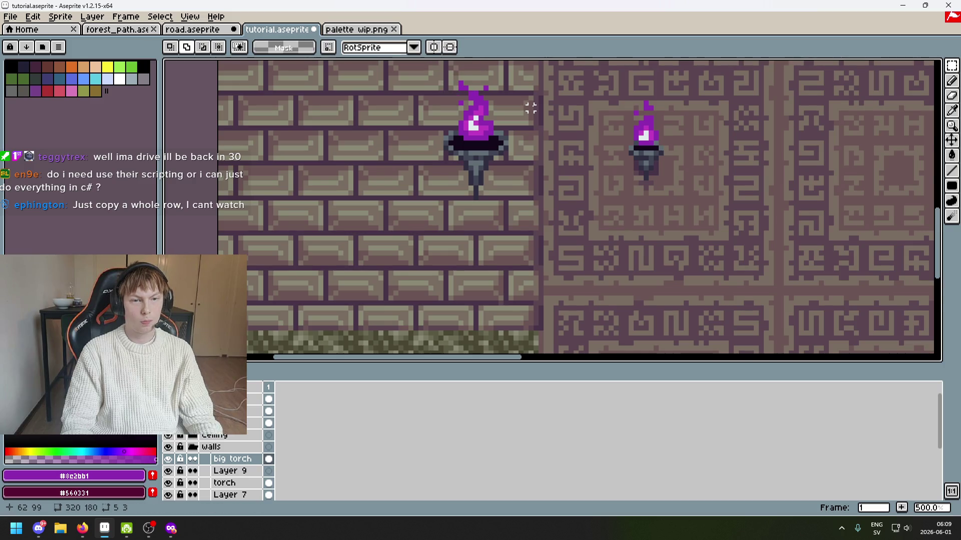
pyautogui.scroll(-2, 530, 103)
pyautogui.hotkey('ctrl', 'z')
pyautogui.hotkey('ctrl', 'z')
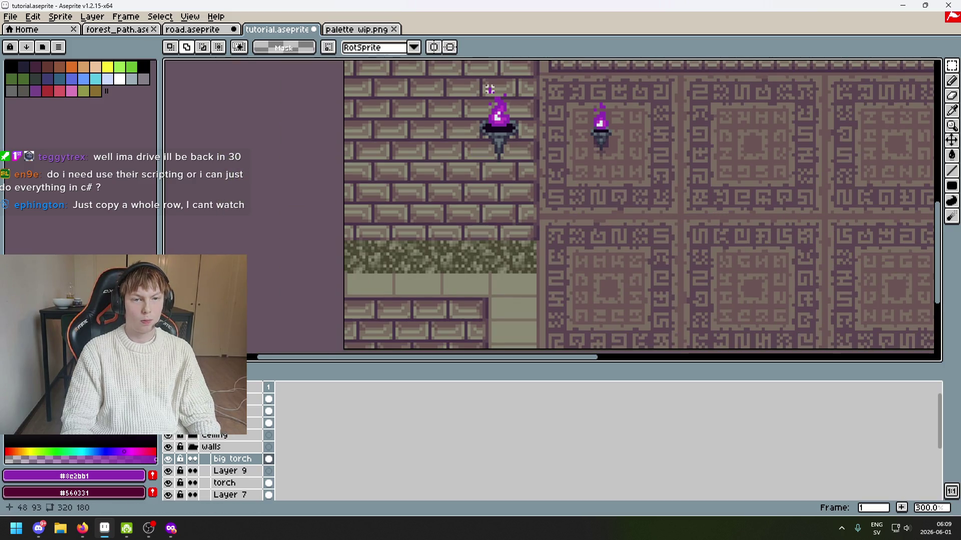
pyautogui.scroll(-1, 489, 88)
pyautogui.scroll(4, 490, 88)
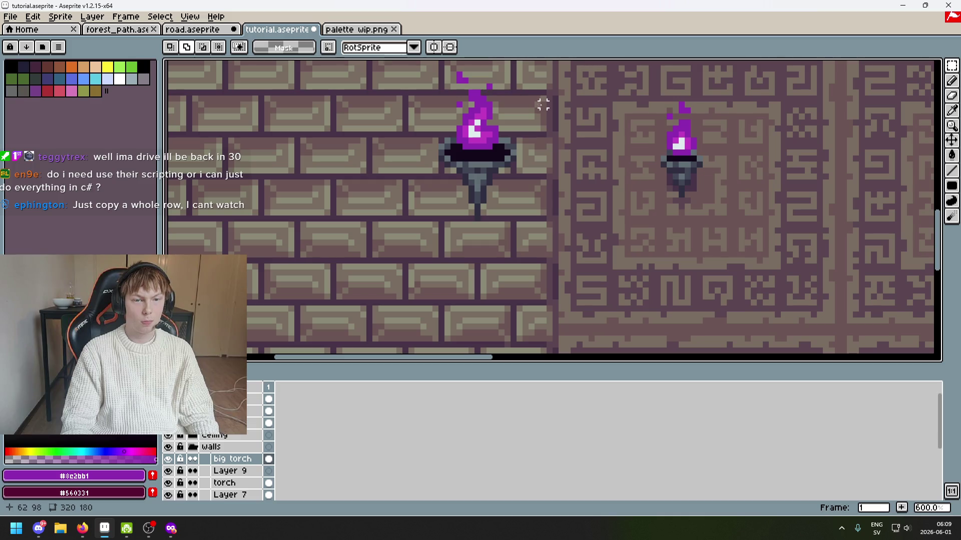
pyautogui.moveTo(527, 151); pyautogui.dragTo(512, 211)
# Undo three stray strokes to clear the leftover flame pixels.
pyautogui.press('b')
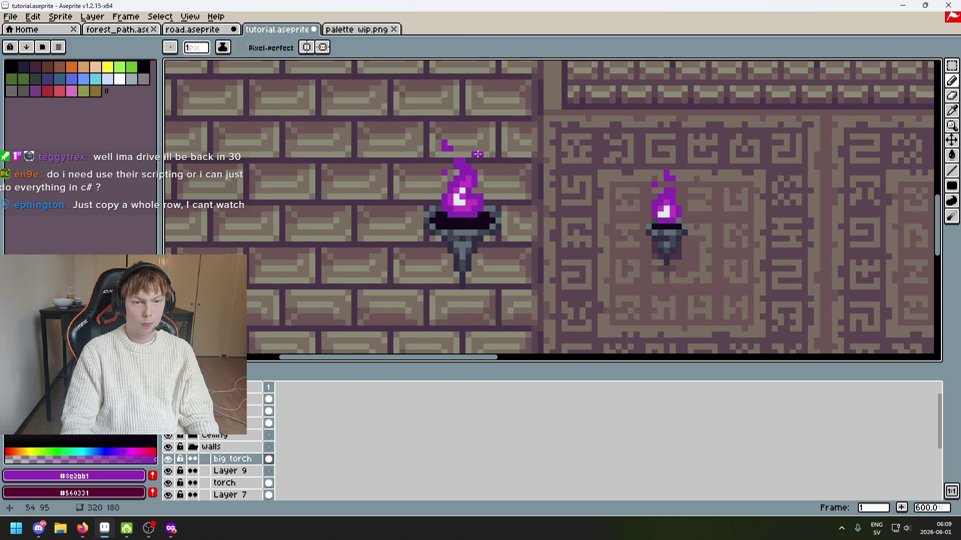
pyautogui.press('e')
pyautogui.scroll(-3, 500, 158)
pyautogui.scroll(-1, 525, 160)
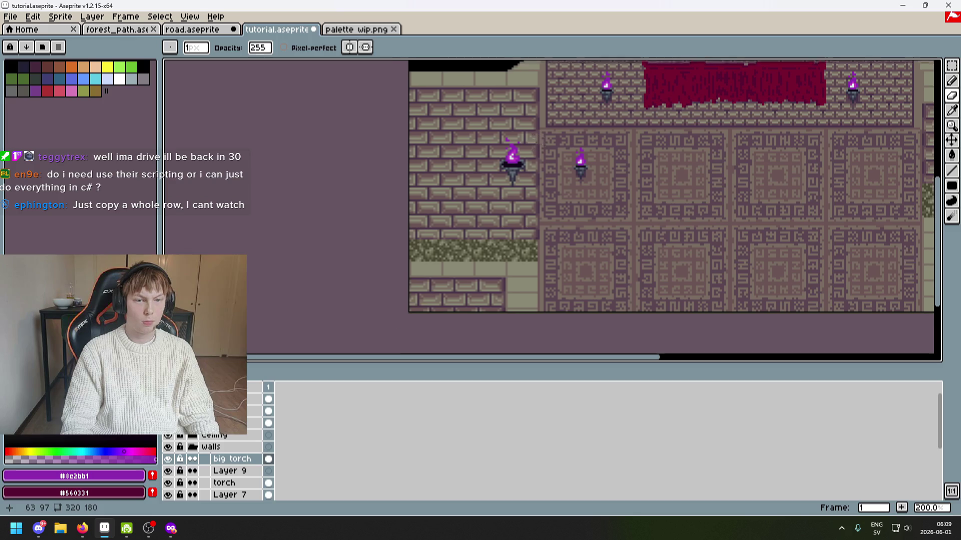
pyautogui.scroll(4, 525, 153)
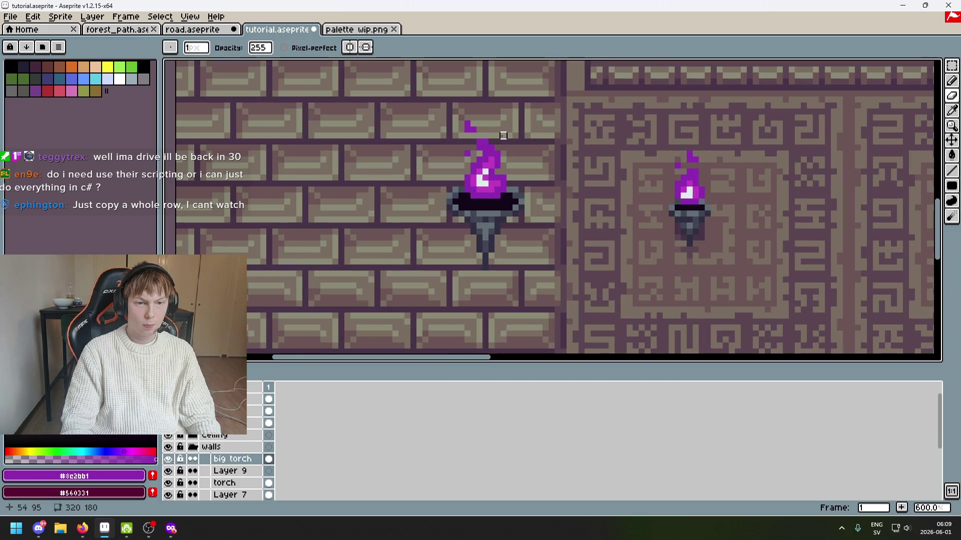
pyautogui.press('b')
pyautogui.scroll(-3, 529, 173)
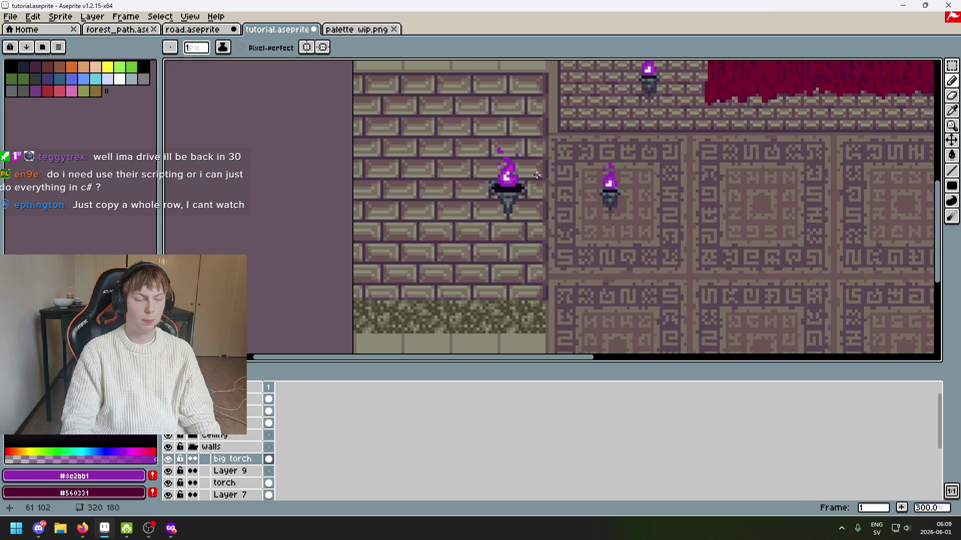
pyautogui.scroll(6, 500, 153)
pyautogui.scroll(-7, 510, 145)
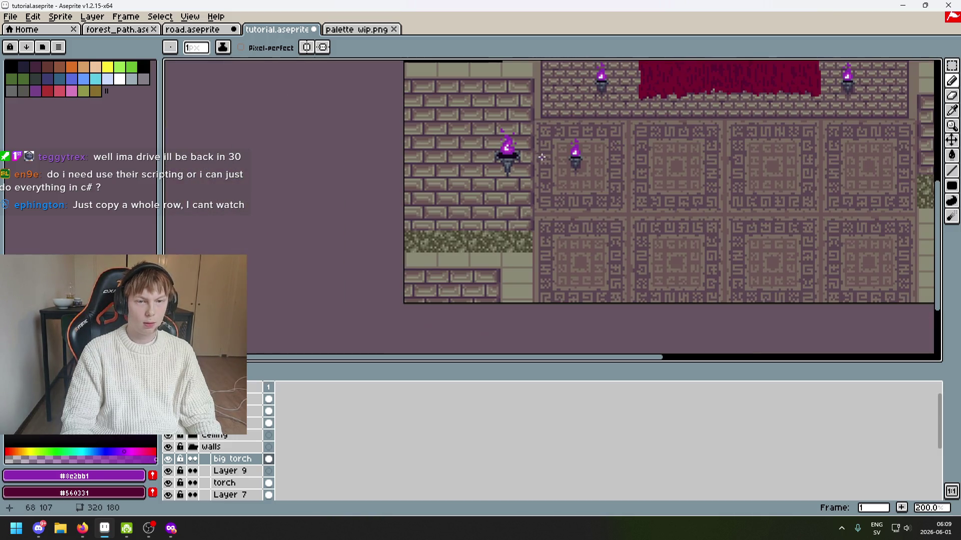
pyautogui.scroll(1, 544, 159)
pyautogui.hotkey('ctrl', 'z')
pyautogui.scroll(3, 491, 139)
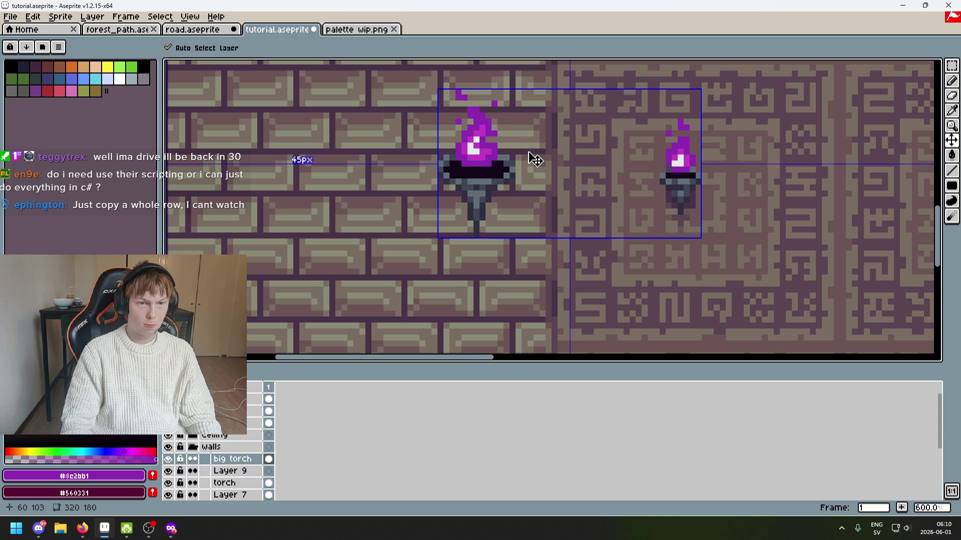
pyautogui.hotkey('ctrl', 'z')
pyautogui.scroll(-4, 514, 160)
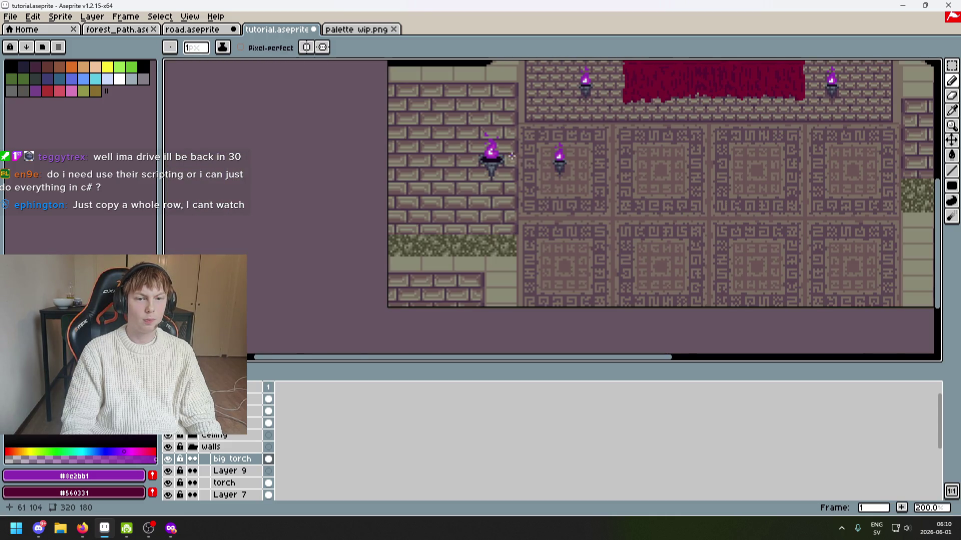
pyautogui.scroll(3, 511, 156)
pyautogui.hotkey('ctrl', 'z')
pyautogui.hotkey('ctrl', 'z')
# Save tutorial.aseprite.
pyautogui.scroll(-2, 501, 148)
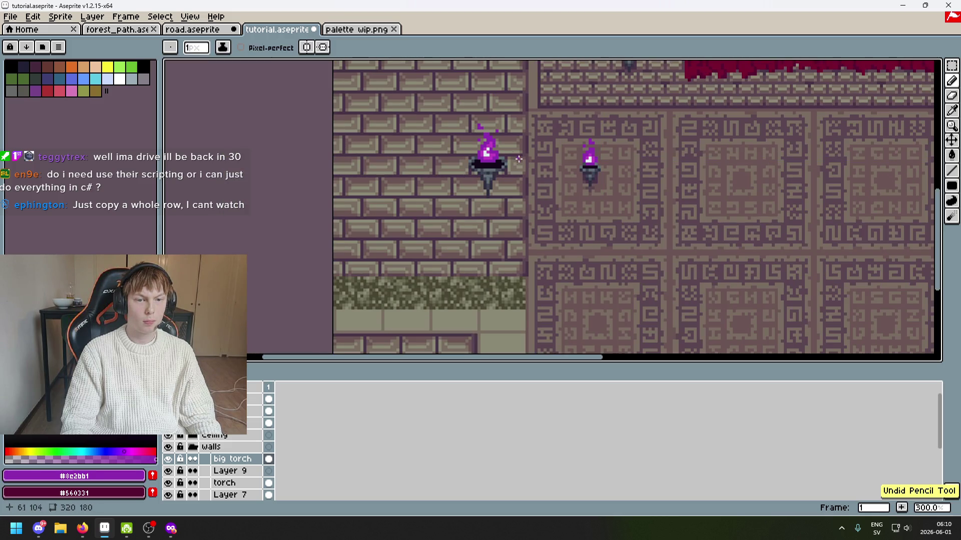
pyautogui.scroll(-1, 506, 147)
pyautogui.hscroll(3, 523, 159)
pyautogui.scroll(2, 523, 160)
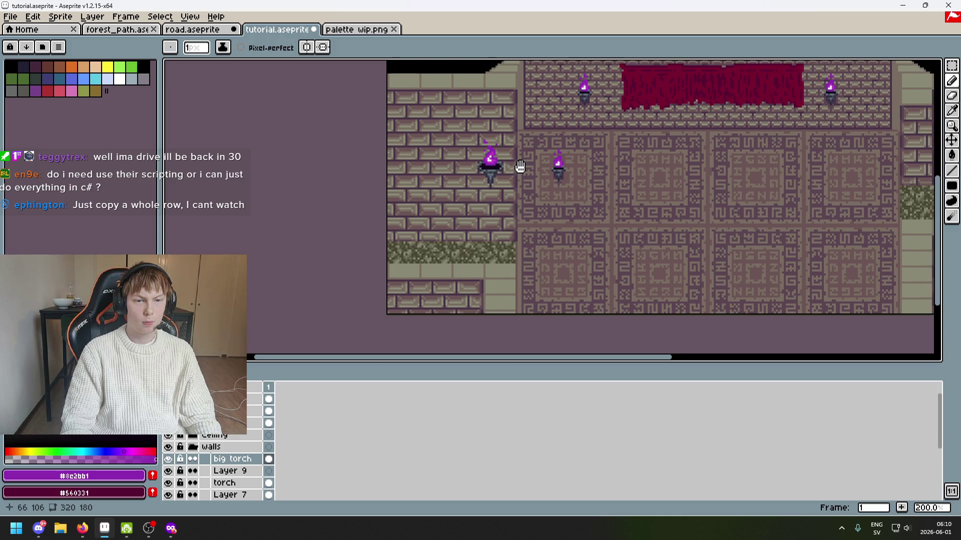
pyautogui.press('w')
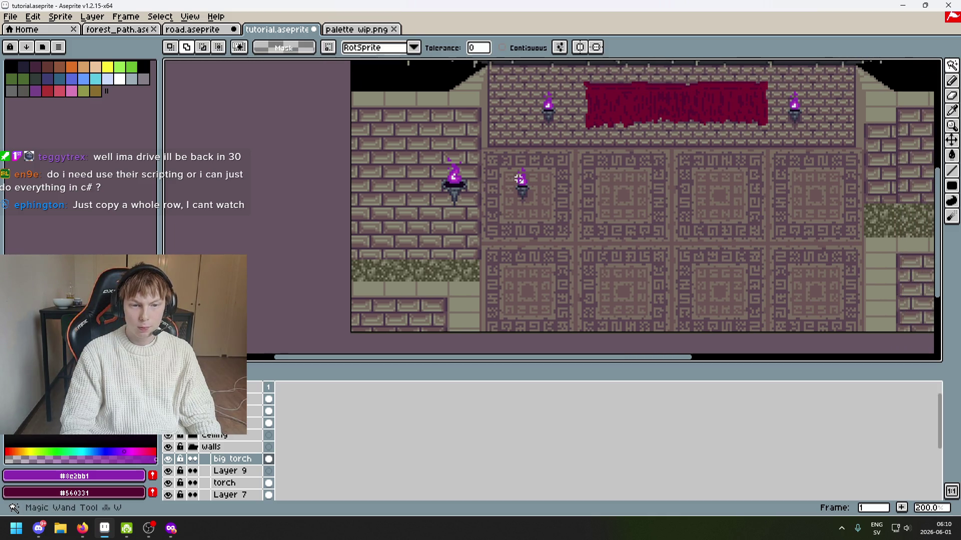
pyautogui.press('e')
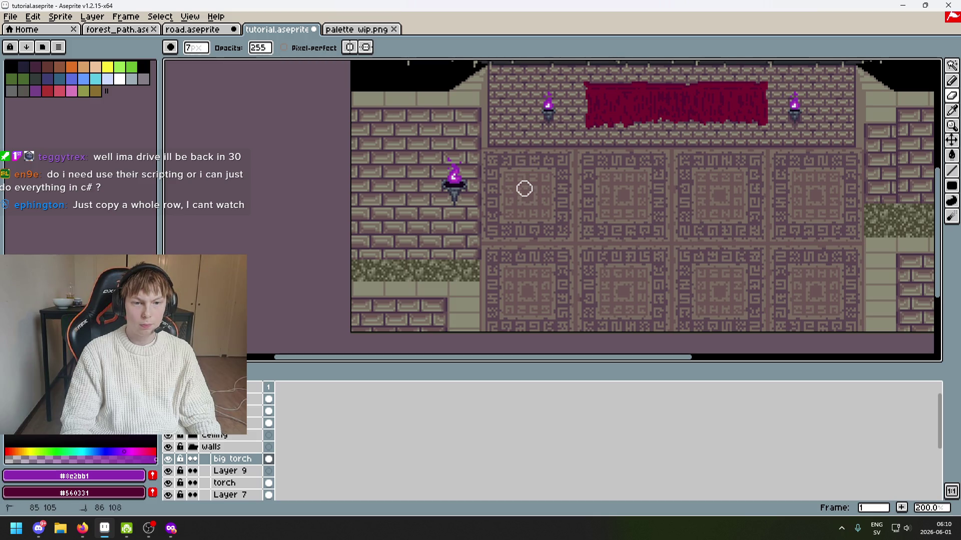
pyautogui.scroll(-1, 515, 177)
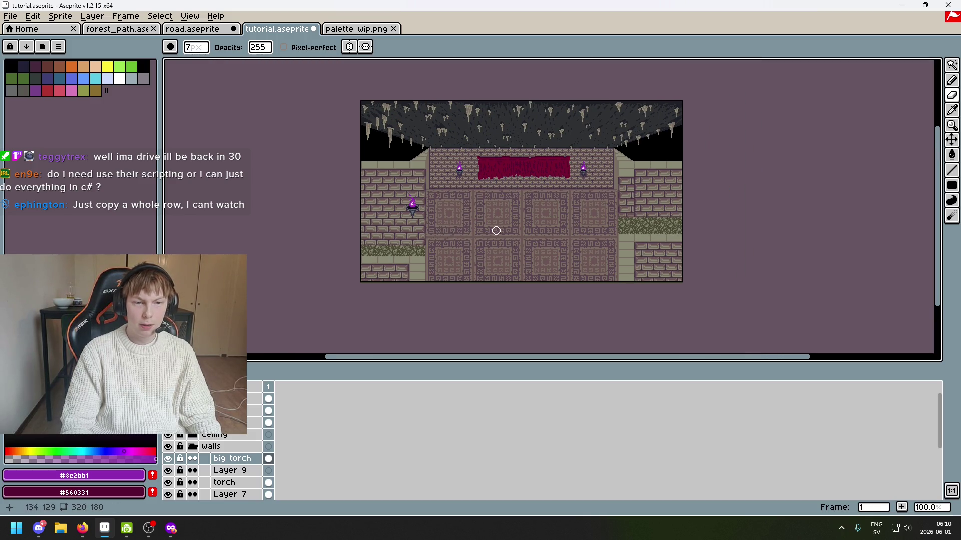
pyautogui.scroll(1, 493, 227)
pyautogui.moveTo(521, 223)
pyautogui.mouseDown()
pyautogui.moveTo(452, 238)
pyautogui.moveTo(461, 251)
pyautogui.mouseUp()
pyautogui.scroll(-1, 454, 238)
pyautogui.hotkey('ctrl', 's')
pyautogui.scroll(1, 708, 278)
pyautogui.moveTo(708, 279); pyautogui.dragTo(832, 269)
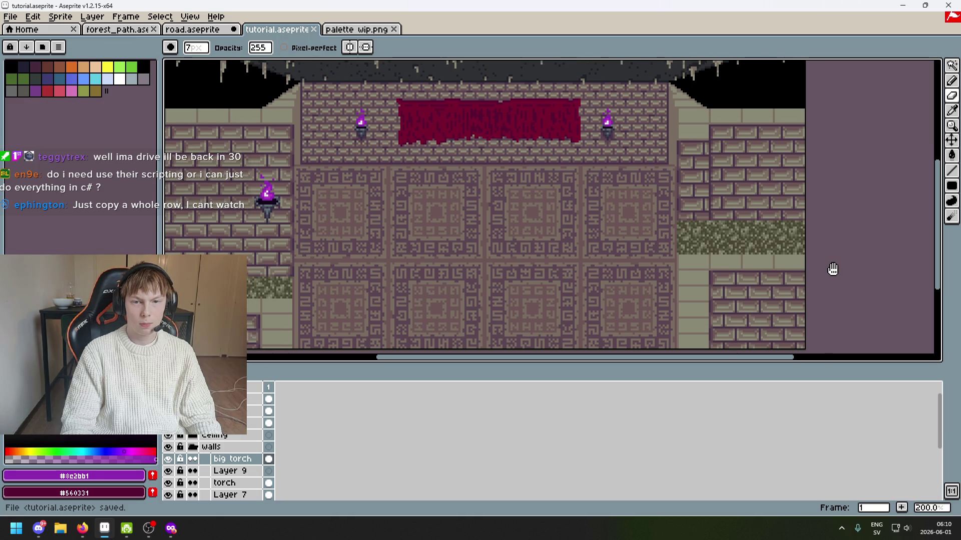
pyautogui.hotkey('ctrl', 's')
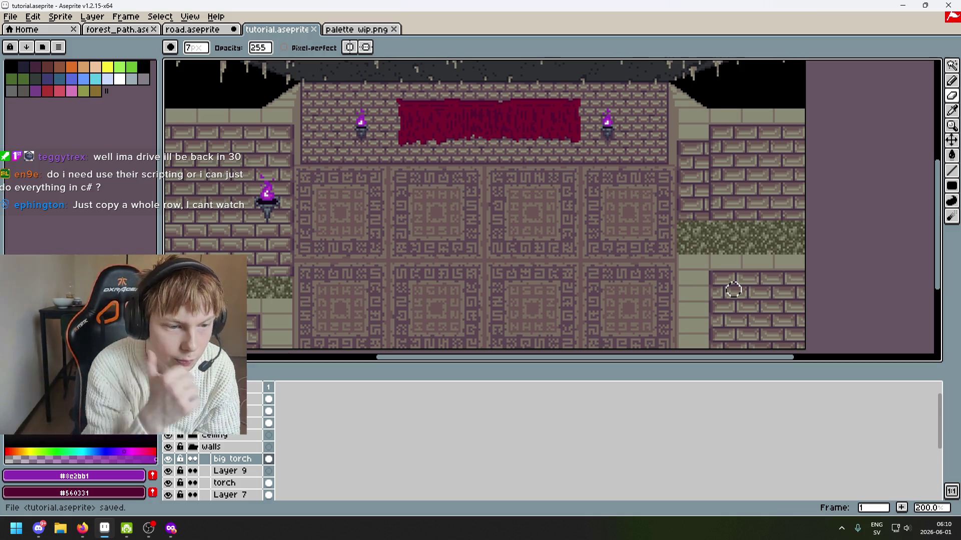
pyautogui.scroll(2, 322, 150)
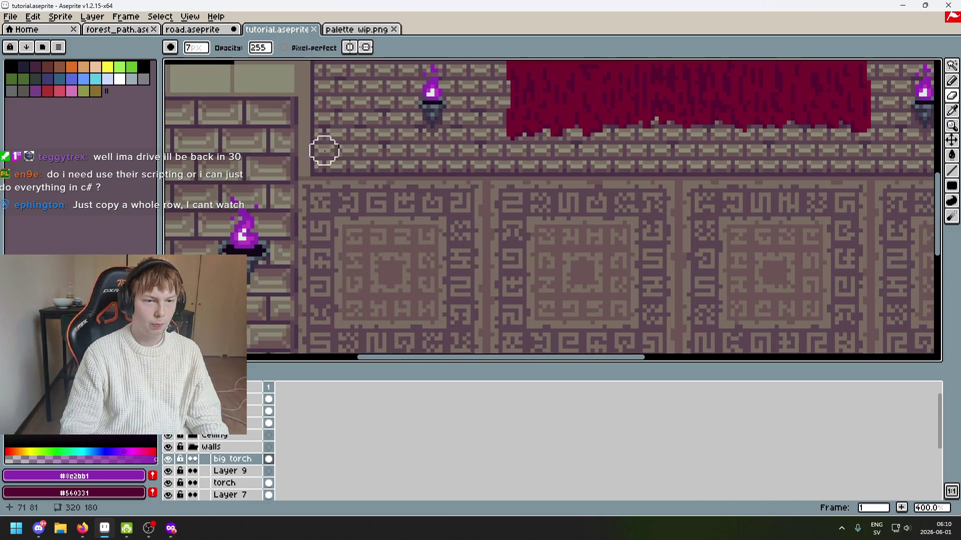
# Pick the dark purple mortar colour #473347 as the drawing colour.
pyautogui.press('i')
pyautogui.click(444, 117)
pyautogui.press('b')
pyautogui.scroll(4, 382, 249)
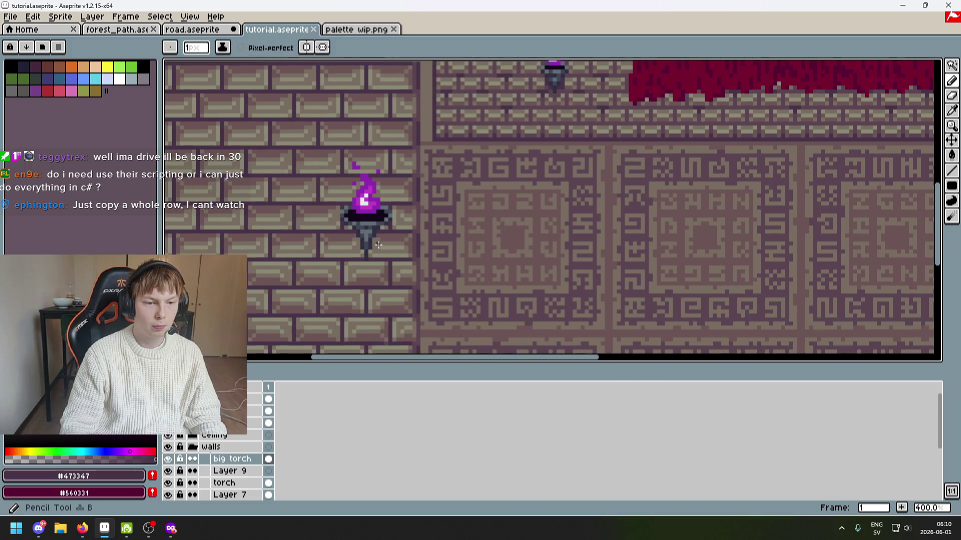
# Sample the wall colour #5b4550 as the background colour.
pyautogui.moveTo(387, 173)
pyautogui.mouseDown()
pyautogui.moveTo(296, 317)
pyautogui.moveTo(392, 344)
pyautogui.moveTo(489, 208)
pyautogui.moveTo(440, 249)
pyautogui.mouseUp()
pyautogui.press('i')
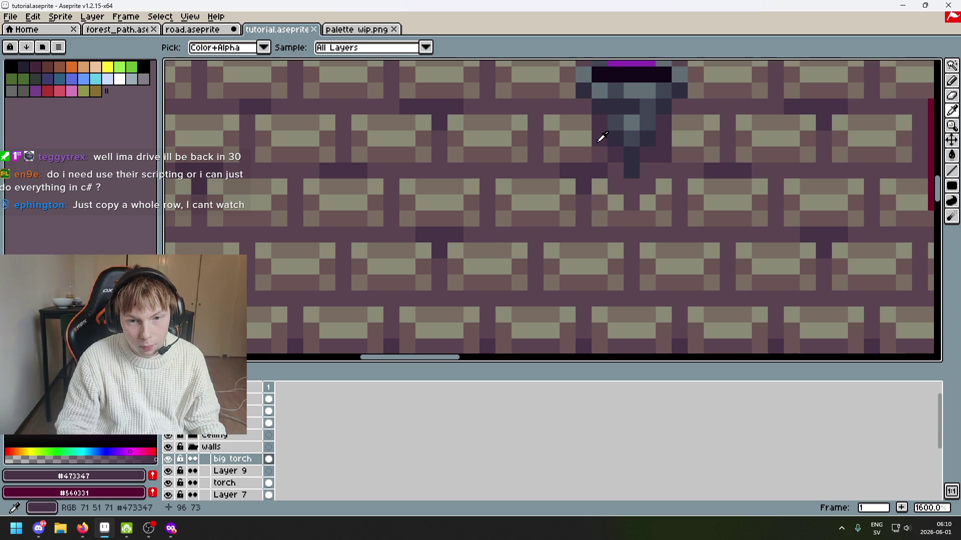
pyautogui.rightClick(604, 135)
pyautogui.press('b')
pyautogui.scroll(-2, 606, 146)
pyautogui.moveTo(607, 145)
pyautogui.mouseDown()
pyautogui.moveTo(517, 264)
pyautogui.moveTo(557, 170)
pyautogui.mouseUp()
pyautogui.scroll(5, 449, 241)
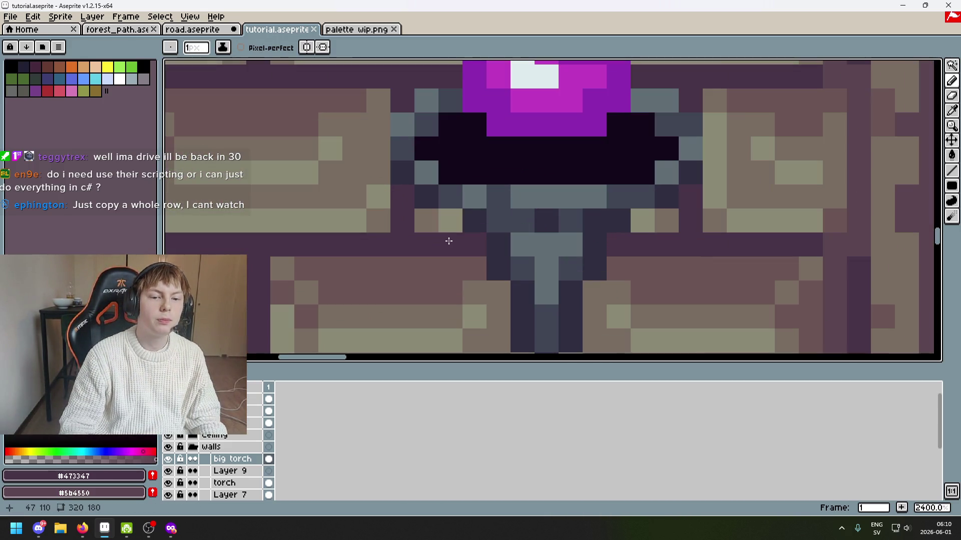
# Extend the torch stem downward into the brickwork with dark purple pixels.
pyautogui.click(642, 220)
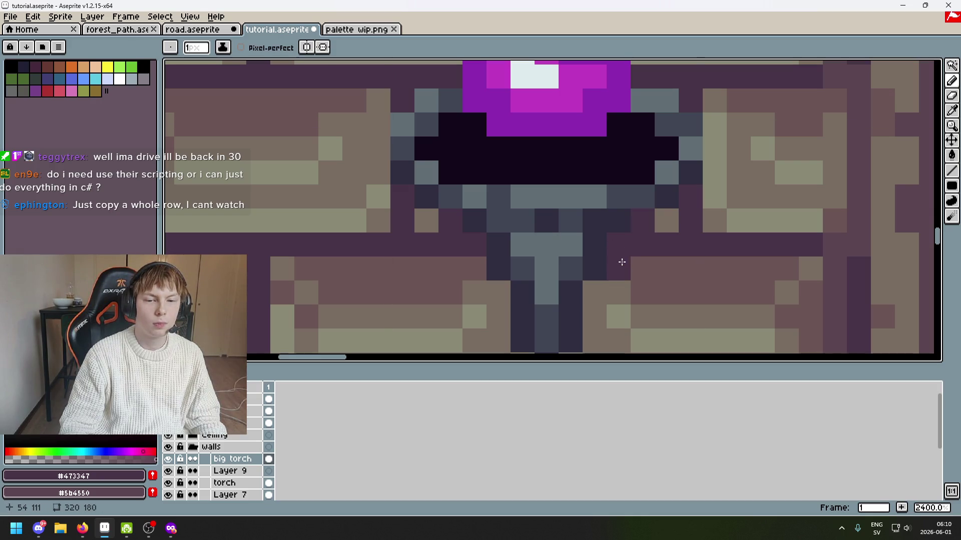
pyautogui.moveTo(619, 284)
pyautogui.mouseDown()
pyautogui.moveTo(615, 220)
pyautogui.moveTo(583, 240)
pyautogui.moveTo(558, 289)
pyautogui.moveTo(511, 296)
pyautogui.moveTo(483, 220)
pyautogui.moveTo(458, 194)
pyautogui.moveTo(459, 219)
pyautogui.mouseUp()
pyautogui.scroll(-6, 500, 210)
pyautogui.scroll(4, 538, 209)
pyautogui.click(501, 201)
pyautogui.scroll(-4, 514, 205)
pyautogui.scroll(3, 517, 215)
pyautogui.scroll(-2, 519, 225)
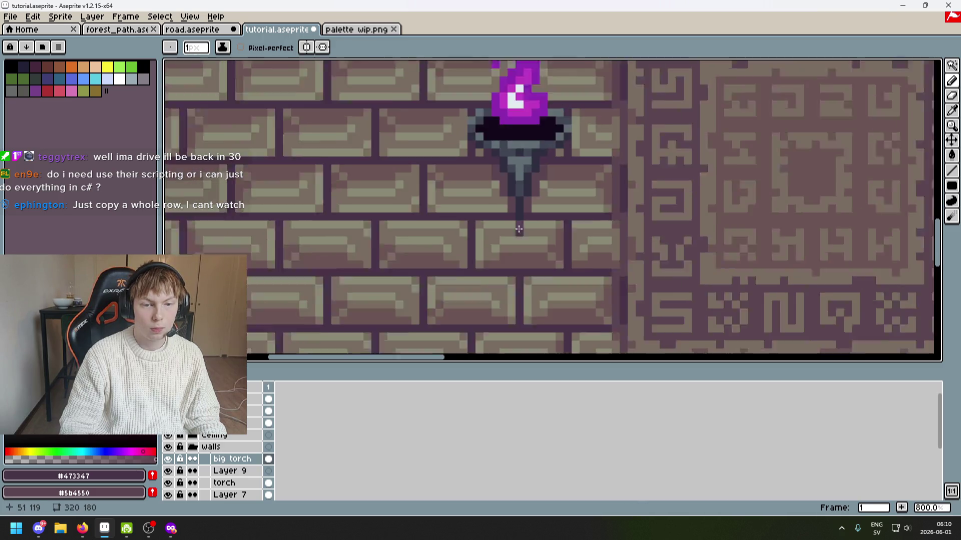
pyautogui.scroll(-3, 519, 229)
pyautogui.scroll(6, 508, 229)
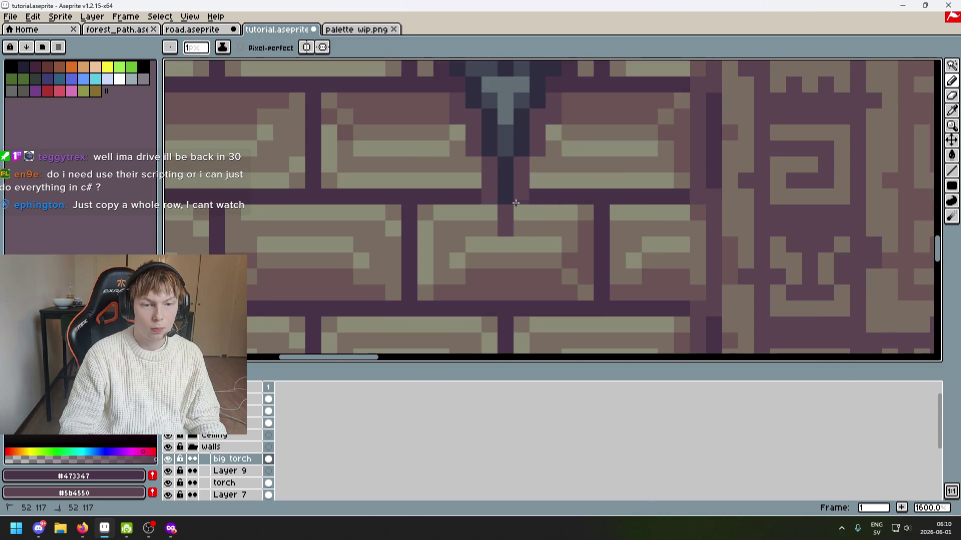
pyautogui.scroll(-2, 527, 179)
pyautogui.scroll(-2, 535, 186)
# Undo the last pencil stroke on the torch stem.
pyautogui.hotkey('ctrl', 'z')
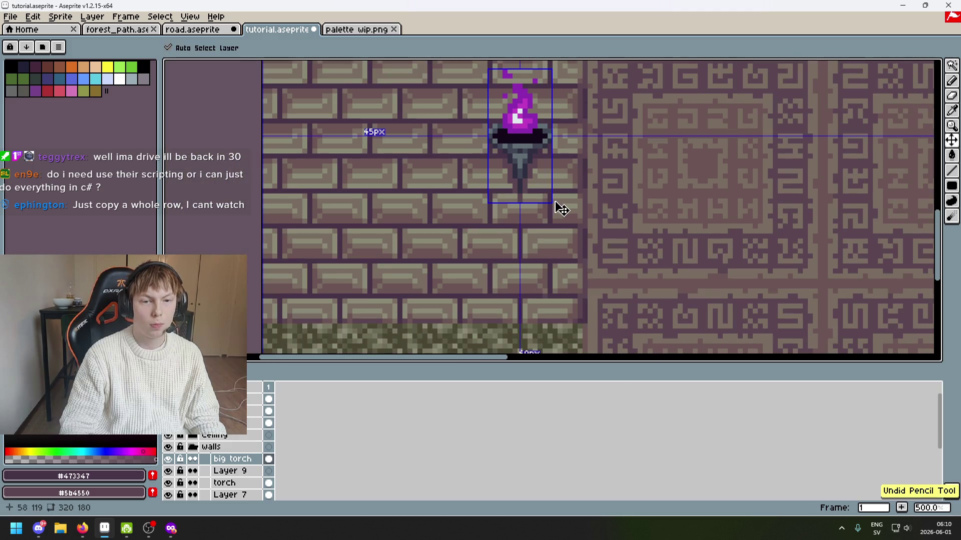
pyautogui.scroll(5, 543, 190)
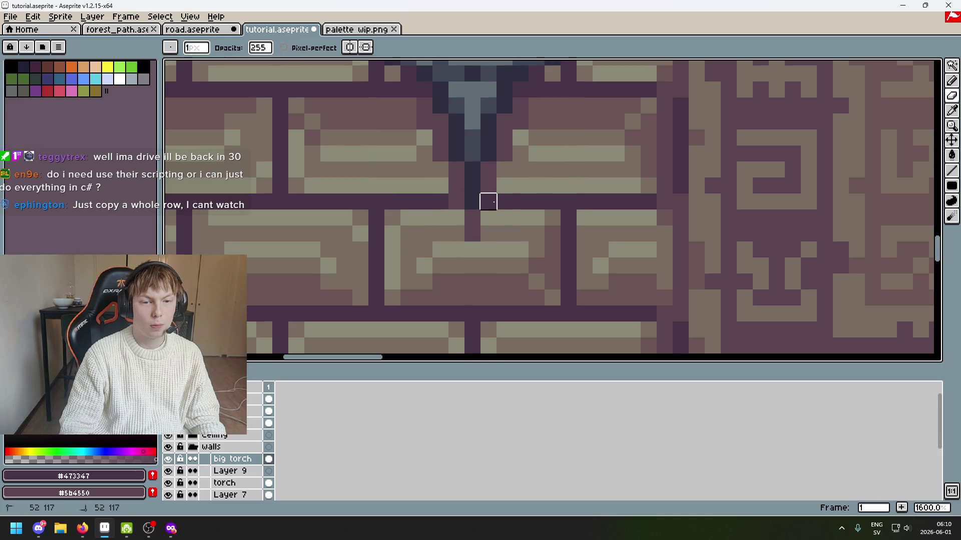
pyautogui.scroll(-5, 456, 201)
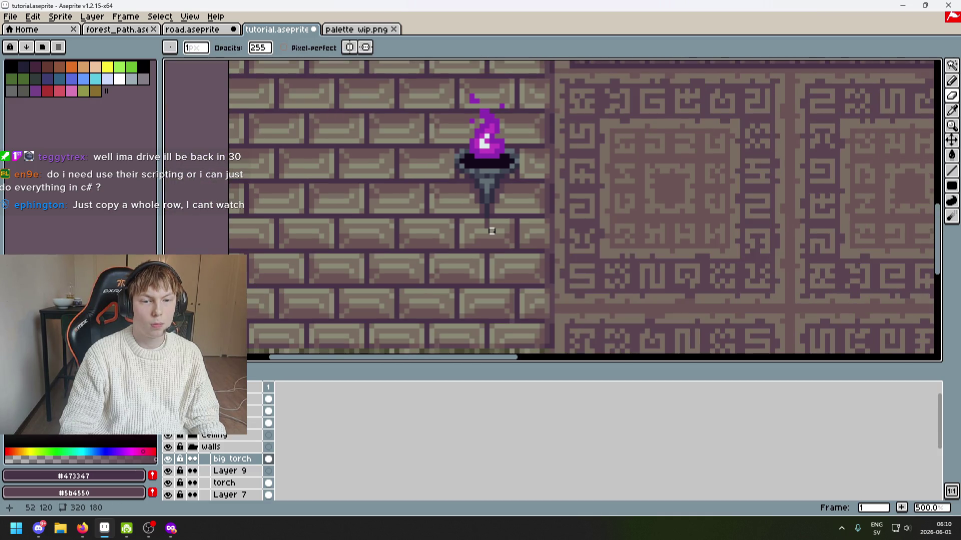
pyautogui.scroll(3, 496, 246)
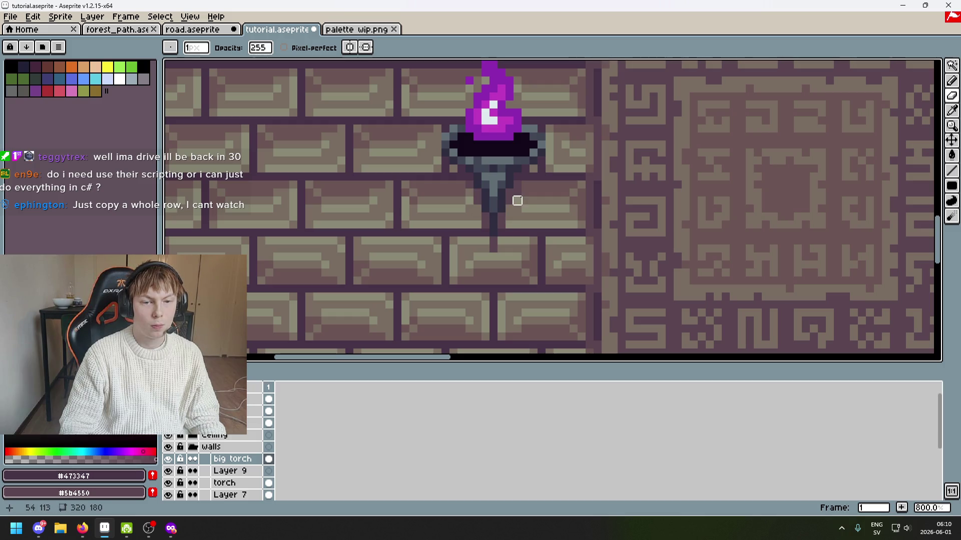
pyautogui.scroll(3, 517, 192)
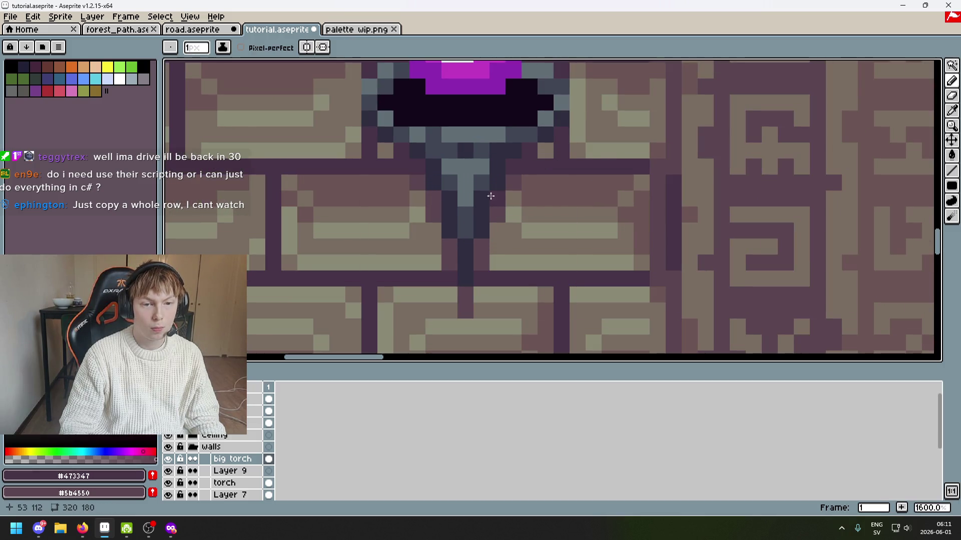
pyautogui.scroll(-7, 439, 199)
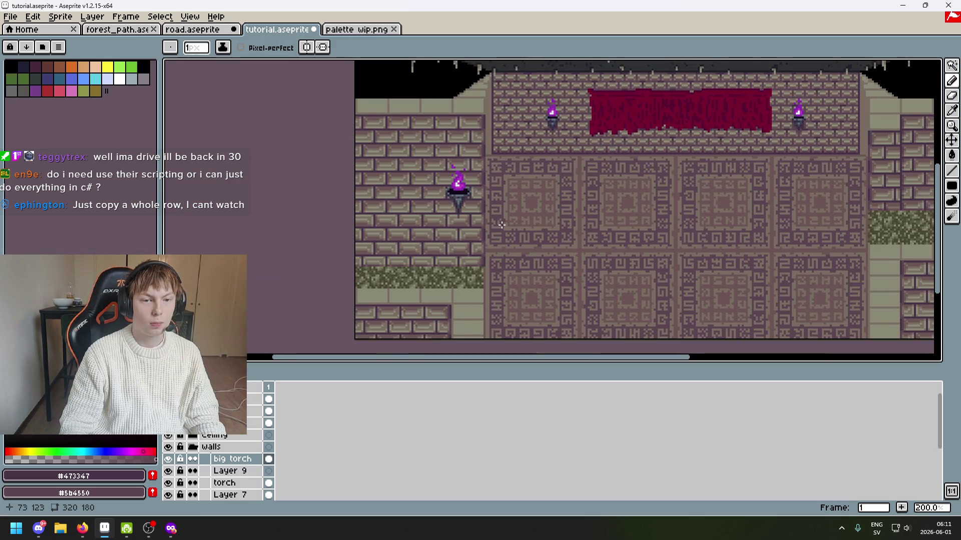
pyautogui.scroll(-1, 501, 224)
pyautogui.scroll(1, 482, 253)
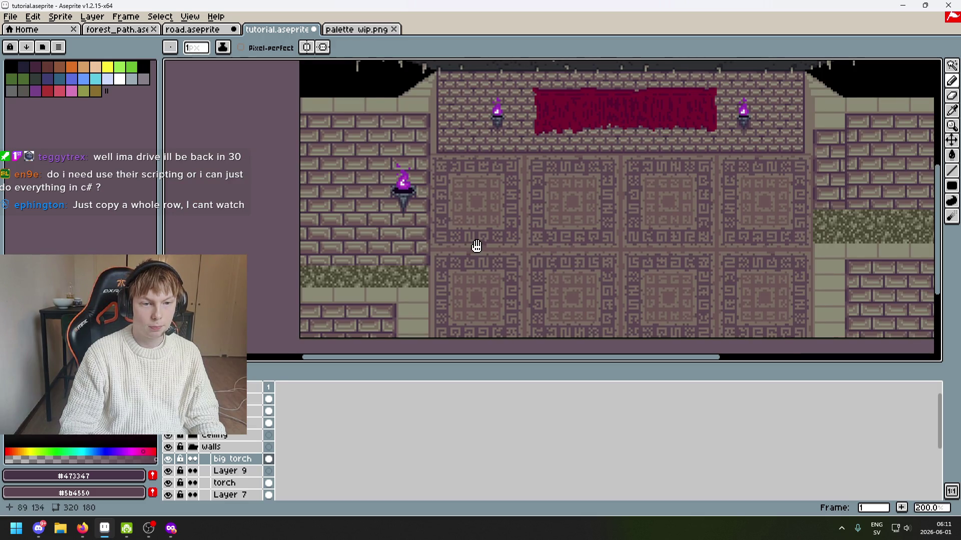
pyautogui.moveTo(477, 246); pyautogui.dragTo(383, 259)
pyautogui.hotkey('ctrl', 's')
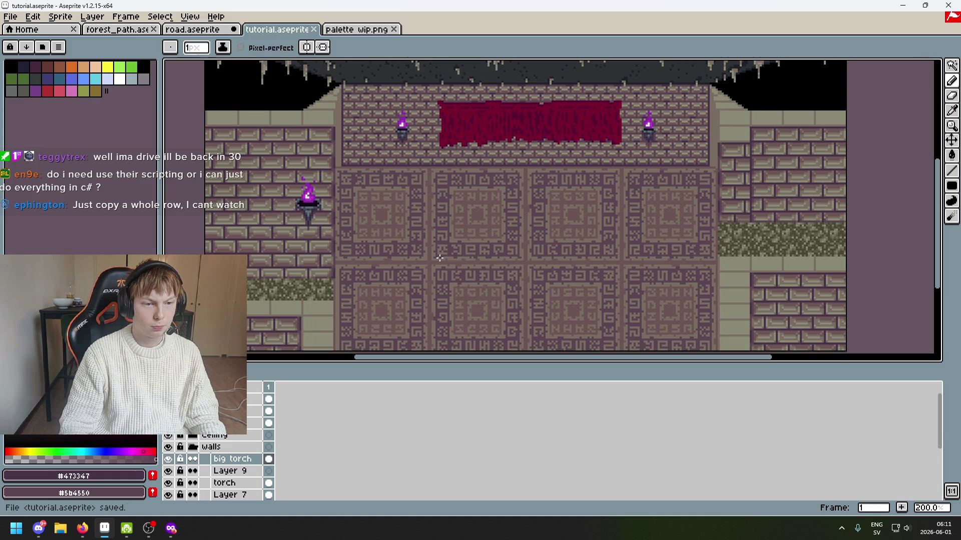
pyautogui.scroll(5, 296, 218)
pyautogui.scroll(2, 330, 228)
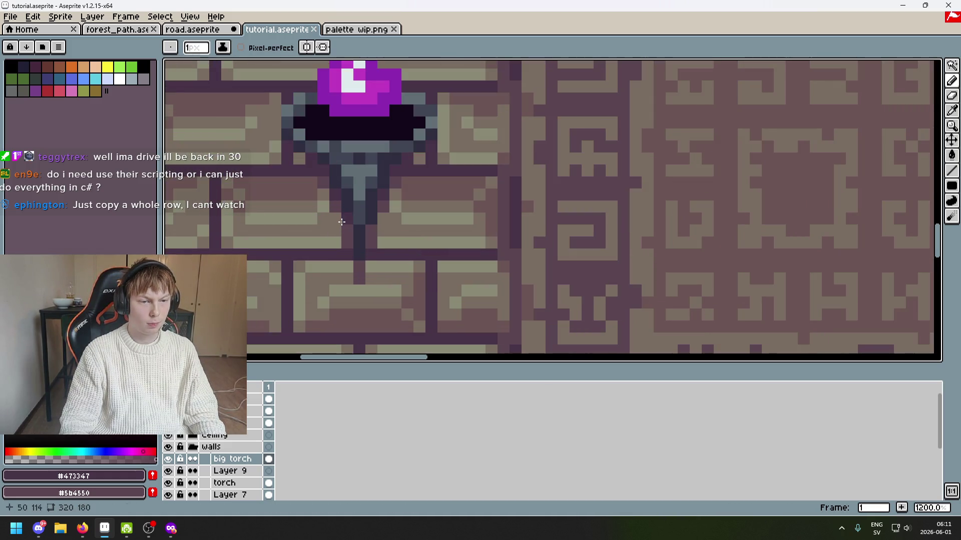
pyautogui.scroll(-5, 379, 217)
pyautogui.scroll(2, 399, 215)
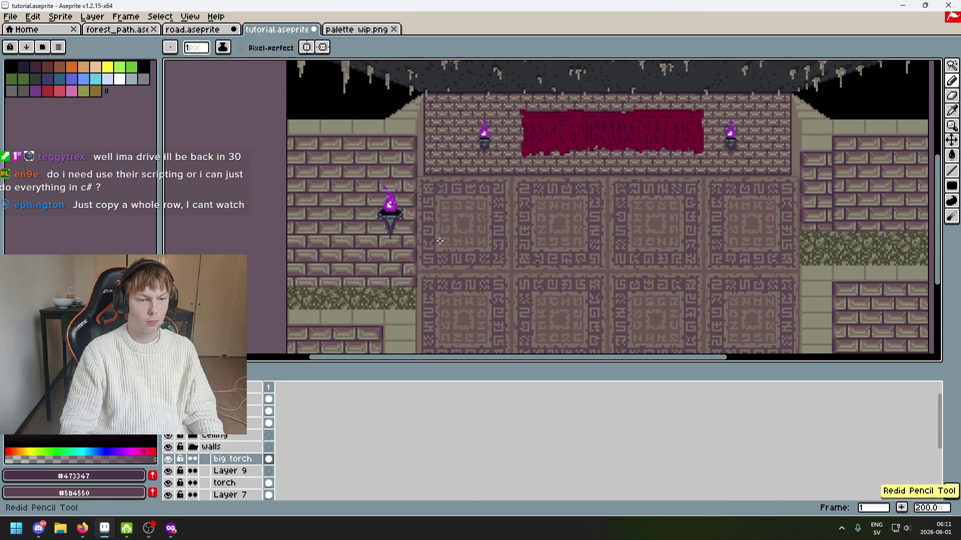
pyautogui.hotkey('ctrl', 's')
pyautogui.scroll(2, 395, 246)
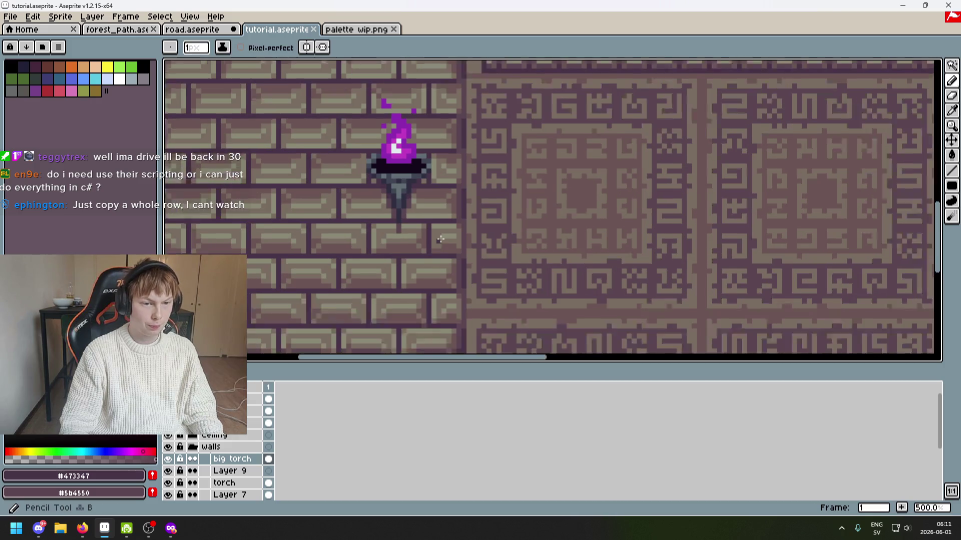
pyautogui.scroll(2, 448, 222)
pyautogui.hotkey('ctrl', 's')
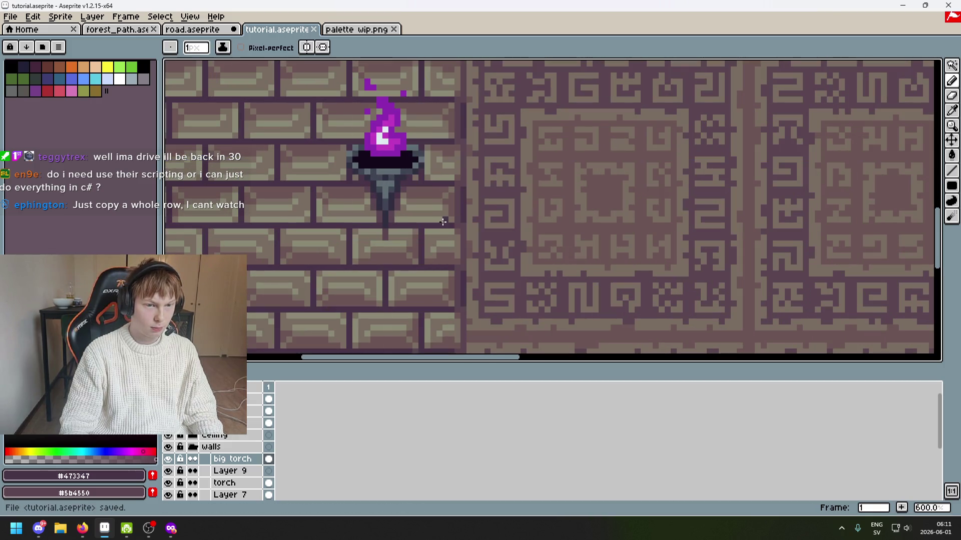
pyautogui.scroll(-3, 445, 215)
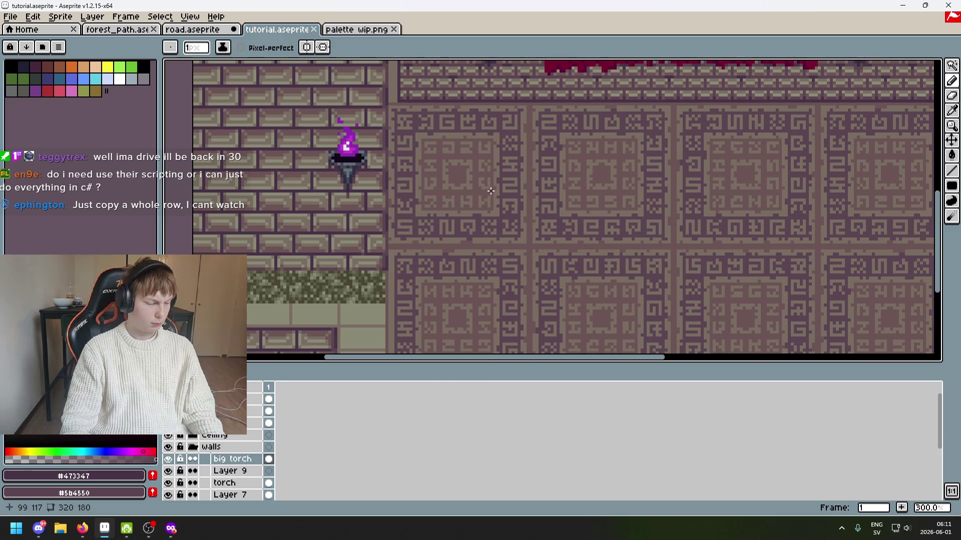
pyautogui.scroll(-3, 452, 201)
pyautogui.moveTo(438, 197); pyautogui.dragTo(429, 225)
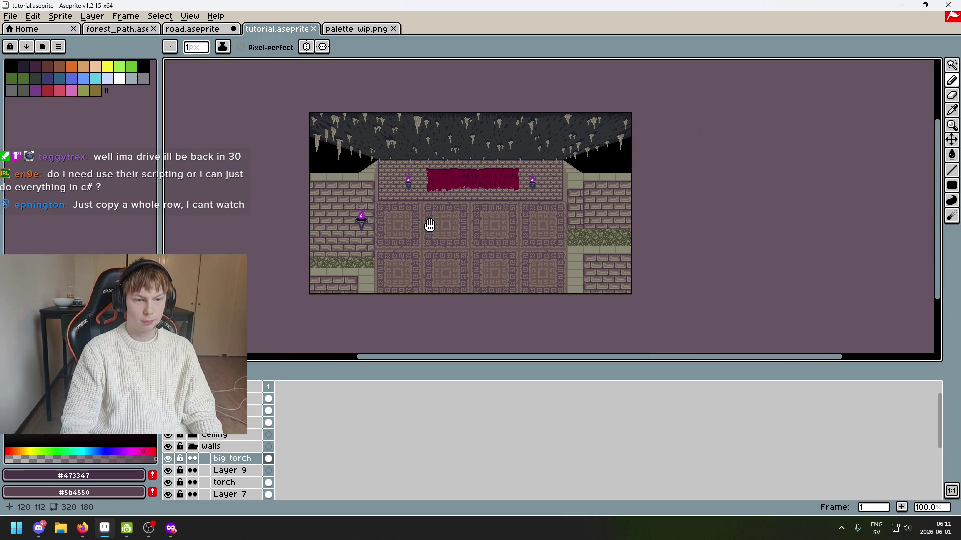
pyautogui.scroll(1, 429, 229)
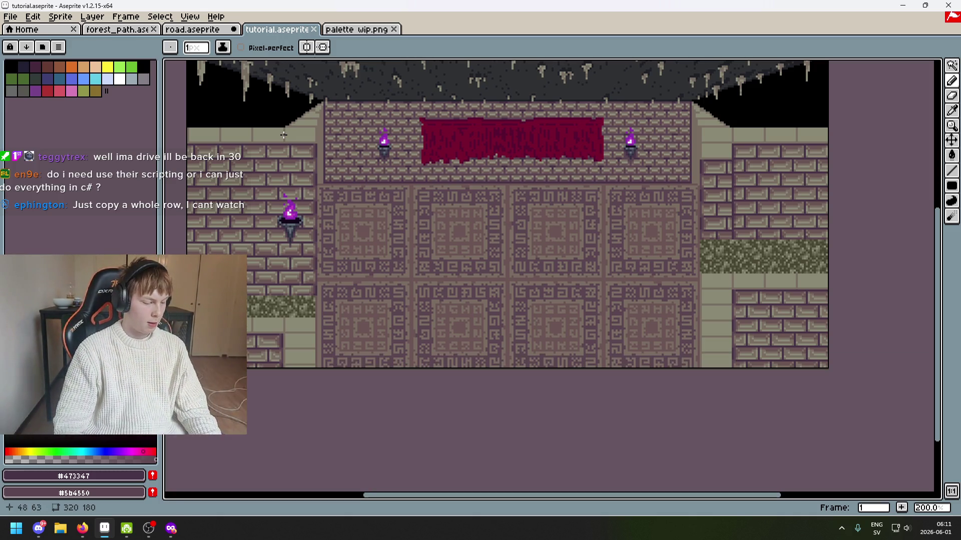
pyautogui.scroll(4, 474, 208)
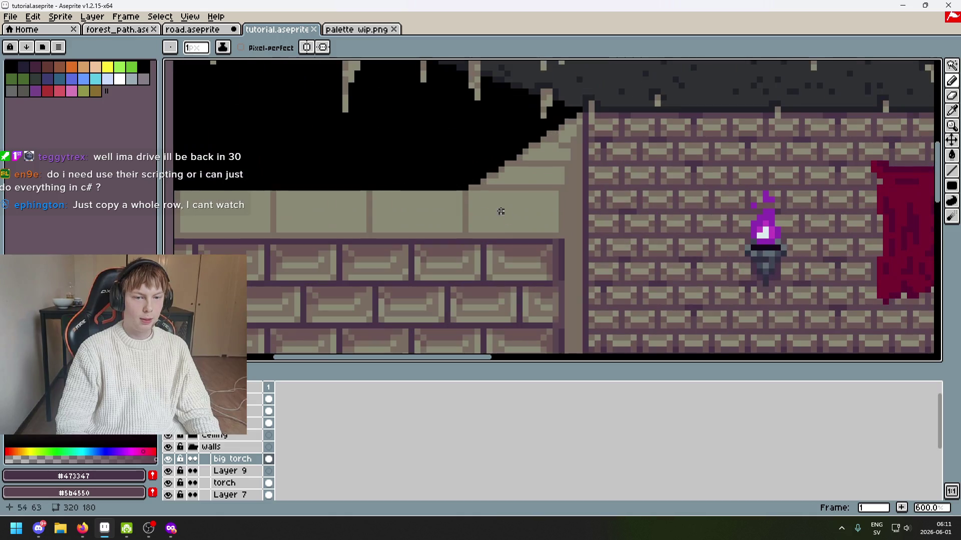
pyautogui.scroll(-3, 410, 195)
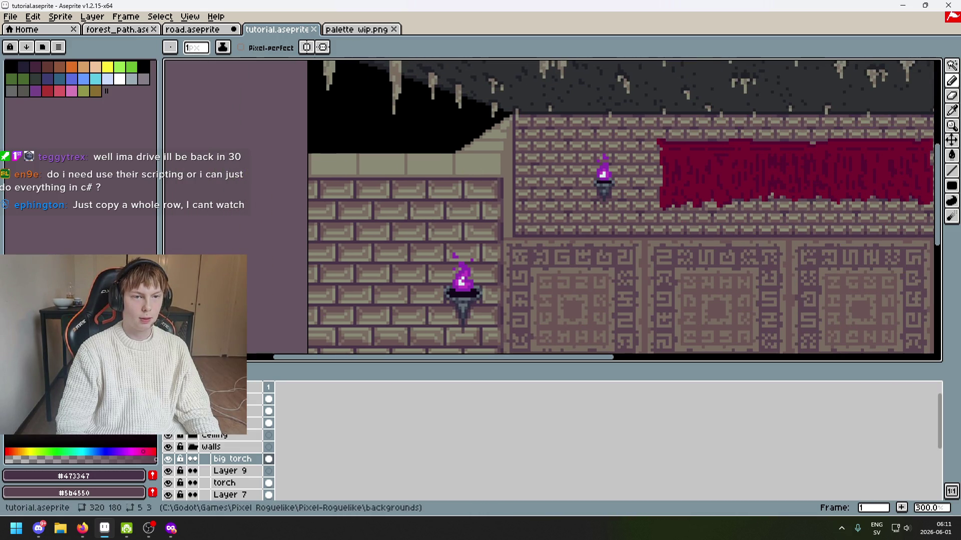
pyautogui.scroll(4, 373, 206)
pyautogui.scroll(-1, 449, 188)
pyautogui.scroll(-1, 449, 188)
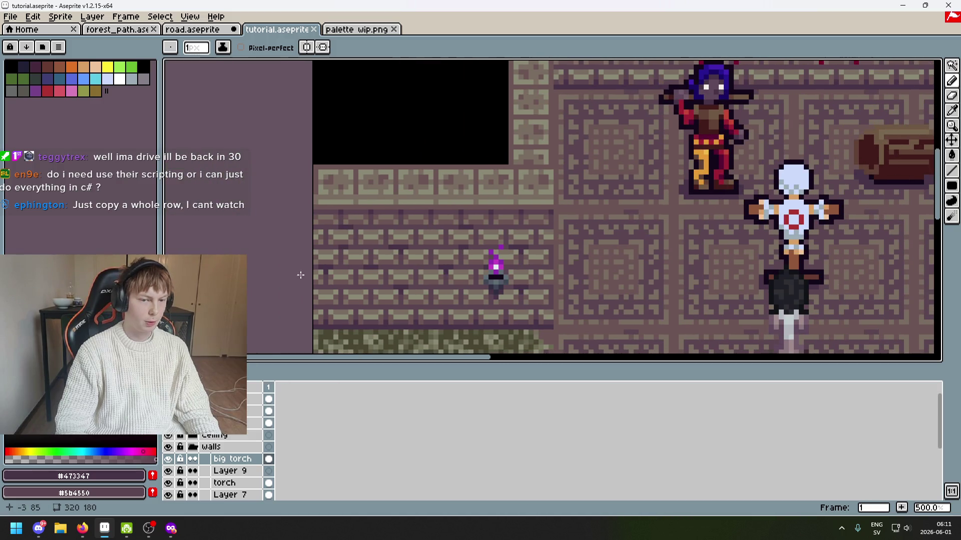
pyautogui.scroll(-2, 373, 196)
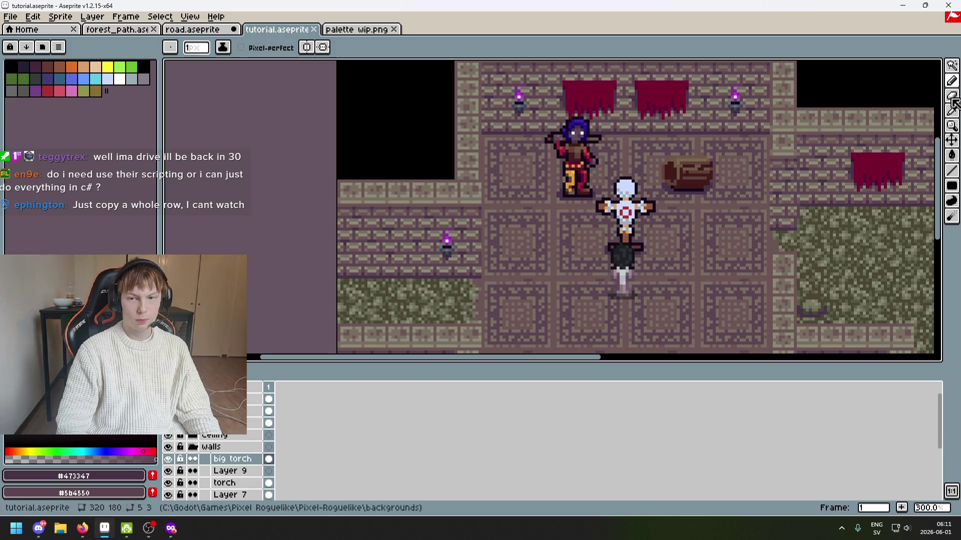
pyautogui.press('m')
pyautogui.scroll(2, 382, 178)
pyautogui.moveTo(338, 163); pyautogui.dragTo(468, 210)
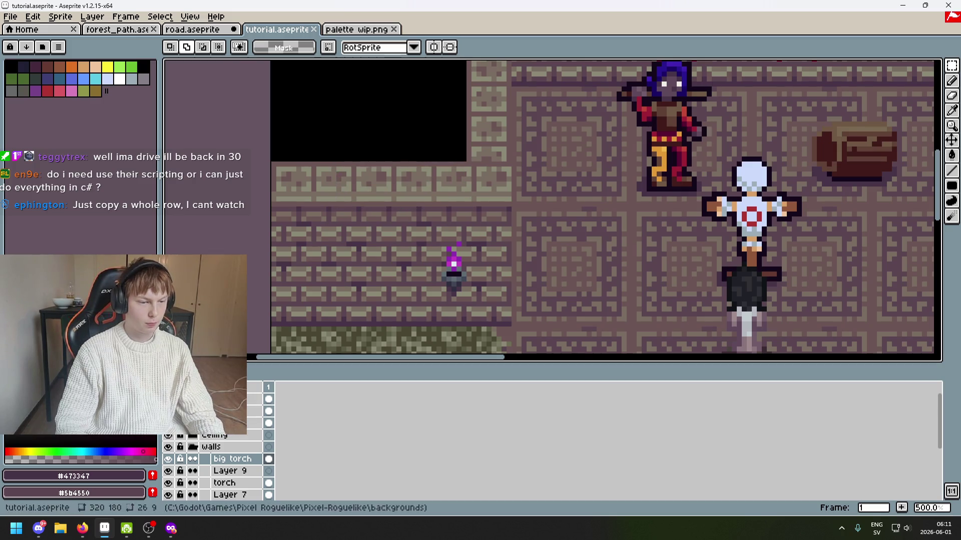
pyautogui.scroll(-1, 396, 242)
pyautogui.moveTo(452, 155); pyautogui.dragTo(671, 220)
pyautogui.hotkey('ctrl', 'z')
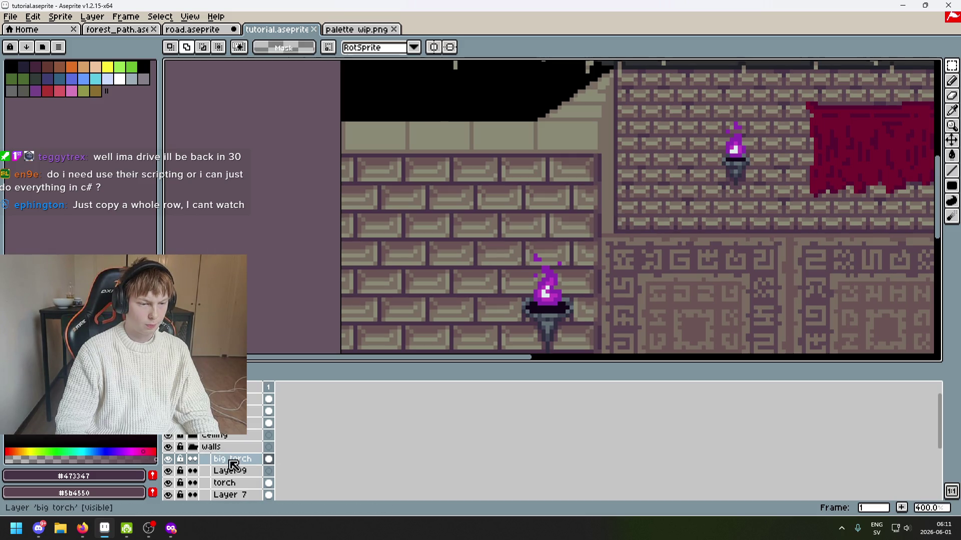
# Toggle Layer 7's visibility to locate the left wall, then make the walls layer active.
pyautogui.scroll(-1, 173, 487)
pyautogui.click(168, 483)
pyautogui.click(169, 483)
pyautogui.click(169, 483)
pyautogui.click(169, 483)
pyautogui.scroll(-2, 173, 500)
pyautogui.click(169, 483)
pyautogui.click(169, 482)
pyautogui.click(236, 483)
pyautogui.scroll(-3, 240, 487)
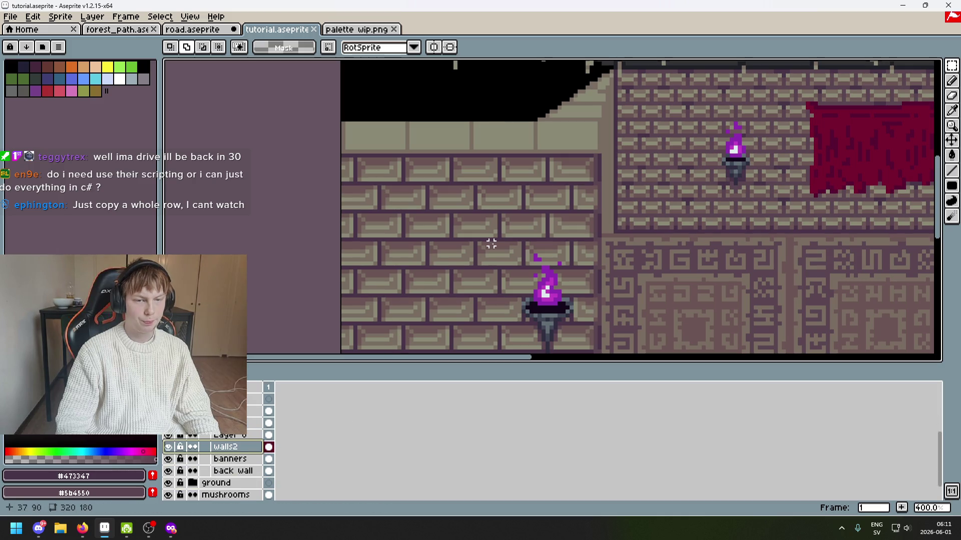
pyautogui.scroll(3, 456, 271)
# Paste the wall strip, undo it, and select the top row of wall blocks instead.
pyautogui.hotkey('ctrl', 'v')
pyautogui.moveTo(568, 196); pyautogui.dragTo(720, 251)
pyautogui.hotkey('ctrl', 'z')
pyautogui.scroll(6, 215, 436)
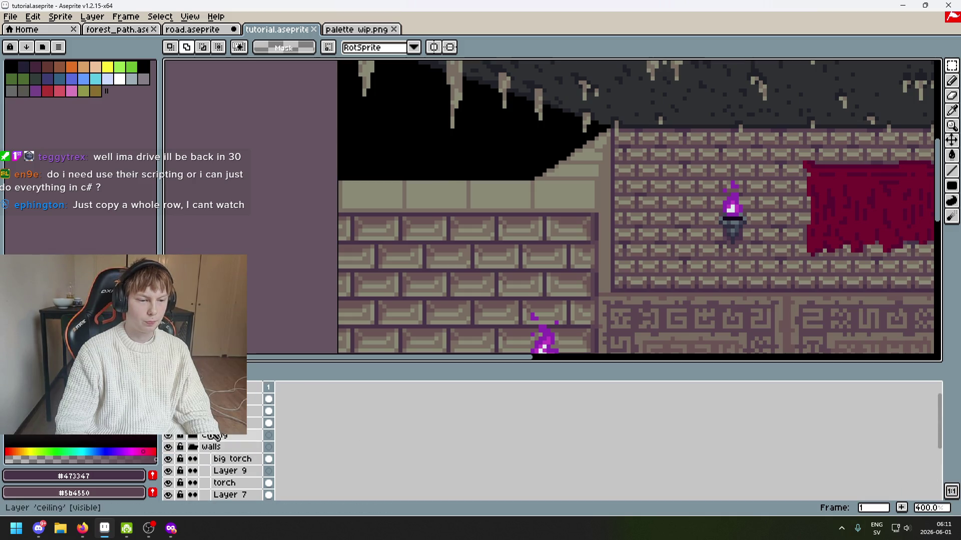
pyautogui.scroll(-3, 350, 197)
pyautogui.scroll(4, 350, 198)
pyautogui.moveTo(310, 172); pyautogui.dragTo(634, 242)
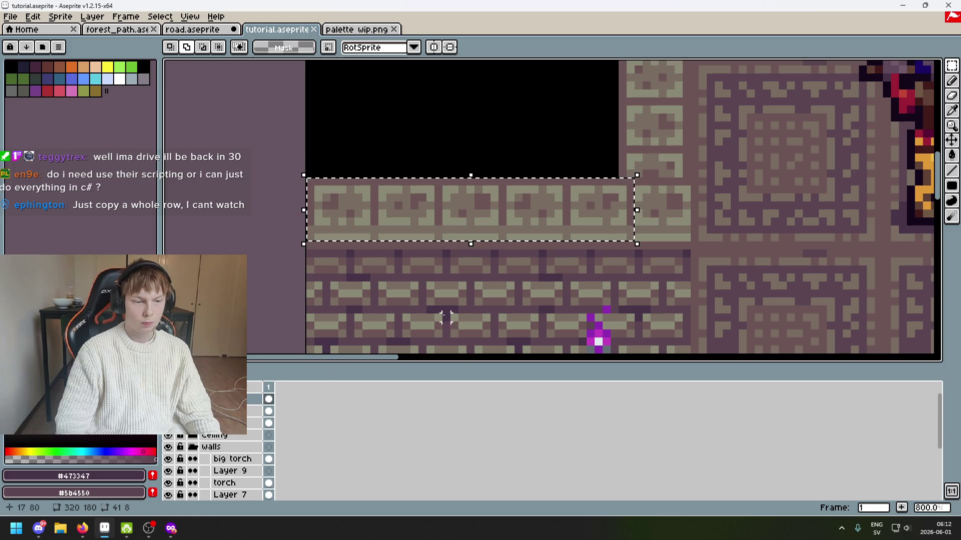
pyautogui.scroll(-2, 215, 450)
pyautogui.scroll(2, 215, 450)
# Show the screenshot reference layer, compare walls2 shown and hidden, then make walls2 active.
pyautogui.click(167, 399)
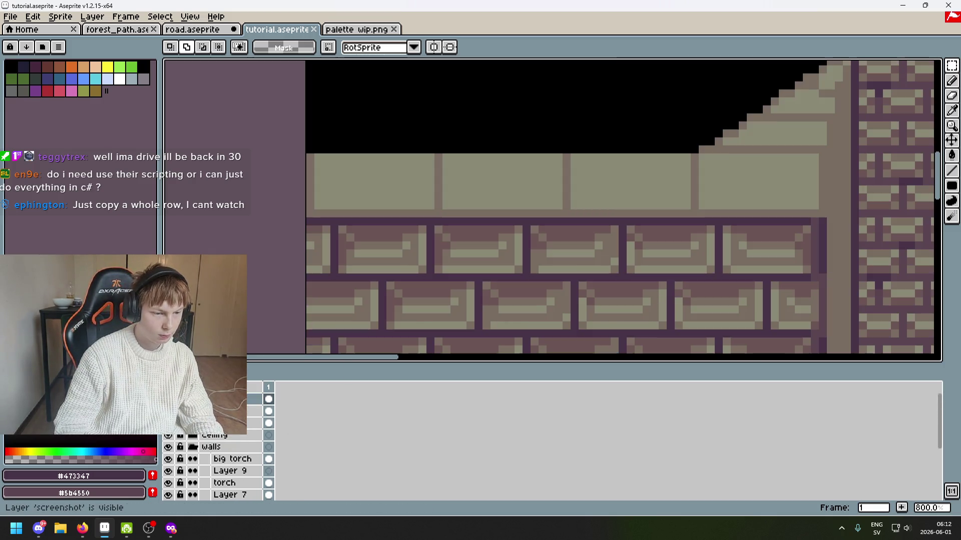
pyautogui.scroll(-4, 213, 455)
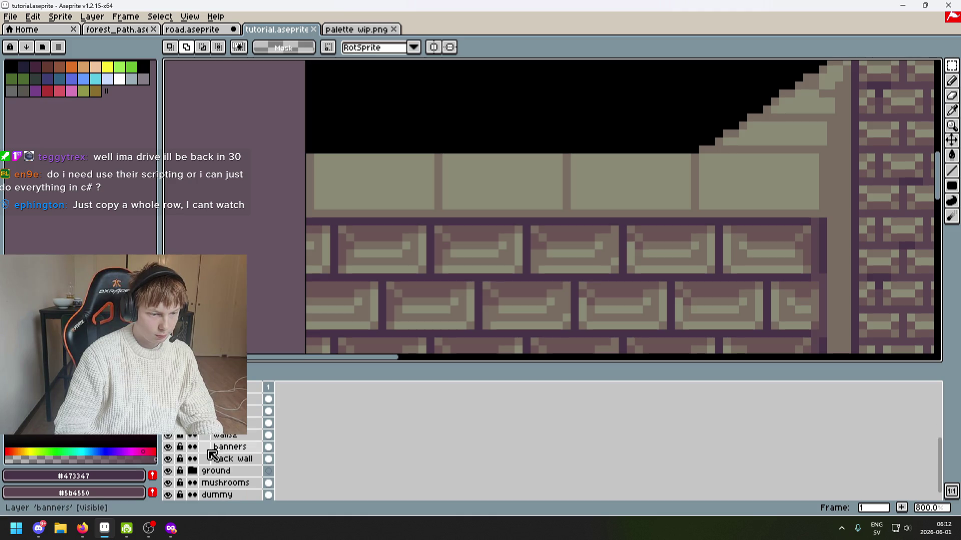
pyautogui.click(168, 436)
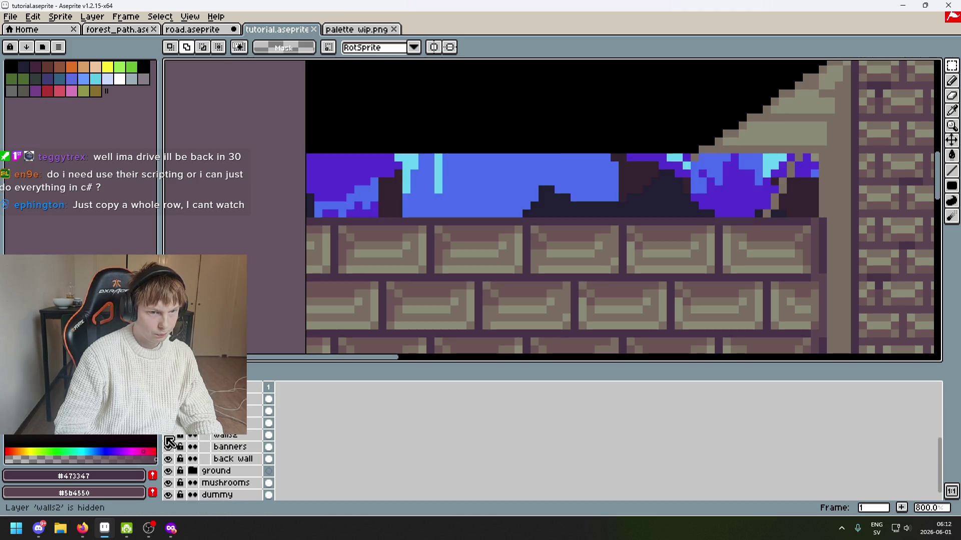
pyautogui.click(168, 436)
pyautogui.press('-')
pyautogui.press('-')
pyautogui.press('-')
pyautogui.press('+')
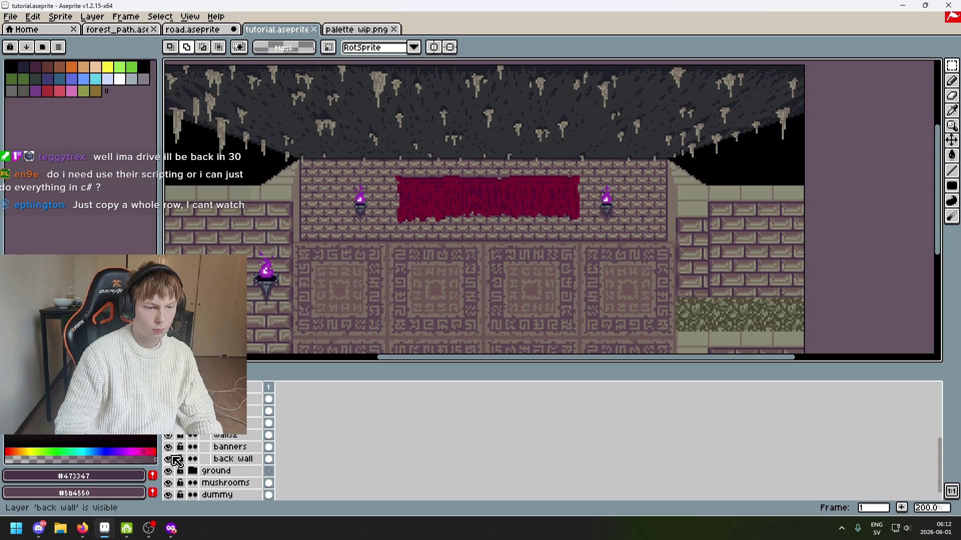
pyautogui.click(172, 438)
pyautogui.click(173, 437)
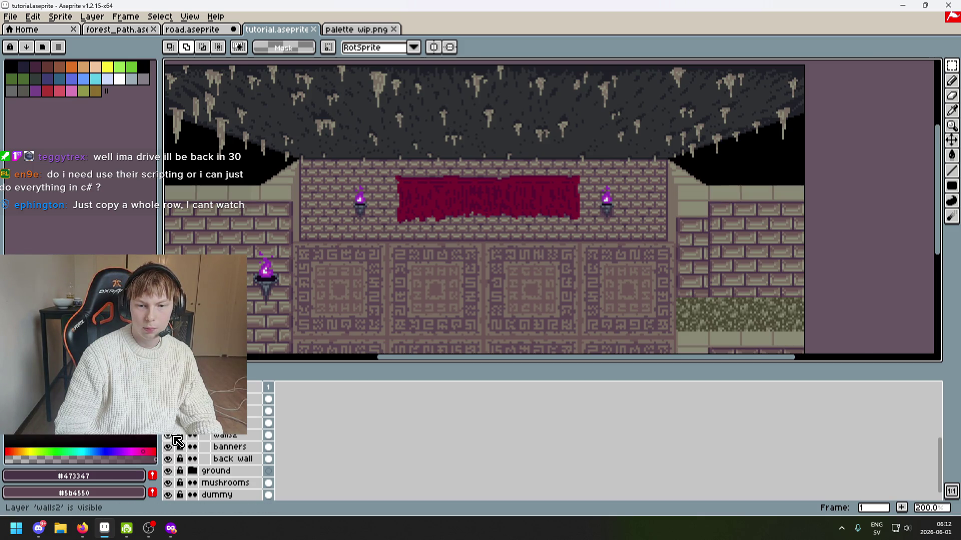
pyautogui.scroll(-2, 443, 229)
pyautogui.scroll(1, 365, 286)
pyautogui.click(169, 438)
pyautogui.click(230, 436)
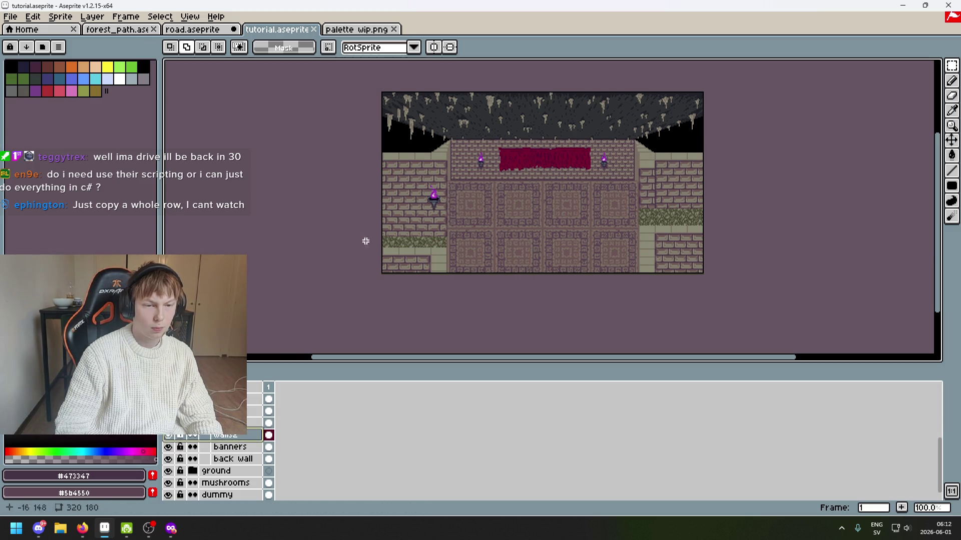
# Paste the wall-top row into walls2, place it on the floor panel, and commit it.
pyautogui.hotkey('ctrl', 'v')
pyautogui.scroll(3, 400, 150)
pyautogui.moveTo(400, 145)
pyautogui.mouseDown()
pyautogui.moveTo(410, 133)
pyautogui.moveTo(644, 195)
pyautogui.moveTo(455, 90)
pyautogui.moveTo(690, 208)
pyautogui.moveTo(715, 281)
pyautogui.mouseUp()
pyautogui.scroll(1, 659, 223)
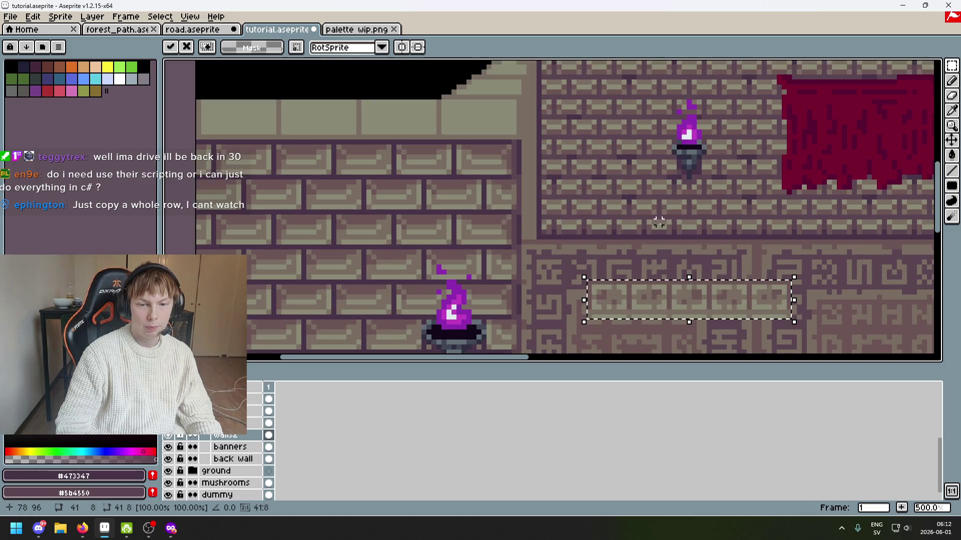
pyautogui.hscroll(-2, 659, 223)
pyautogui.press('Return')
pyautogui.scroll(-3, 650, 260)
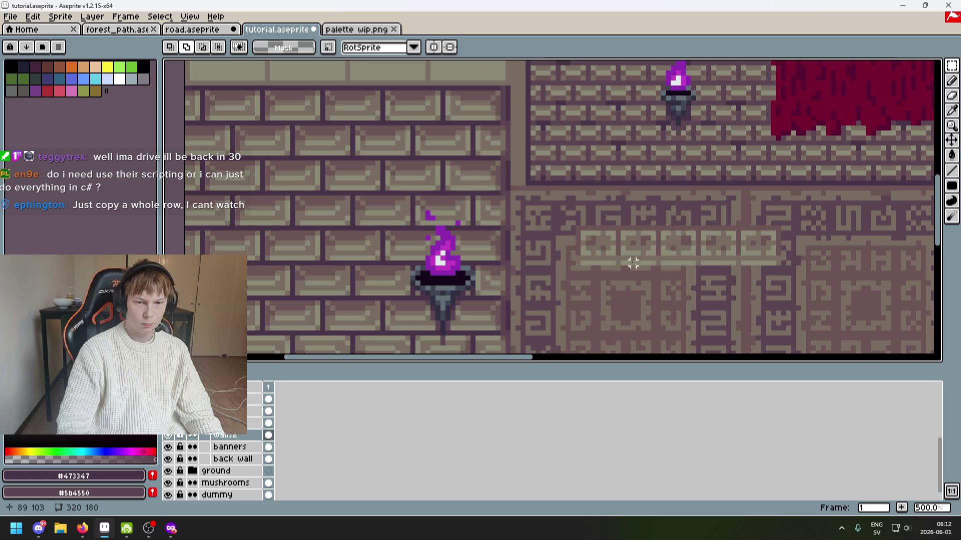
pyautogui.moveTo(632, 262); pyautogui.dragTo(636, 306)
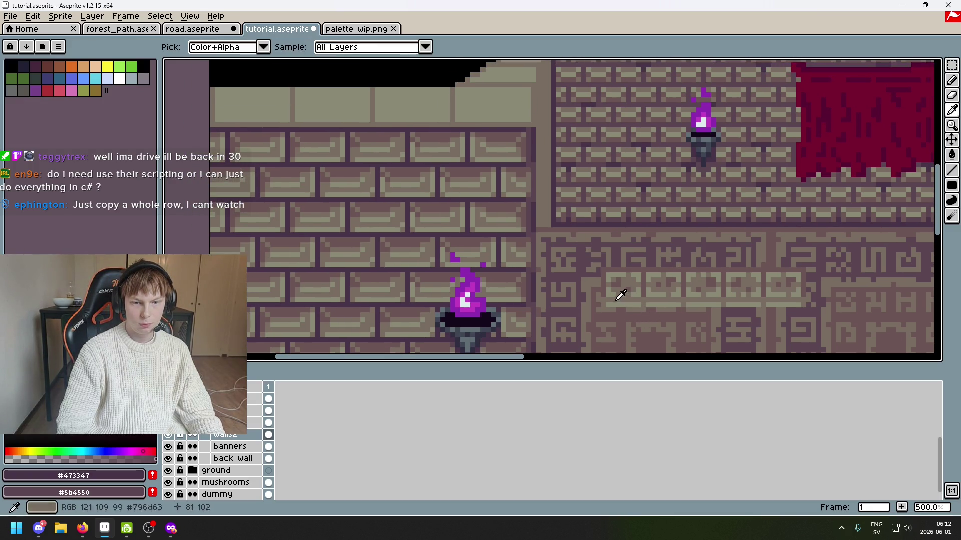
# Sample brick colour #796d63 from the floor and nudge a one-pixel row at the ledge top down.
pyautogui.keyDown('alt'); pyautogui.click(620, 294); pyautogui.keyUp('alt')
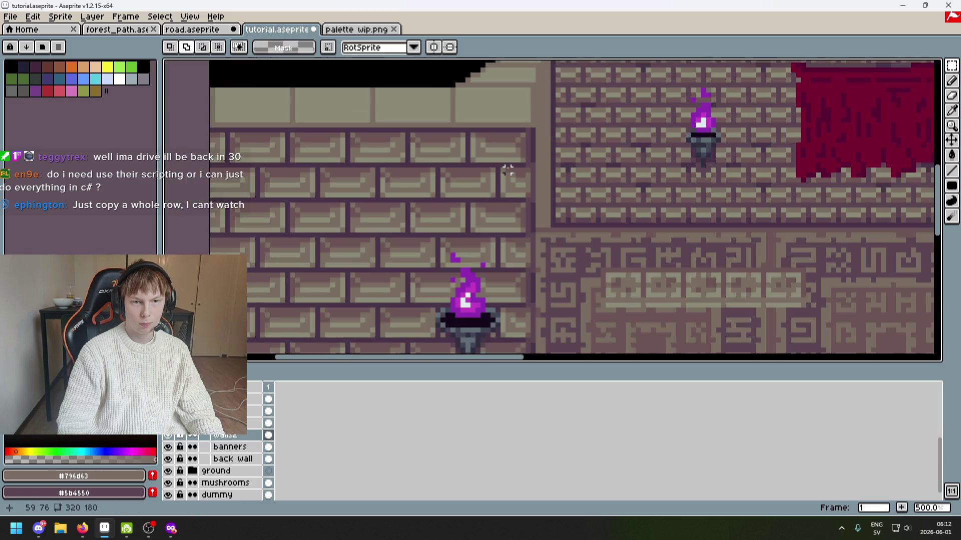
pyautogui.moveTo(507, 170); pyautogui.dragTo(490, 163)
pyautogui.scroll(-2, 492, 165)
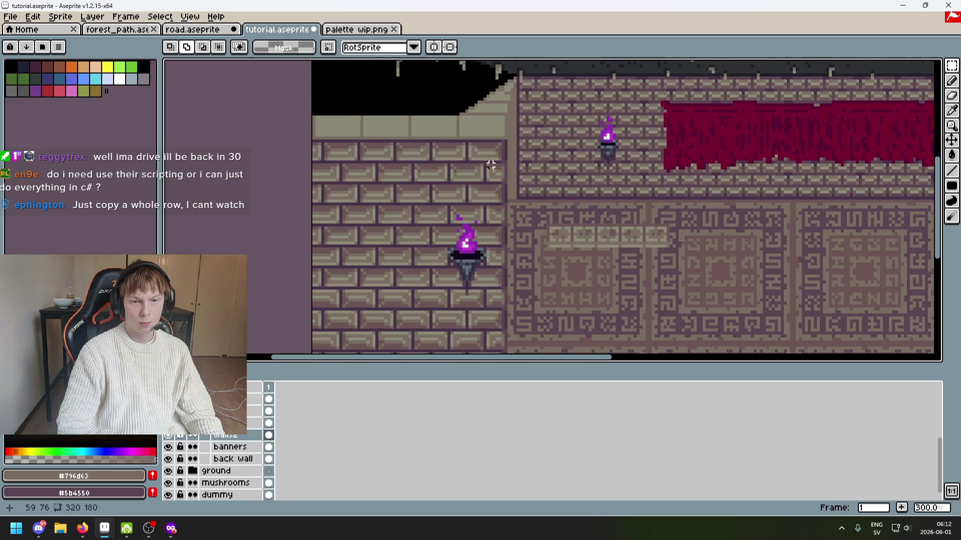
pyautogui.scroll(3, 490, 165)
pyautogui.moveTo(433, 114)
pyautogui.mouseDown()
pyautogui.moveTo(522, 116)
pyautogui.moveTo(510, 131)
pyautogui.mouseUp()
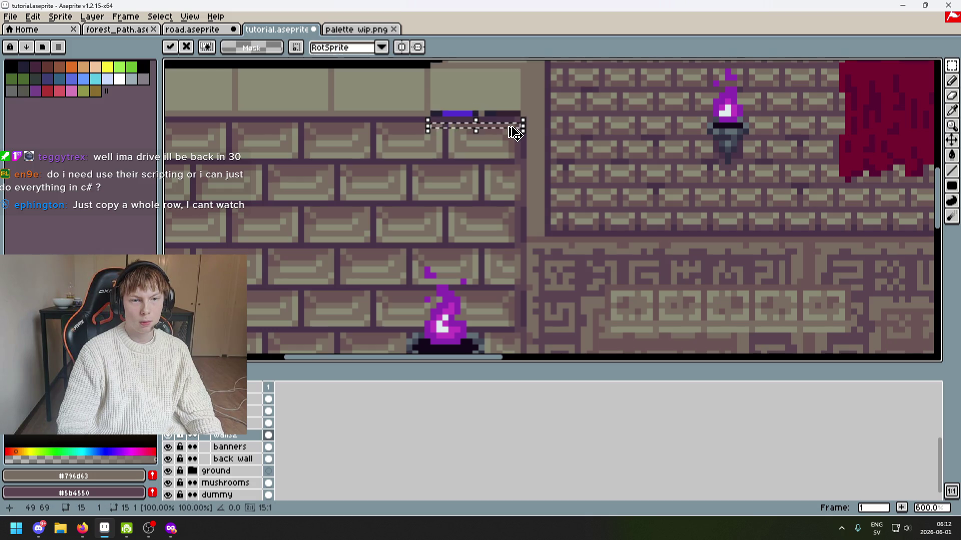
# Commit the move and deselect, then try moving walls2 higher in the layer stack and undo it.
pyautogui.press('Return')
pyautogui.hotkey('ctrl', 'd')
pyautogui.scroll(-2, 528, 185)
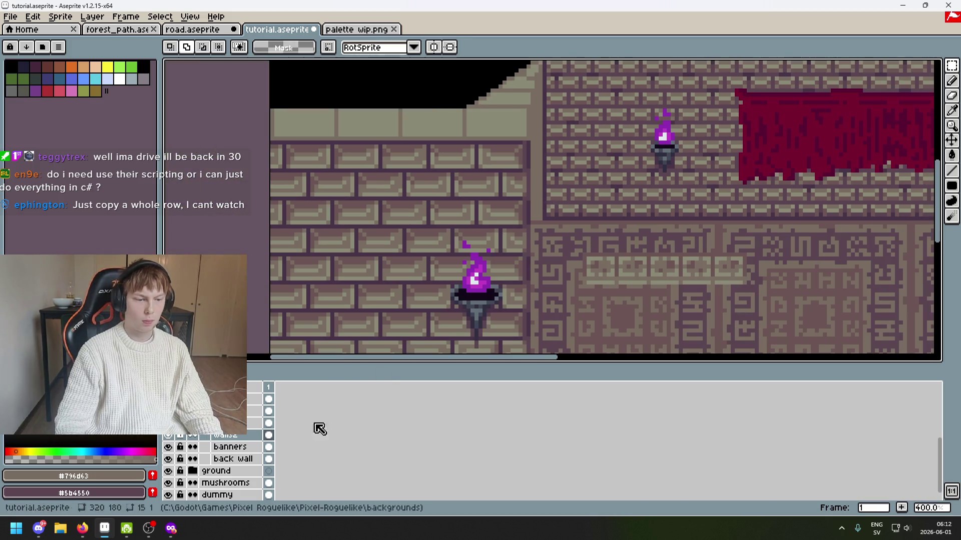
pyautogui.click(244, 439)
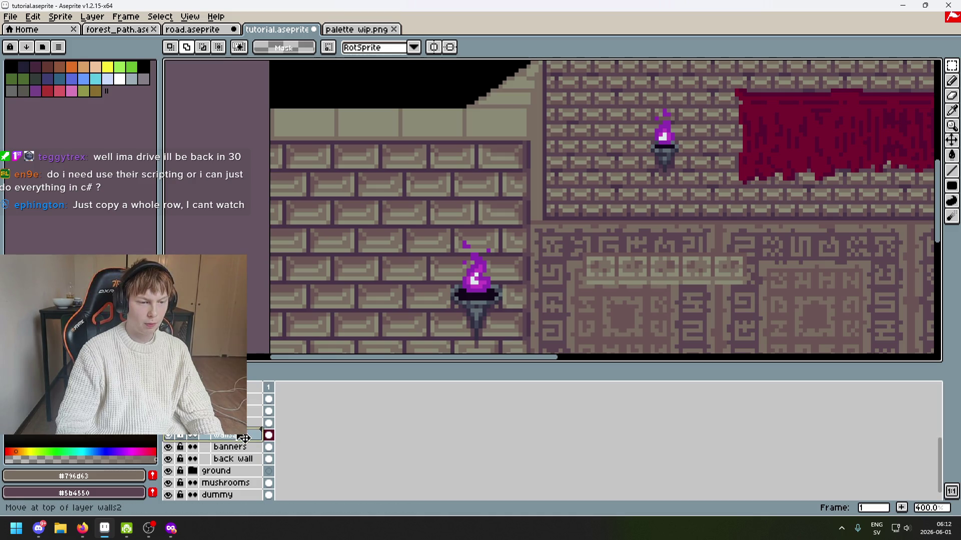
pyautogui.scroll(3, 244, 438)
pyautogui.moveTo(232, 473); pyautogui.dragTo(260, 417)
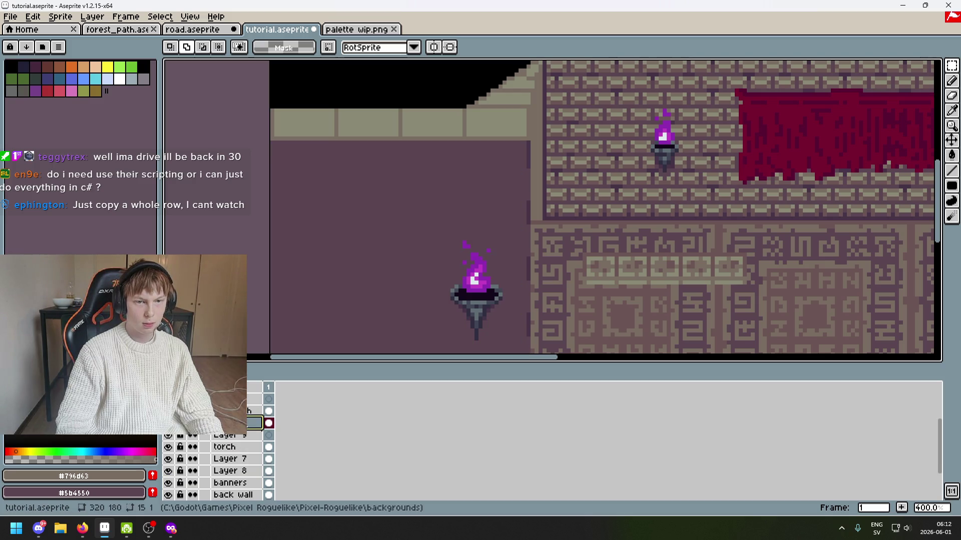
pyautogui.hotkey('ctrl', 'z')
pyautogui.scroll(-2, 444, 290)
pyautogui.moveTo(443, 289)
pyautogui.mouseDown()
pyautogui.moveTo(481, 242)
pyautogui.moveTo(283, 207)
pyautogui.mouseUp()
pyautogui.scroll(-1, 283, 208)
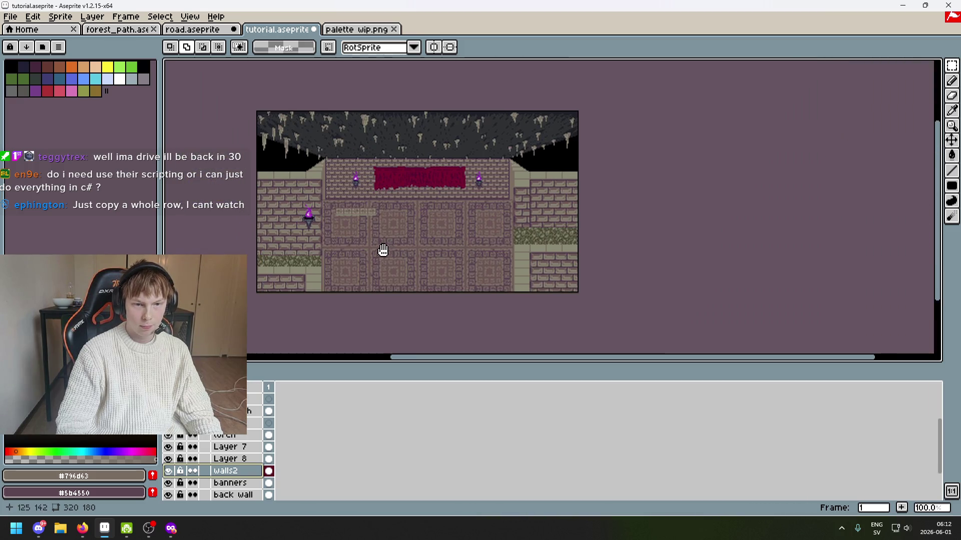
pyautogui.moveTo(253, 471)
pyautogui.mouseDown()
pyautogui.moveTo(245, 445)
pyautogui.moveTo(260, 417)
pyautogui.moveTo(253, 471)
pyautogui.mouseUp()
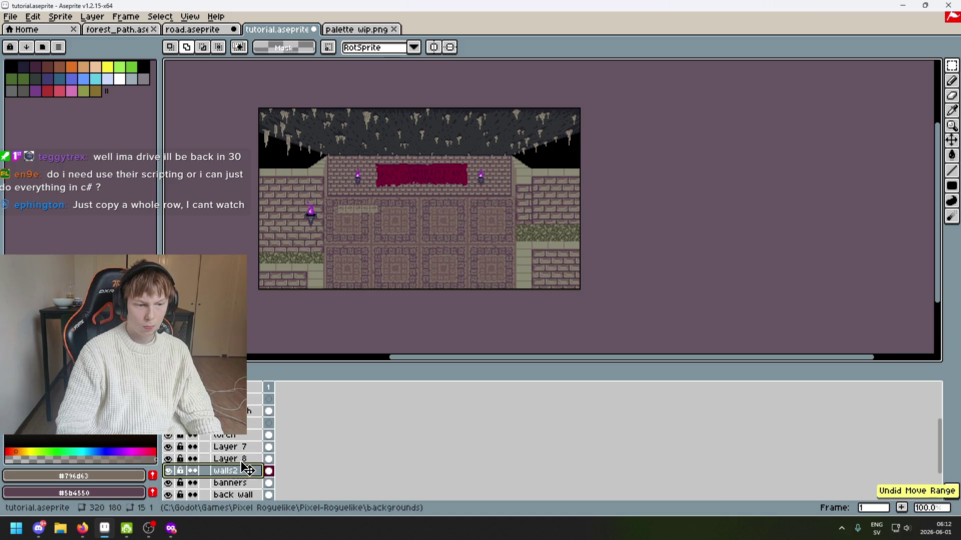
pyautogui.scroll(1, 314, 262)
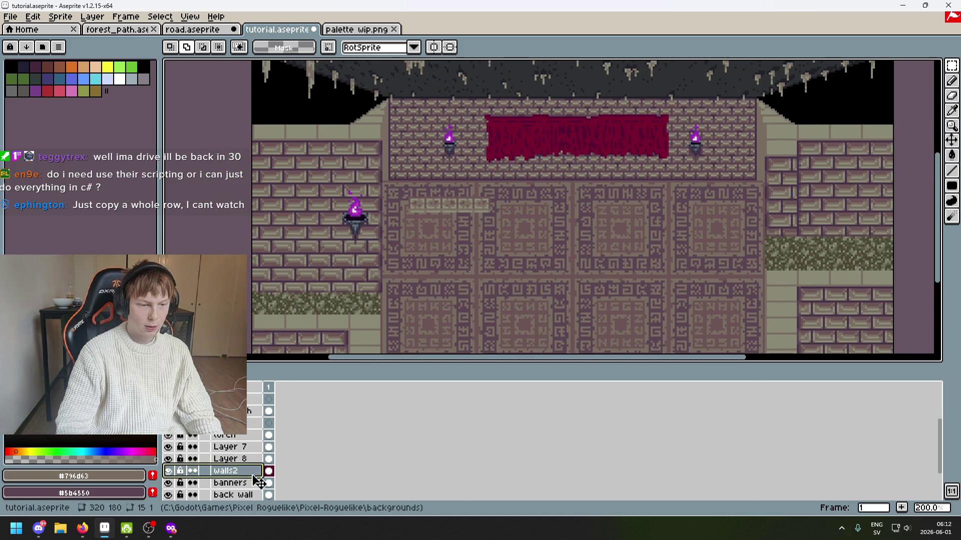
# Select the pasted blocks on the carved floor panel and remove them.
pyautogui.moveTo(407, 187); pyautogui.dragTo(545, 265)
pyautogui.hotkey('ctrl', 'd')
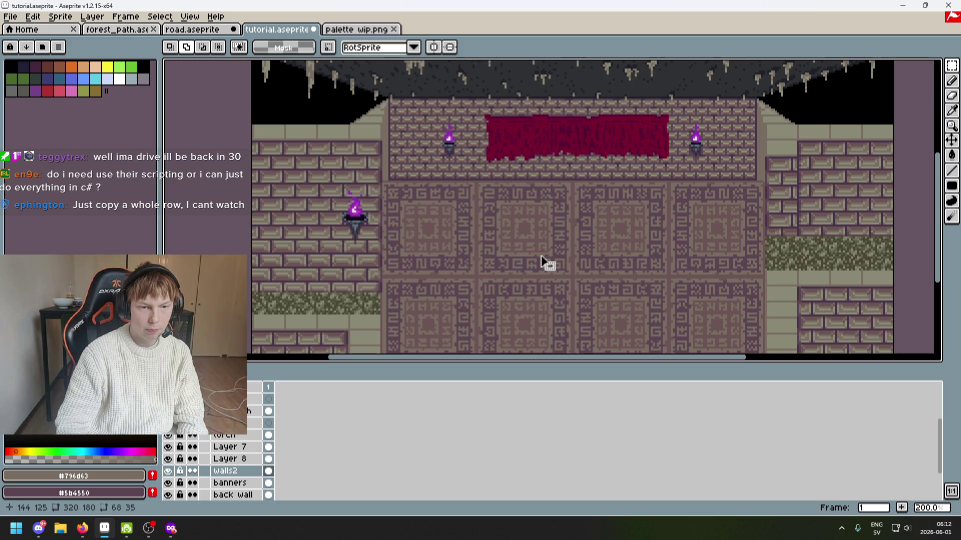
pyautogui.click(268, 423)
# Create a new empty layer, move it up one slot, and rename it 'walls top'.
pyautogui.rightClick(250, 423)
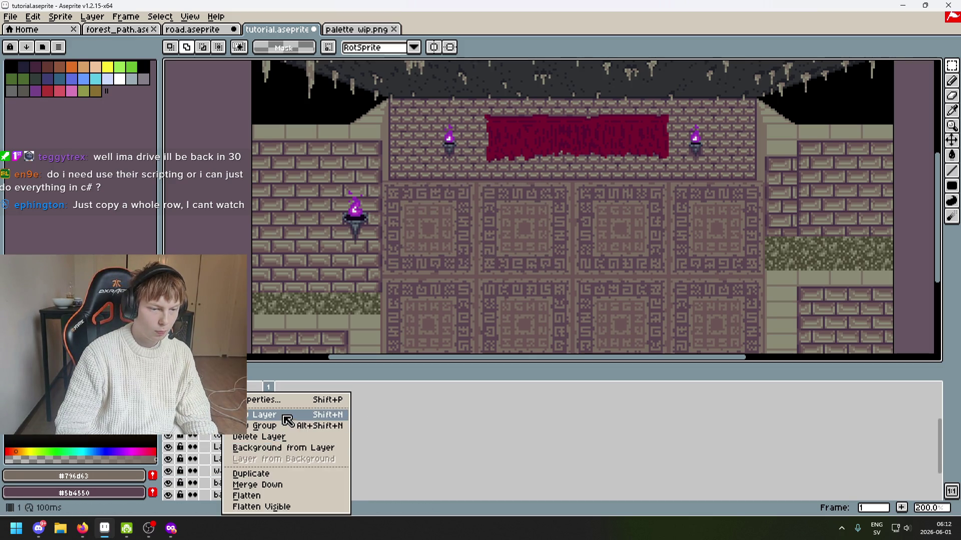
pyautogui.click(258, 414)
pyautogui.moveTo(248, 425); pyautogui.dragTo(249, 412)
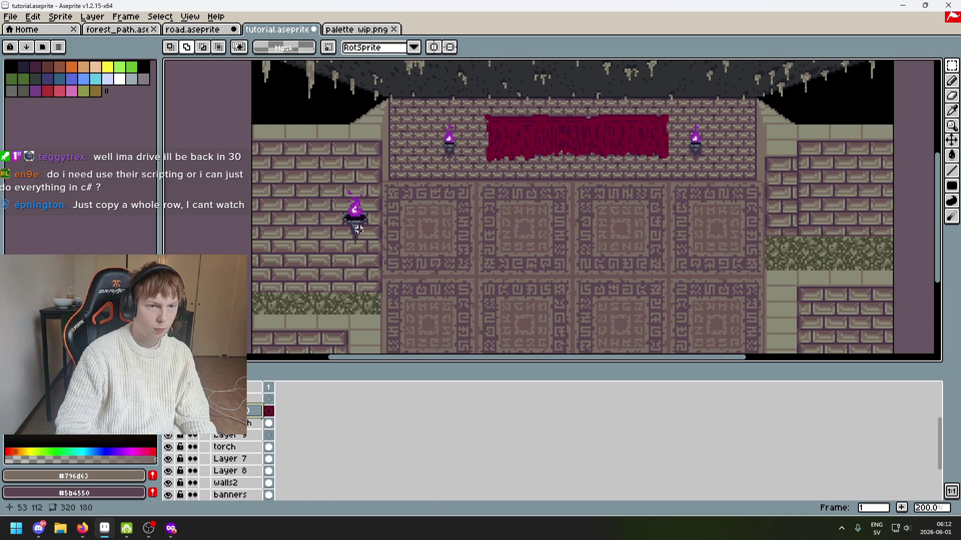
pyautogui.doubleClick(253, 413)
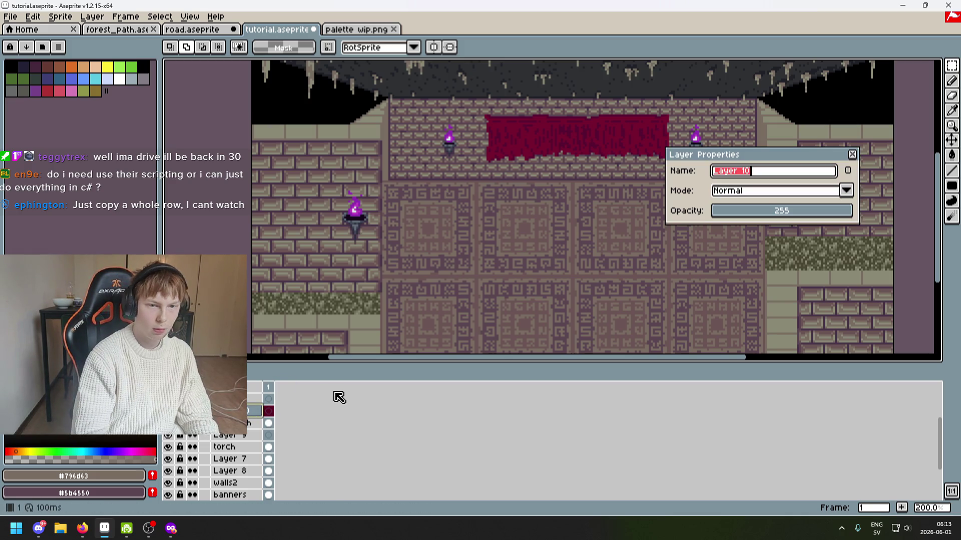
pyautogui.write('walls top')
pyautogui.press('Return')
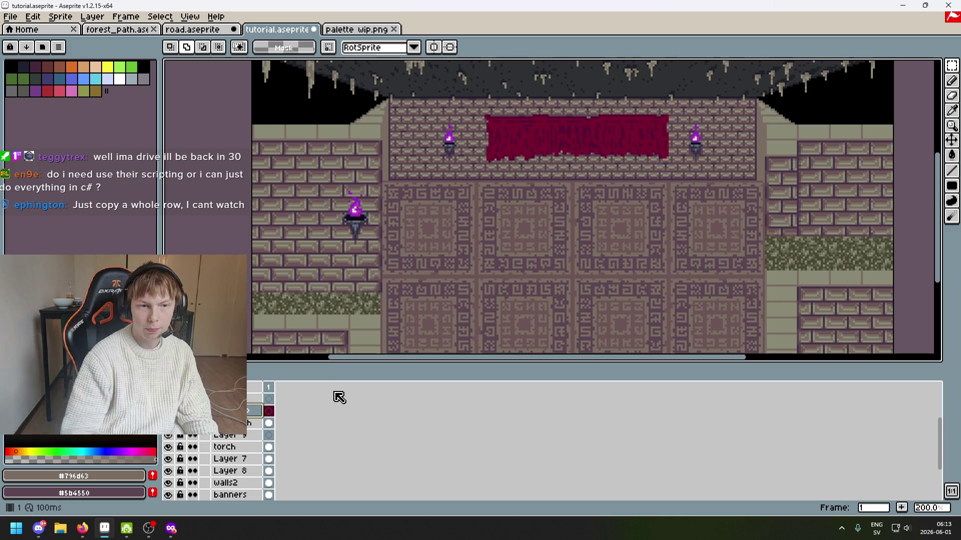
# Paste the pale tile strip inside the floor panel, sample #8a8975, and switch to the Pencil.
pyautogui.hotkey('ctrl', 'v')
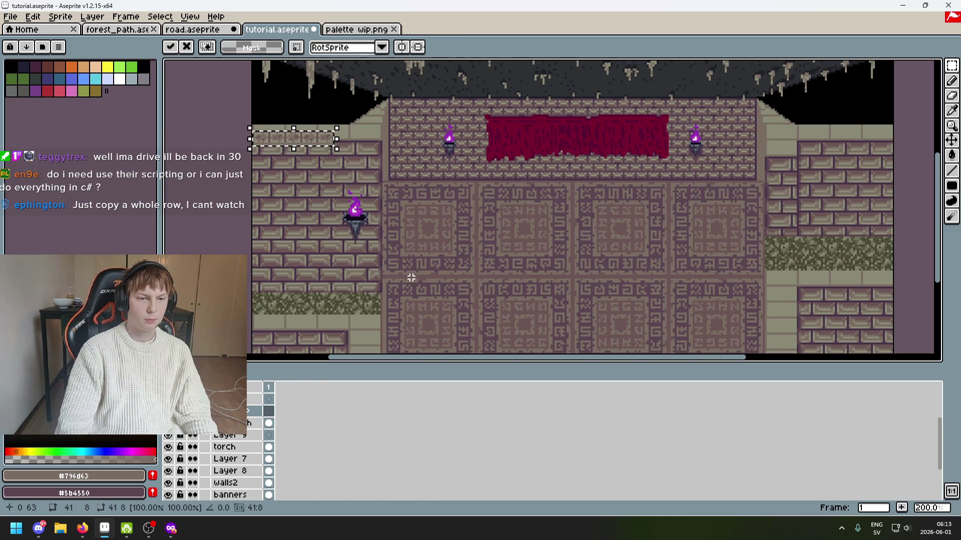
pyautogui.moveTo(300, 145); pyautogui.dragTo(456, 237)
pyautogui.scroll(2, 456, 236)
pyautogui.press('i')
pyautogui.hscroll(-3, 501, 250)
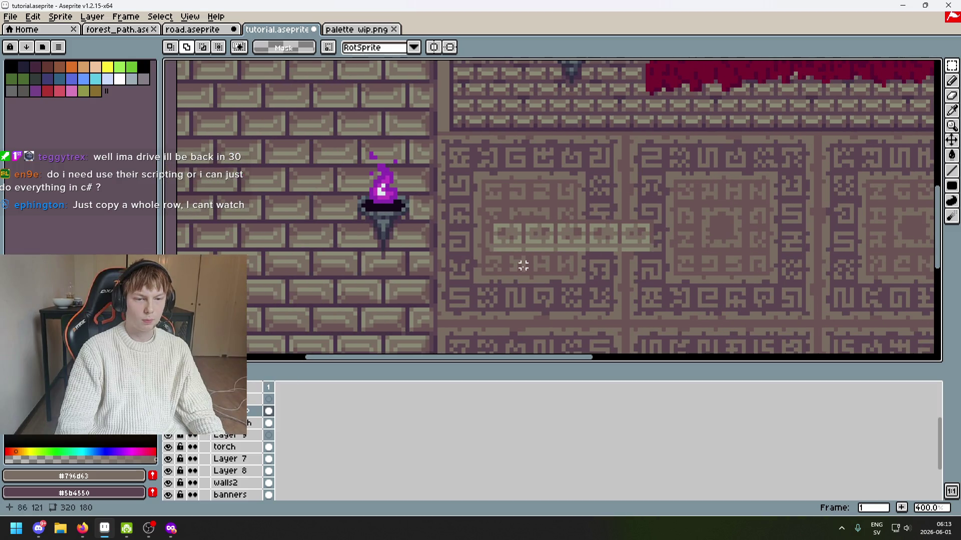
pyautogui.click(504, 249)
pyautogui.press('b')
pyautogui.scroll(3, 435, 266)
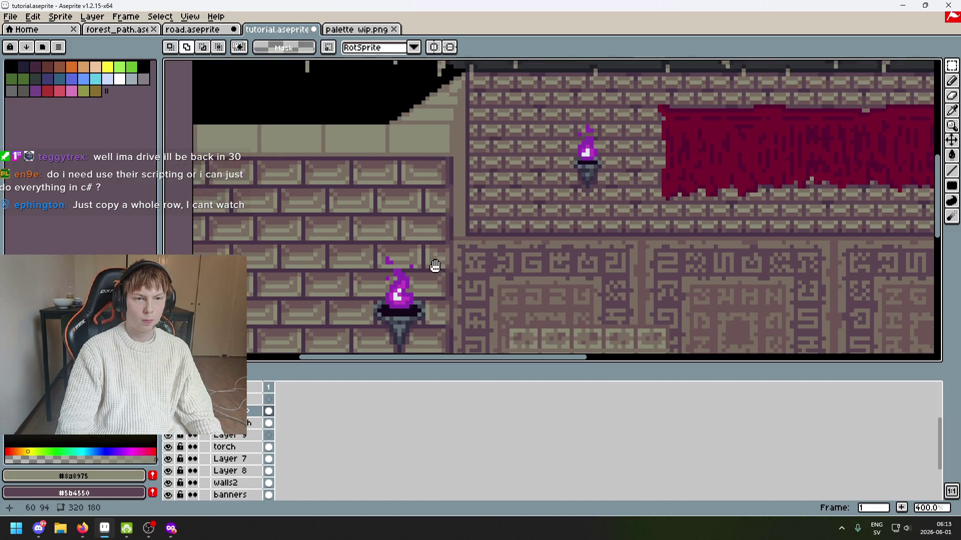
pyautogui.scroll(2, 413, 159)
pyautogui.scroll(3, 380, 170)
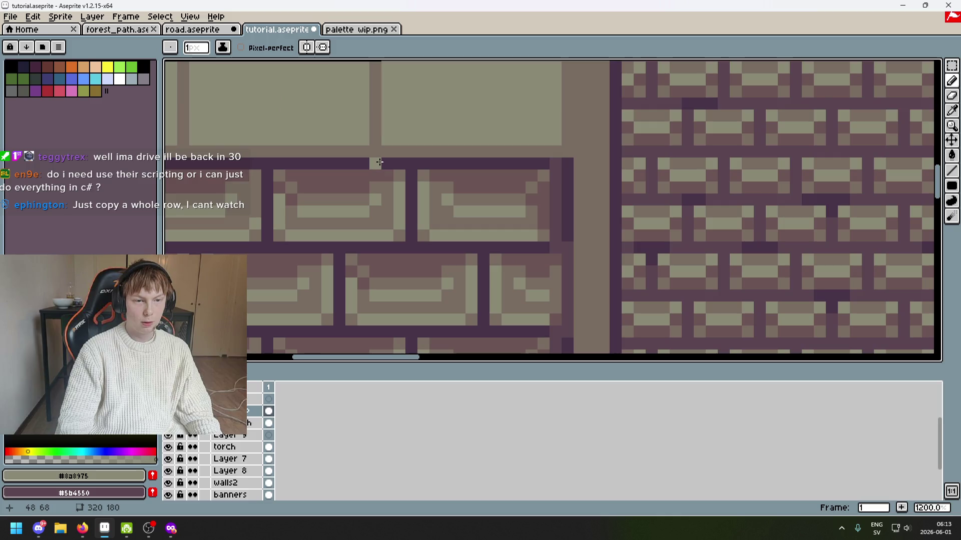
# Sample #796d63 and lighten a stretch of the ledge's lower edge.
pyautogui.keyDown('alt'); pyautogui.click(378, 159); pyautogui.keyUp('alt')
pyautogui.moveTo(378, 159)
pyautogui.mouseDown()
pyautogui.moveTo(388, 176)
pyautogui.moveTo(482, 178)
pyautogui.mouseUp()
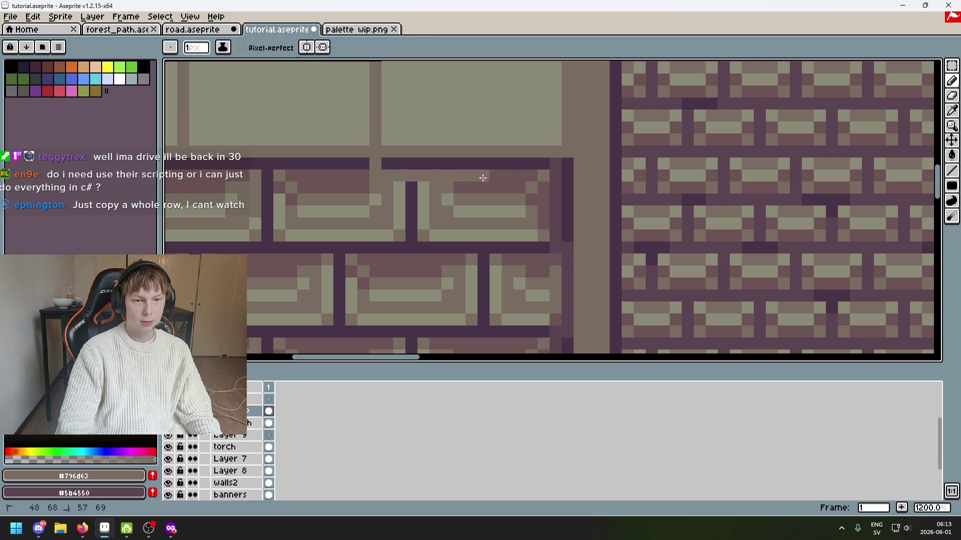
pyautogui.scroll(-6, 566, 173)
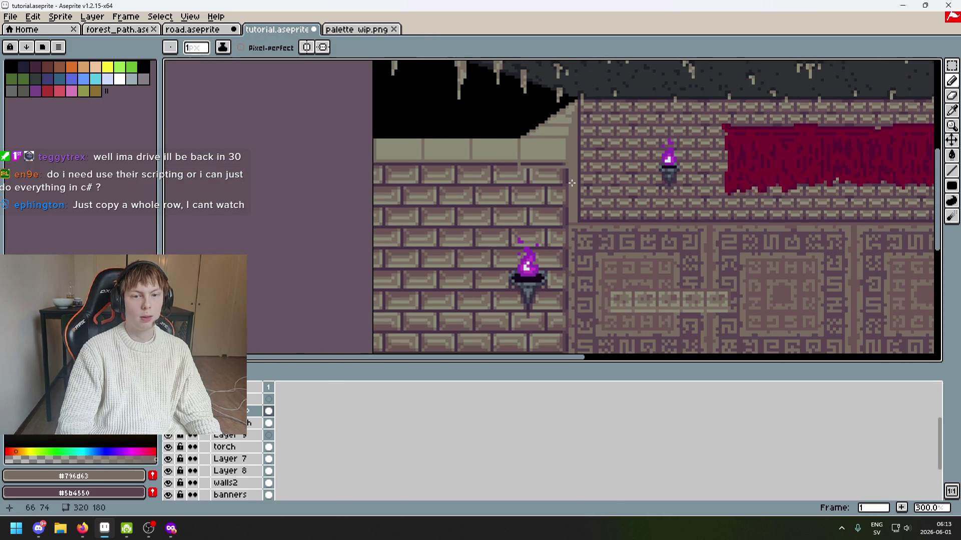
pyautogui.scroll(2, 563, 178)
pyautogui.scroll(-1, 559, 176)
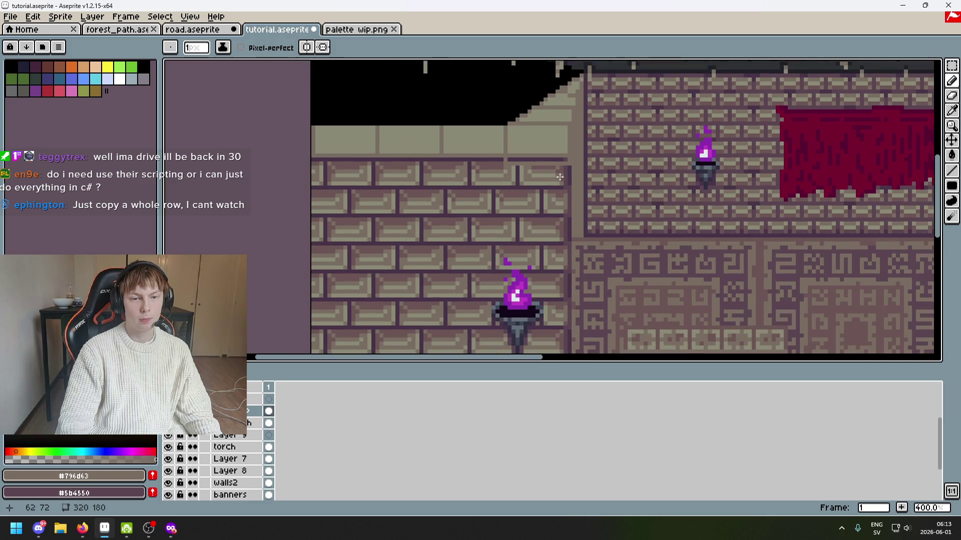
pyautogui.scroll(3, 534, 173)
pyautogui.hscroll(-5, 467, 185)
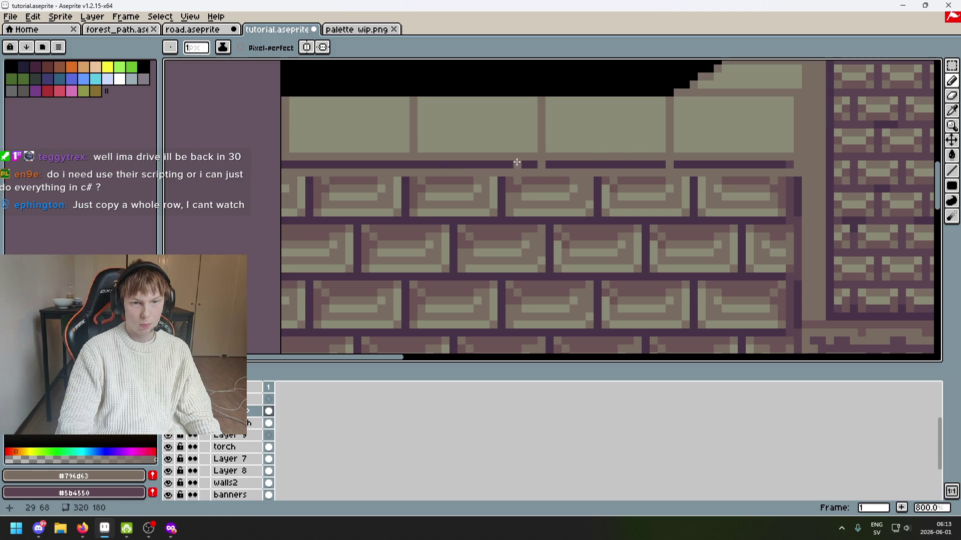
pyautogui.scroll(-4, 410, 159)
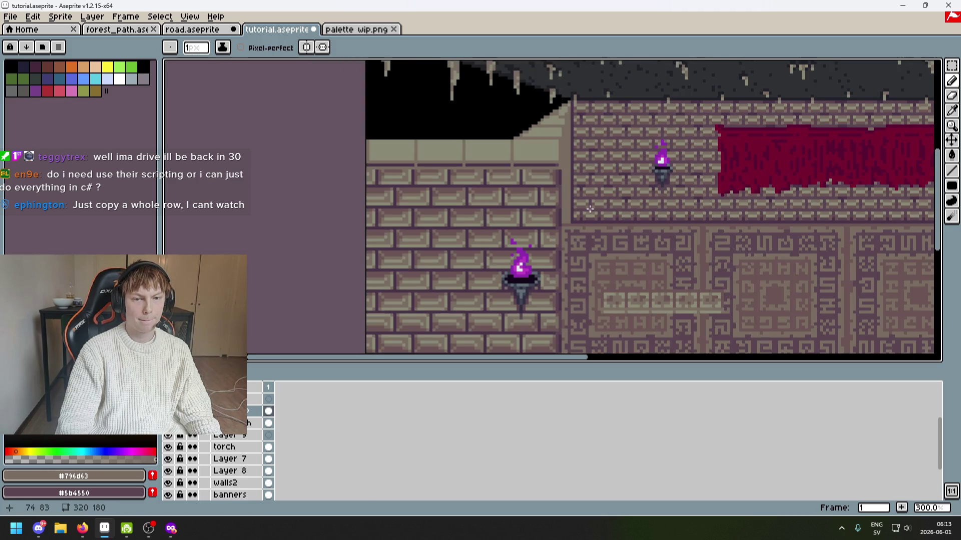
pyautogui.scroll(1, 590, 209)
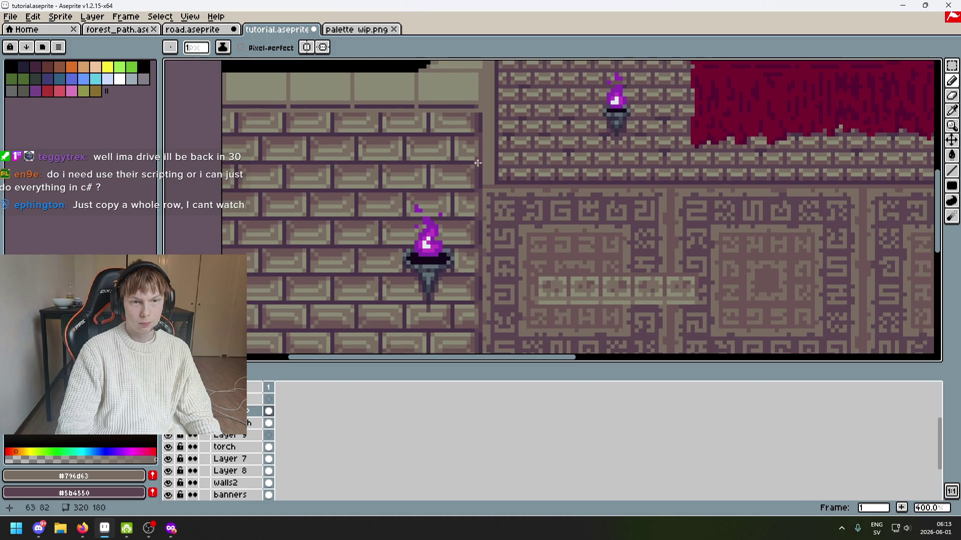
pyautogui.scroll(2, 444, 99)
# Draw a pale straight line along the ledge edge, then bring the ledge's left end into view.
pyautogui.keyDown('alt'); pyautogui.click(425, 95); pyautogui.keyUp('alt')
pyautogui.keyDown('shift'); pyautogui.click(493, 113); pyautogui.keyUp('shift')
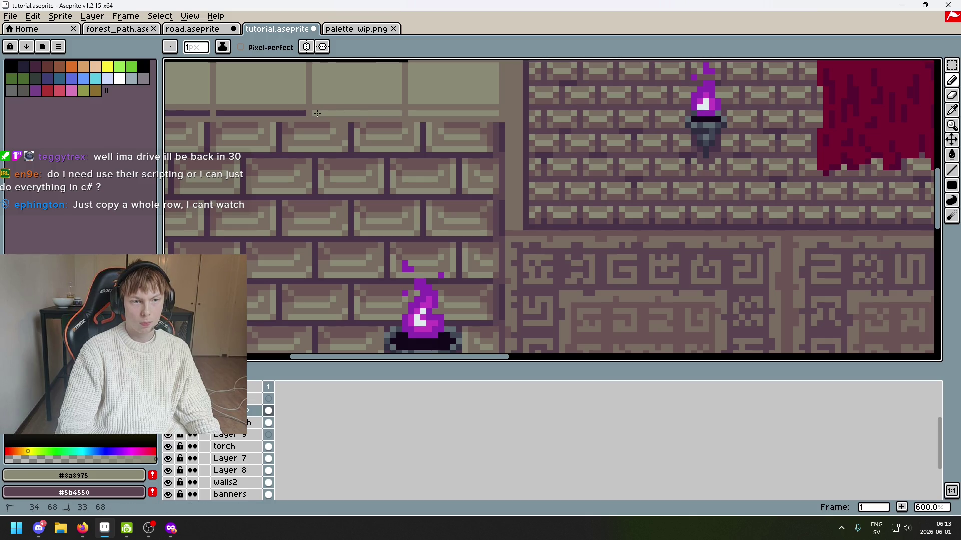
pyautogui.moveTo(297, 111); pyautogui.dragTo(430, 128)
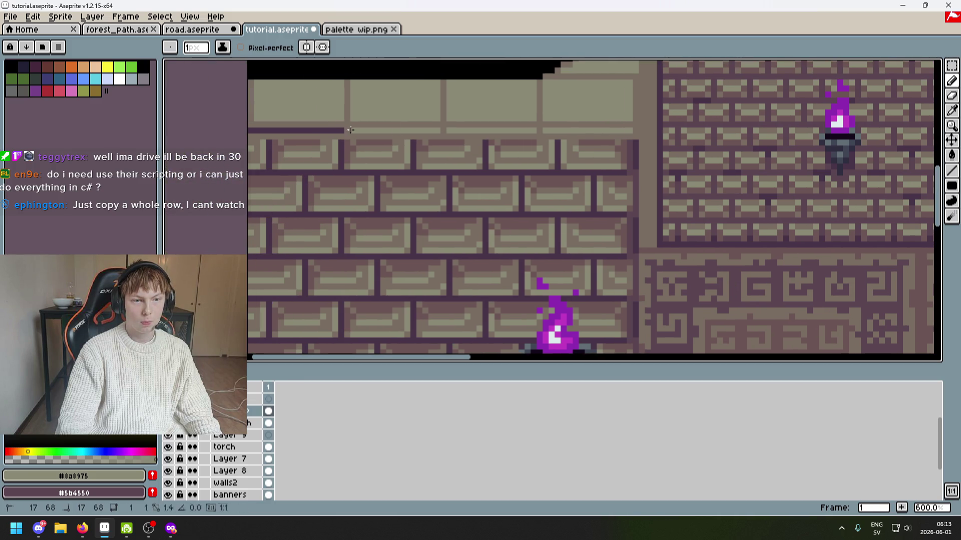
pyautogui.scroll(-3, 404, 172)
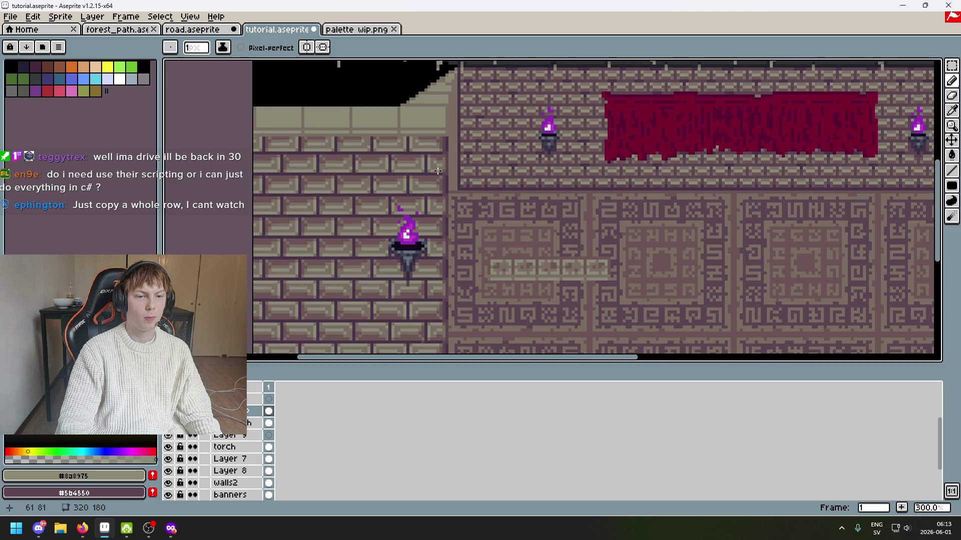
pyautogui.scroll(3, 437, 171)
pyautogui.moveTo(387, 123); pyautogui.dragTo(622, 136)
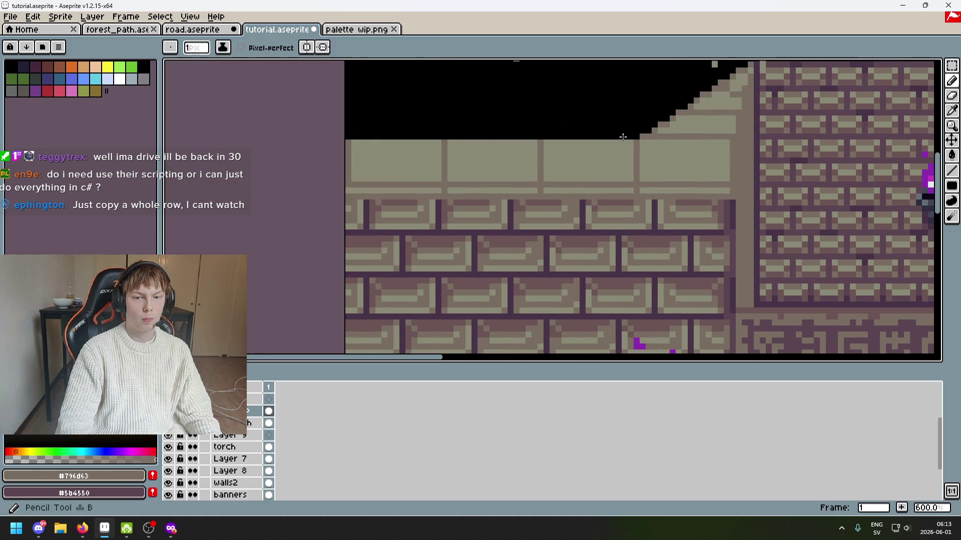
# Preview a straight line from the last point, then view the patterned floor to sample colours.
pyautogui.press('shift')
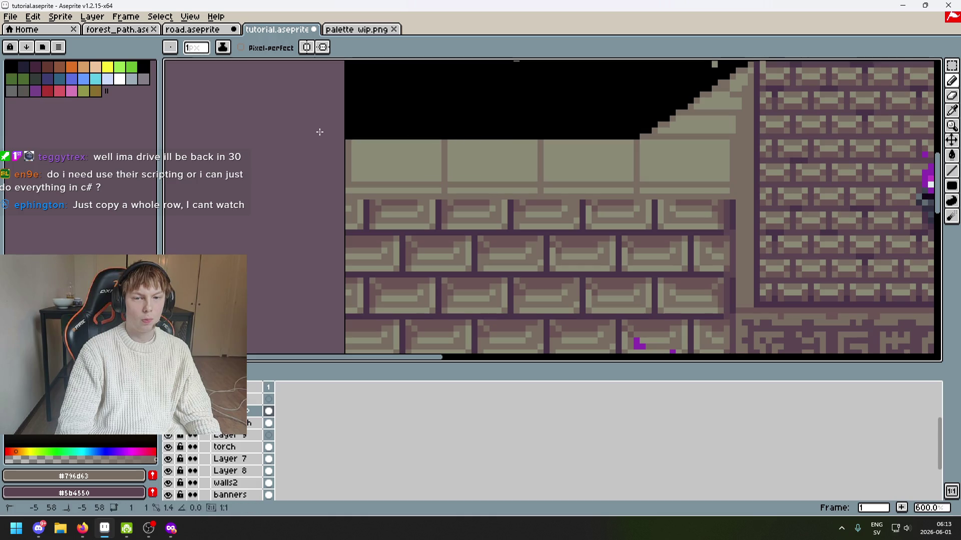
pyautogui.scroll(-4, 416, 168)
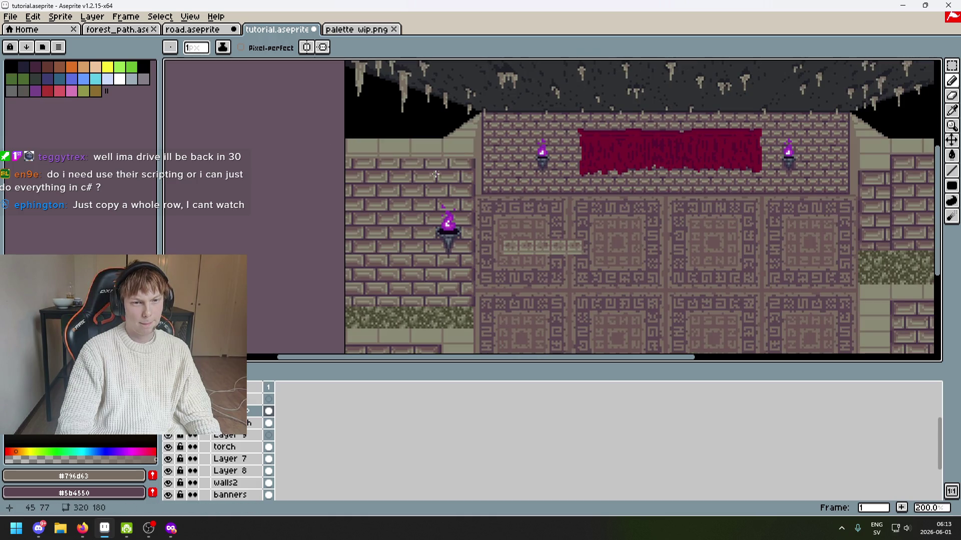
pyautogui.scroll(2, 435, 174)
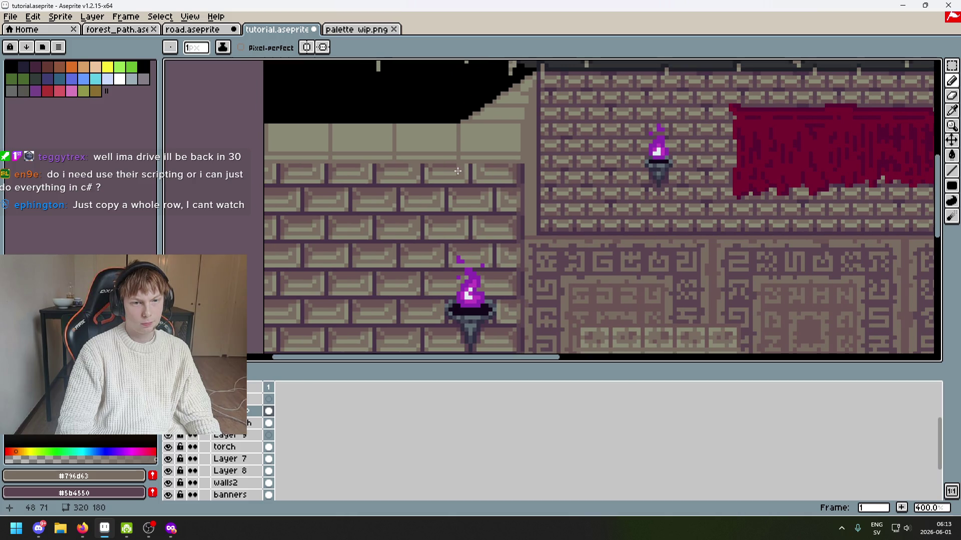
pyautogui.scroll(1, 305, 117)
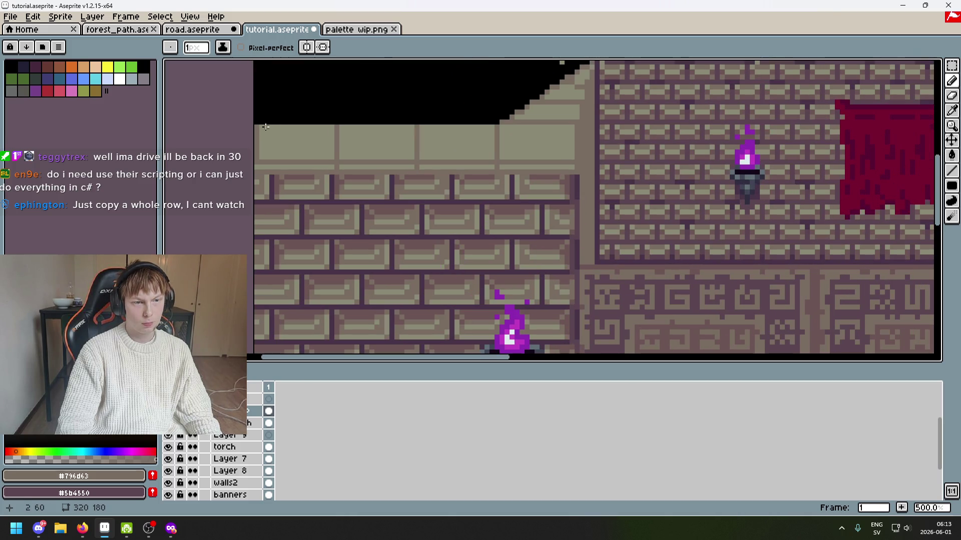
pyautogui.scroll(-3, 429, 194)
pyautogui.scroll(2, 430, 195)
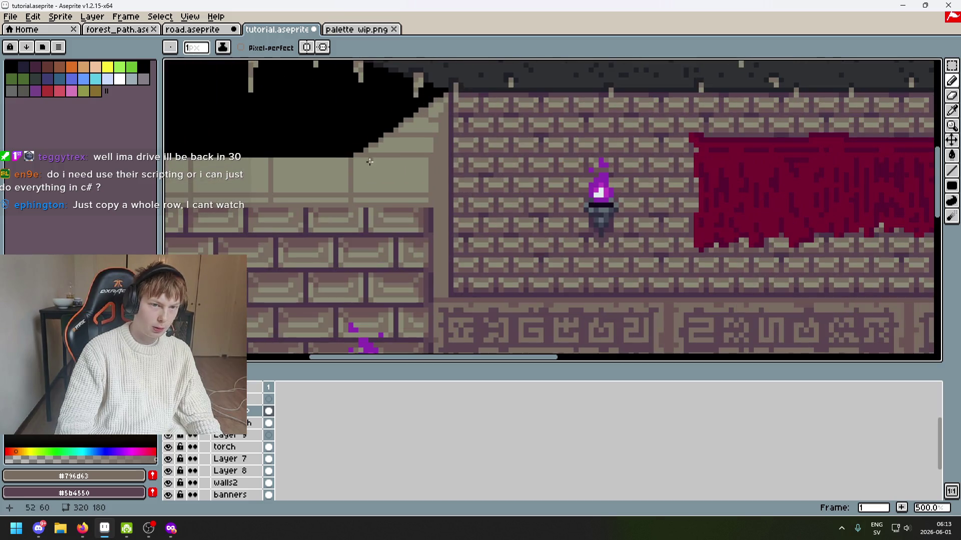
pyautogui.scroll(1, 425, 165)
pyautogui.scroll(-2, 419, 161)
pyautogui.moveTo(476, 160)
pyautogui.mouseDown()
pyautogui.moveTo(497, 129)
pyautogui.moveTo(476, 97)
pyautogui.mouseUp()
pyautogui.scroll(4, 547, 262)
pyautogui.press('i')
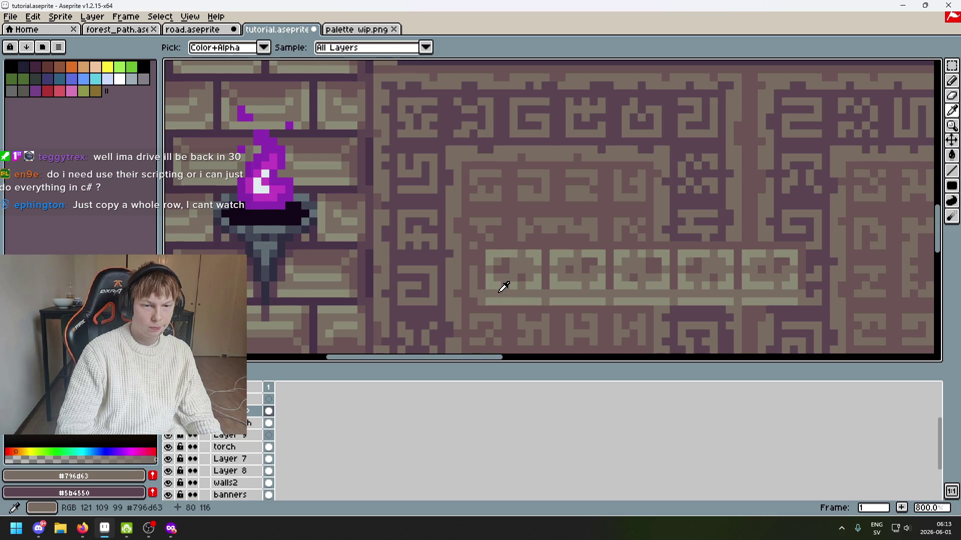
# Pick the dark mortar colour #6c5555 and pencil three vertical joints across the ledge.
pyautogui.press('b')
pyautogui.scroll(-1, 487, 243)
pyautogui.scroll(-1, 553, 292)
pyautogui.moveTo(563, 262); pyautogui.dragTo(500, 173)
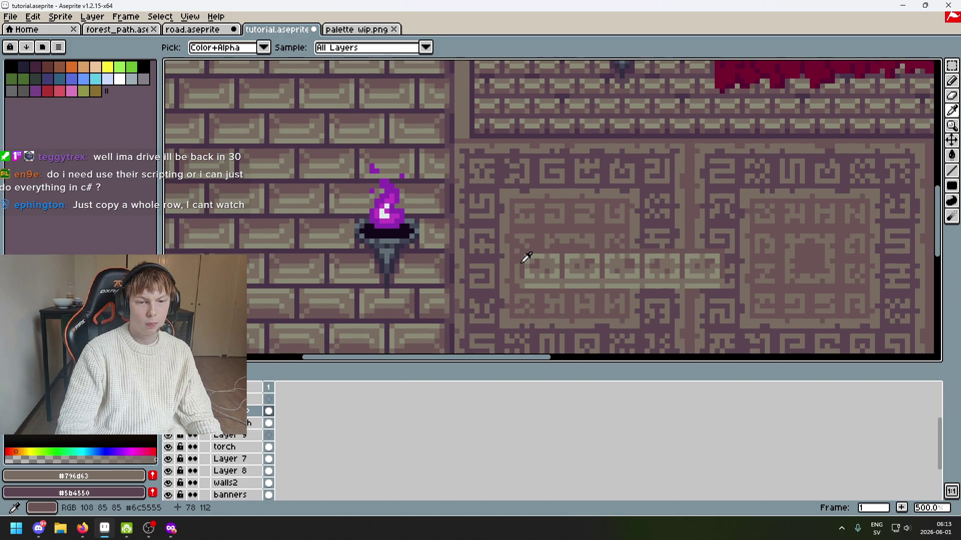
pyautogui.keyDown('alt'); pyautogui.click(523, 257); pyautogui.keyUp('alt')
pyautogui.scroll(4, 448, 225)
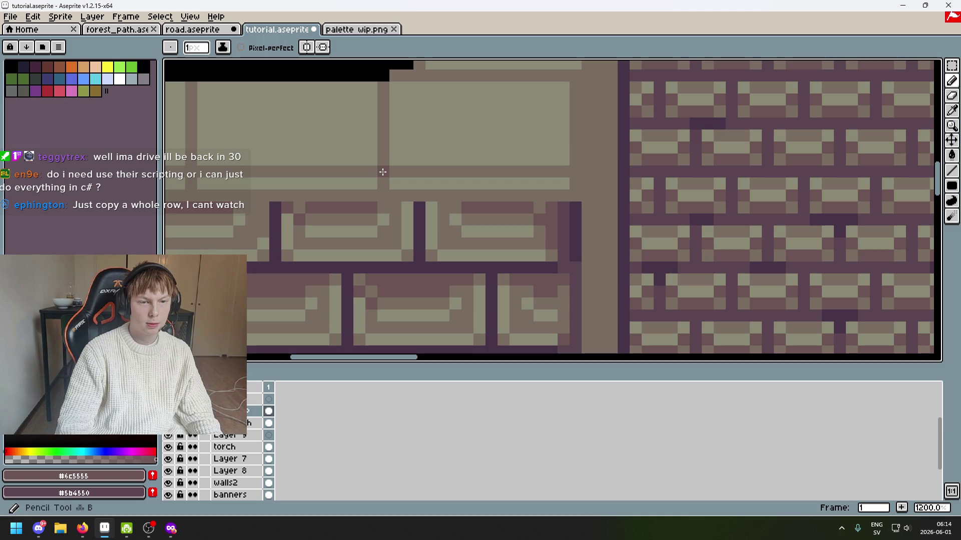
pyautogui.moveTo(383, 159); pyautogui.dragTo(382, 104)
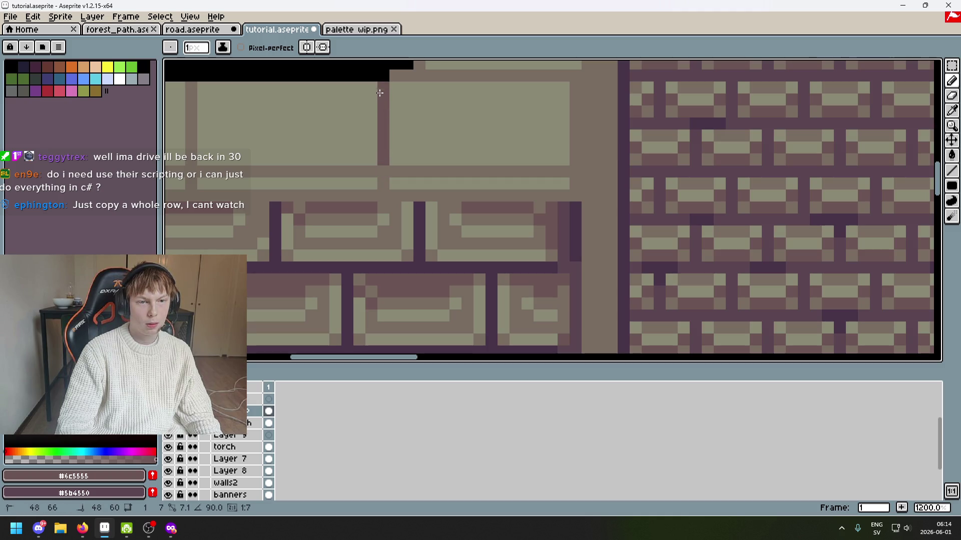
pyautogui.scroll(-4, 396, 93)
pyautogui.scroll(2, 412, 99)
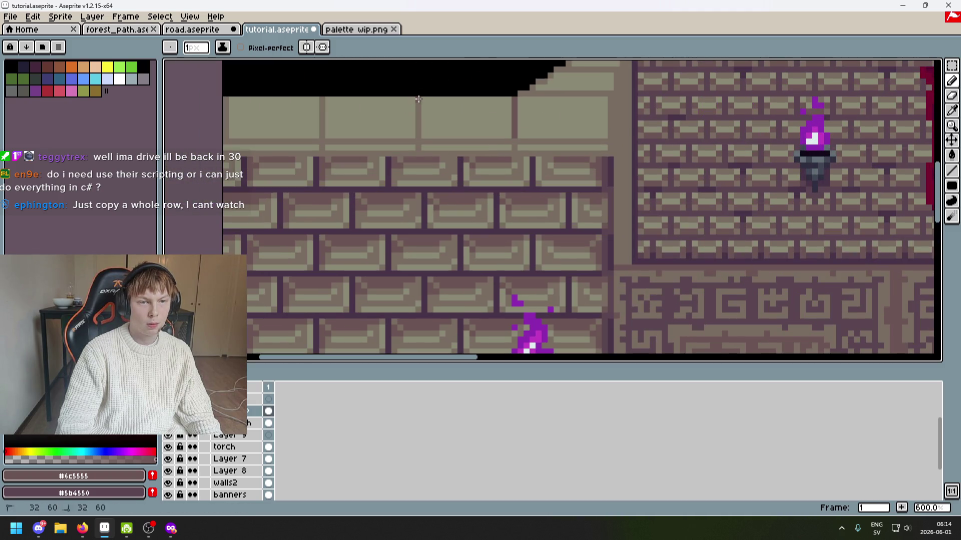
pyautogui.hscroll(-3, 419, 99)
pyautogui.moveTo(494, 136); pyautogui.dragTo(495, 97)
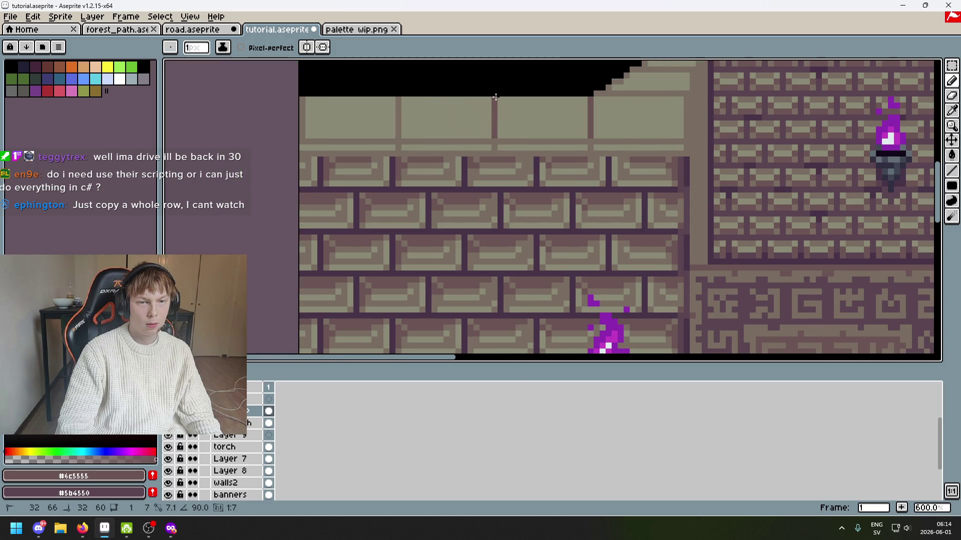
pyautogui.moveTo(302, 134); pyautogui.dragTo(304, 103)
pyautogui.scroll(-3, 303, 96)
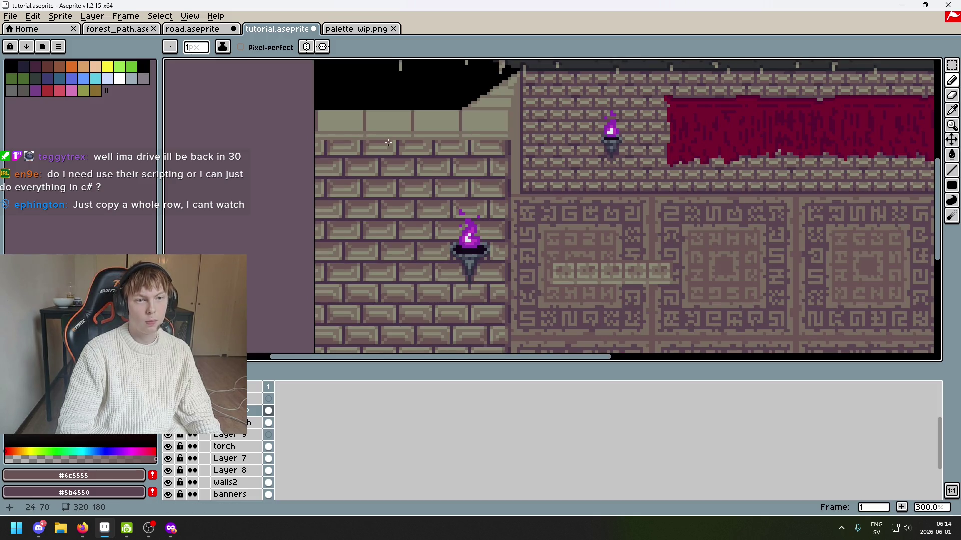
pyautogui.scroll(3, 424, 131)
pyautogui.scroll(2, 402, 121)
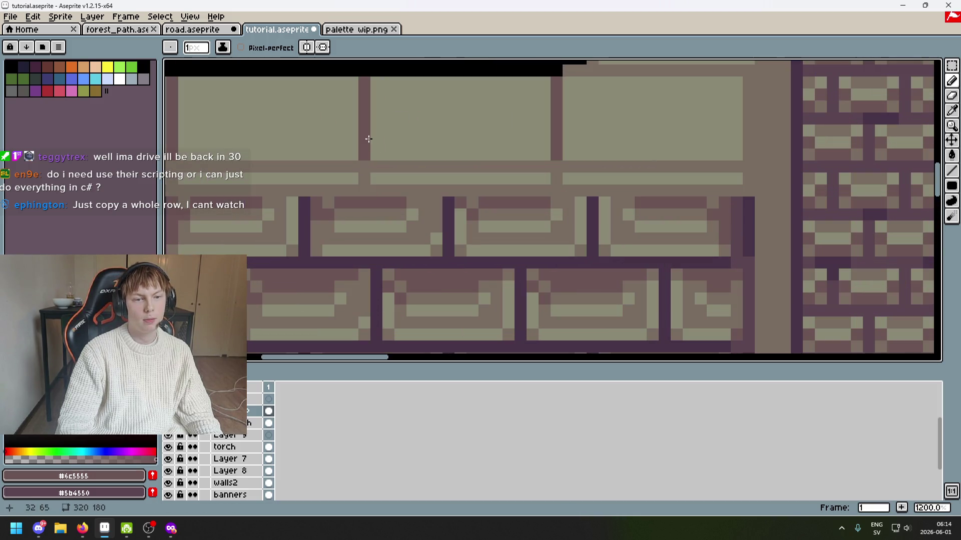
pyautogui.scroll(-3, 369, 163)
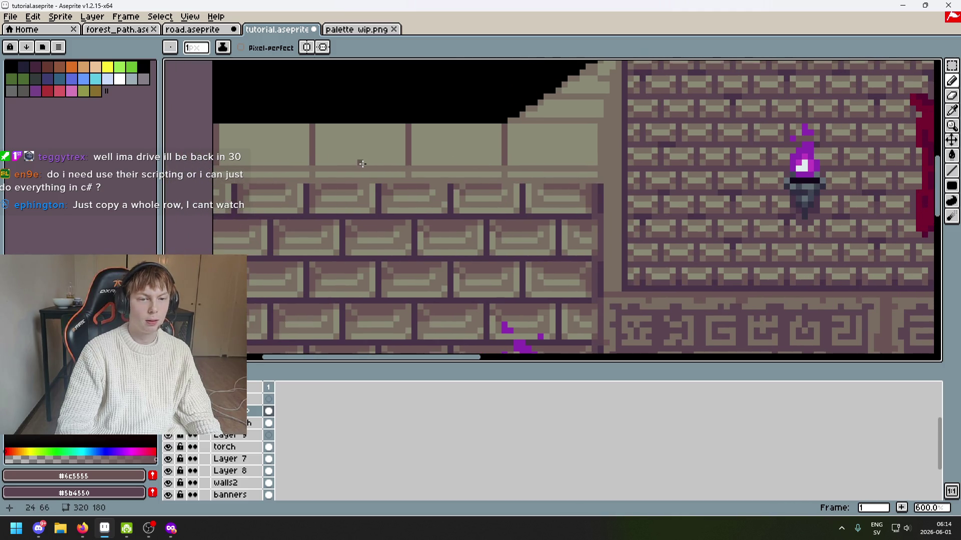
pyautogui.scroll(3, 360, 161)
# Sample the pale stone colour and draw a light highlight line along the ledge top.
pyautogui.moveTo(261, 173); pyautogui.dragTo(451, 189)
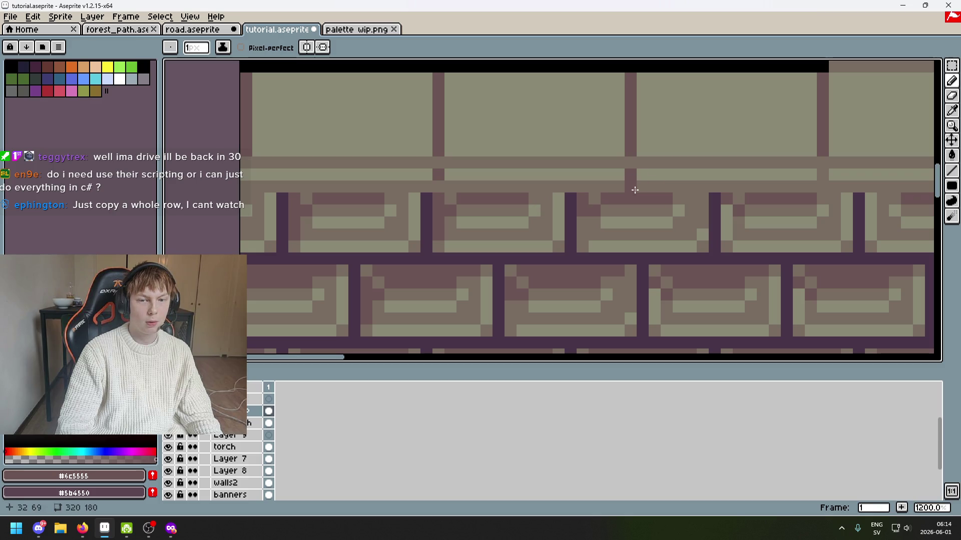
pyautogui.scroll(-3, 629, 189)
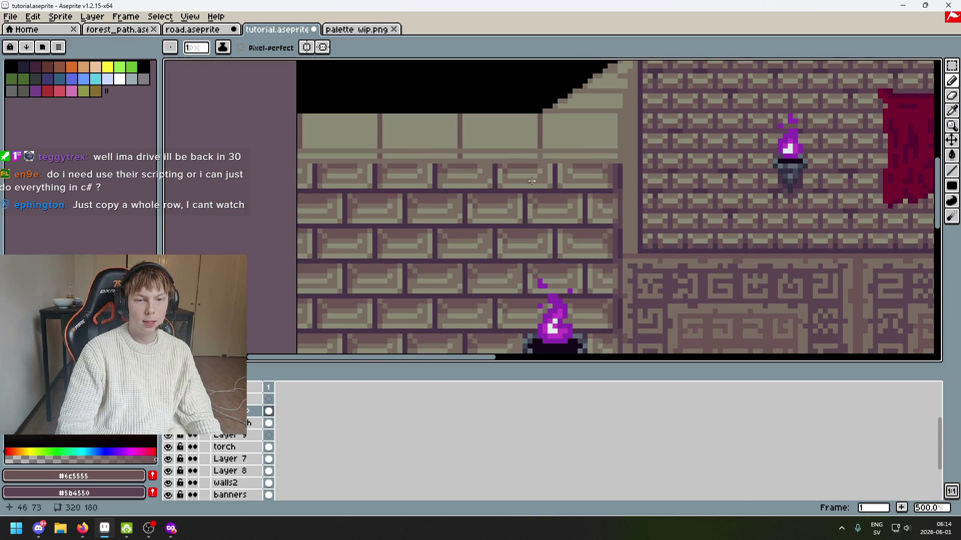
pyautogui.scroll(4, 530, 150)
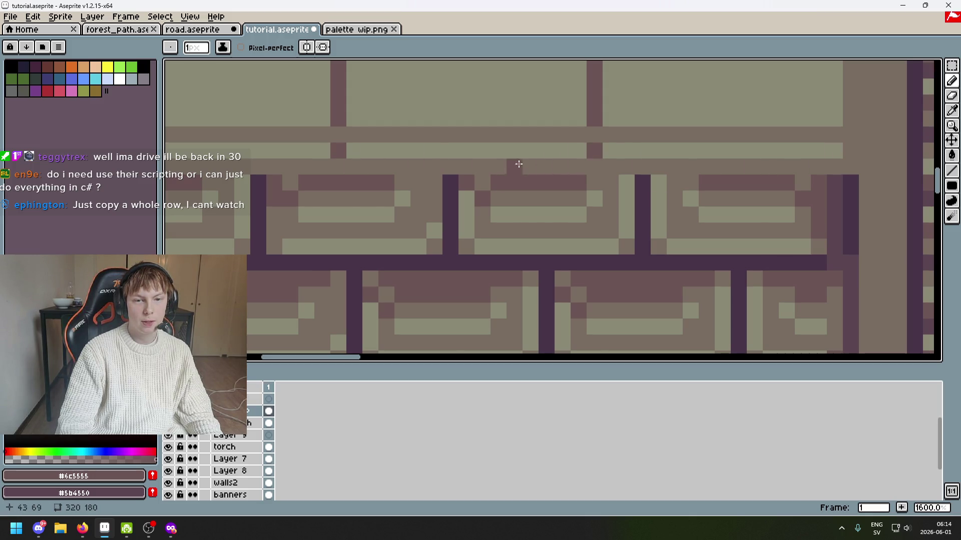
pyautogui.scroll(-3, 518, 164)
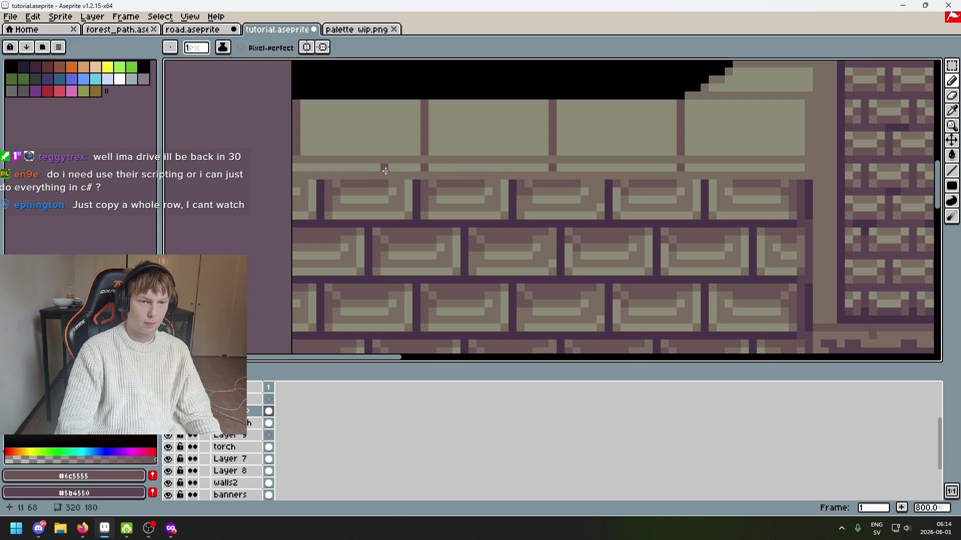
pyautogui.scroll(-3, 431, 176)
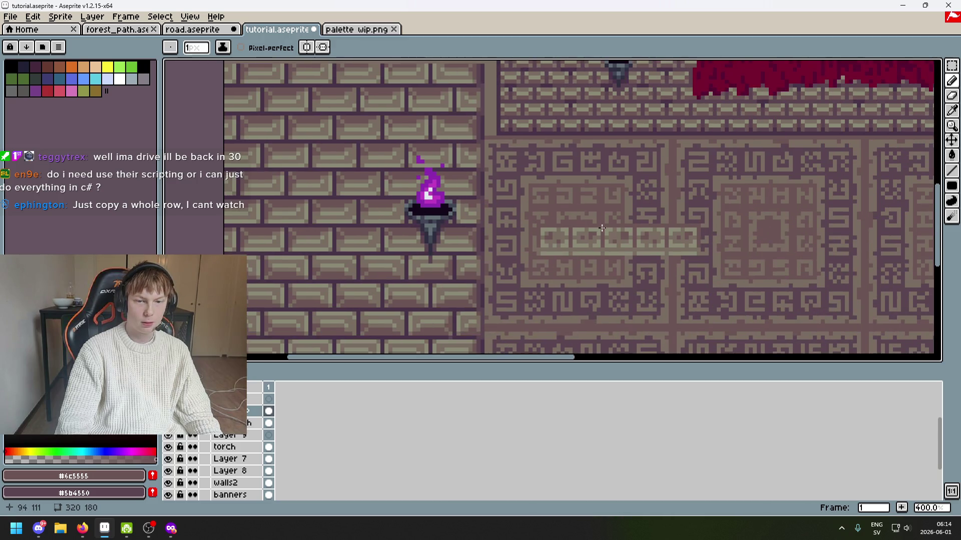
pyautogui.scroll(2, 573, 246)
pyautogui.keyDown('alt'); pyautogui.click(569, 261); pyautogui.keyUp('alt')
pyautogui.moveTo(379, 103); pyautogui.dragTo(503, 228)
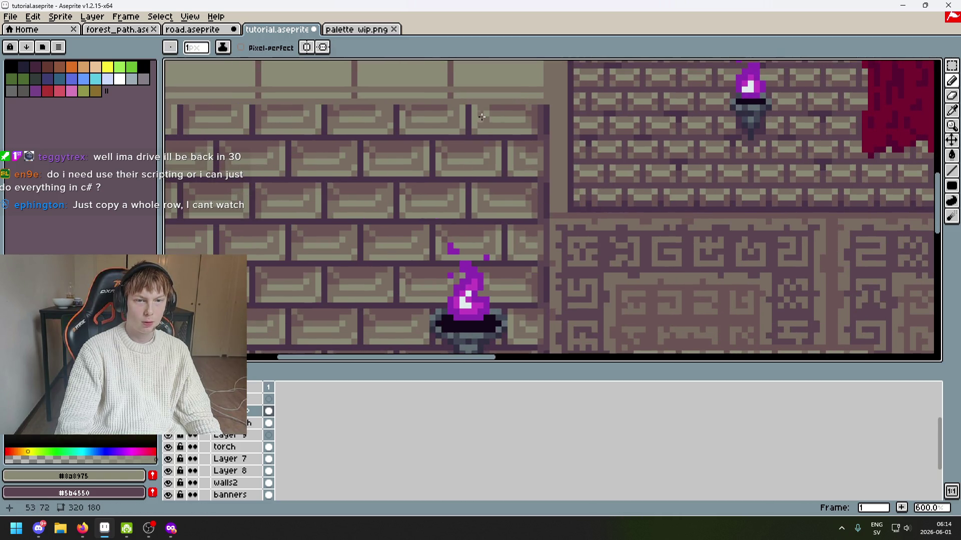
pyautogui.scroll(1, 457, 98)
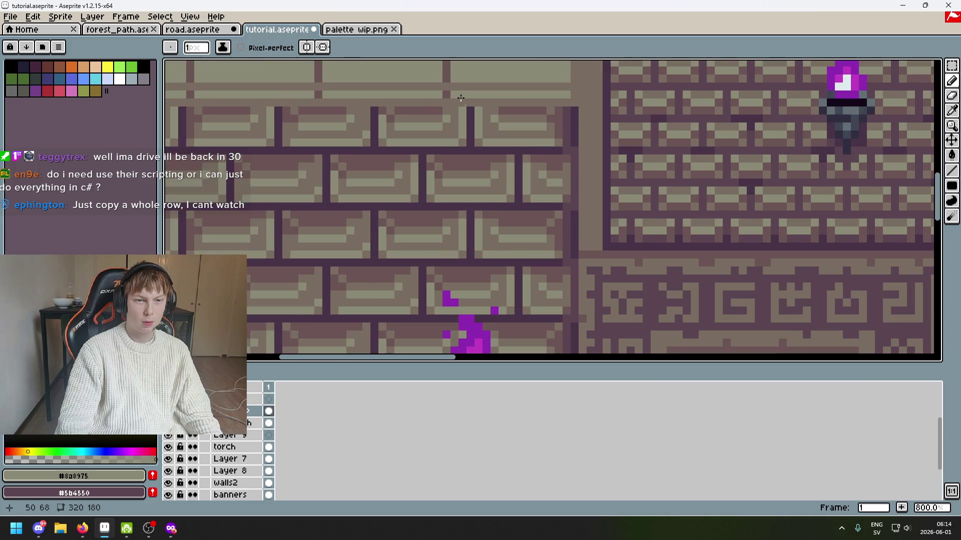
pyautogui.keyDown('alt'); pyautogui.click(458, 96); pyautogui.keyUp('alt')
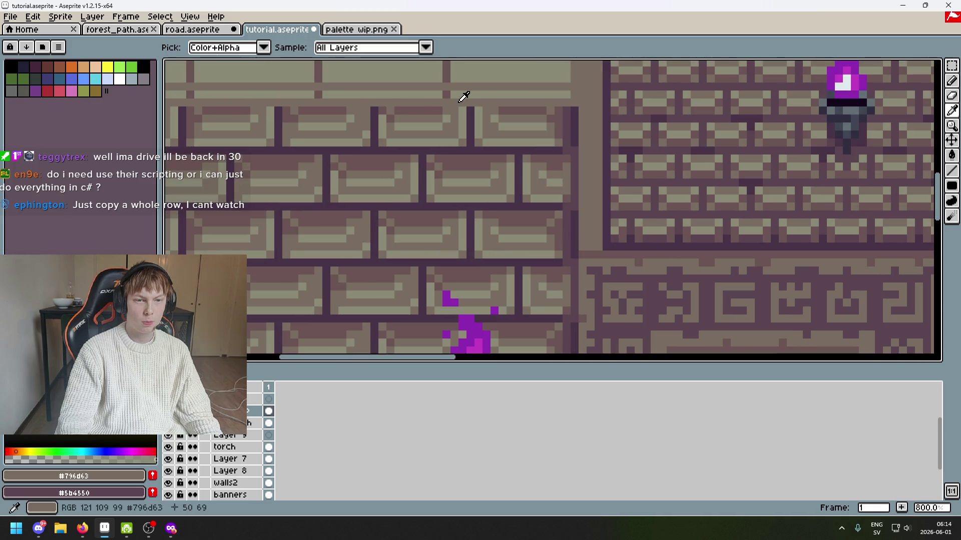
pyautogui.keyDown('alt'); pyautogui.click(514, 65); pyautogui.keyUp('alt')
pyautogui.moveTo(451, 101); pyautogui.dragTo(570, 102)
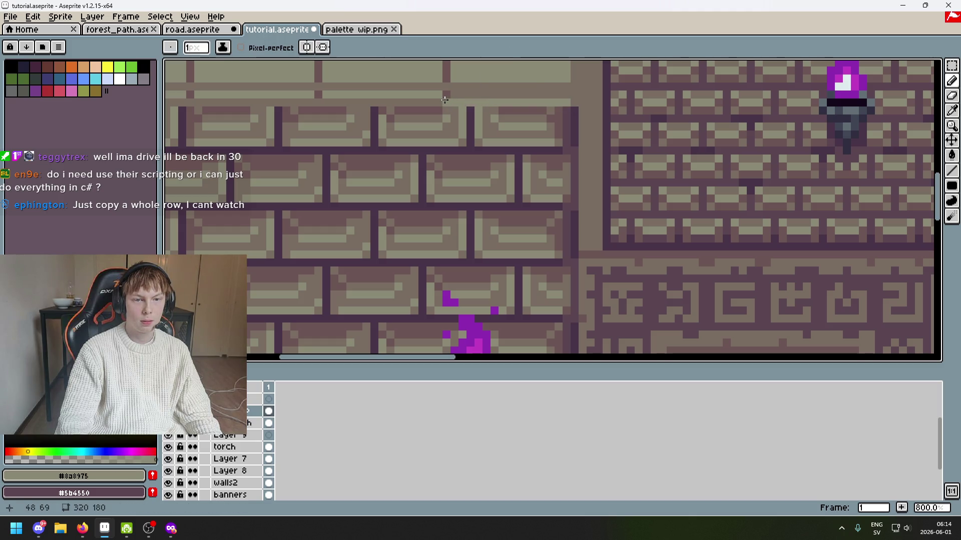
# Sample the darker stone colour and draw a shade line beneath the ledge panels.
pyautogui.hscroll(-4, 350, 110)
pyautogui.scroll(1, 350, 110)
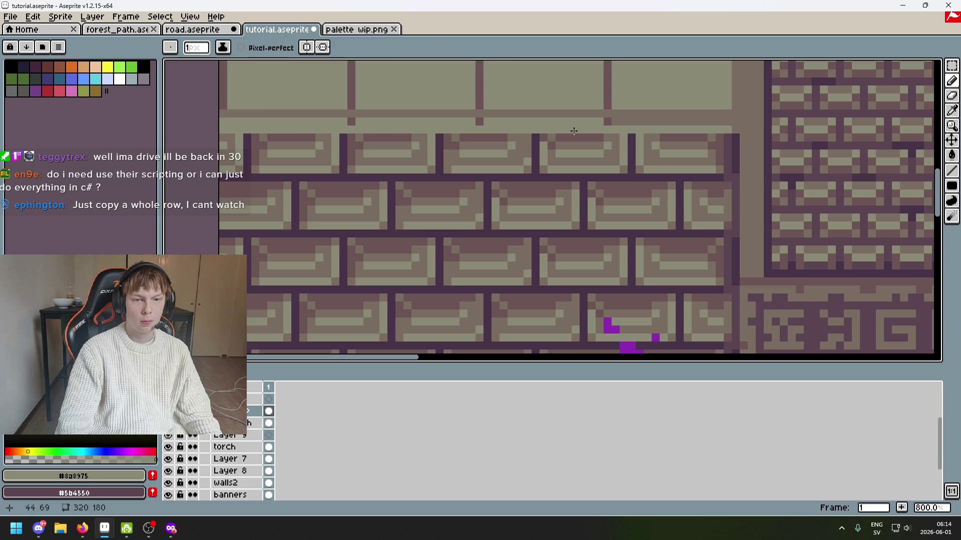
pyautogui.keyDown('alt'); pyautogui.click(623, 114); pyautogui.keyUp('alt')
pyautogui.moveTo(601, 121); pyautogui.dragTo(442, 120)
pyautogui.moveTo(359, 122); pyautogui.dragTo(336, 122)
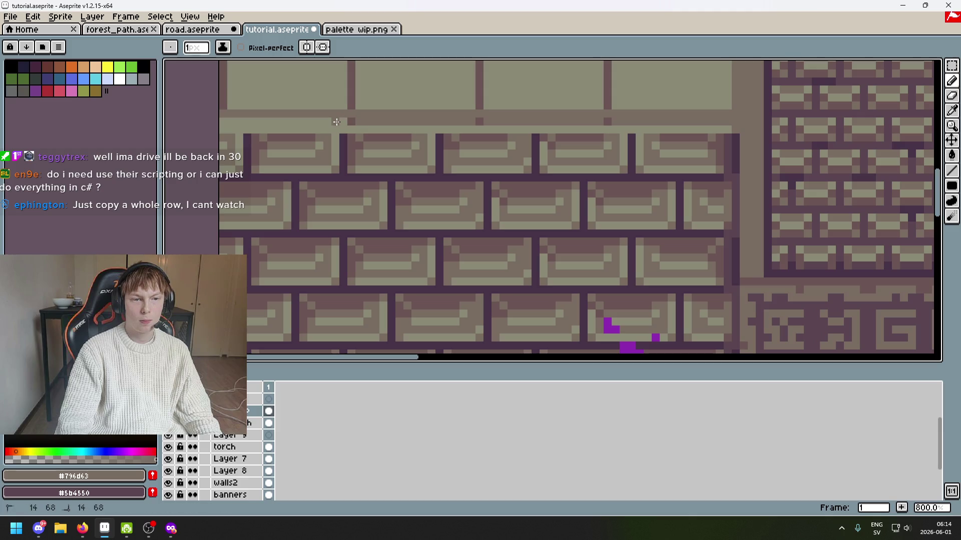
pyautogui.scroll(-4, 358, 167)
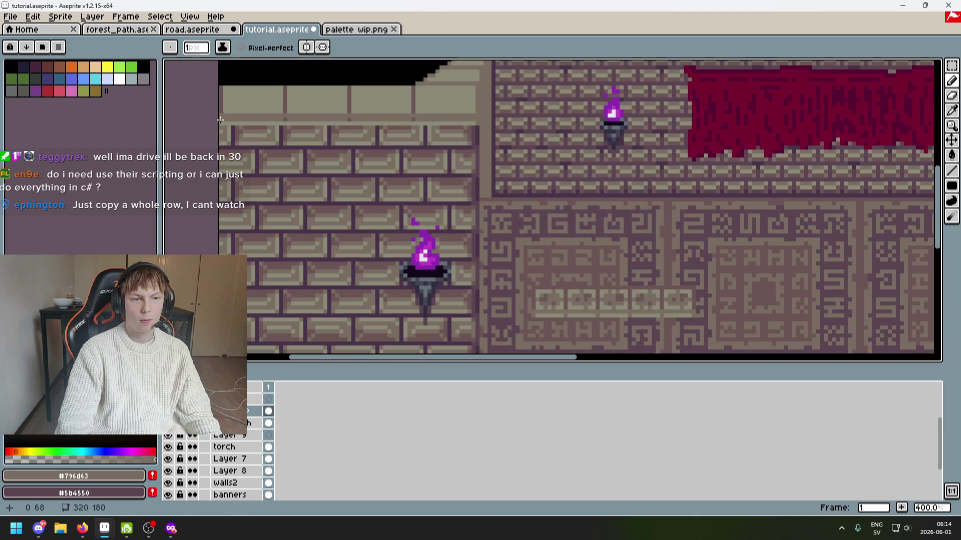
pyautogui.scroll(-1, 358, 167)
pyautogui.scroll(3, 430, 185)
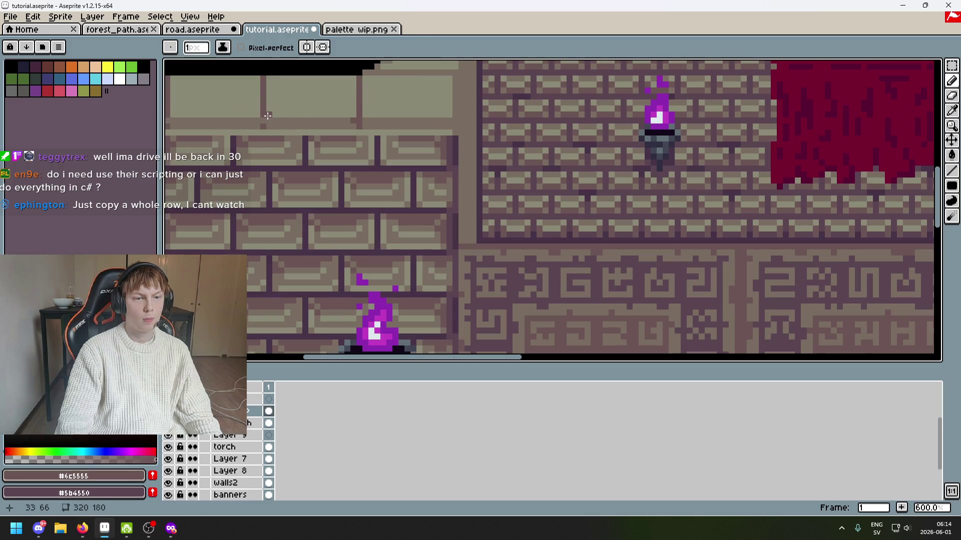
pyautogui.moveTo(264, 120); pyautogui.dragTo(438, 166)
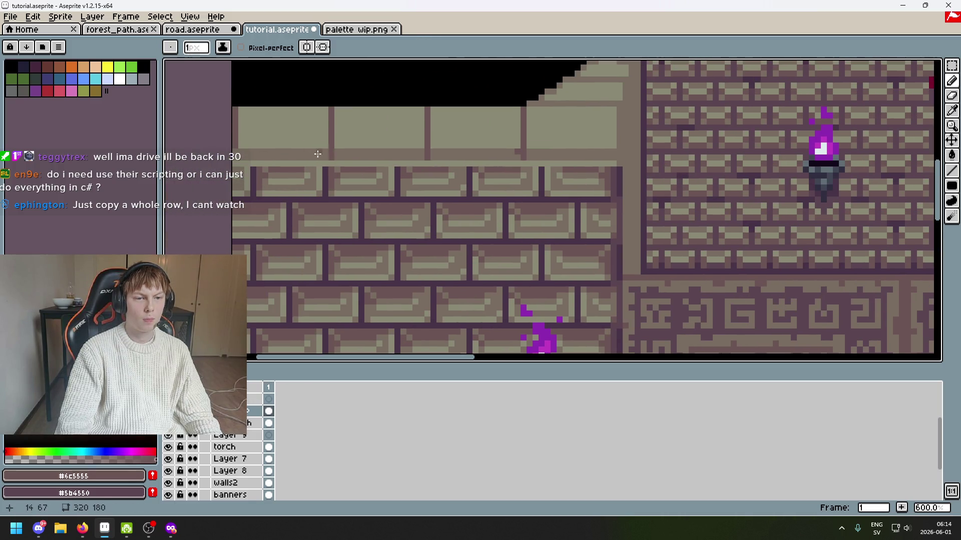
# Sample the darker brick, pale band and mid stone colours from around the ledge and torch.
pyautogui.scroll(1, 265, 161)
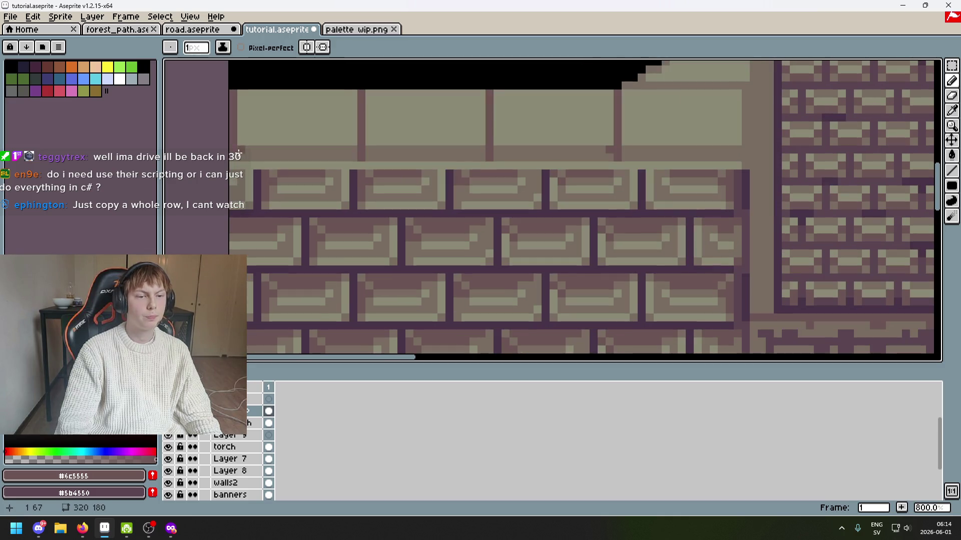
pyautogui.scroll(-5, 505, 168)
pyautogui.scroll(1, 506, 168)
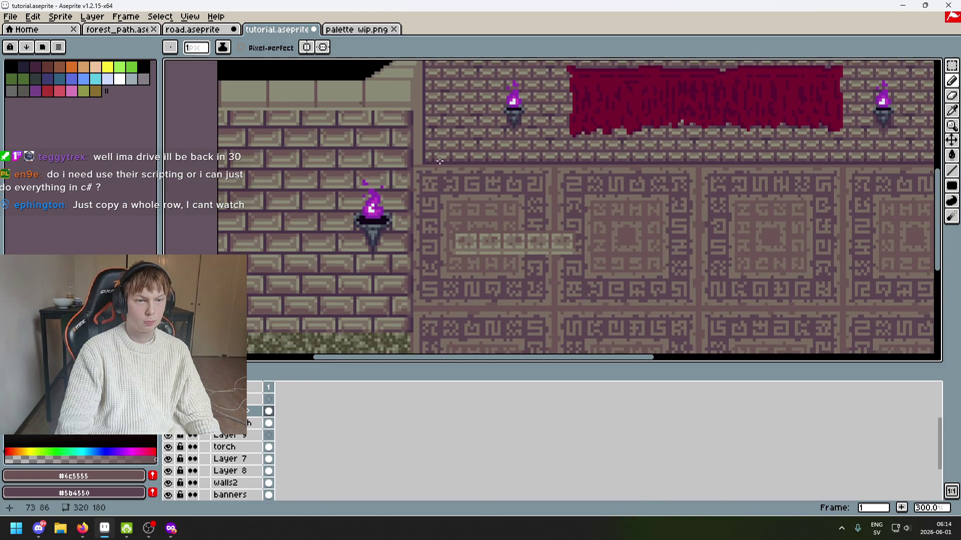
pyautogui.scroll(3, 505, 168)
pyautogui.keyDown('alt'); pyautogui.click(418, 107); pyautogui.keyUp('alt')
pyautogui.scroll(-2, 506, 147)
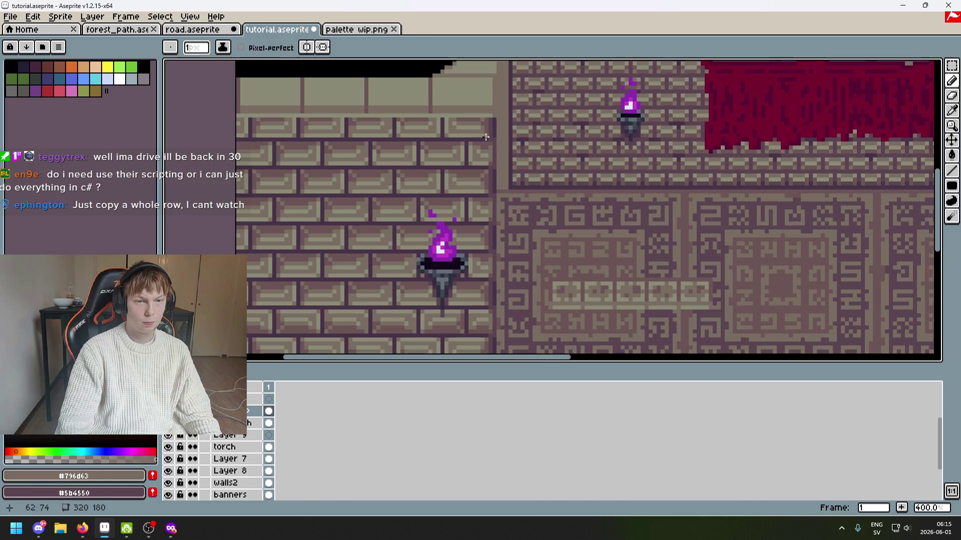
pyautogui.moveTo(506, 147); pyautogui.dragTo(462, 116)
pyautogui.scroll(2, 528, 254)
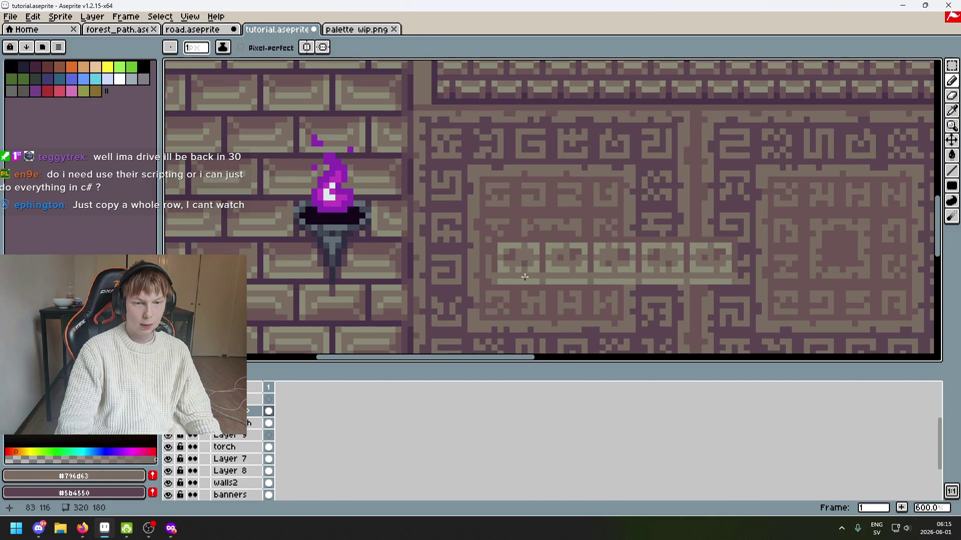
pyautogui.keyDown('alt'); pyautogui.click(504, 264); pyautogui.keyUp('alt')
pyautogui.moveTo(385, 143)
pyautogui.mouseDown()
pyautogui.moveTo(429, 221)
pyautogui.moveTo(477, 275)
pyautogui.mouseUp()
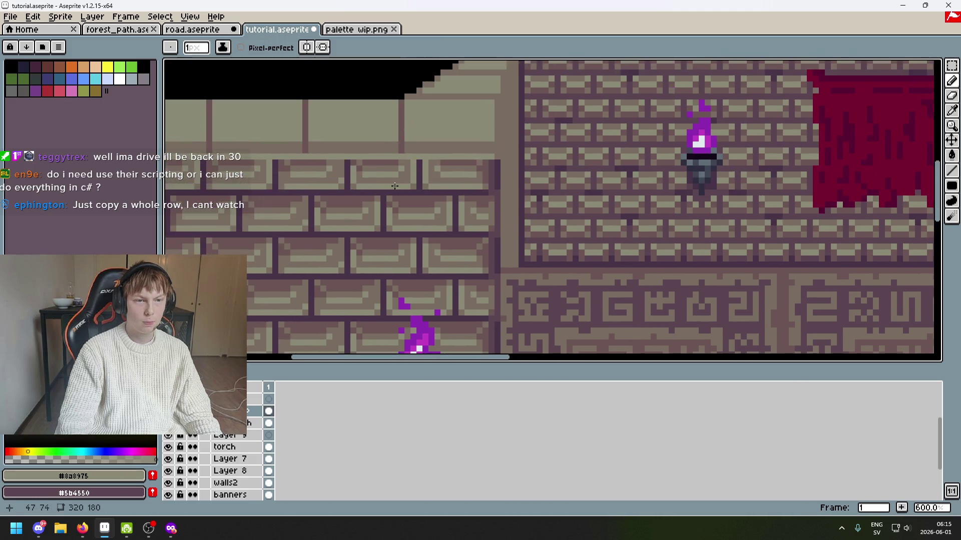
pyautogui.scroll(3, 392, 142)
pyautogui.keyDown('alt'); pyautogui.click(400, 150); pyautogui.keyUp('alt')
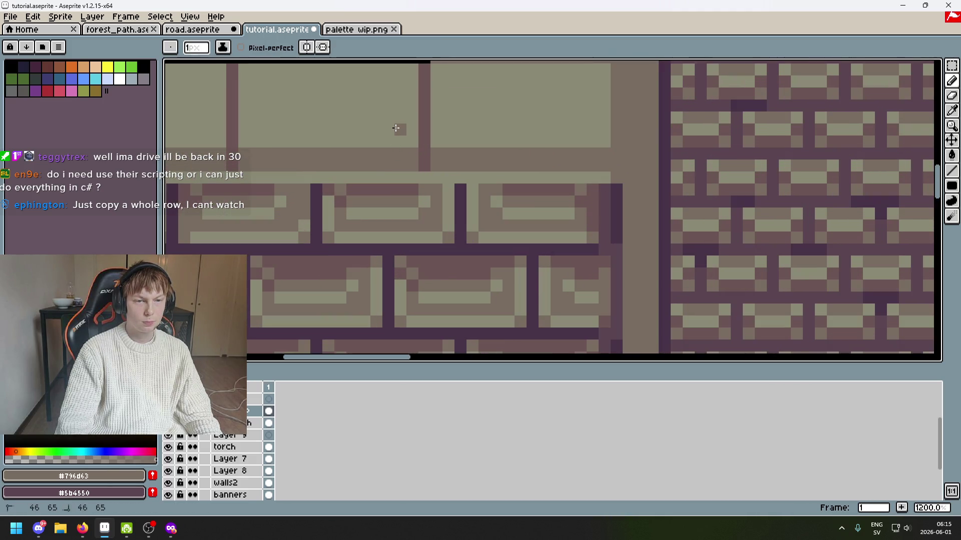
pyautogui.scroll(-3, 396, 128)
pyautogui.scroll(-2, 463, 161)
pyautogui.moveTo(463, 161); pyautogui.dragTo(535, 150)
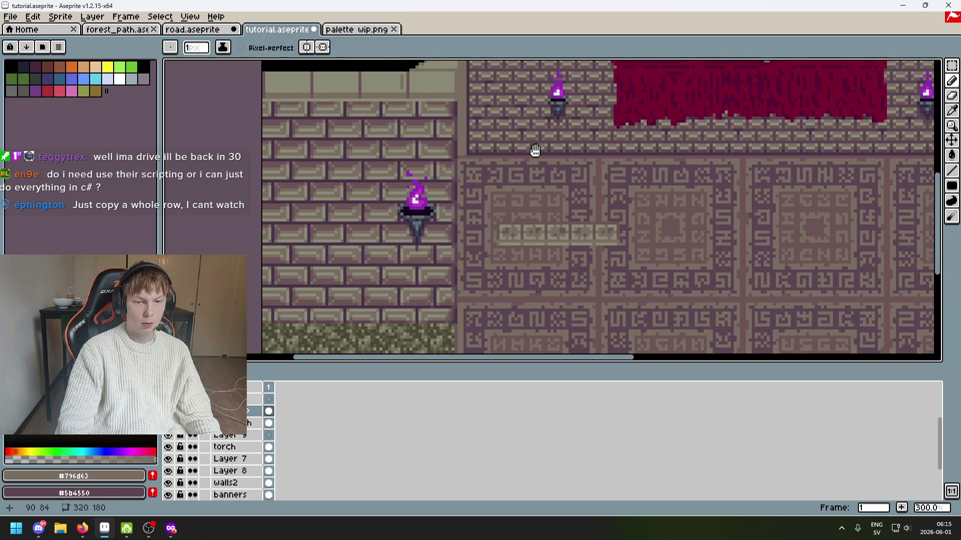
pyautogui.scroll(1, 534, 213)
pyautogui.scroll(2, 518, 244)
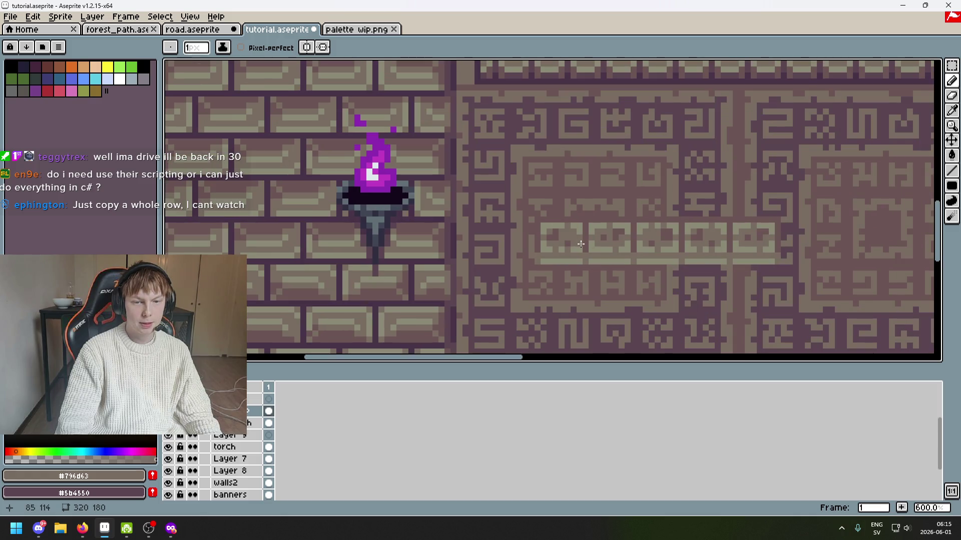
pyautogui.scroll(-2, 580, 243)
# Pick the lighter stone colour and pencil an inset rectangle outline inside a ledge panel.
pyautogui.press('v')
pyautogui.moveTo(439, 58); pyautogui.dragTo(556, 189)
pyautogui.press('b')
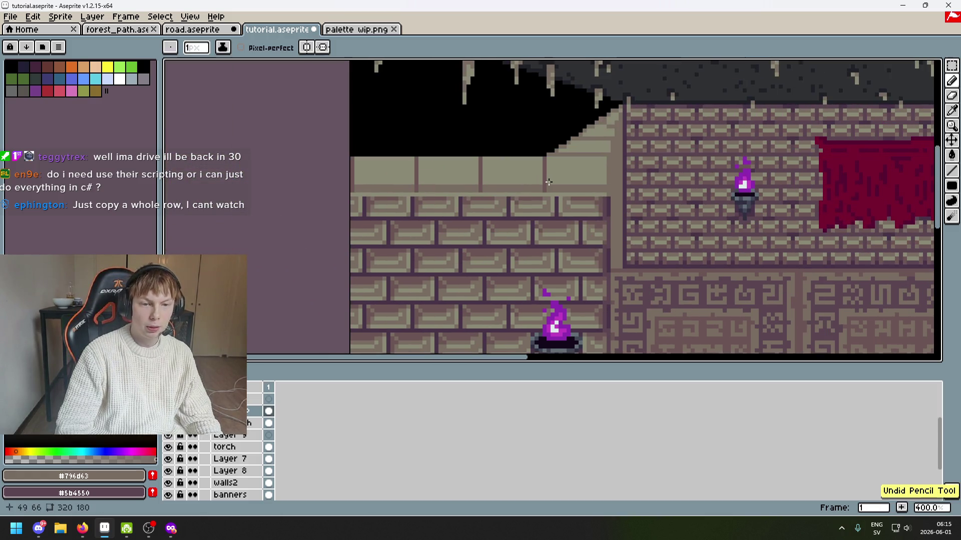
pyautogui.scroll(3, 474, 200)
pyautogui.scroll(3, 474, 200)
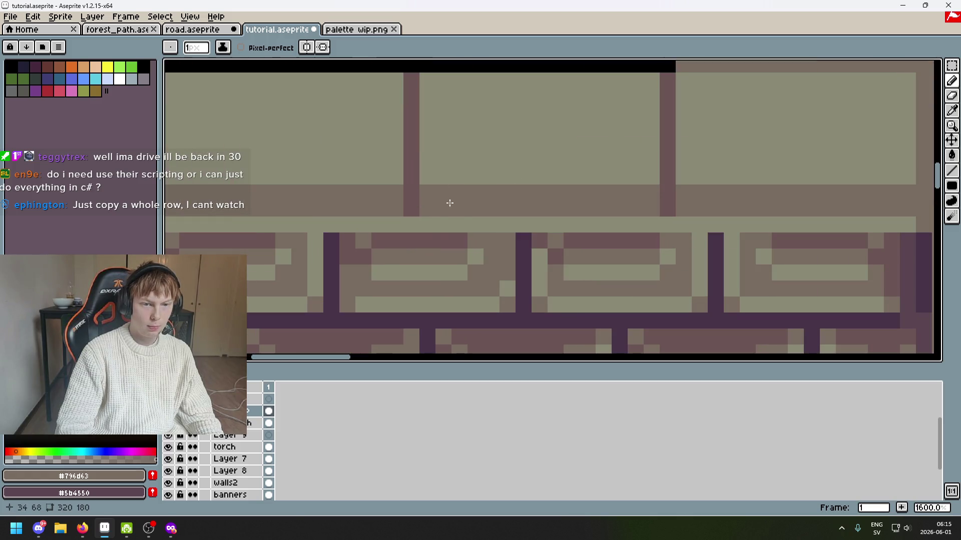
pyautogui.press('i')
pyautogui.press('b')
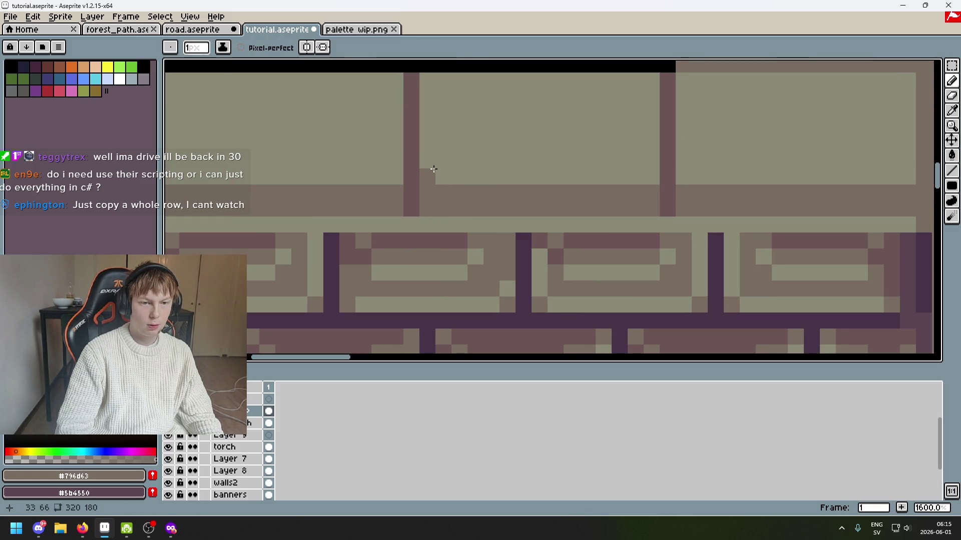
pyautogui.scroll(-3, 470, 158)
pyautogui.scroll(2, 478, 165)
pyautogui.keyDown('alt'); pyautogui.click(440, 157); pyautogui.keyUp('alt')
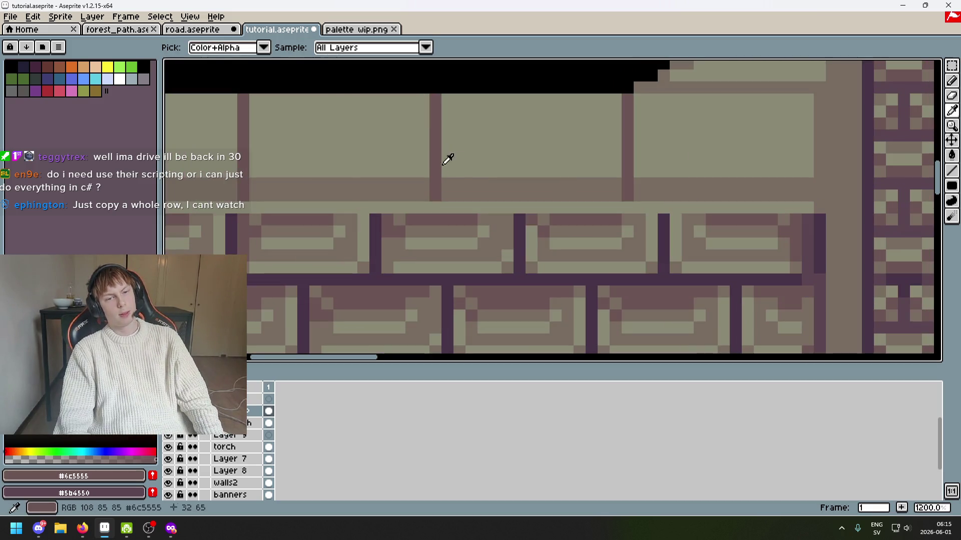
pyautogui.keyDown('alt'); pyautogui.click(451, 160); pyautogui.keyUp('alt')
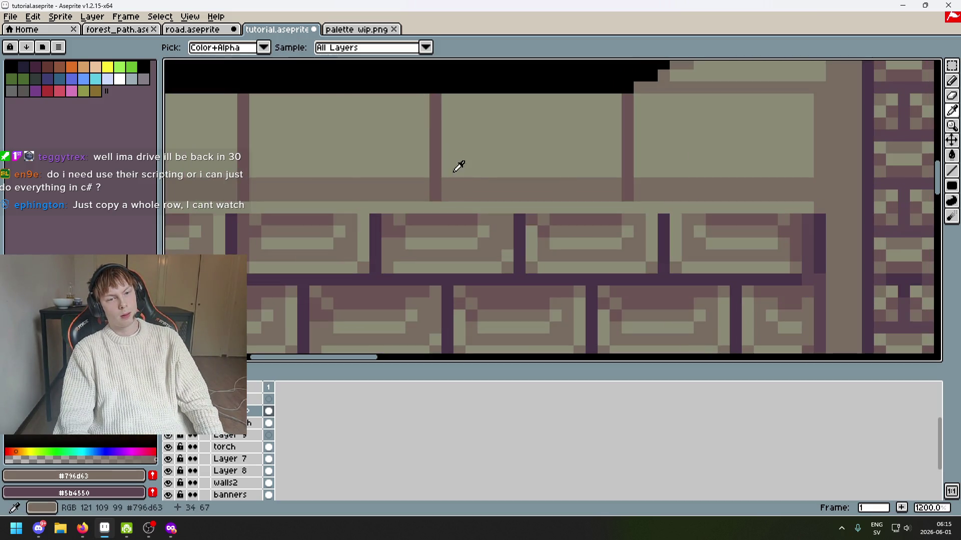
pyautogui.moveTo(456, 115)
pyautogui.mouseDown()
pyautogui.moveTo(447, 99)
pyautogui.moveTo(615, 99)
pyautogui.moveTo(613, 156)
pyautogui.moveTo(456, 150)
pyautogui.mouseUp()
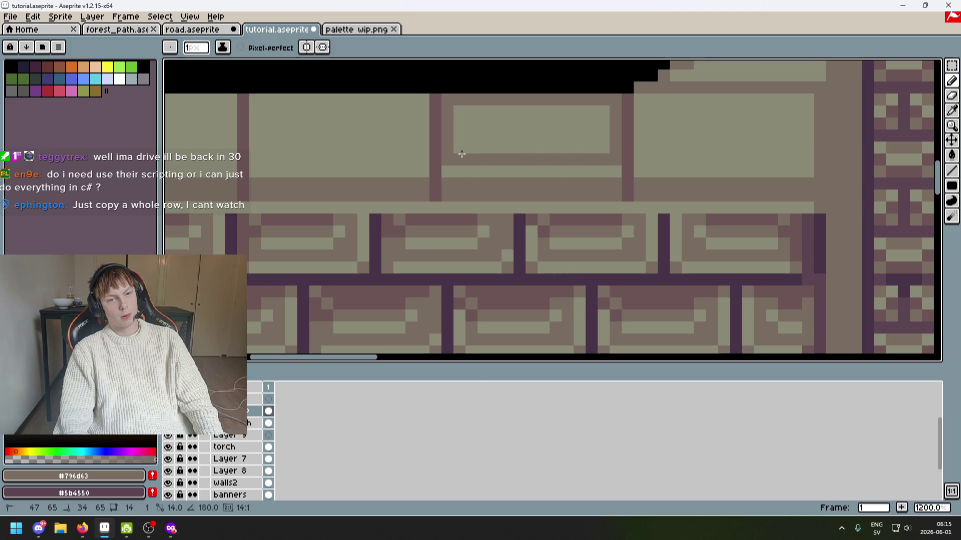
# Paint-bucket the inset with darker stone and touch up its edge pixels, undoing a stray dark pixel.
pyautogui.scroll(-1, 500, 169)
pyautogui.press('g')
pyautogui.click(440, 134)
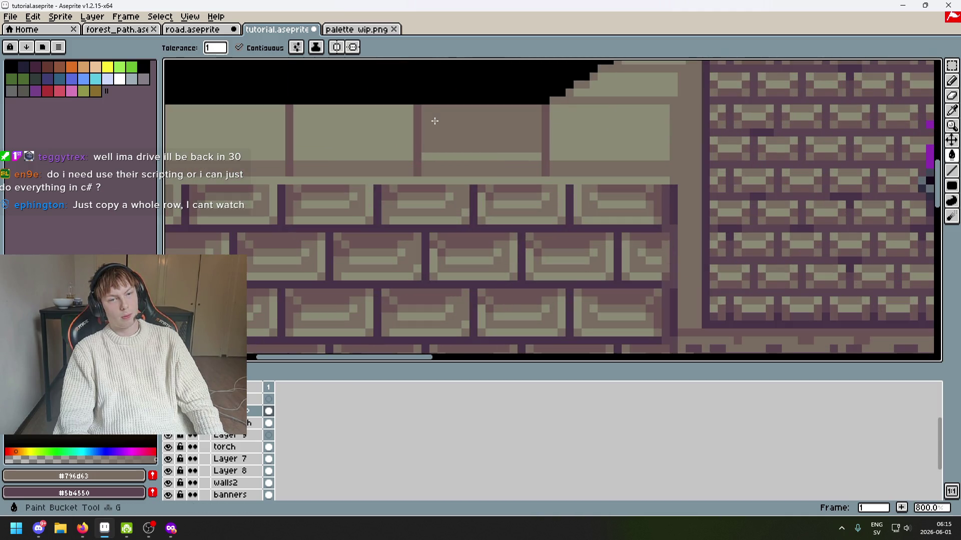
pyautogui.scroll(-2, 474, 135)
pyautogui.scroll(2, 479, 149)
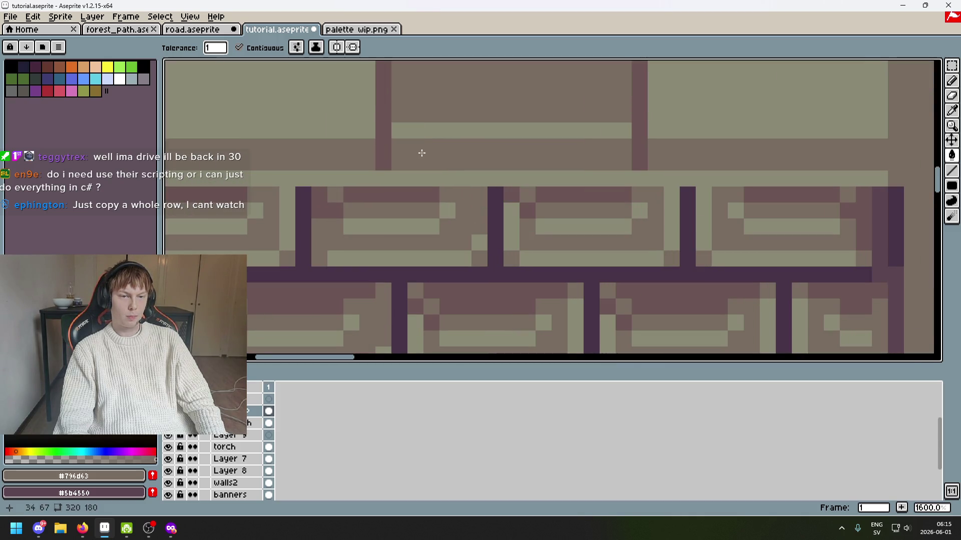
pyautogui.moveTo(422, 154); pyautogui.dragTo(428, 211)
pyautogui.click(409, 194)
pyautogui.click(419, 187)
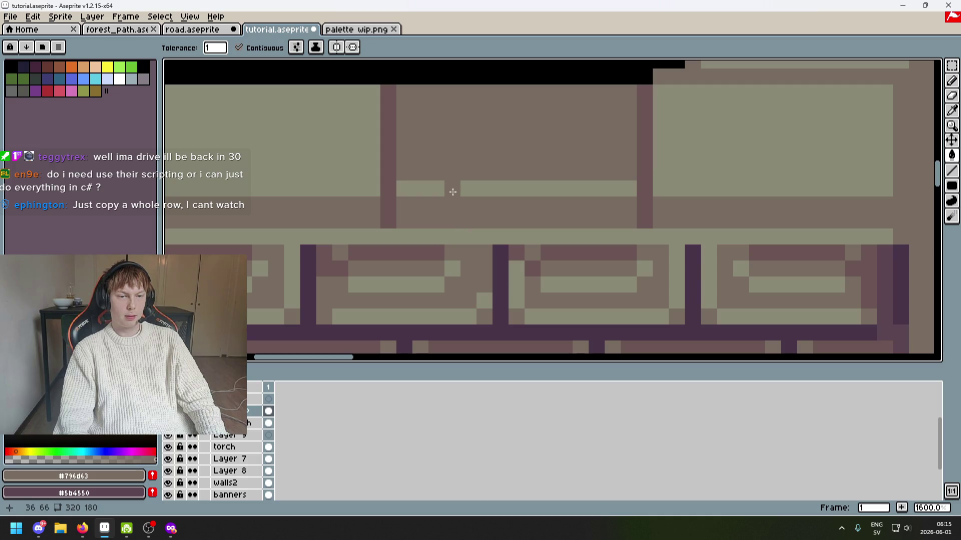
pyautogui.click(471, 239)
pyautogui.click(393, 240)
pyautogui.hotkey('ctrl', 'z')
# Recolour the inset's top-row and column-bottom pixels, undo the dark row fill, and save tutorial.aseprite.
pyautogui.click(438, 195)
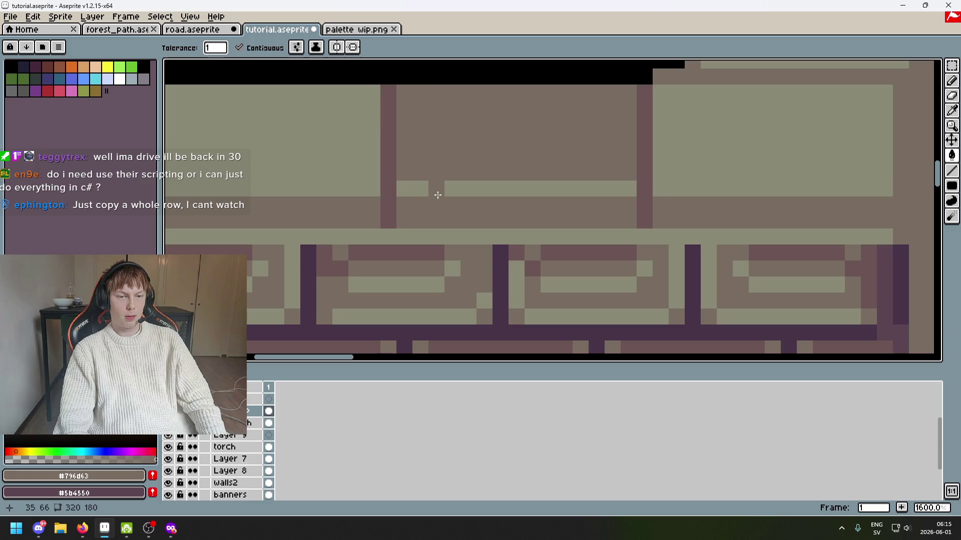
pyautogui.click(391, 240)
pyautogui.hotkey('ctrl', 'z')
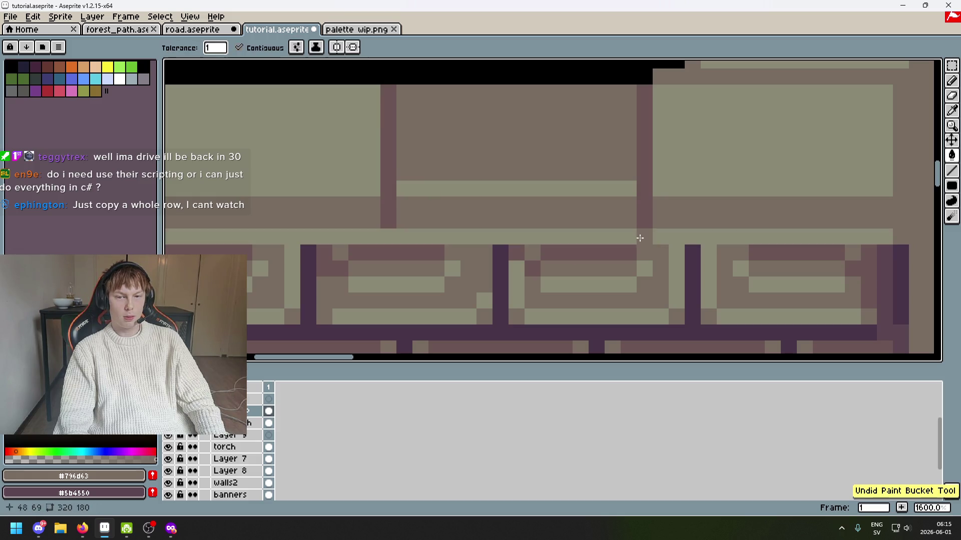
pyautogui.press('b')
pyautogui.click(384, 231)
pyautogui.scroll(-2, 384, 231)
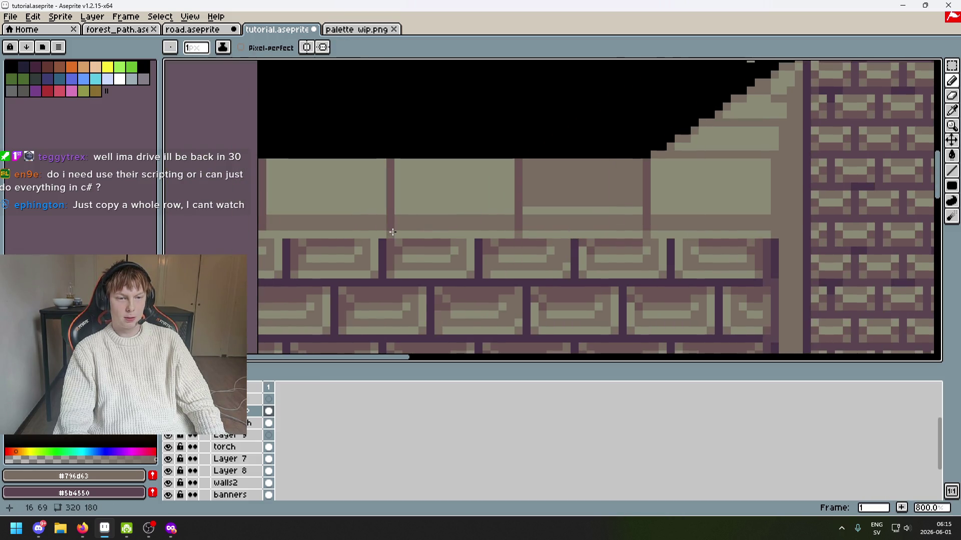
pyautogui.hotkey('ctrl', 's')
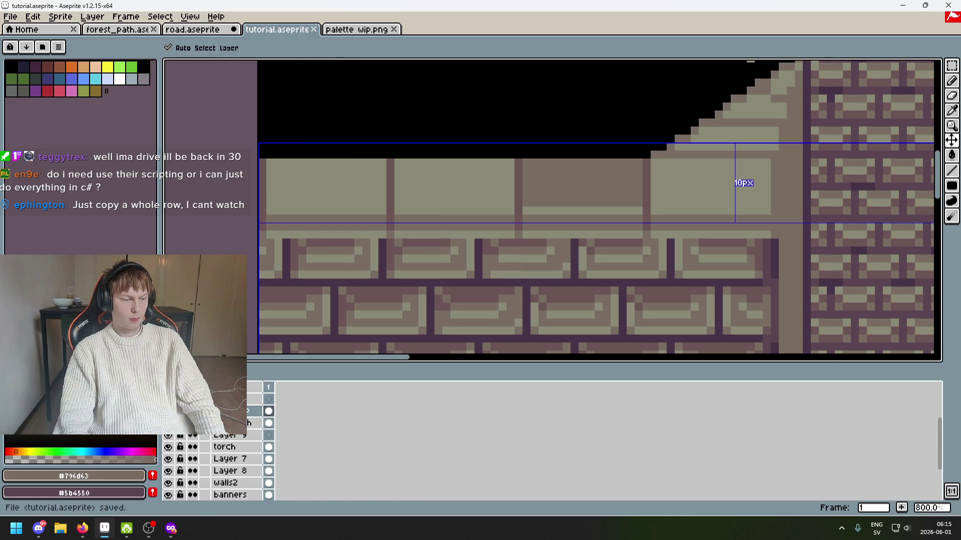
# Sample #8a8975 and draw a light rim along one ledge block's top and right edges, undoing then redoing it.
pyautogui.scroll(1, 472, 244)
pyautogui.scroll(-3, 473, 244)
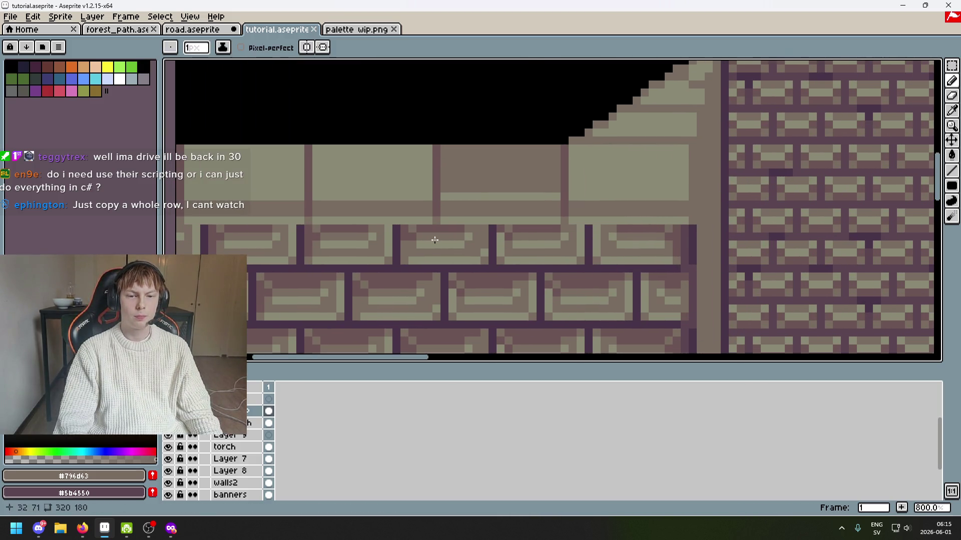
pyautogui.scroll(-1, 539, 211)
pyautogui.moveTo(539, 211)
pyautogui.mouseDown()
pyautogui.moveTo(463, 141)
pyautogui.moveTo(483, 172)
pyautogui.mouseUp()
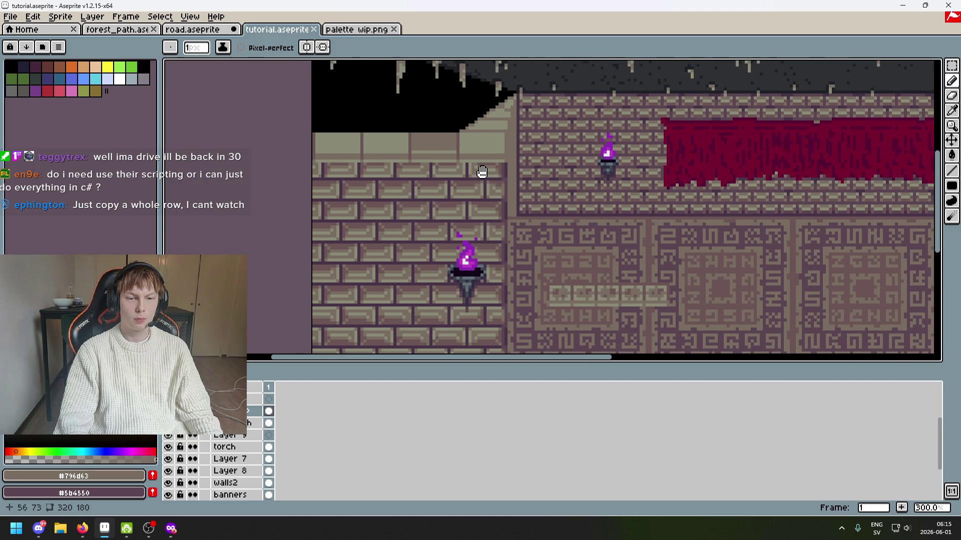
pyautogui.scroll(1, 453, 148)
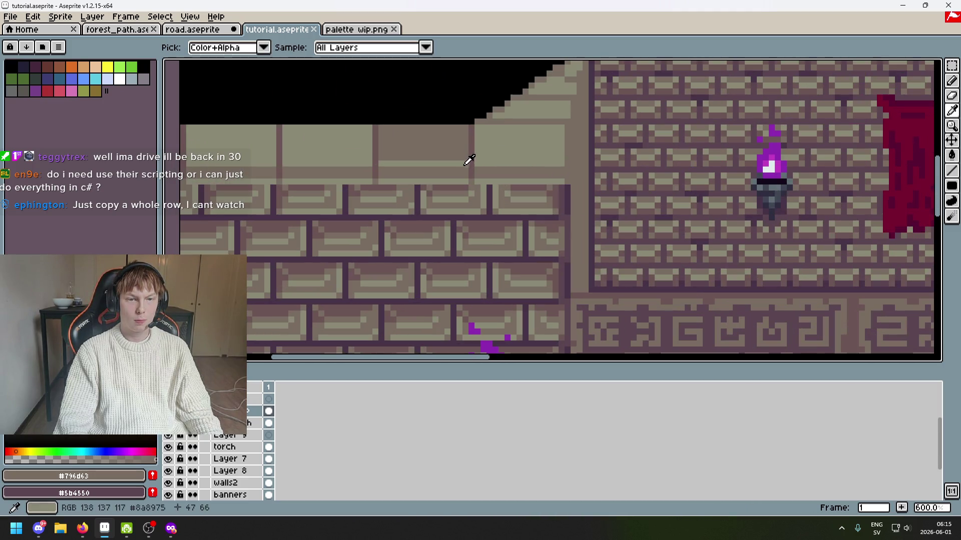
pyautogui.scroll(1, 475, 171)
pyautogui.scroll(2, 482, 178)
pyautogui.keyDown('alt'); pyautogui.click(365, 171); pyautogui.keyUp('alt')
pyautogui.moveTo(368, 151)
pyautogui.mouseDown()
pyautogui.moveTo(369, 132)
pyautogui.moveTo(478, 131)
pyautogui.moveTo(481, 173)
pyautogui.moveTo(533, 101)
pyautogui.mouseUp()
pyautogui.scroll(-4, 483, 170)
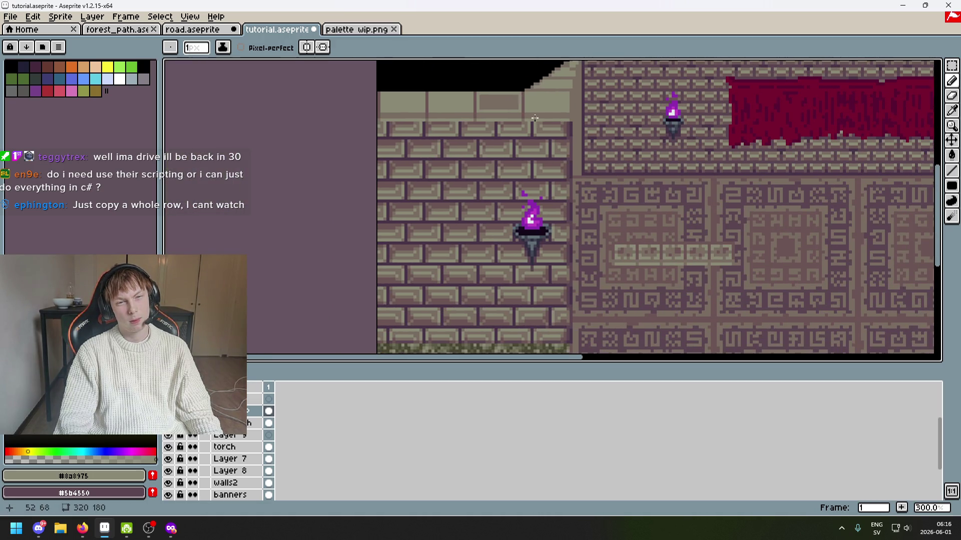
pyautogui.scroll(4, 553, 108)
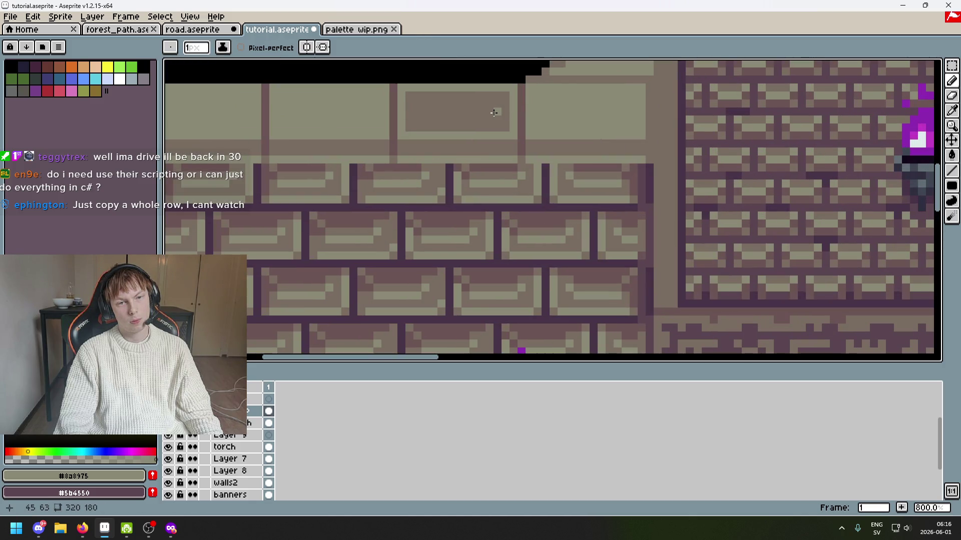
pyautogui.scroll(-3, 532, 131)
pyautogui.hotkey('ctrl', 'z')
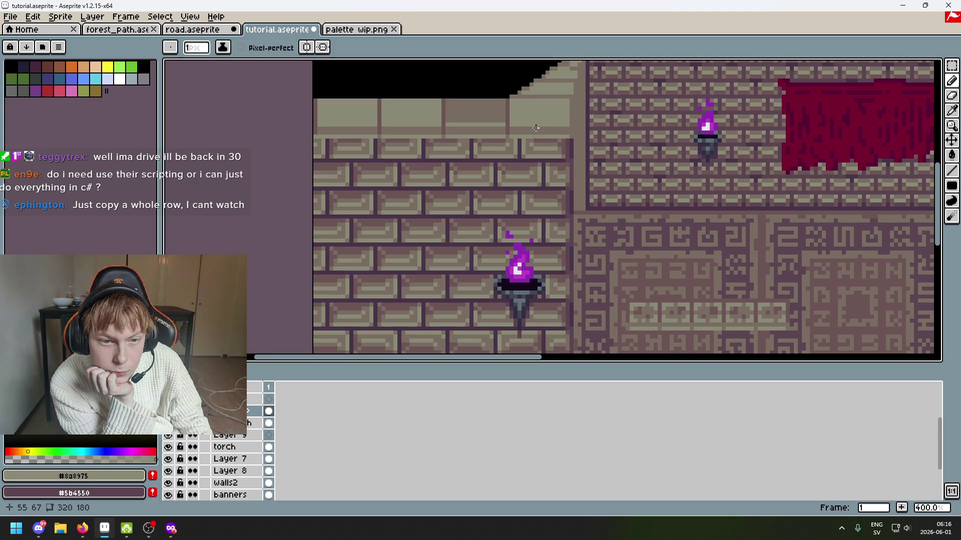
pyautogui.hotkey('ctrl', 'y')
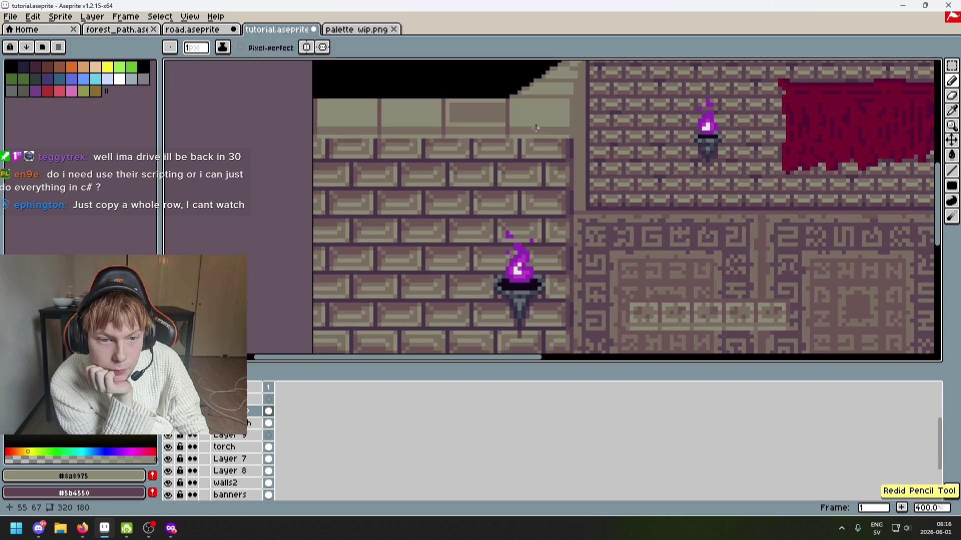
pyautogui.scroll(-2, 577, 123)
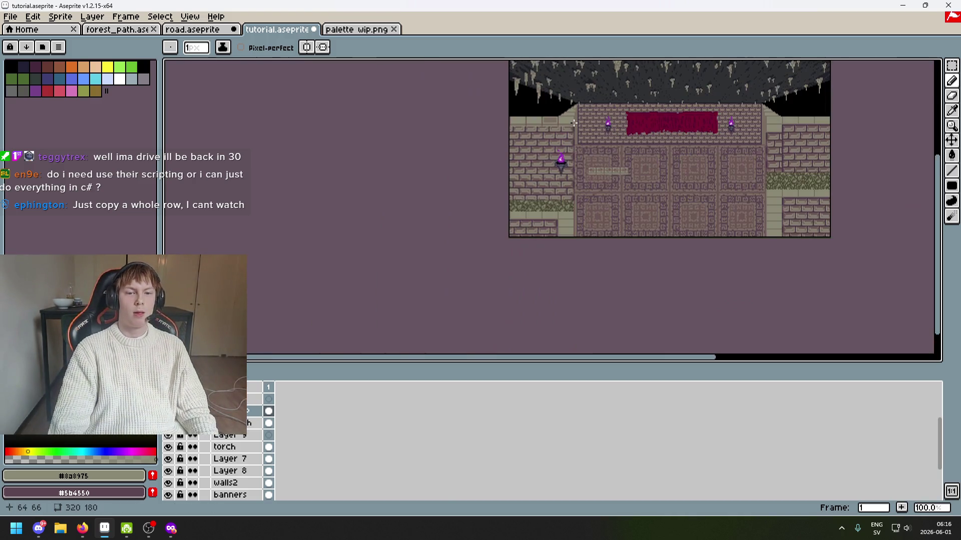
pyautogui.scroll(4, 450, 125)
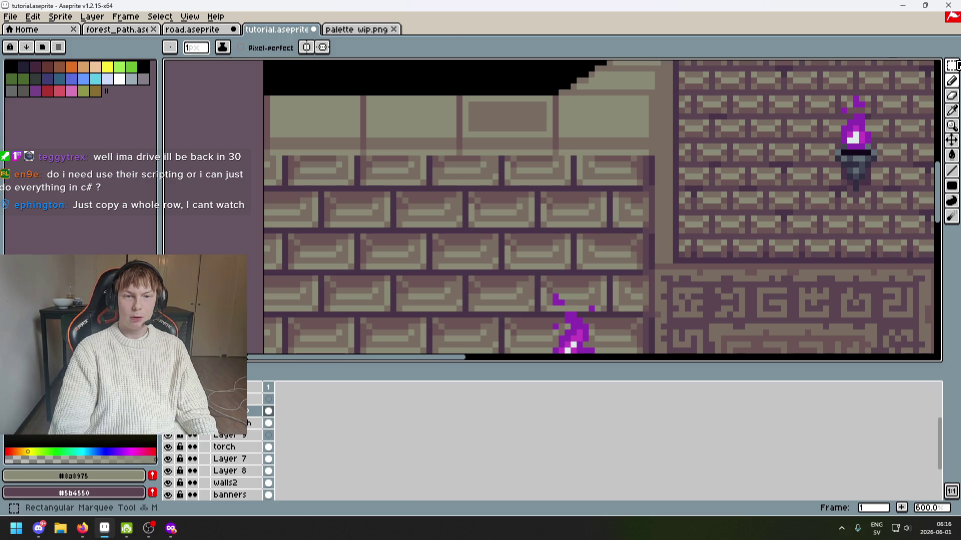
# Marquee-select the paneled ledge block and copy its inset panel onto the other ledge blocks.
pyautogui.click(952, 65)
pyautogui.moveTo(467, 99)
pyautogui.mouseDown()
pyautogui.moveTo(549, 127)
pyautogui.moveTo(553, 140)
pyautogui.moveTo(571, 122)
pyautogui.moveTo(618, 122)
pyautogui.mouseUp()
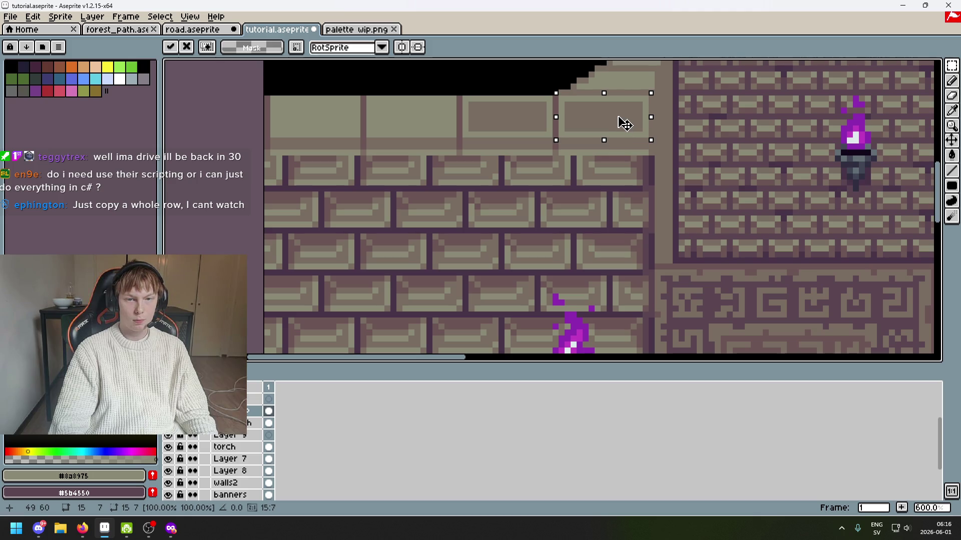
pyautogui.hotkey('ctrl', 'd')
pyautogui.moveTo(462, 94)
pyautogui.mouseDown()
pyautogui.moveTo(554, 139)
pyautogui.moveTo(476, 122)
pyautogui.moveTo(426, 124)
pyautogui.mouseUp()
pyautogui.moveTo(522, 133)
pyautogui.mouseDown()
pyautogui.moveTo(640, 147)
pyautogui.moveTo(435, 146)
pyautogui.mouseUp()
pyautogui.hotkey('ctrl', 'z')
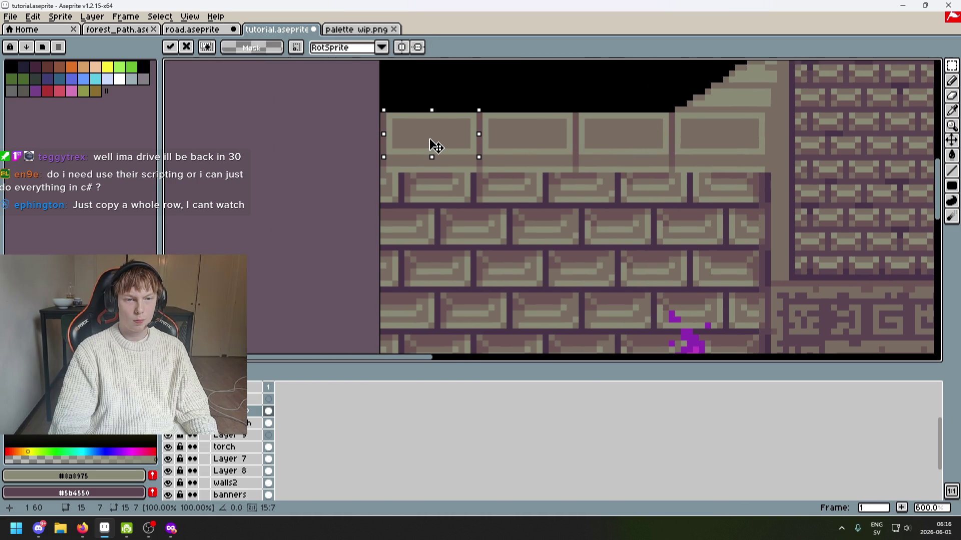
pyautogui.hotkey('ctrl', 'd')
pyautogui.scroll(-4, 594, 165)
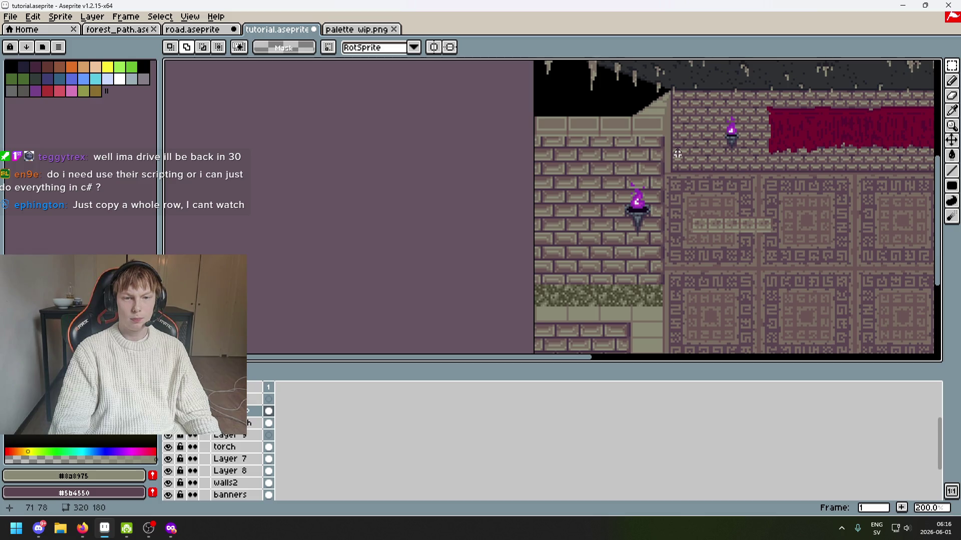
pyautogui.scroll(3, 595, 131)
# Return to the Pencil, undo the last stroke, and sample dark glyph colour #6c5555 from the floor panel.
pyautogui.press('b')
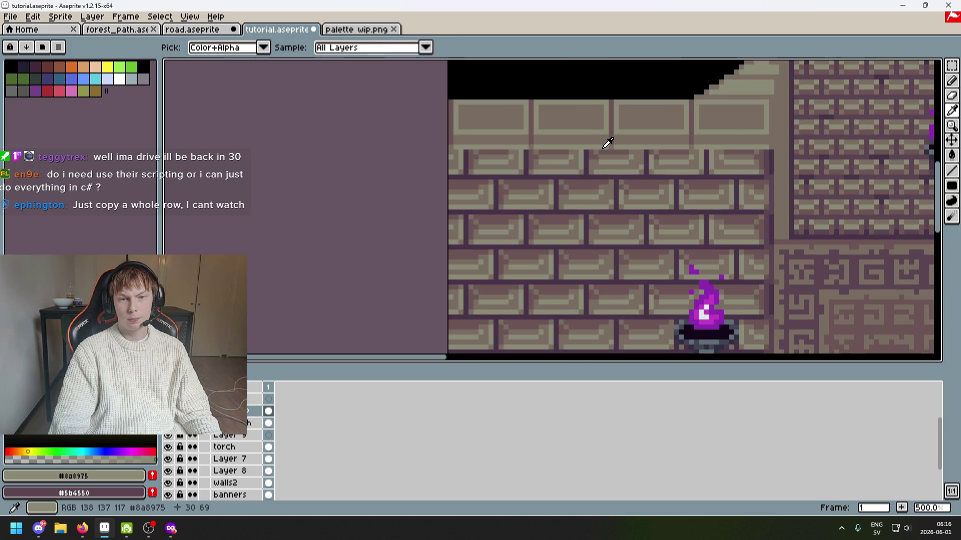
pyautogui.scroll(-3, 535, 138)
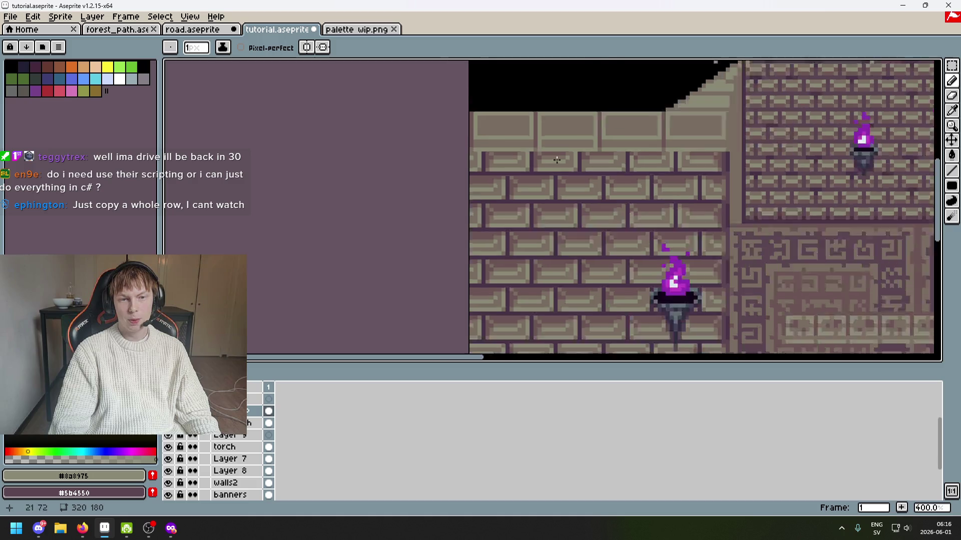
pyautogui.hotkey('ctrl', 'z')
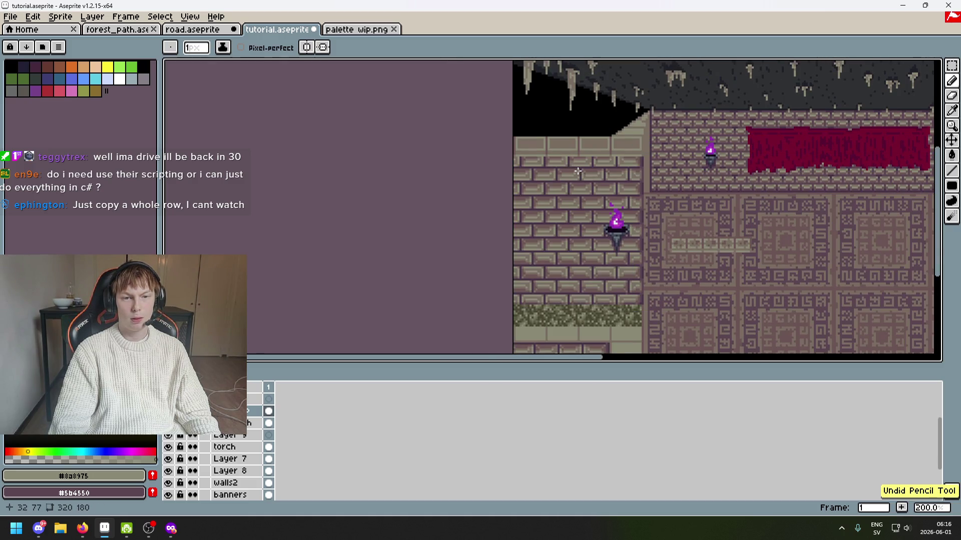
pyautogui.scroll(6, 586, 171)
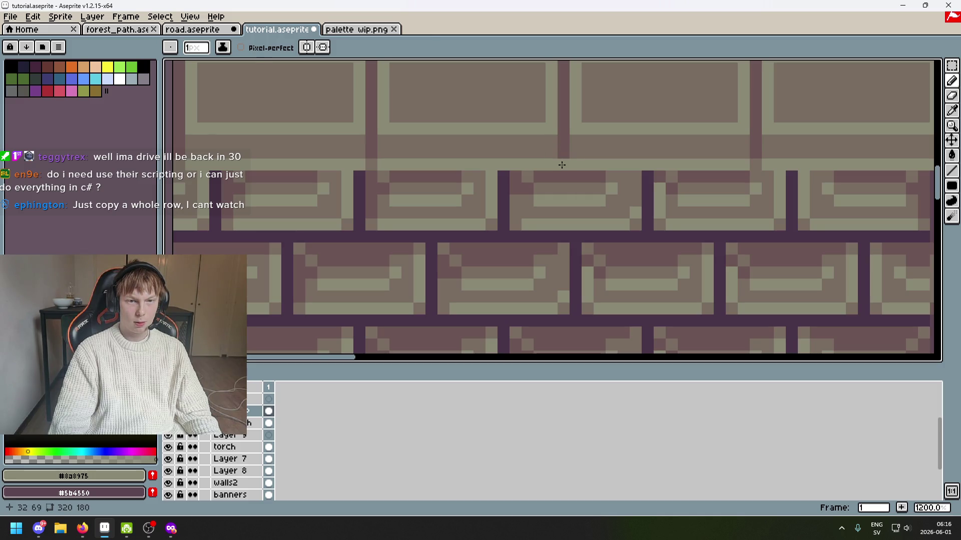
pyautogui.scroll(-4, 553, 145)
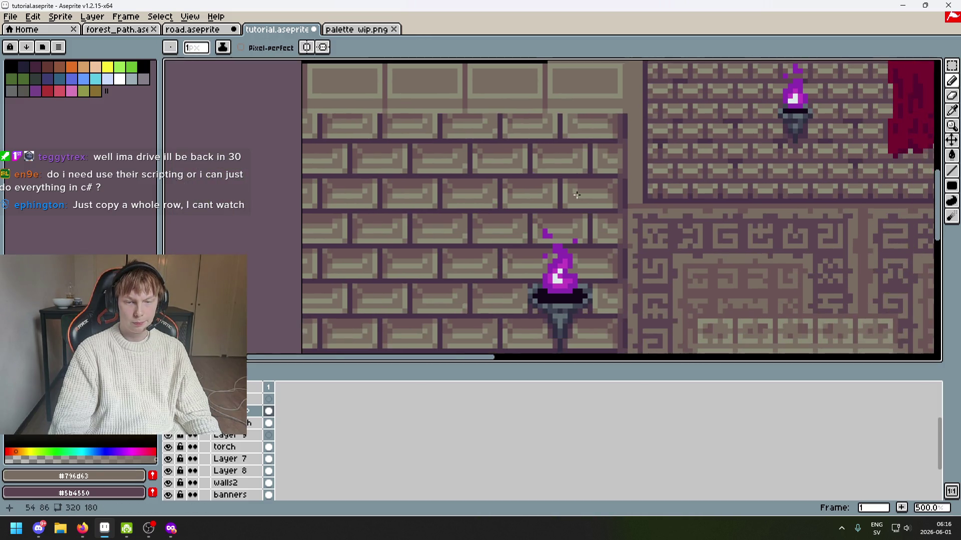
pyautogui.moveTo(576, 194); pyautogui.dragTo(546, 137)
pyautogui.scroll(1, 626, 240)
pyautogui.keyDown('alt'); pyautogui.click(639, 242); pyautogui.keyUp('alt')
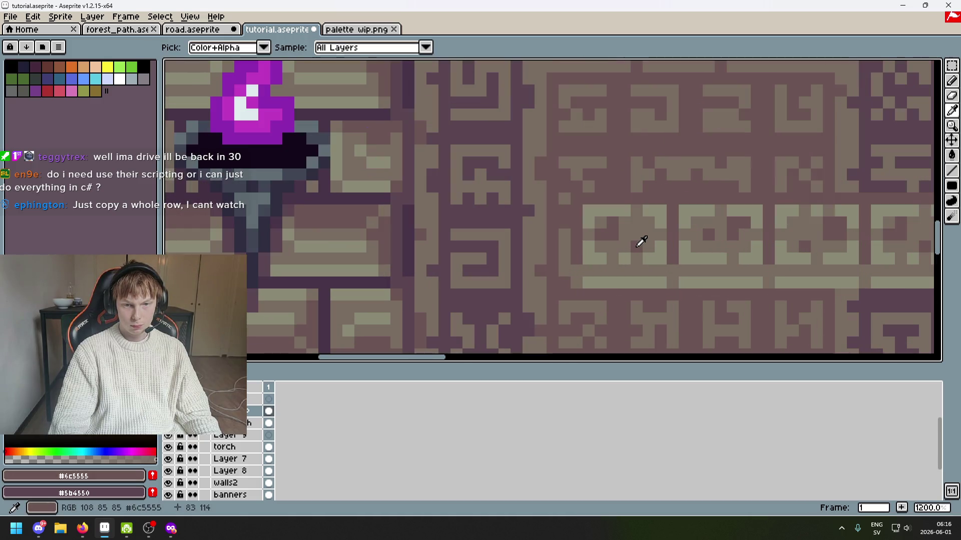
# Undo the last pencil stroke, return to the Pencil, and frame the torches and ledge panels.
pyautogui.moveTo(622, 247)
pyautogui.mouseDown()
pyautogui.moveTo(487, 143)
pyautogui.moveTo(547, 235)
pyautogui.mouseUp()
pyautogui.scroll(2, 536, 194)
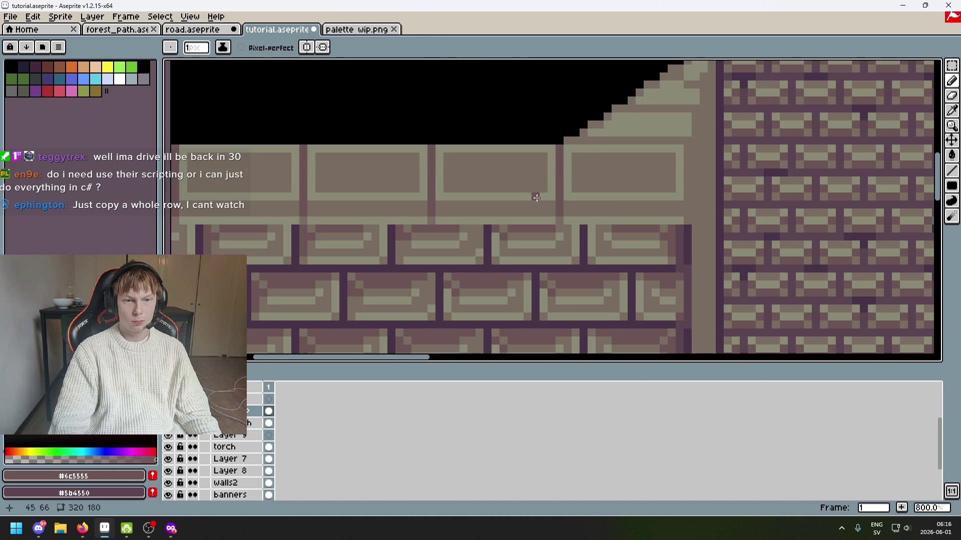
pyautogui.hotkey('ctrl', 'z')
pyautogui.press('b')
pyautogui.scroll(-2, 596, 159)
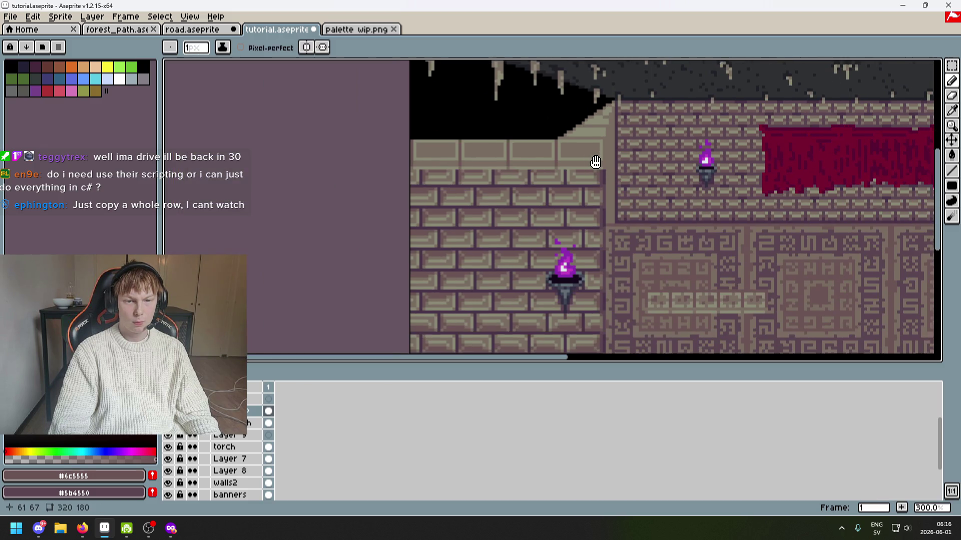
pyautogui.scroll(2, 503, 156)
pyautogui.scroll(-2, 481, 155)
pyautogui.moveTo(751, 360)
pyautogui.mouseDown()
pyautogui.moveTo(643, 243)
pyautogui.moveTo(613, 243)
pyautogui.mouseUp()
pyautogui.scroll(-2, 612, 243)
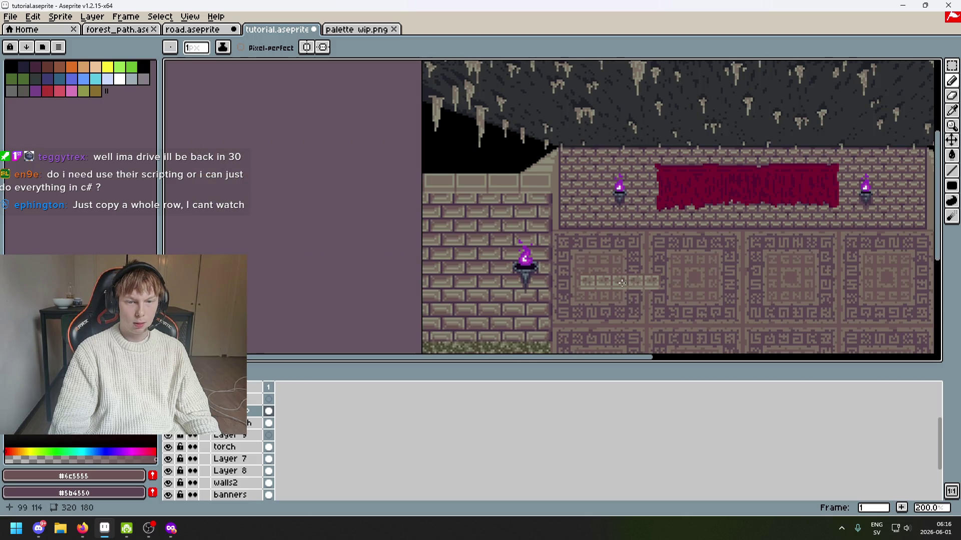
pyautogui.scroll(3, 579, 235)
pyautogui.scroll(2, 579, 229)
# Draw small dark glyph strokes and blocks in the ledge panels, undoing two attempts.
pyautogui.moveTo(497, 214)
pyautogui.mouseDown()
pyautogui.moveTo(463, 214)
pyautogui.moveTo(510, 213)
pyautogui.mouseUp()
pyautogui.moveTo(446, 227); pyautogui.dragTo(480, 233)
pyautogui.click(562, 246)
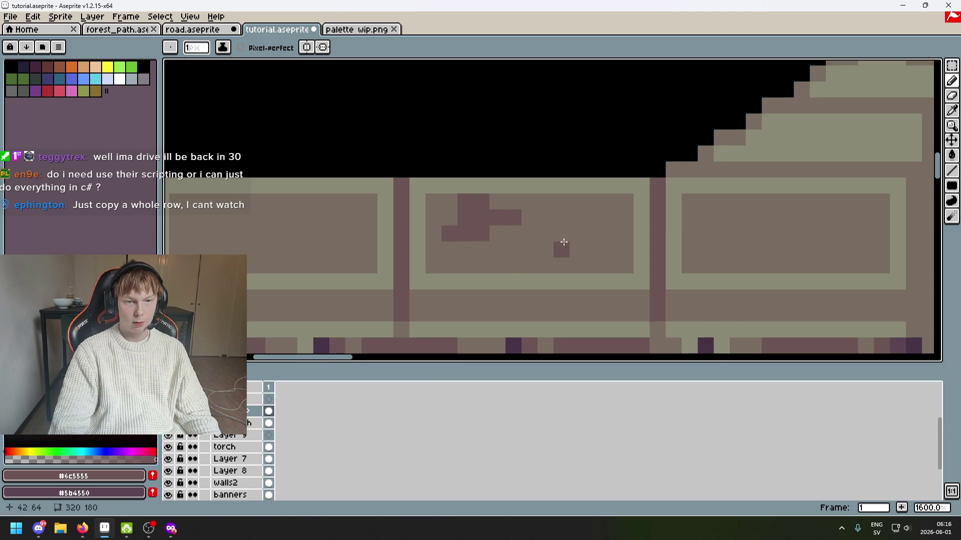
pyautogui.moveTo(605, 218); pyautogui.dragTo(602, 227)
pyautogui.moveTo(529, 250); pyautogui.dragTo(602, 259)
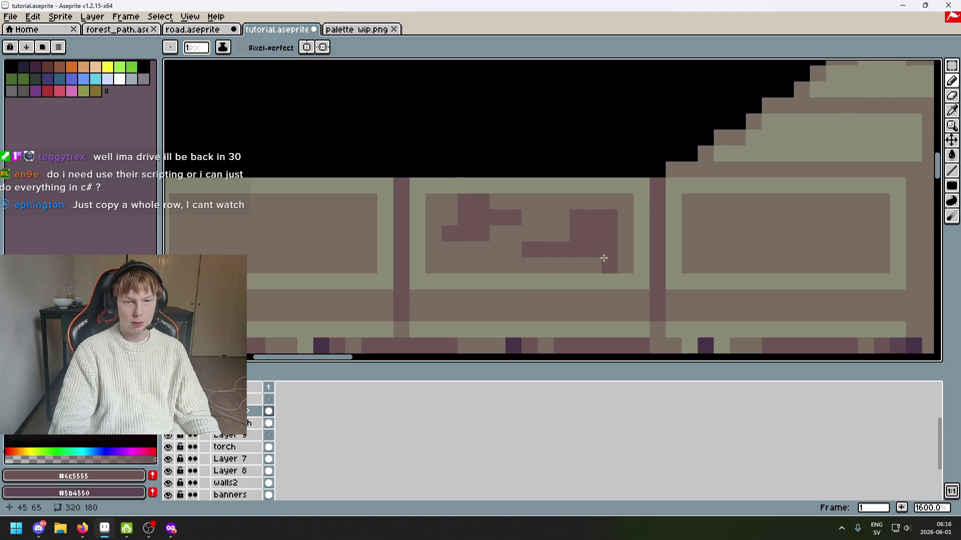
pyautogui.scroll(-2, 795, 221)
pyautogui.hotkey('ctrl', 'z')
pyautogui.scroll(1, 735, 225)
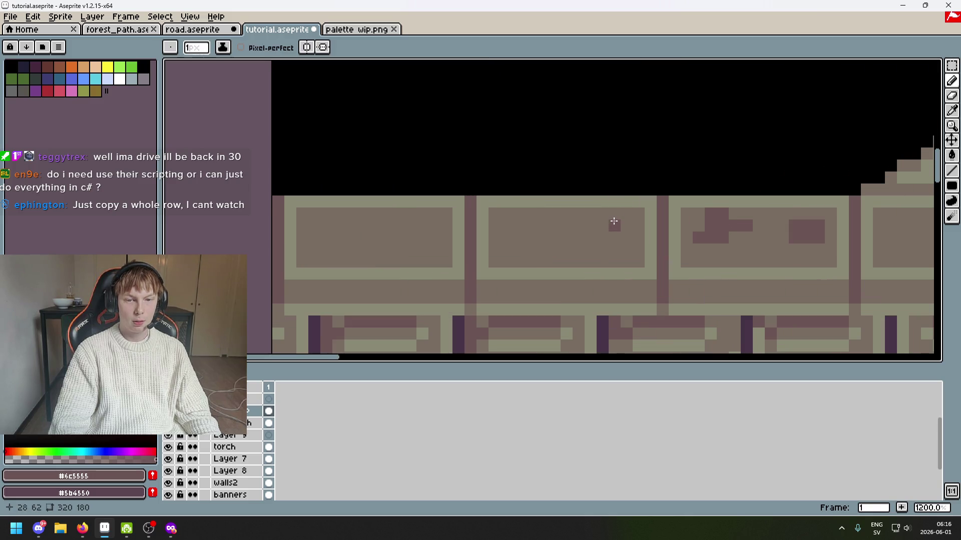
pyautogui.hotkey('ctrl', 'z')
# Redraw a cross-like glyph and reshape the L glyph, cleaning stray pixels with #796d63.
pyautogui.moveTo(590, 224); pyautogui.dragTo(608, 218)
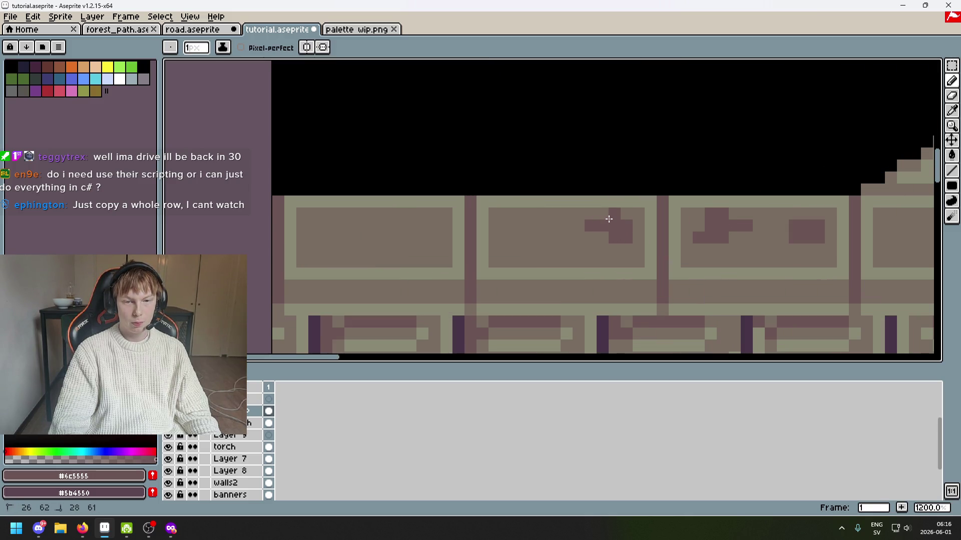
pyautogui.moveTo(507, 229); pyautogui.dragTo(525, 249)
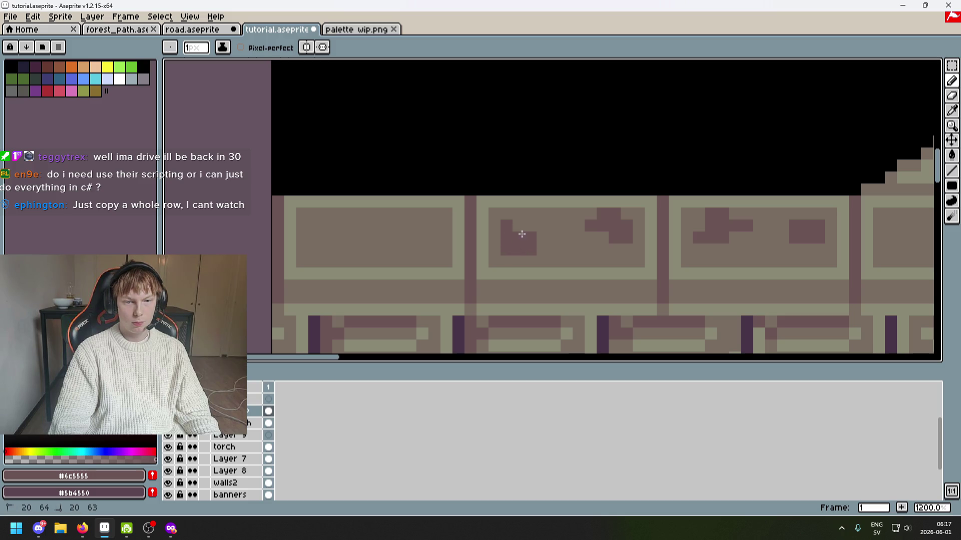
pyautogui.hotkey('ctrl', 'z')
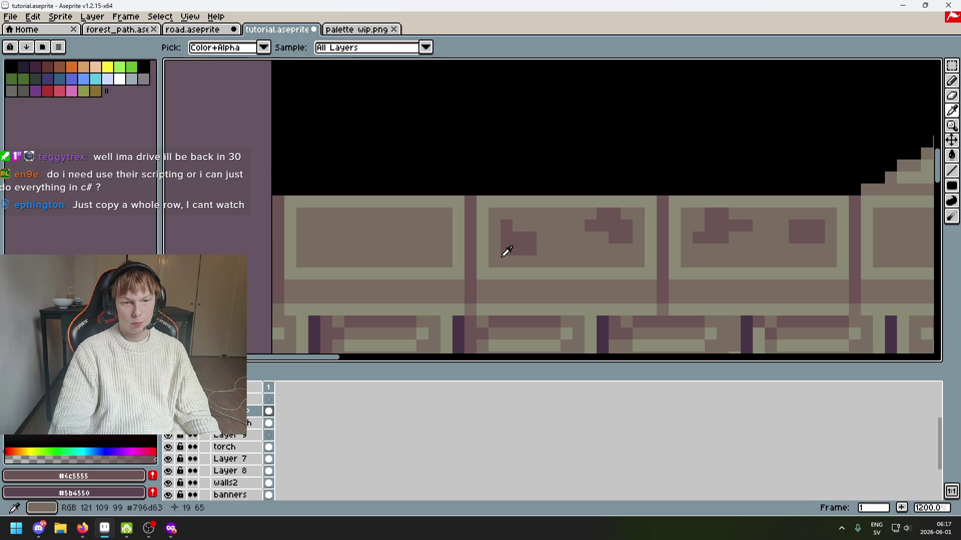
pyautogui.keyDown('alt'); pyautogui.click(506, 250); pyautogui.keyUp('alt')
pyautogui.click(512, 250)
pyautogui.keyDown('alt'); pyautogui.click(525, 247); pyautogui.keyUp('alt')
pyautogui.moveTo(505, 249); pyautogui.dragTo(516, 246)
# Eyedrop #6c5555 and add dark pixels and a bar to the L glyph and neighbouring panels.
pyautogui.keyDown('alt'); pyautogui.click(502, 242); pyautogui.keyUp('alt')
pyautogui.click(506, 250)
pyautogui.keyDown('alt'); pyautogui.click(518, 247); pyautogui.keyUp('alt')
pyautogui.click(515, 232)
pyautogui.click(517, 228)
pyautogui.click(546, 249)
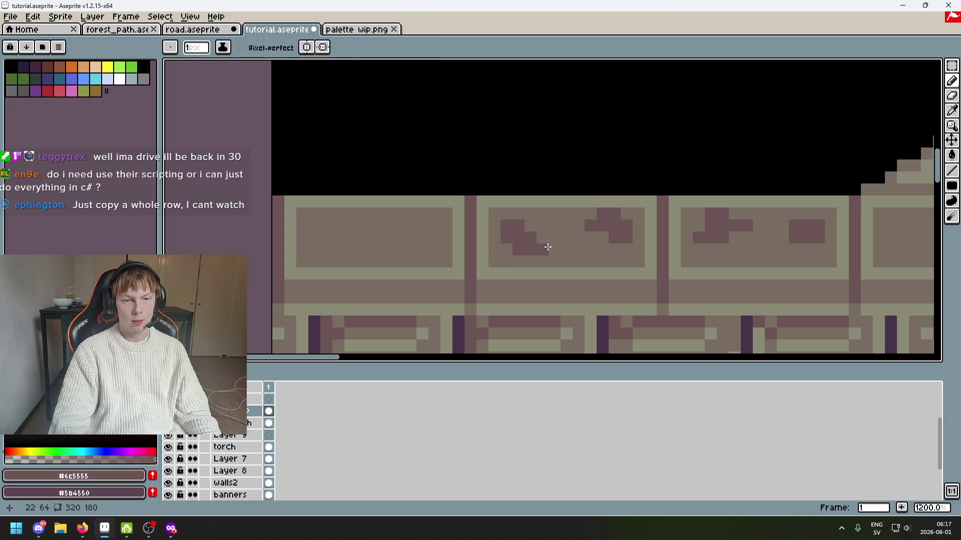
pyautogui.moveTo(544, 242)
pyautogui.mouseDown()
pyautogui.moveTo(607, 250)
pyautogui.moveTo(516, 233)
pyautogui.mouseUp()
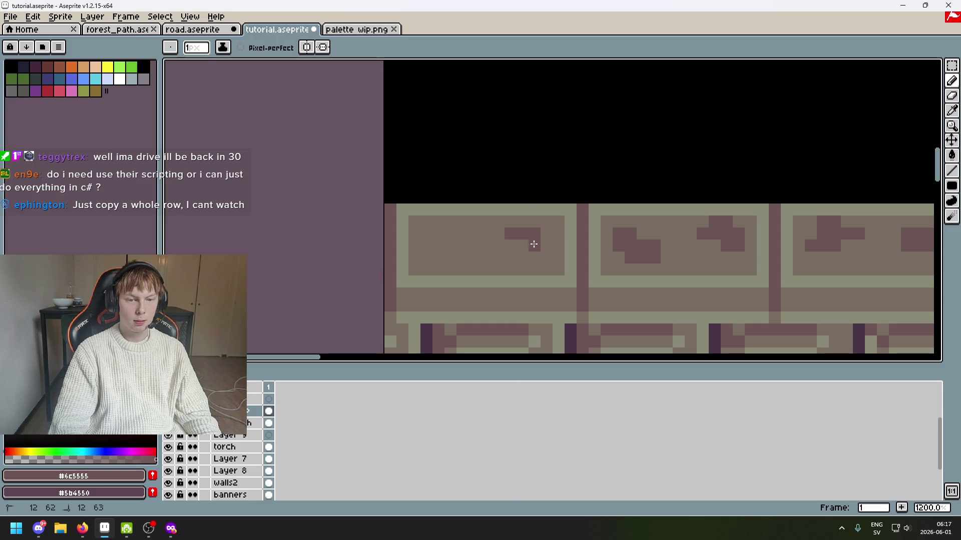
pyautogui.click(466, 233)
pyautogui.moveTo(437, 253); pyautogui.dragTo(461, 245)
# Lighten a stray glyph pixel with #796d63, then set #6c5555 as the drawing colour again.
pyautogui.keyDown('alt'); pyautogui.click(506, 249); pyautogui.keyUp('alt')
pyautogui.click(433, 251)
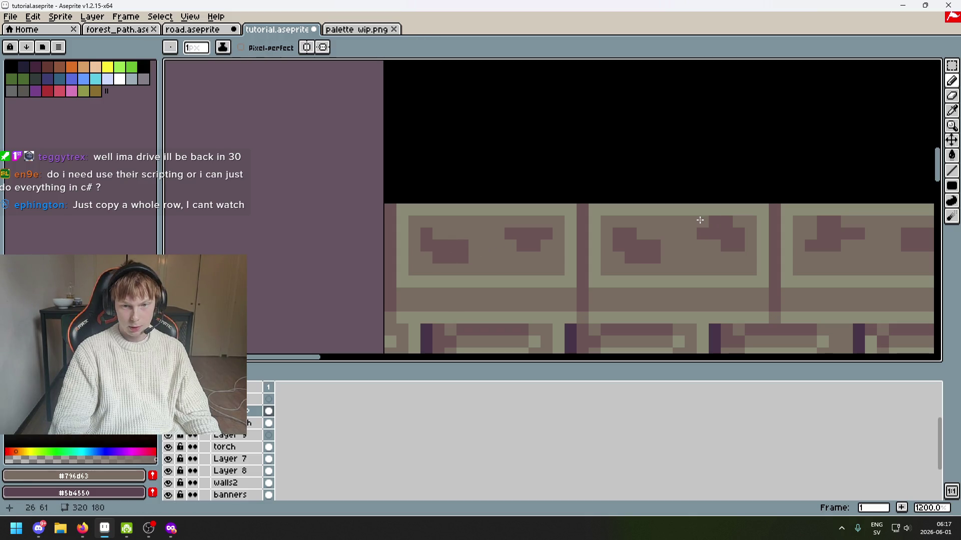
pyautogui.scroll(-5, 741, 229)
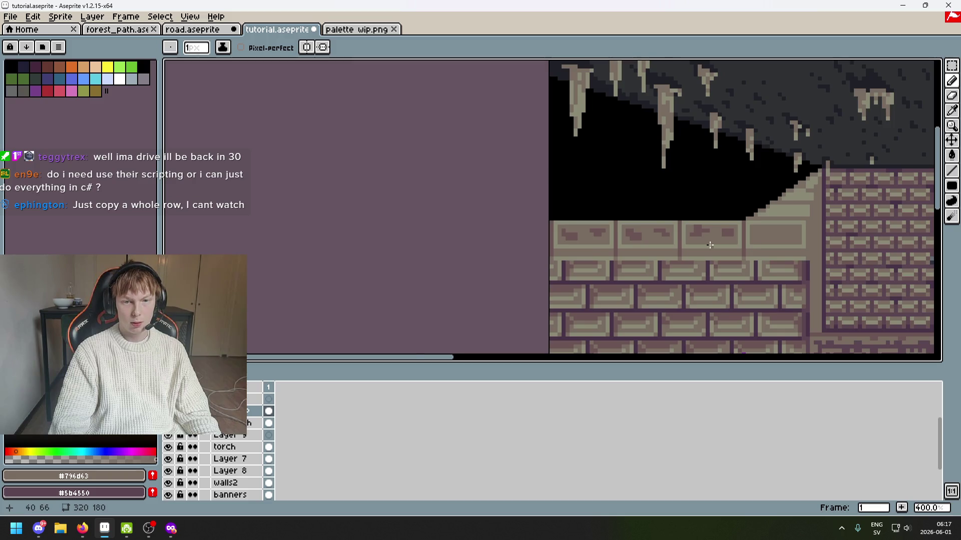
pyautogui.scroll(3, 709, 245)
pyautogui.keyDown('alt'); pyautogui.click(683, 221); pyautogui.keyUp('alt')
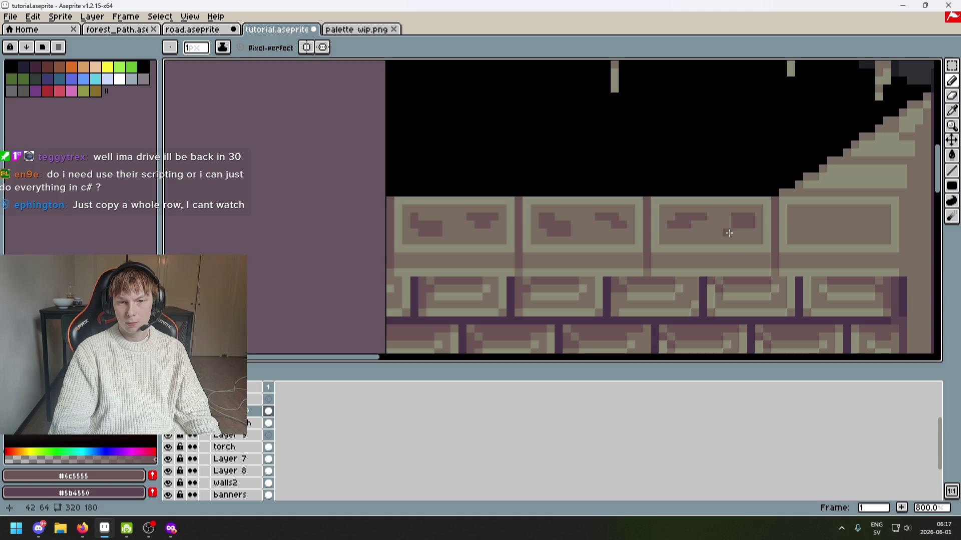
pyautogui.keyDown('alt'); pyautogui.click(733, 219); pyautogui.keyUp('alt')
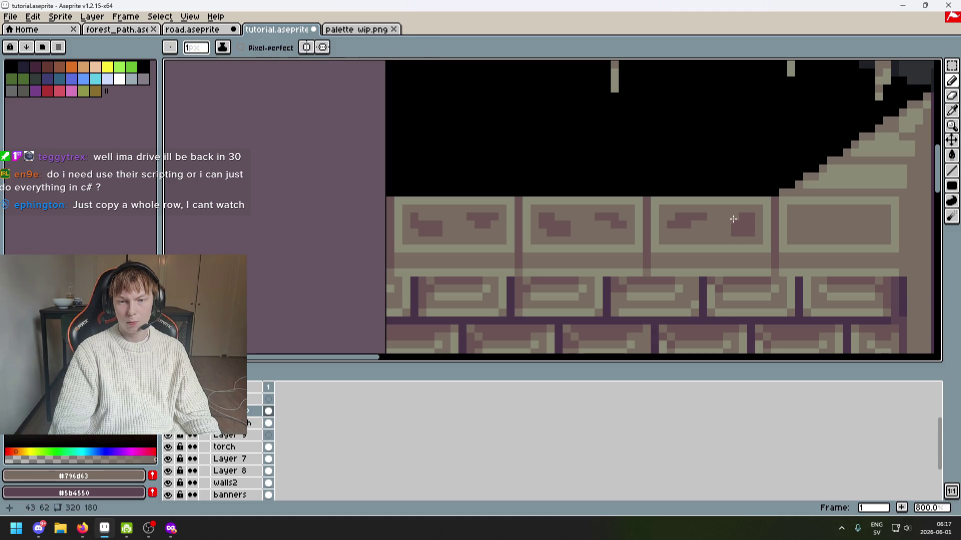
pyautogui.keyDown('alt'); pyautogui.click(745, 223); pyautogui.keyUp('alt')
pyautogui.scroll(2, 527, 206)
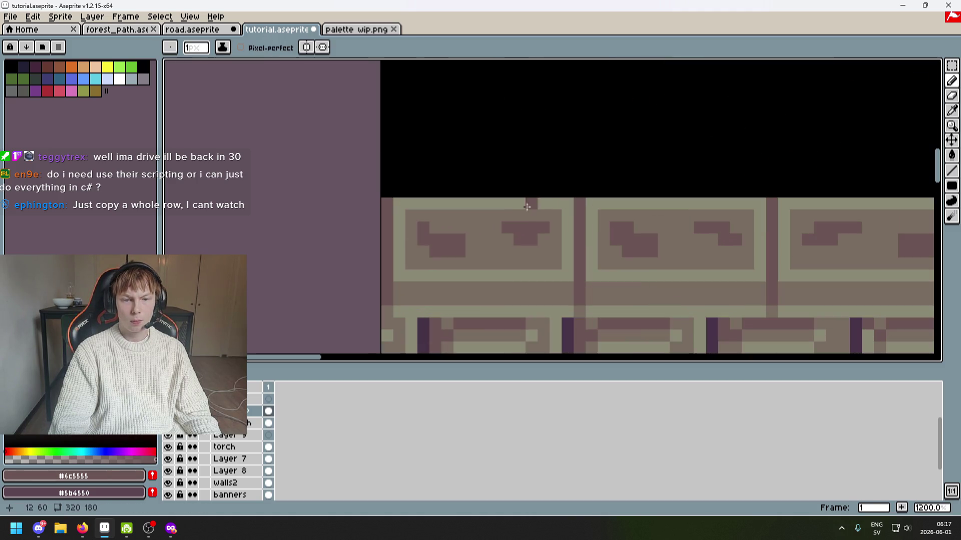
pyautogui.scroll(-4, 441, 229)
pyautogui.scroll(2, 669, 168)
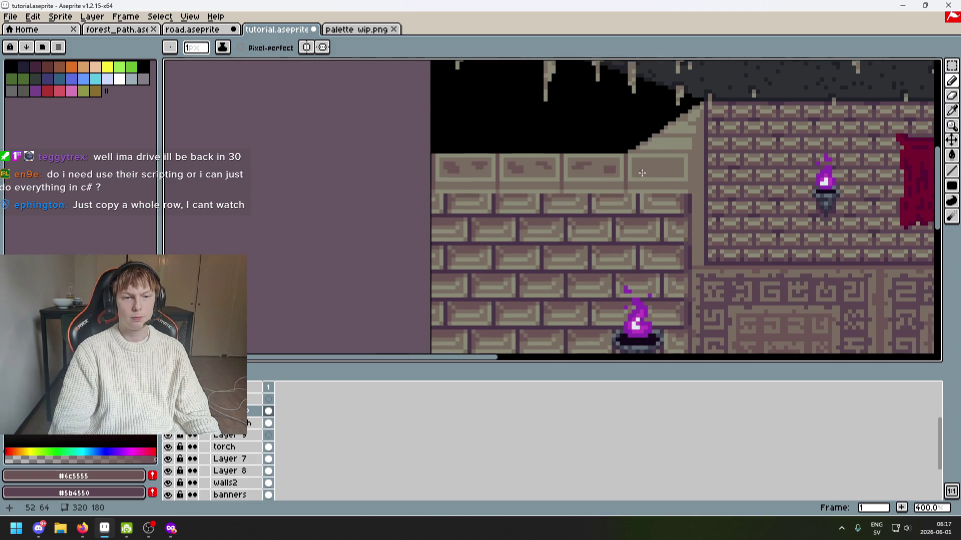
# Place glyph pixels and two L-shaped dark strokes in the blank ledge panel.
pyautogui.scroll(3, 669, 168)
pyautogui.click(618, 161)
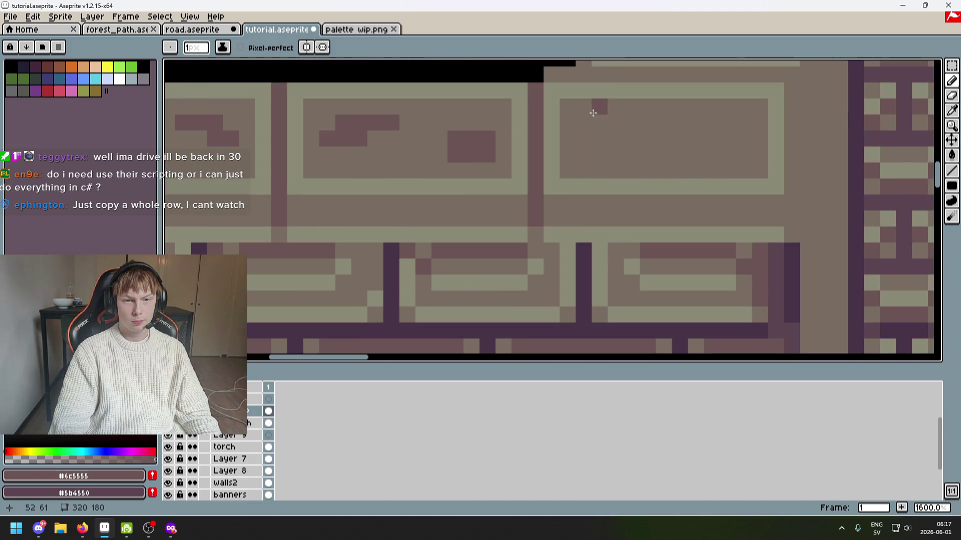
pyautogui.moveTo(744, 123)
pyautogui.mouseDown()
pyautogui.moveTo(708, 122)
pyautogui.moveTo(741, 147)
pyautogui.mouseUp()
pyautogui.hotkey('ctrl', 'z')
pyautogui.click(714, 138)
pyautogui.moveTo(600, 122)
pyautogui.mouseDown()
pyautogui.moveTo(664, 156)
pyautogui.moveTo(693, 157)
pyautogui.mouseUp()
pyautogui.click(584, 139)
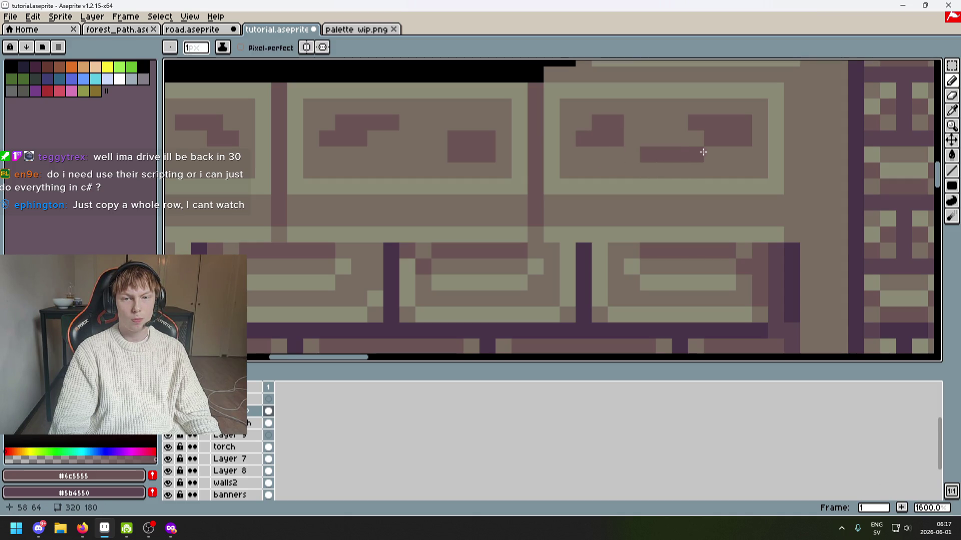
# Undo two glyph strokes and redraw a single glyph pixel in the panel.
pyautogui.scroll(-4, 703, 152)
pyautogui.scroll(1, 698, 148)
pyautogui.scroll(-1, 696, 145)
pyautogui.hotkey('ctrl', 'z')
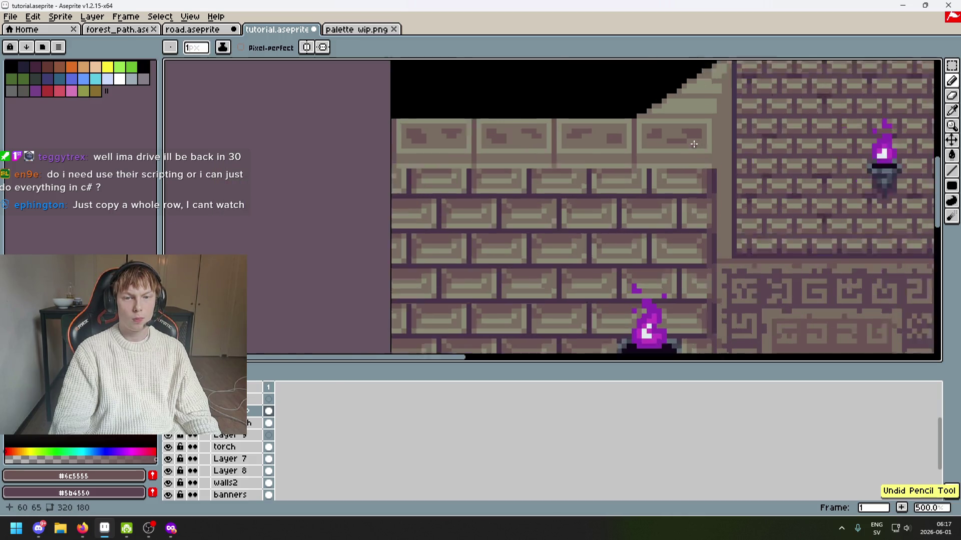
pyautogui.scroll(2, 691, 140)
pyautogui.scroll(-2, 682, 135)
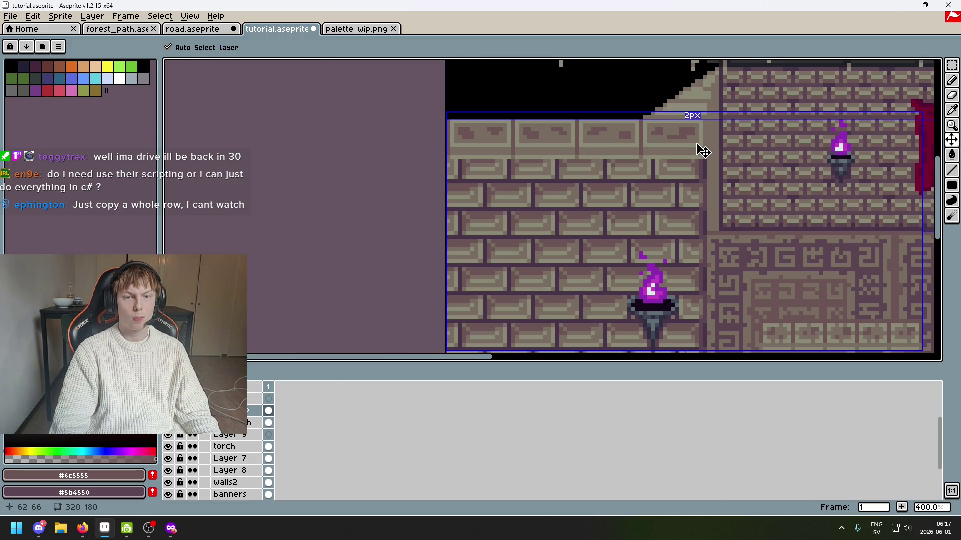
pyautogui.hotkey('ctrl', 'z')
pyautogui.scroll(1, 679, 136)
pyautogui.click(665, 133)
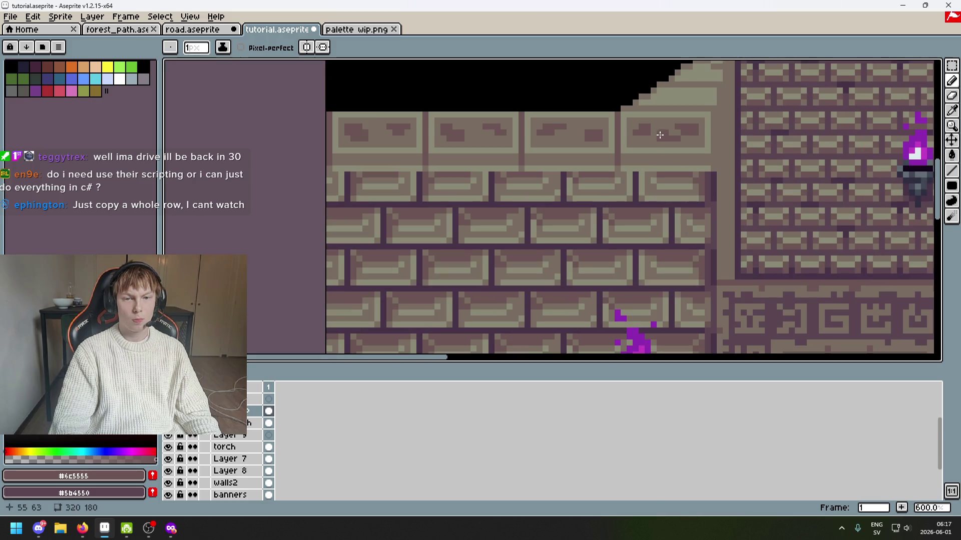
pyautogui.scroll(-3, 659, 135)
# Check the glyph by toggling Move and Pencil, then draw a dark line under the panels.
pyautogui.press('v')
pyautogui.scroll(4, 623, 134)
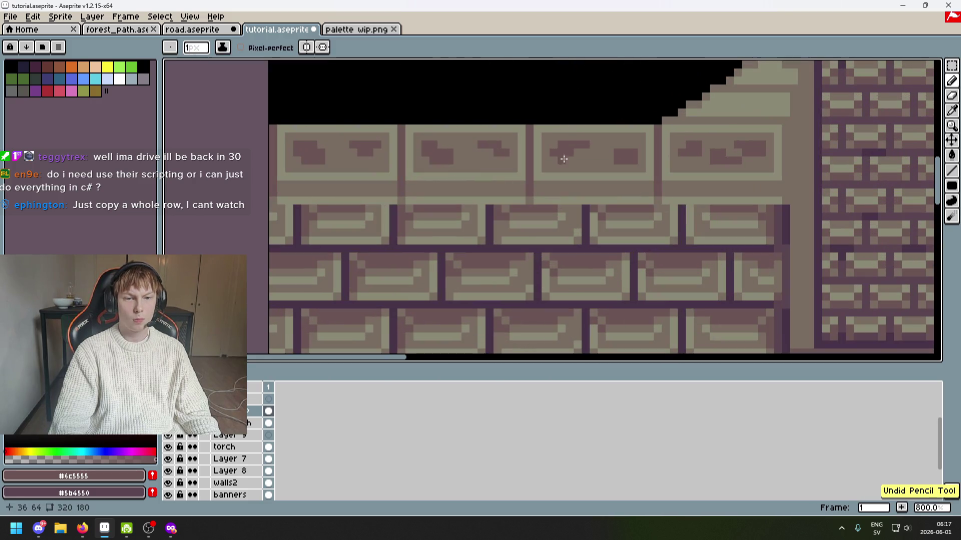
pyautogui.press('b')
pyautogui.scroll(-4, 607, 172)
pyautogui.scroll(3, 512, 163)
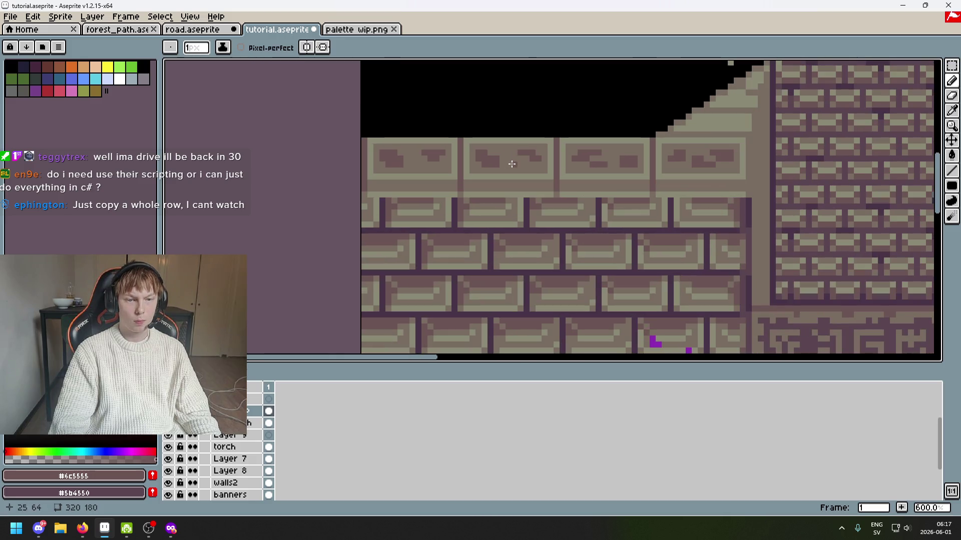
pyautogui.press('v')
pyautogui.scroll(-2, 515, 160)
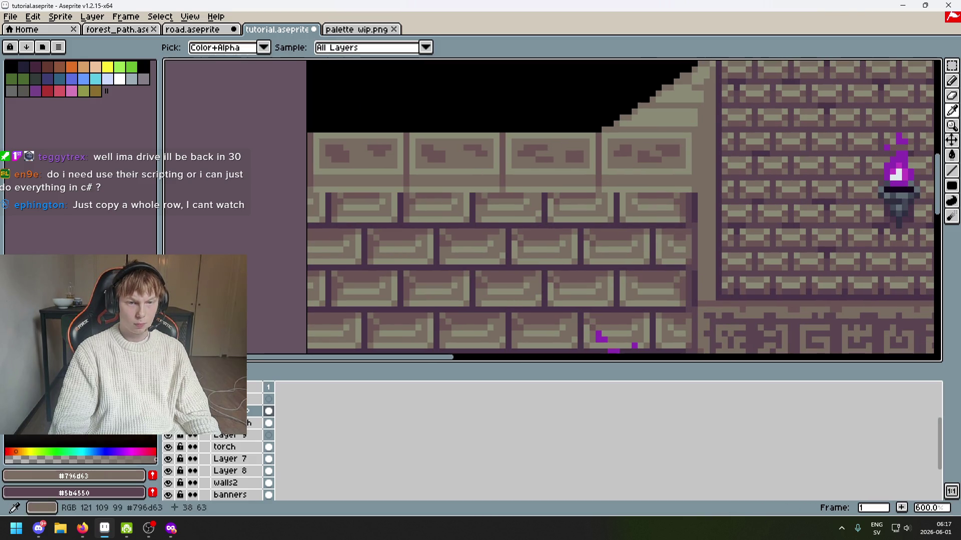
pyautogui.press('b')
pyautogui.scroll(-2, 547, 150)
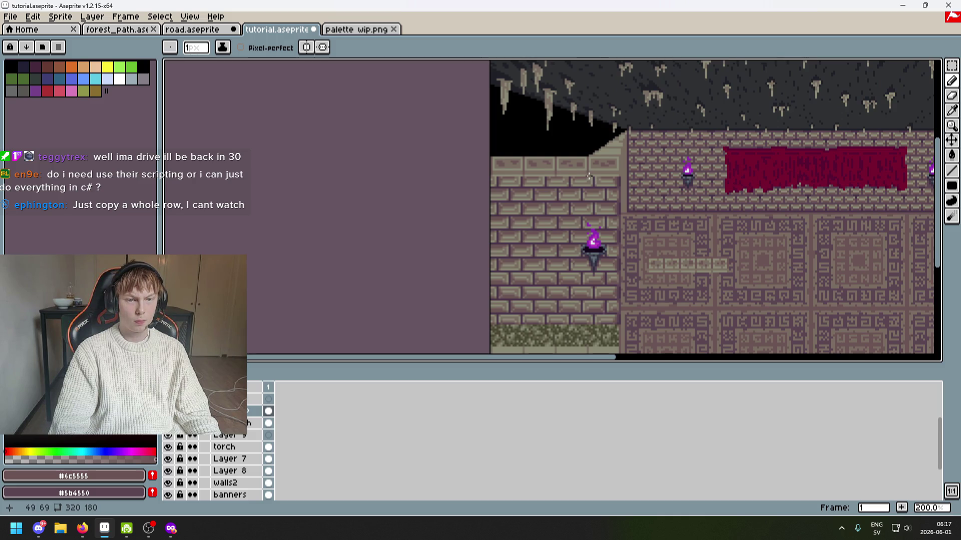
pyautogui.scroll(1, 588, 175)
pyautogui.scroll(2, 582, 163)
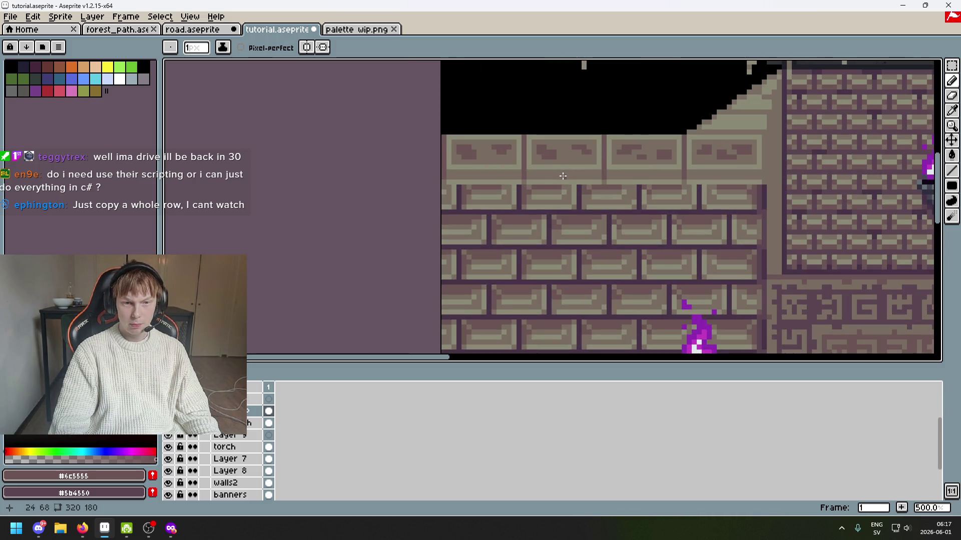
pyautogui.scroll(4, 560, 175)
pyautogui.scroll(-6, 616, 171)
pyautogui.moveTo(505, 170)
pyautogui.mouseDown()
pyautogui.moveTo(566, 170)
pyautogui.moveTo(578, 181)
pyautogui.mouseUp()
# Draw three short dark dashes along the band, the last near the ledge's right end.
pyautogui.scroll(6, 623, 171)
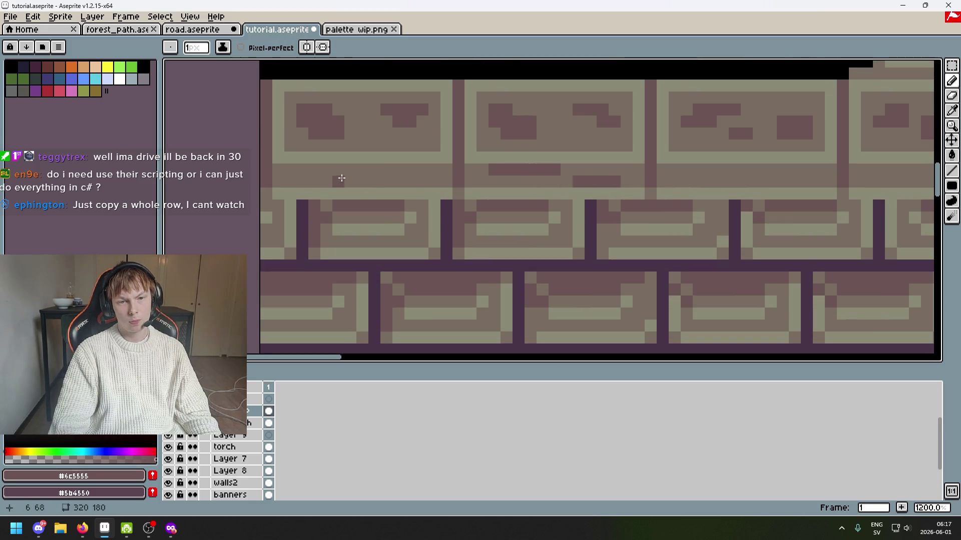
pyautogui.moveTo(293, 171); pyautogui.dragTo(358, 169)
pyautogui.moveTo(412, 182); pyautogui.dragTo(384, 181)
pyautogui.scroll(-5, 498, 196)
pyautogui.scroll(5, 500, 198)
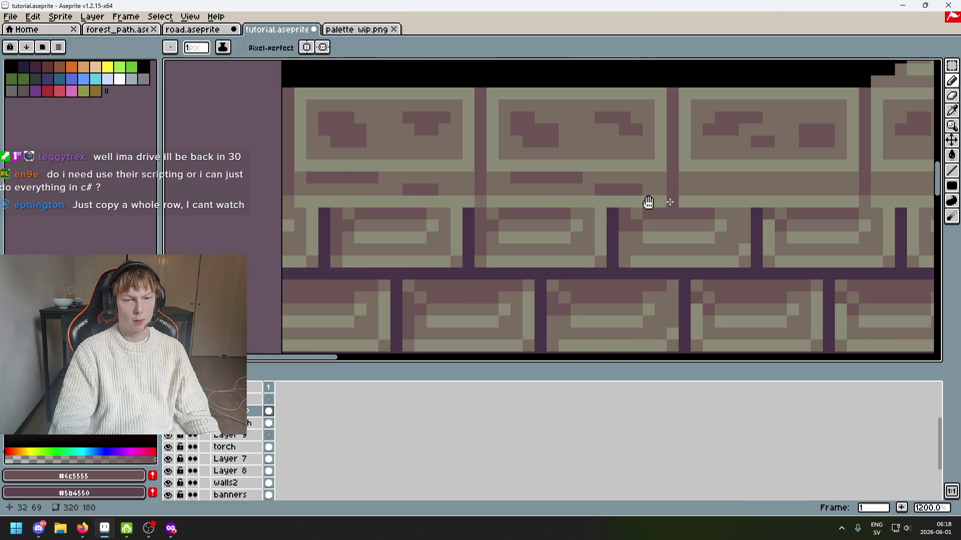
pyautogui.moveTo(648, 203); pyautogui.dragTo(502, 202)
pyautogui.moveTo(585, 177); pyautogui.dragTo(658, 189)
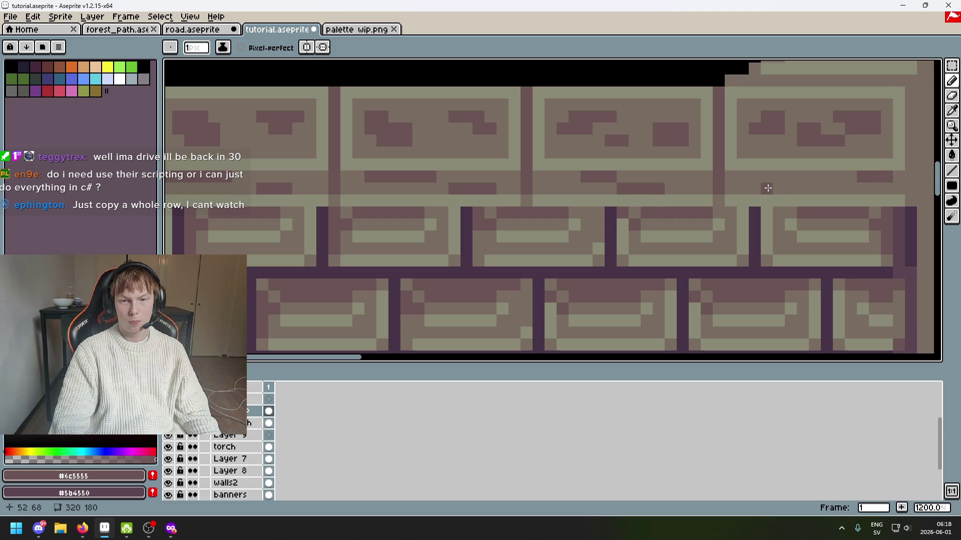
# Pan across the banner wall and back to the left wall to review the dashes.
pyautogui.scroll(-6, 823, 199)
pyautogui.moveTo(789, 209); pyautogui.dragTo(676, 182)
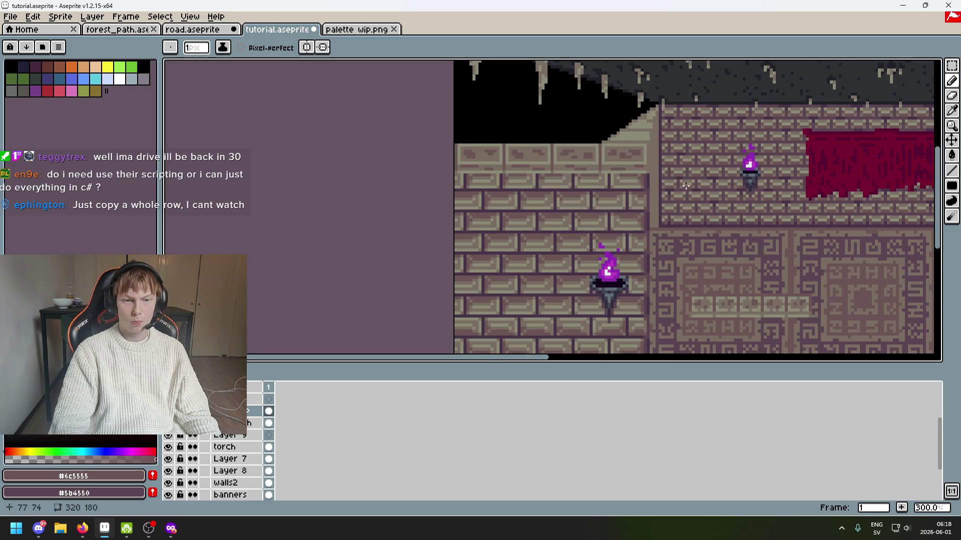
pyautogui.scroll(-2, 562, 148)
pyautogui.moveTo(613, 173); pyautogui.dragTo(613, 155)
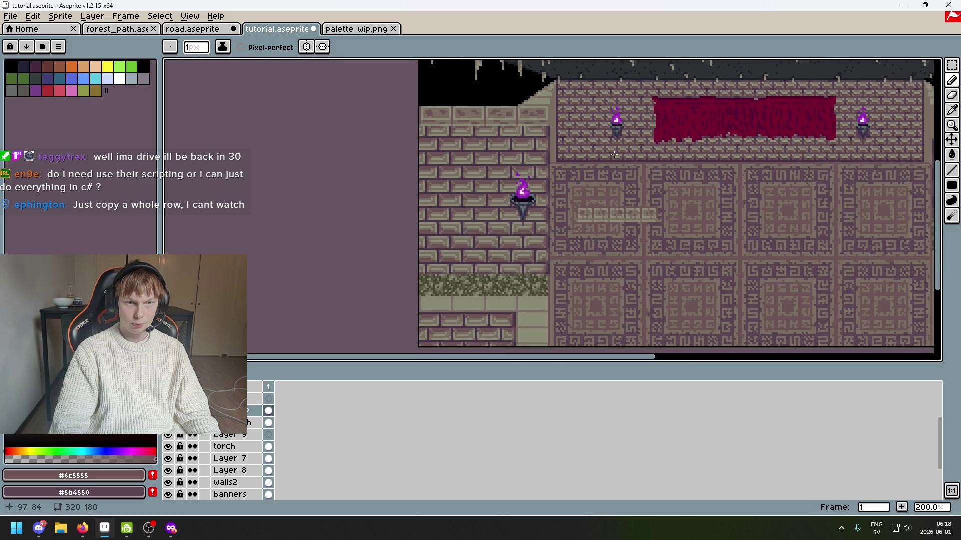
pyautogui.scroll(-1, 599, 164)
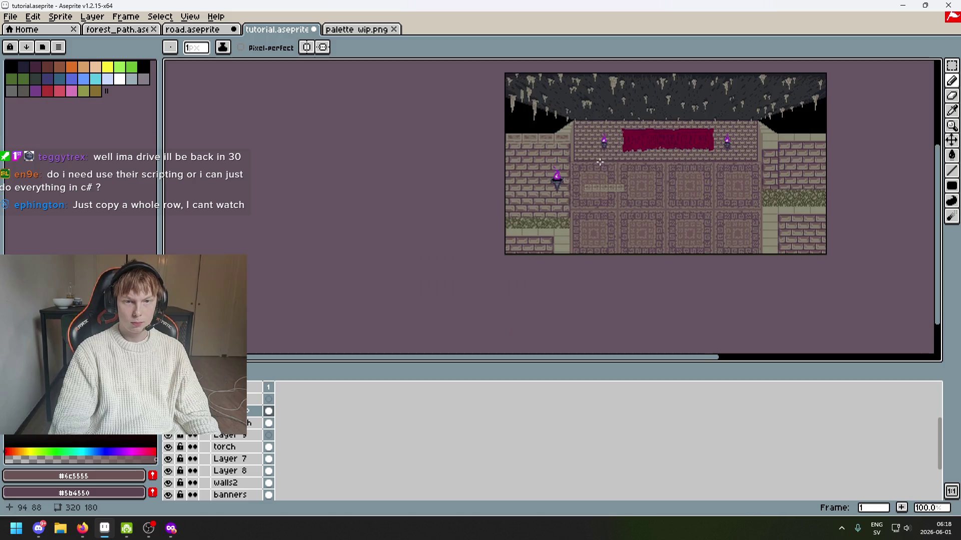
pyautogui.scroll(1, 626, 175)
pyautogui.moveTo(622, 176)
pyautogui.mouseDown()
pyautogui.moveTo(560, 171)
pyautogui.moveTo(565, 181)
pyautogui.mouseUp()
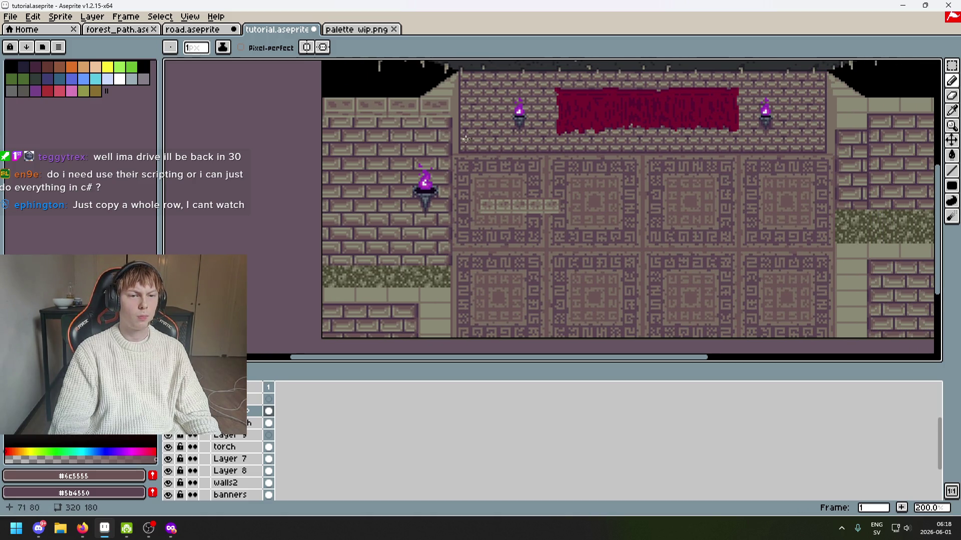
pyautogui.scroll(2, 426, 122)
pyautogui.scroll(-1, 422, 158)
# Eyedrop the light stone colour #796d63 and paint over the dark dashes under the panels.
pyautogui.moveTo(425, 185)
pyautogui.mouseDown()
pyautogui.moveTo(517, 134)
pyautogui.moveTo(523, 142)
pyautogui.mouseUp()
pyautogui.scroll(4, 523, 142)
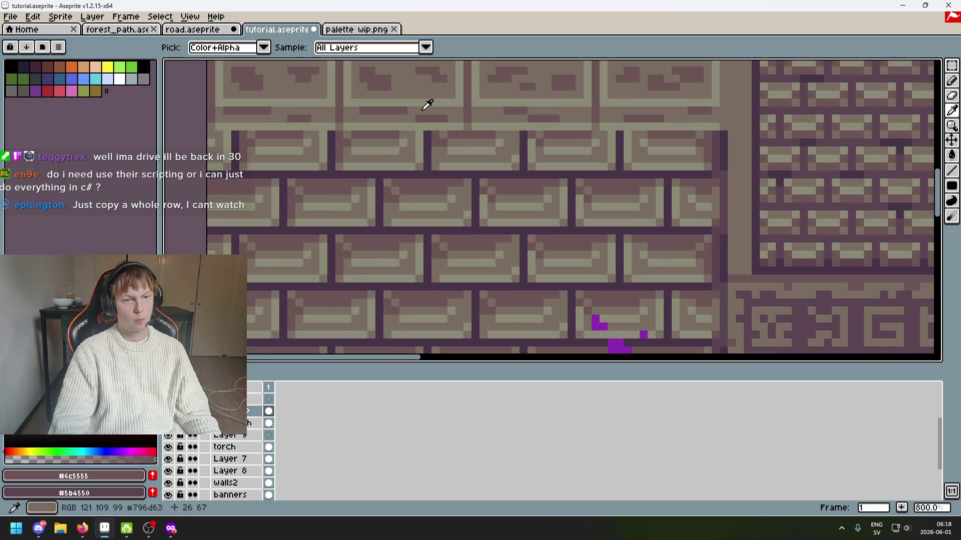
pyautogui.keyDown('alt'); pyautogui.click(426, 104); pyautogui.keyUp('alt')
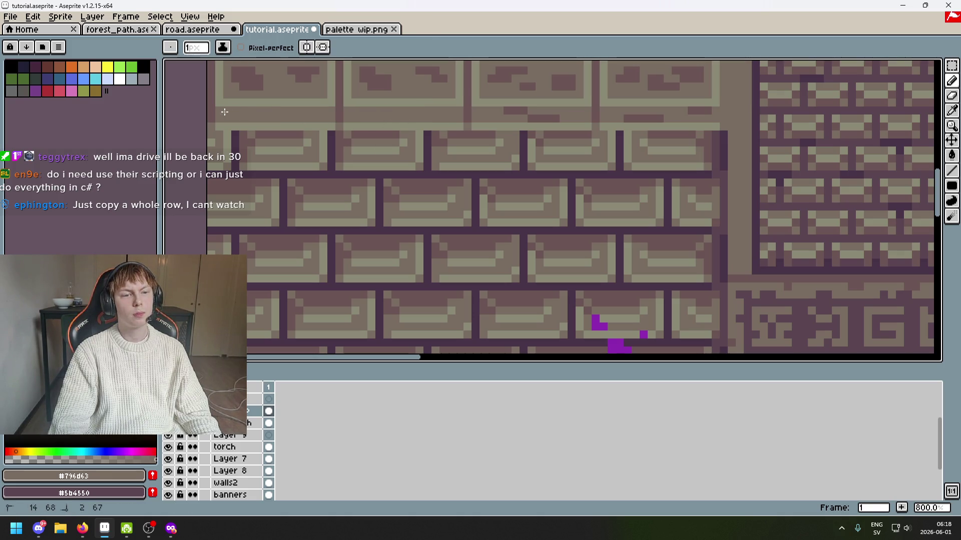
pyautogui.moveTo(505, 110)
pyautogui.mouseDown()
pyautogui.moveTo(551, 118)
pyautogui.moveTo(710, 111)
pyautogui.moveTo(587, 142)
pyautogui.mouseUp()
# Zoom and pan to review the ledge's top edge and the whole dungeon scene.
pyautogui.scroll(-5, 653, 100)
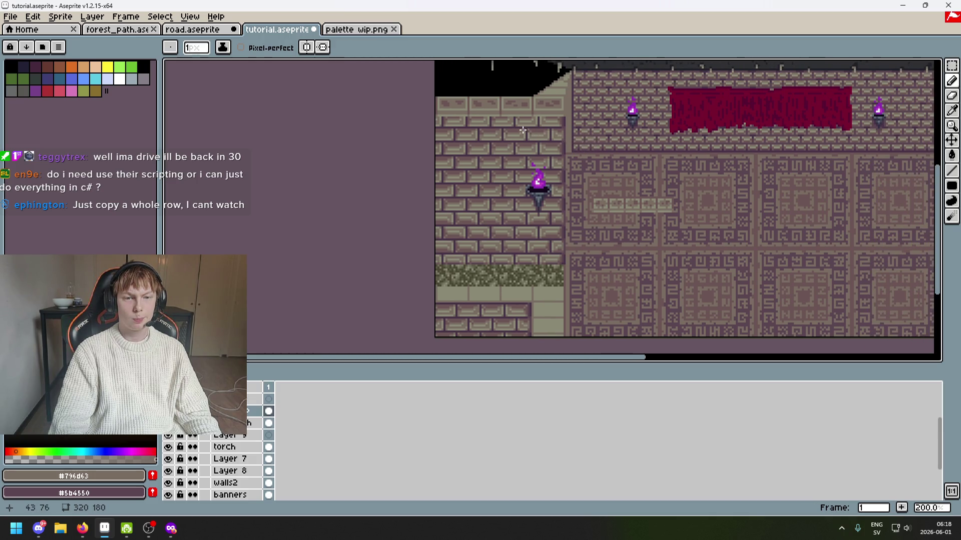
pyautogui.scroll(2, 522, 131)
pyautogui.scroll(1, 519, 97)
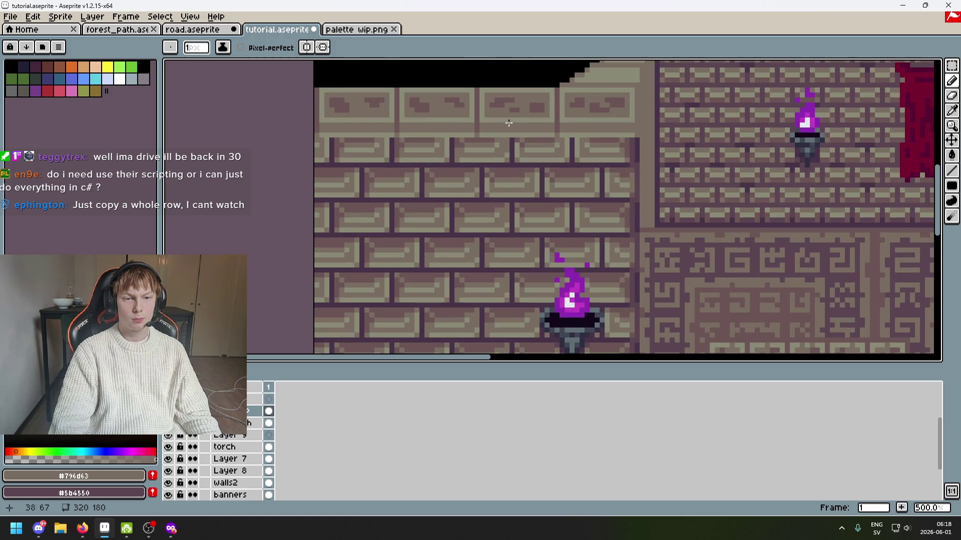
pyautogui.scroll(2, 501, 130)
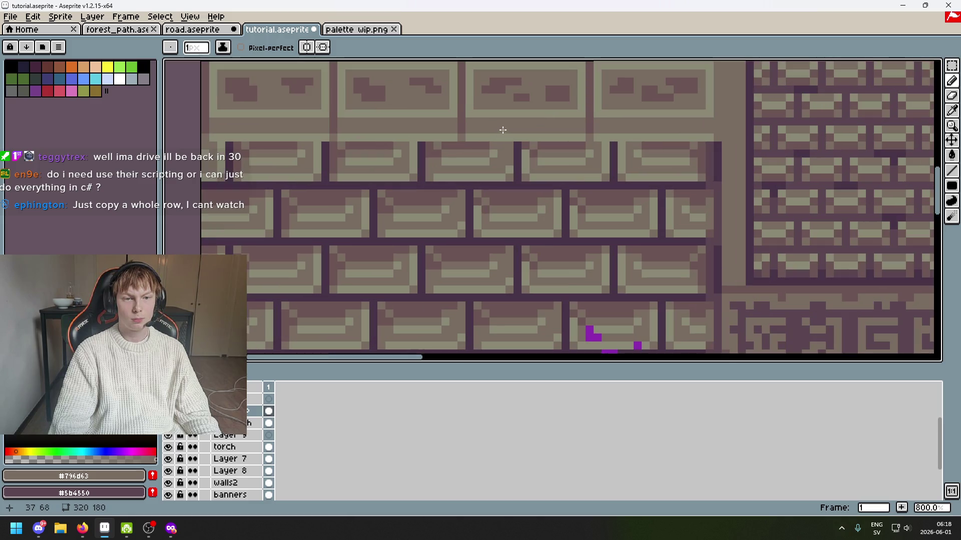
pyautogui.moveTo(502, 130); pyautogui.dragTo(498, 152)
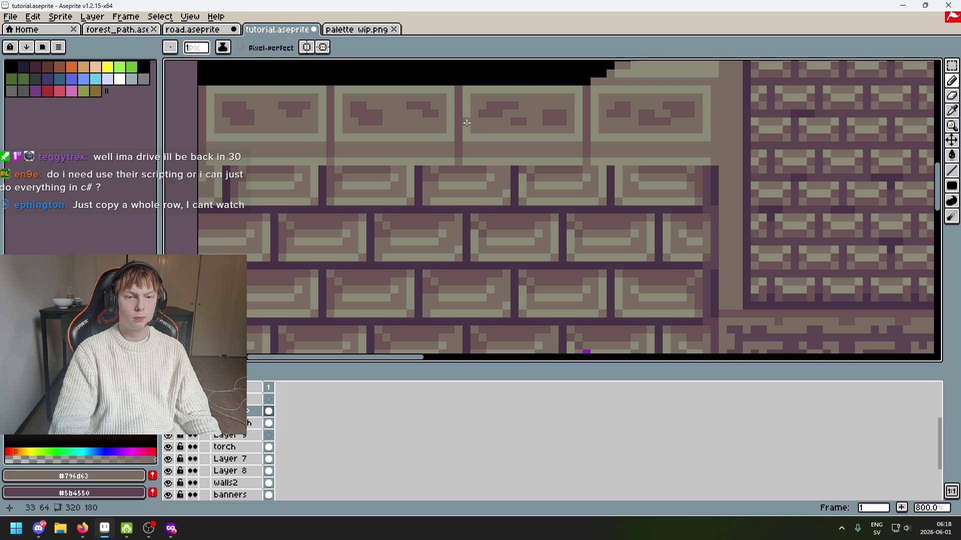
pyautogui.scroll(-5, 467, 123)
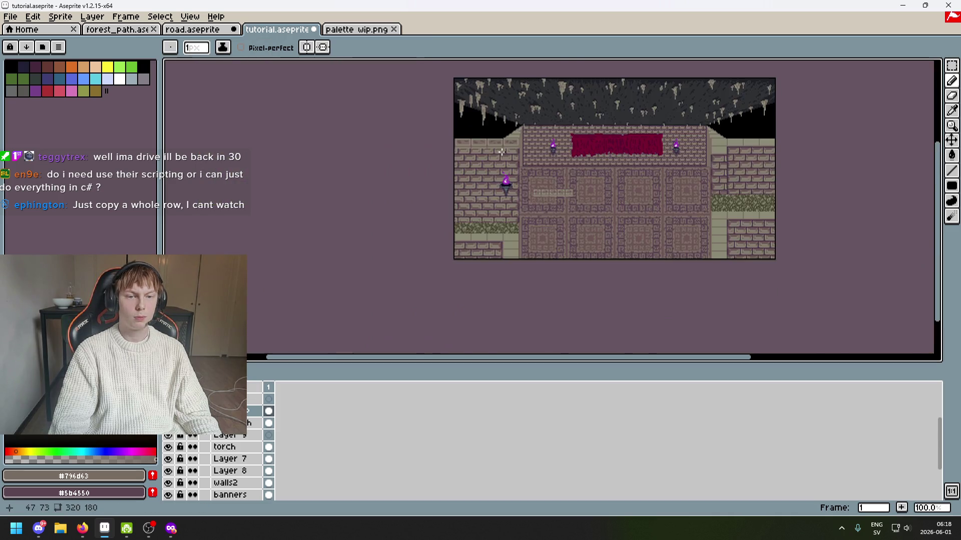
pyautogui.scroll(1, 501, 152)
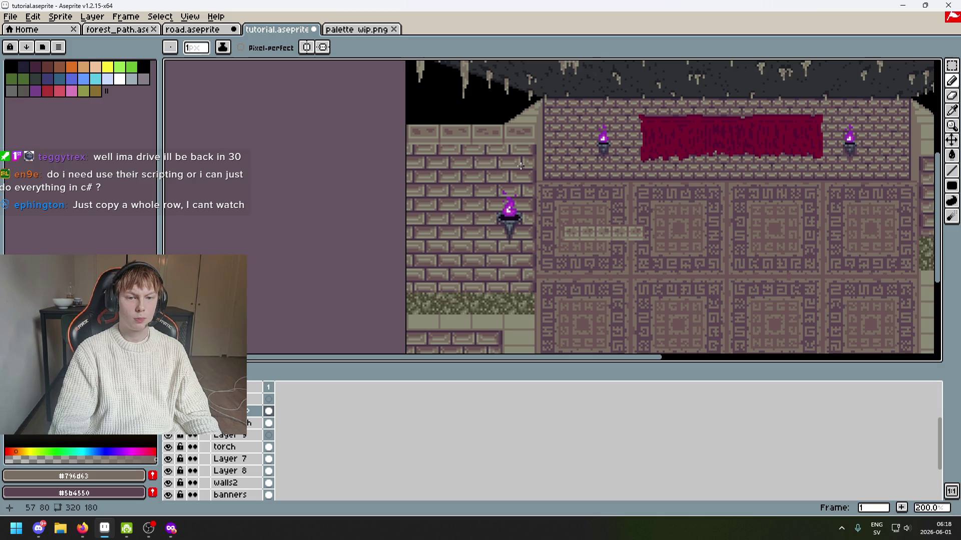
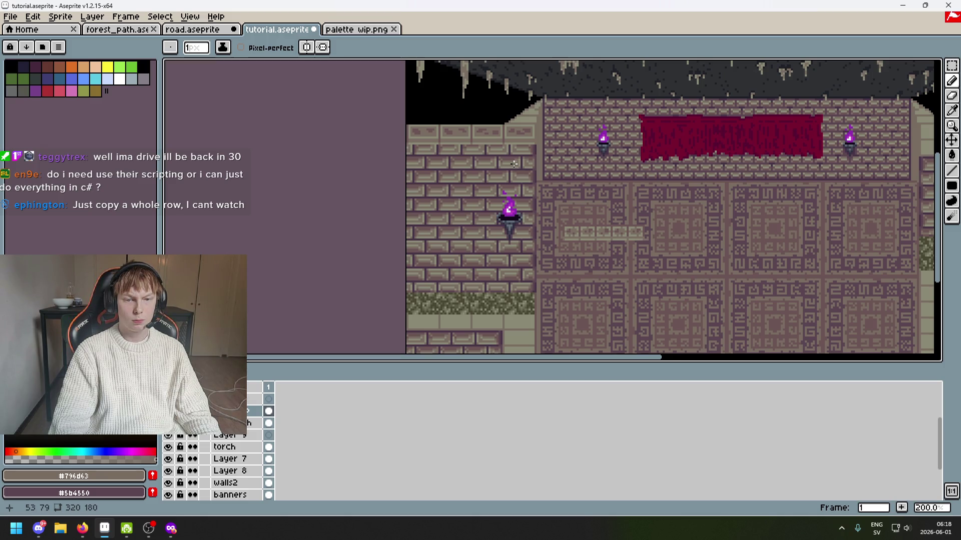
# Sample the light beige from the left wall and place one beige pixel on its top row.
pyautogui.moveTo(504, 157); pyautogui.dragTo(508, 145)
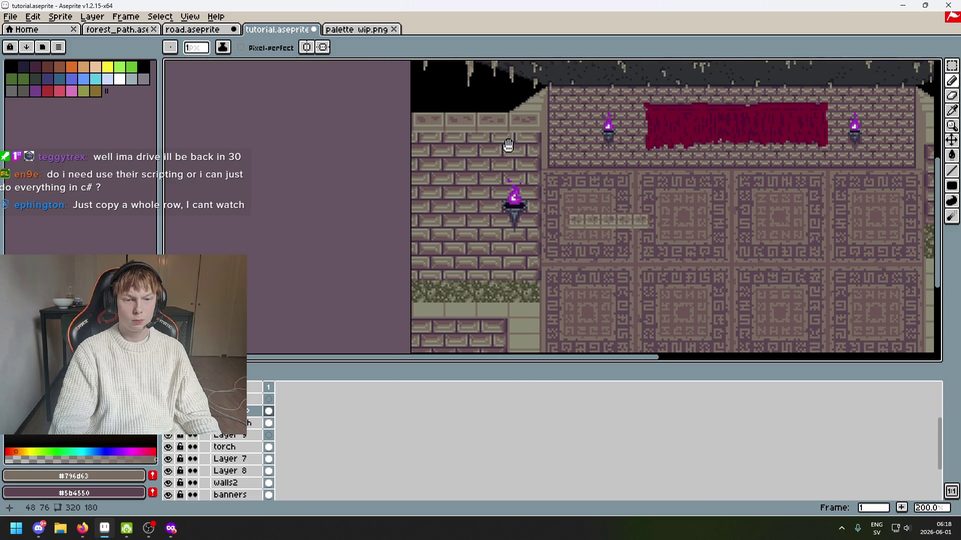
pyautogui.scroll(3, 508, 146)
pyautogui.keyDown('alt'); pyautogui.click(509, 116); pyautogui.keyUp('alt')
pyautogui.scroll(1, 508, 116)
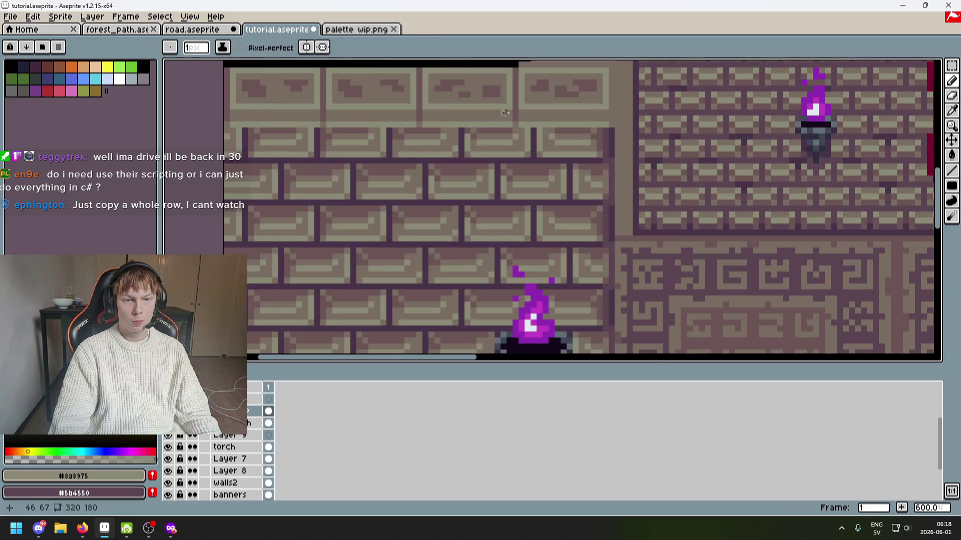
pyautogui.scroll(-3, 596, 174)
pyautogui.scroll(4, 595, 174)
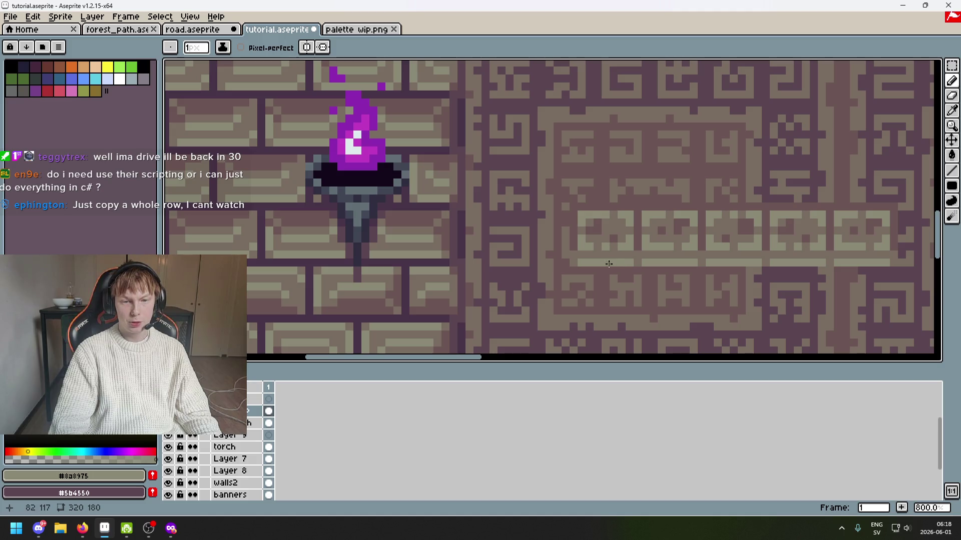
pyautogui.scroll(-4, 615, 264)
pyautogui.moveTo(438, 62); pyautogui.dragTo(545, 136)
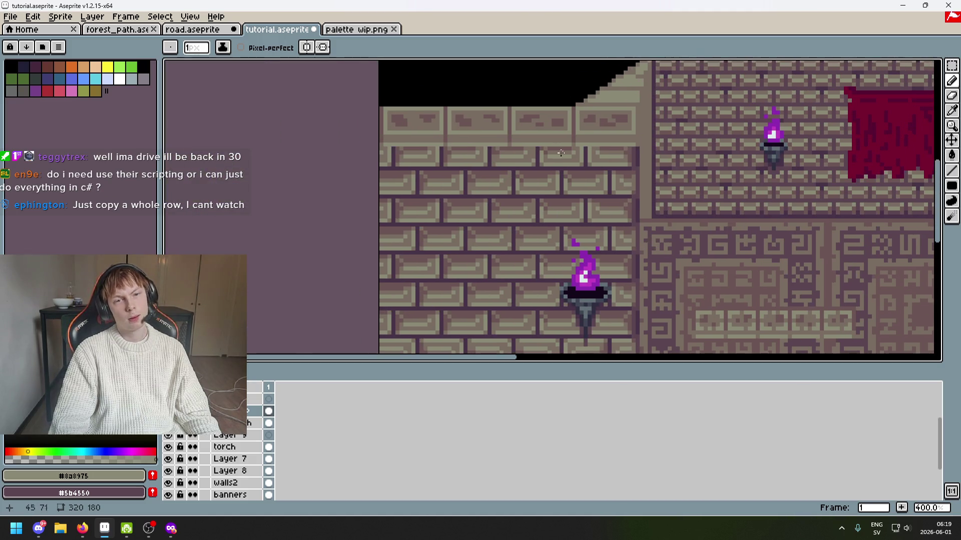
pyautogui.scroll(4, 545, 136)
pyautogui.click(484, 138)
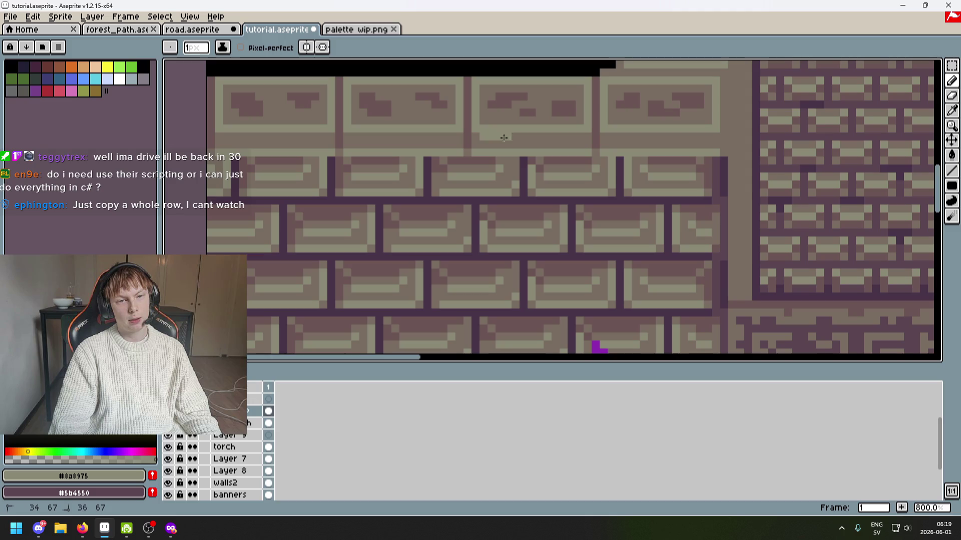
pyautogui.scroll(-6, 552, 172)
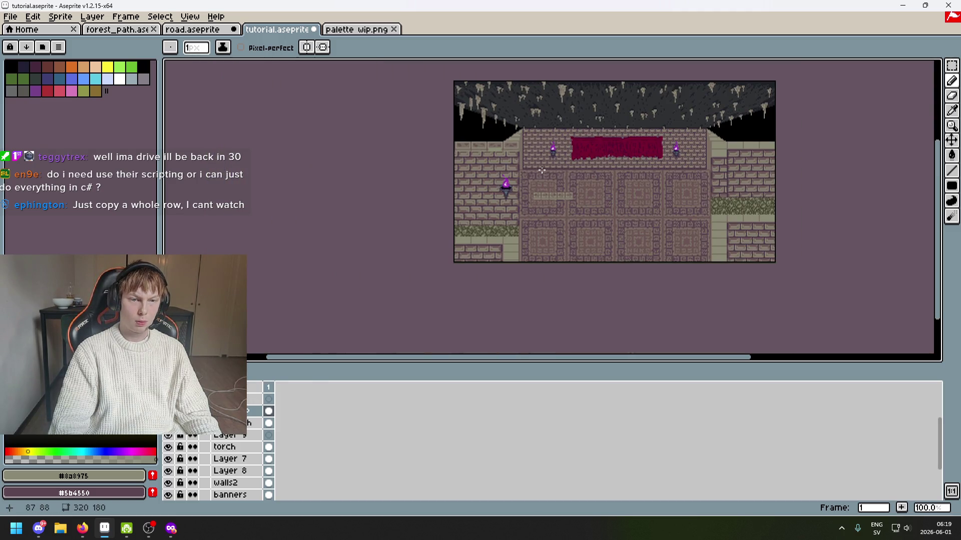
pyautogui.scroll(8, 506, 159)
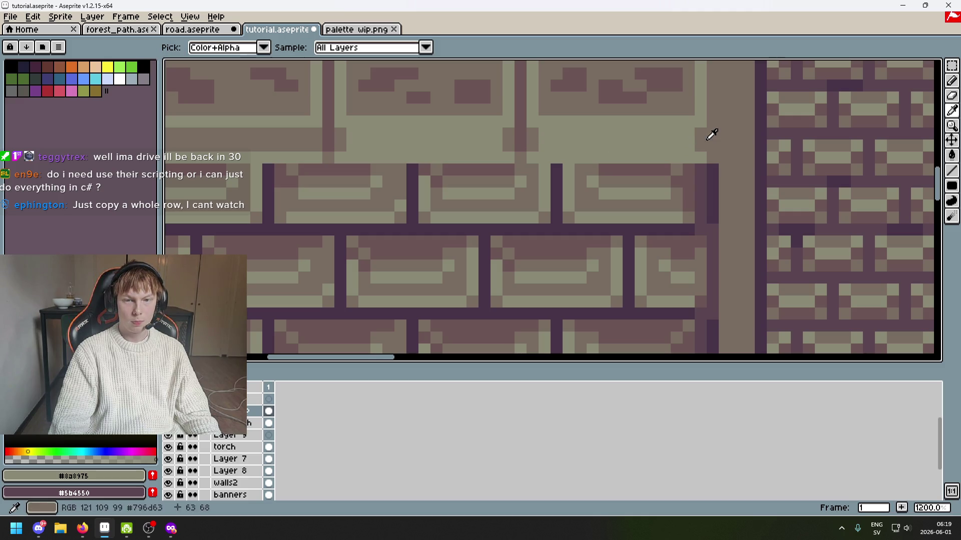
# Paint a first brown #796d63 line across the light cap row of the left wall.
pyautogui.keyDown('alt'); pyautogui.click(709, 135); pyautogui.keyUp('alt')
pyautogui.moveTo(685, 124); pyautogui.dragTo(359, 121)
pyautogui.scroll(-6, 359, 122)
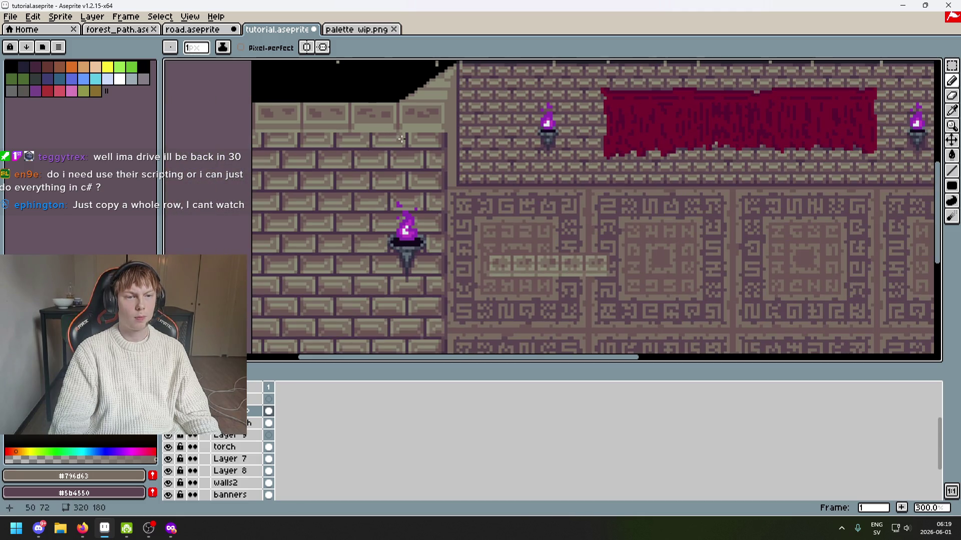
pyautogui.scroll(4, 372, 134)
pyautogui.keyDown('alt'); pyautogui.click(407, 122); pyautogui.keyUp('alt')
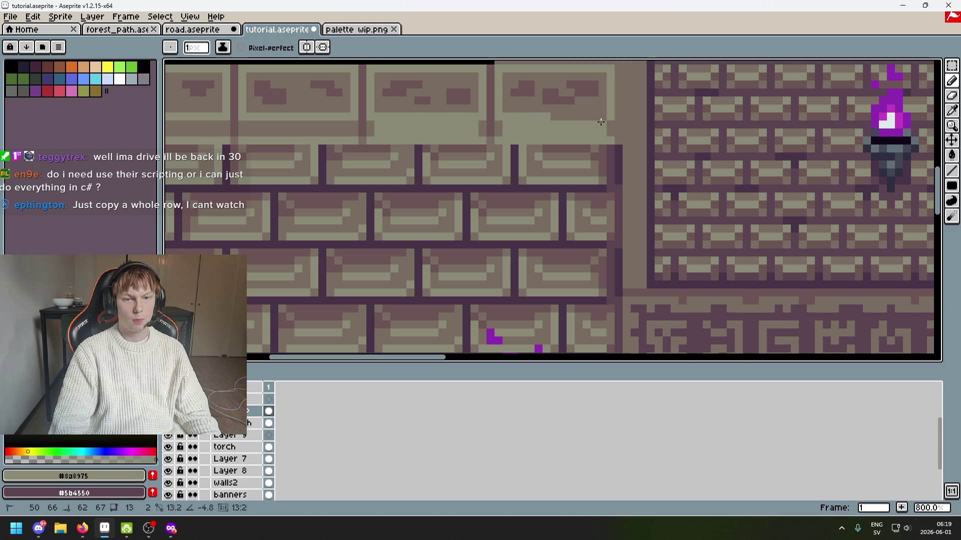
# Sample #796d63 from the wall and draw a second brown line along the pixel row.
pyautogui.hscroll(-2, 439, 120)
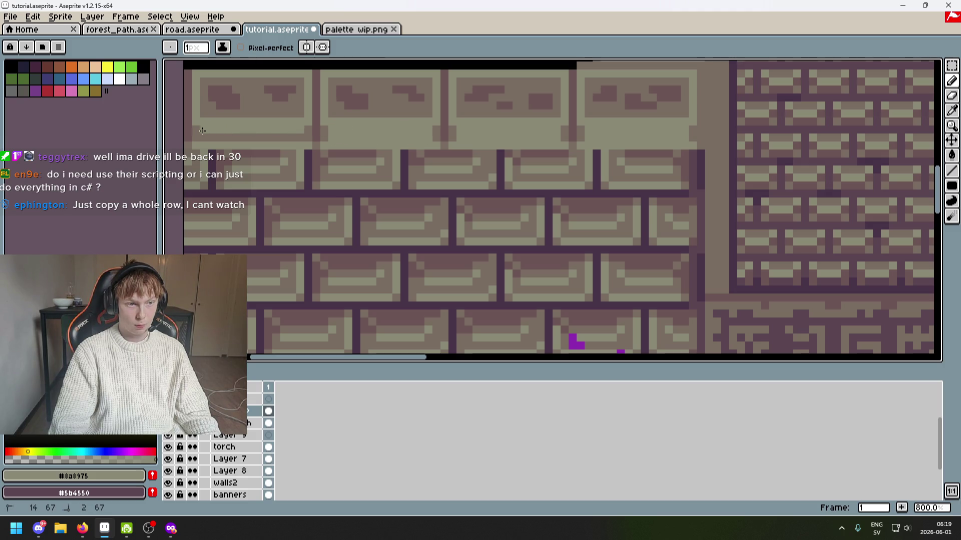
pyautogui.scroll(-3, 297, 135)
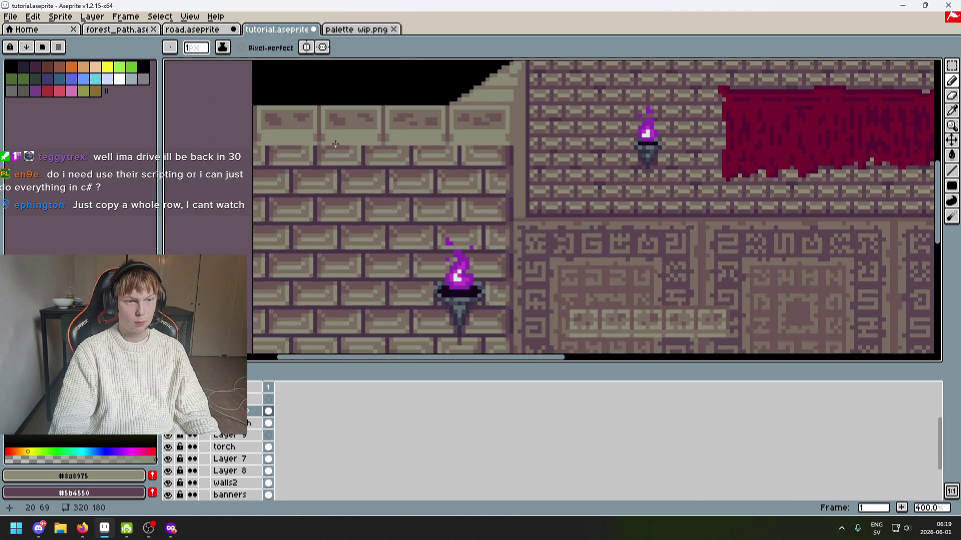
pyautogui.scroll(8, 342, 123)
pyautogui.press('alt')
pyautogui.keyDown('alt'); pyautogui.click(345, 119); pyautogui.keyUp('alt')
pyautogui.moveTo(345, 119)
pyautogui.mouseDown()
pyautogui.moveTo(376, 129)
pyautogui.moveTo(708, 125)
pyautogui.moveTo(499, 173)
pyautogui.moveTo(845, 171)
pyautogui.mouseUp()
pyautogui.scroll(-5, 642, 157)
pyautogui.scroll(4, 641, 157)
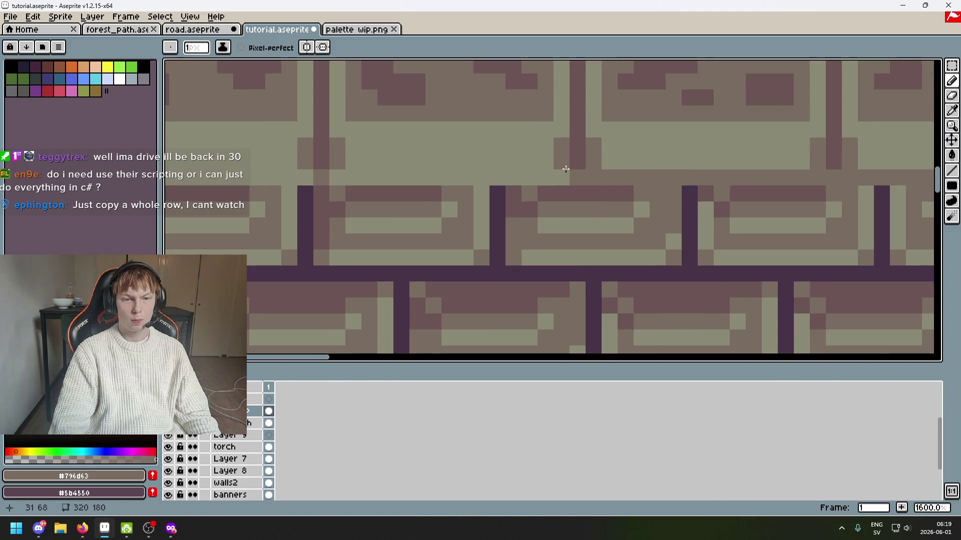
pyautogui.scroll(-3, 499, 161)
pyautogui.press('shift')
pyautogui.scroll(-4, 278, 173)
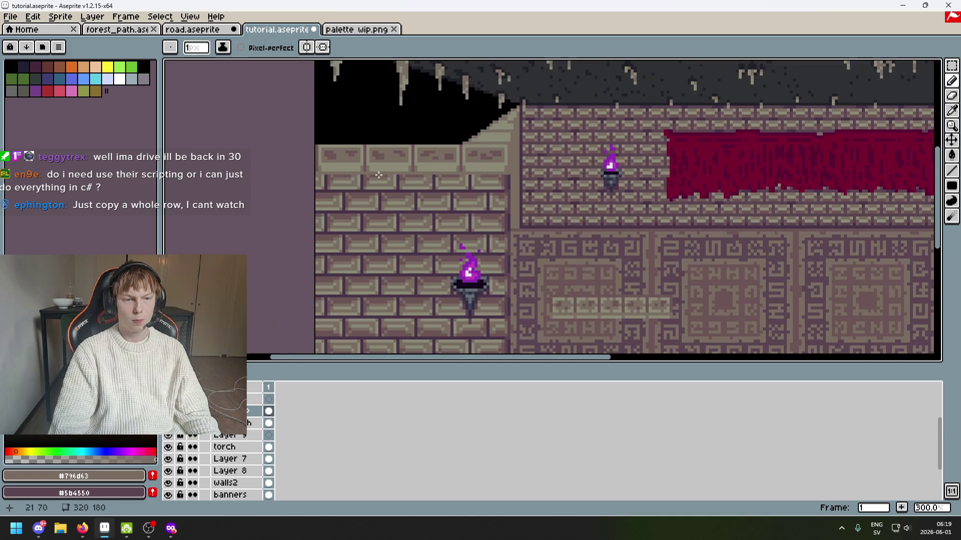
pyautogui.scroll(-3, 536, 161)
pyautogui.scroll(2, 537, 162)
# Darken the right end of the light brick bar and reshape its highlight.
pyautogui.moveTo(537, 161); pyautogui.dragTo(575, 144)
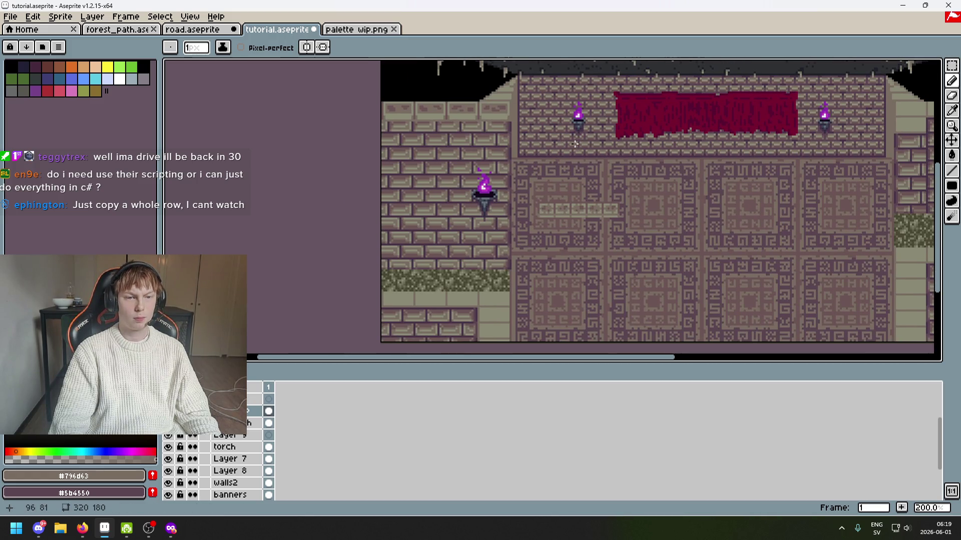
pyautogui.scroll(-2, 613, 166)
pyautogui.scroll(1, 622, 168)
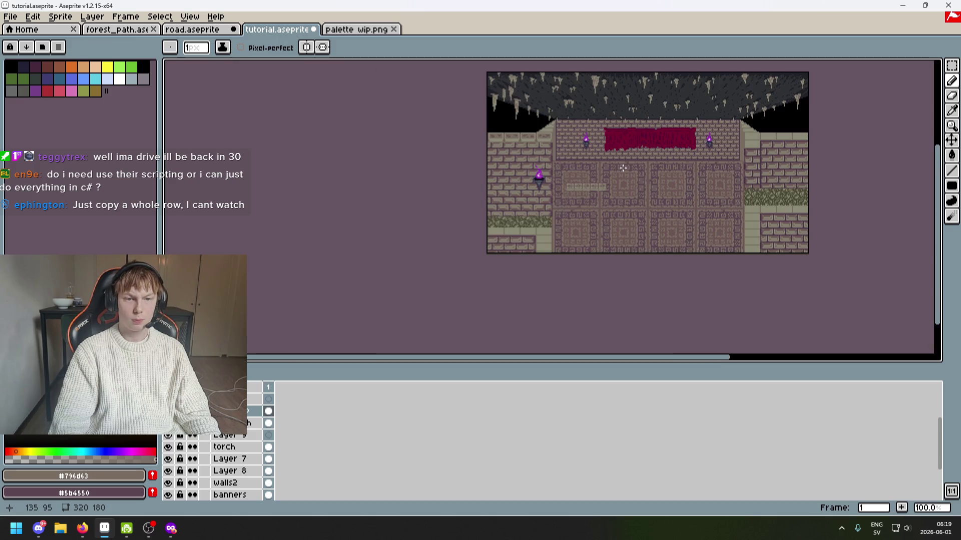
pyautogui.scroll(1, 567, 153)
pyautogui.scroll(5, 548, 147)
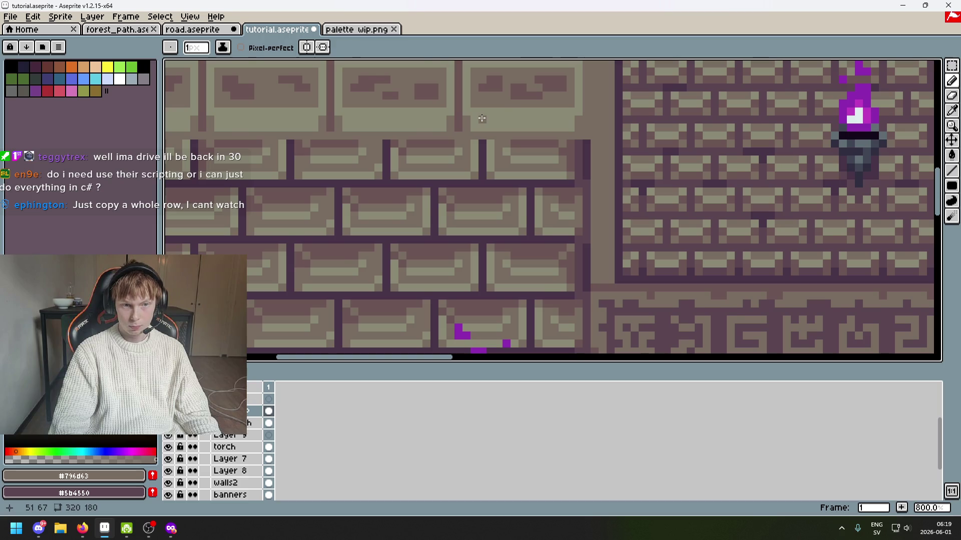
pyautogui.scroll(1, 482, 119)
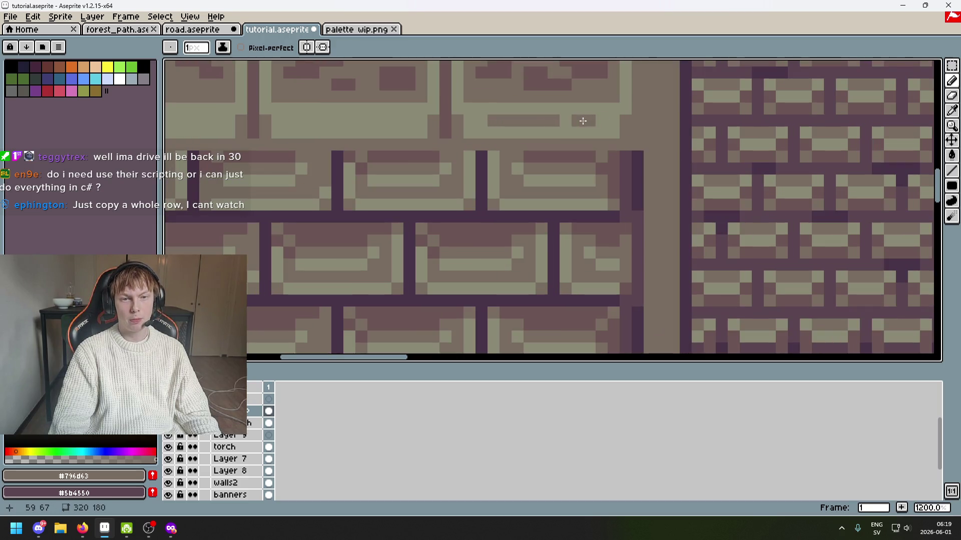
pyautogui.click(553, 120)
pyautogui.moveTo(595, 122); pyautogui.dragTo(587, 122)
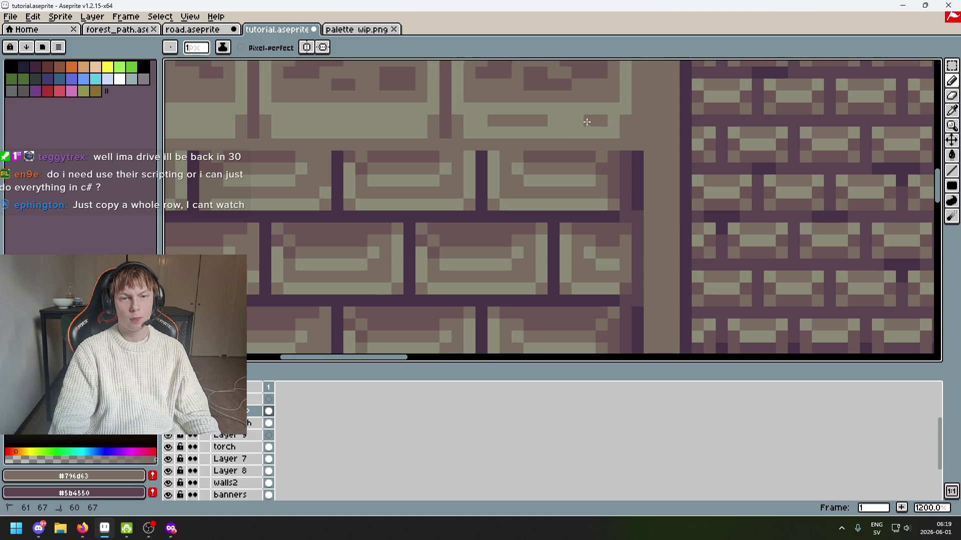
# Draw four dark bars into the light brick row to divide it into bricks.
pyautogui.moveTo(390, 123); pyautogui.dragTo(522, 142)
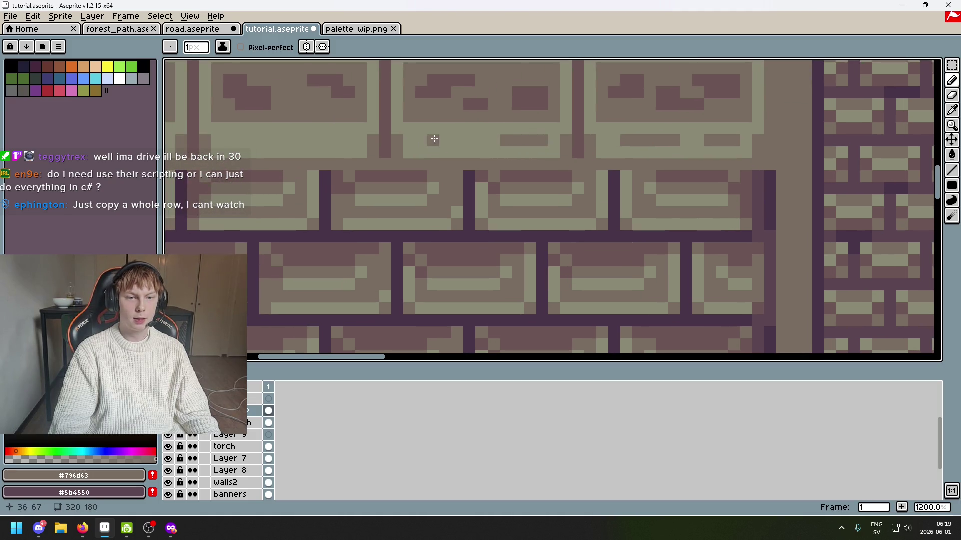
pyautogui.moveTo(453, 137); pyautogui.dragTo(670, 198)
pyautogui.moveTo(545, 165); pyautogui.dragTo(505, 166)
pyautogui.moveTo(431, 165); pyautogui.dragTo(475, 166)
pyautogui.moveTo(351, 165); pyautogui.dragTo(250, 165)
# Save tutorial.aseprite.
pyautogui.scroll(-6, 242, 165)
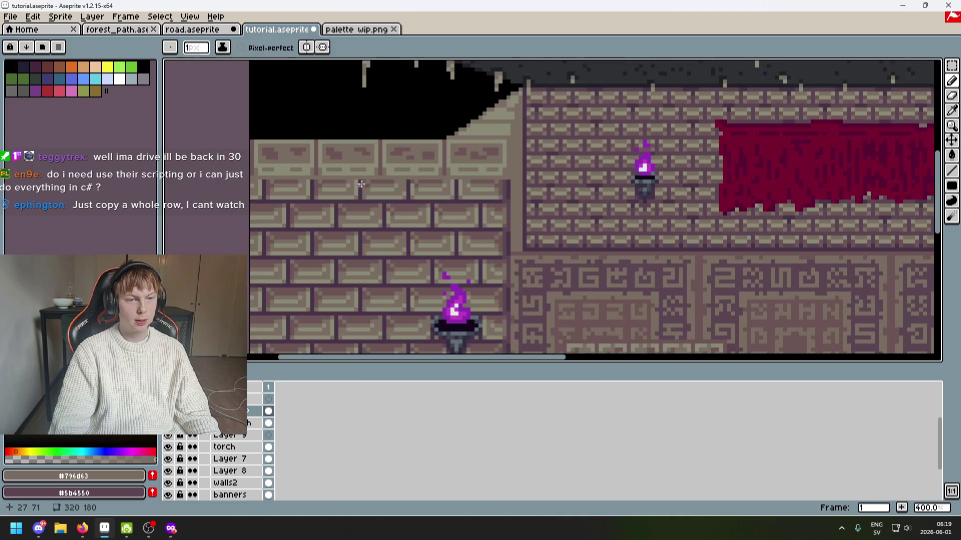
pyautogui.scroll(3, 509, 172)
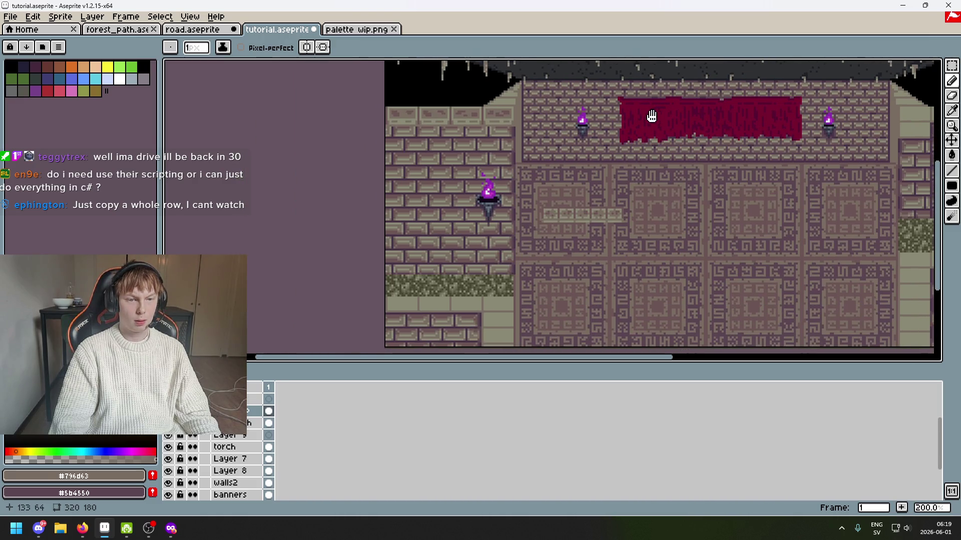
pyautogui.hotkey('ctrl', 's')
# Undo the last pencil stroke, resample the light beige, and save the file.
pyautogui.scroll(3, 380, 138)
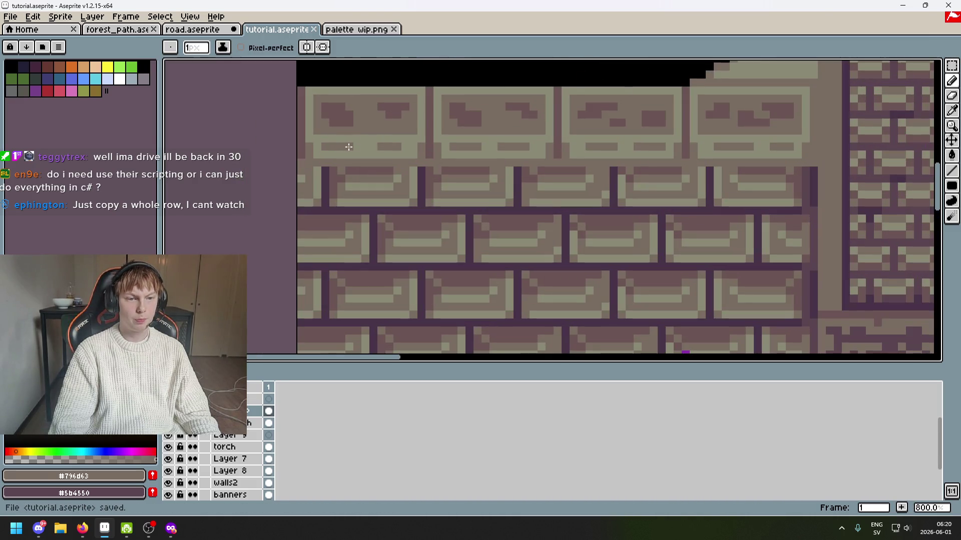
pyautogui.scroll(-3, 349, 147)
pyautogui.hotkey('ctrl', 'z')
pyautogui.scroll(3, 360, 151)
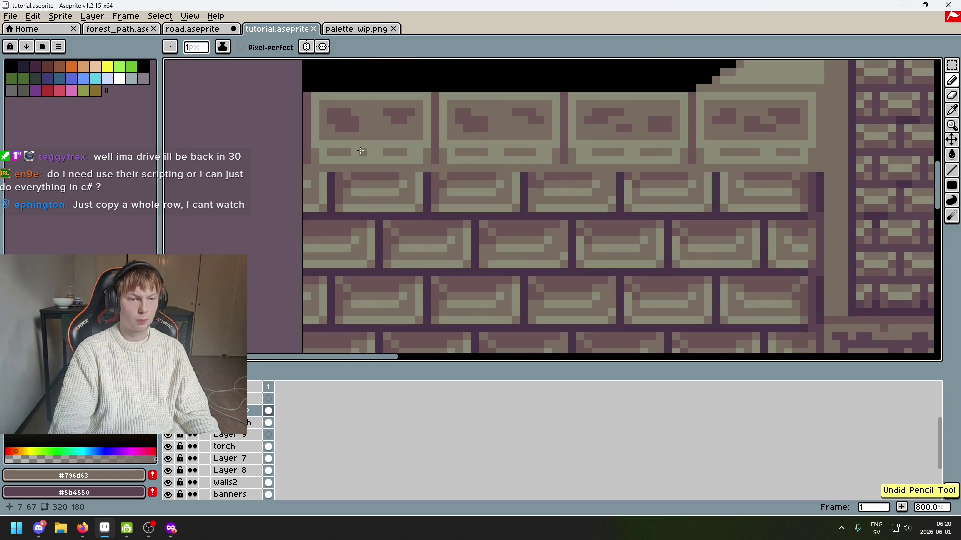
pyautogui.keyDown('alt'); pyautogui.click(377, 144); pyautogui.keyUp('alt')
pyautogui.scroll(-3, 390, 171)
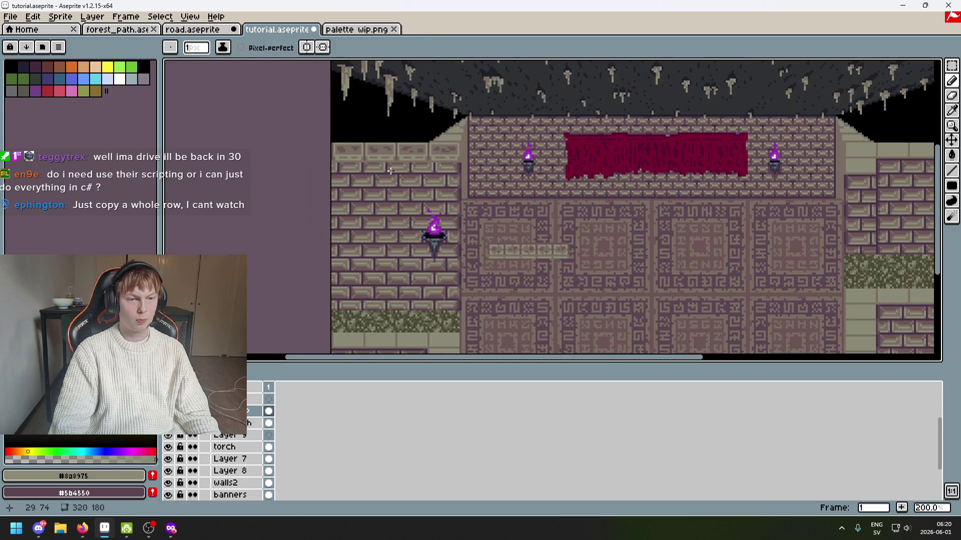
pyautogui.hotkey('ctrl', 's')
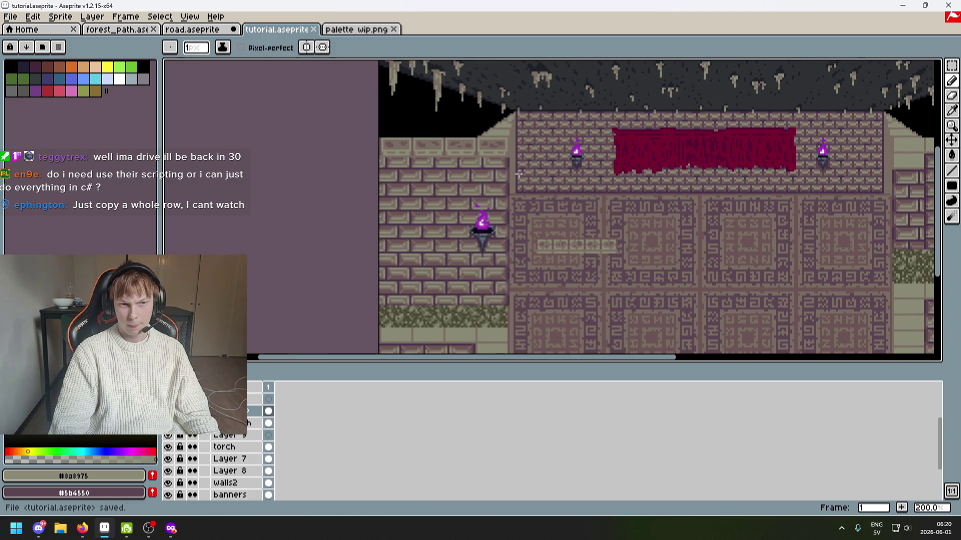
# Paint light pixels and short light vertical strokes onto the cap bricks.
pyautogui.scroll(3, 505, 173)
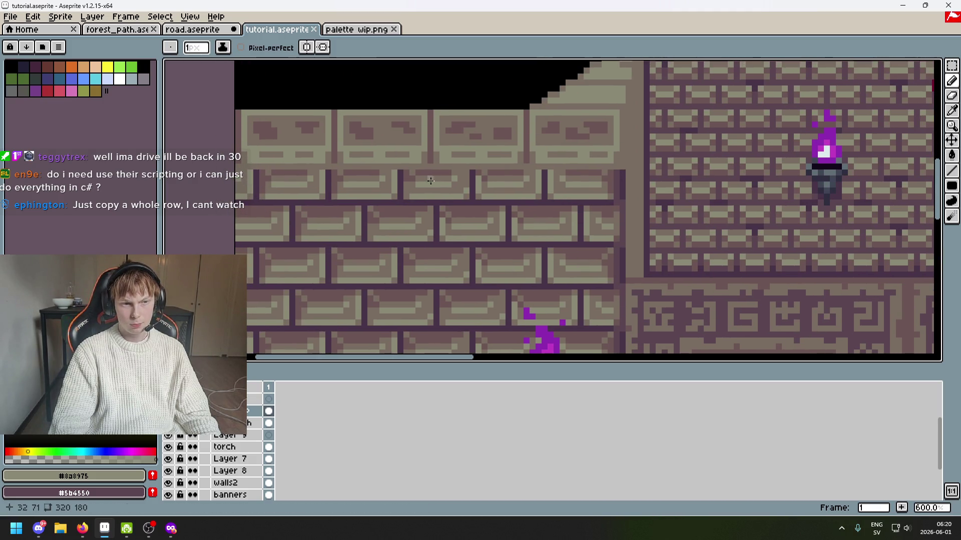
pyautogui.scroll(3, 381, 179)
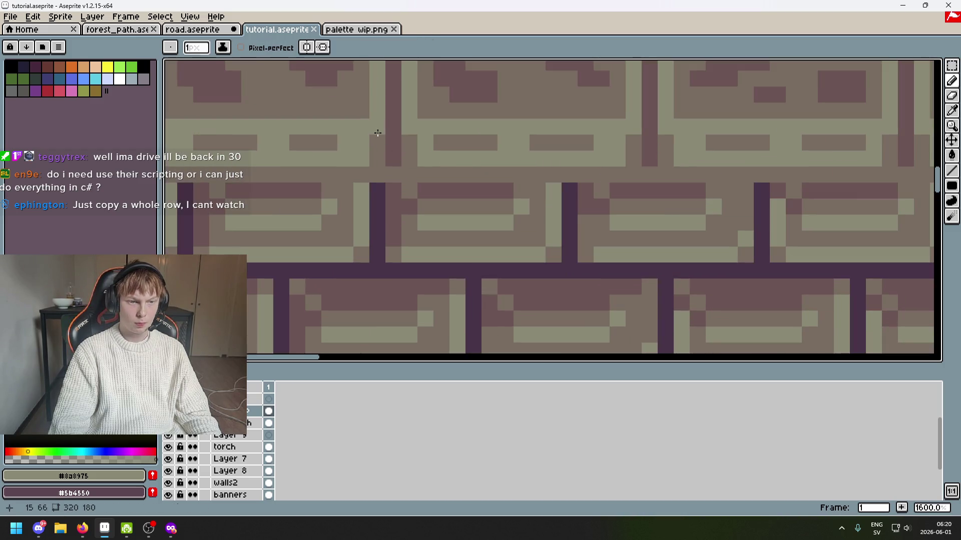
pyautogui.click(377, 158)
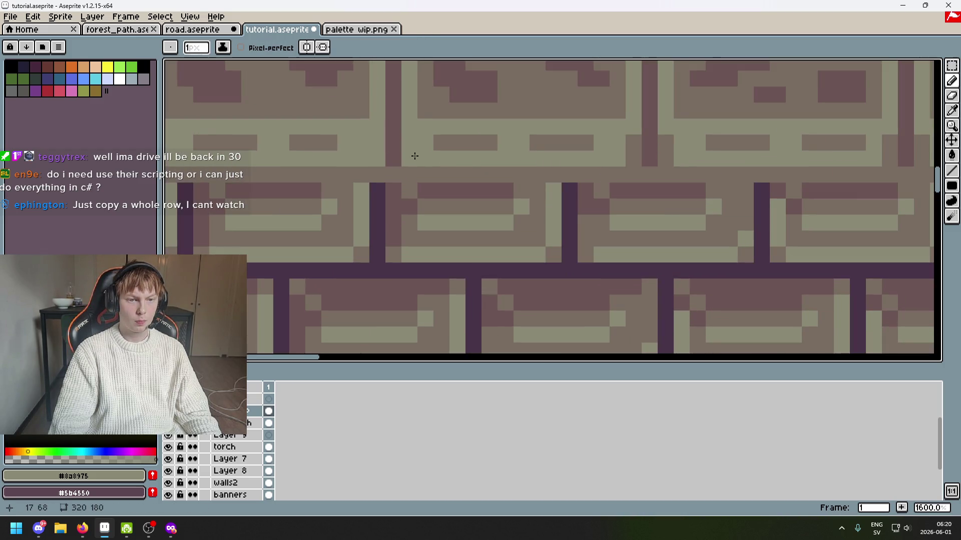
pyautogui.moveTo(629, 144)
pyautogui.mouseDown()
pyautogui.moveTo(632, 158)
pyautogui.moveTo(665, 148)
pyautogui.moveTo(665, 159)
pyautogui.mouseUp()
pyautogui.moveTo(888, 143)
pyautogui.mouseDown()
pyautogui.moveTo(886, 153)
pyautogui.moveTo(625, 139)
pyautogui.mouseUp()
pyautogui.moveTo(839, 128); pyautogui.dragTo(838, 143)
pyautogui.scroll(-4, 806, 139)
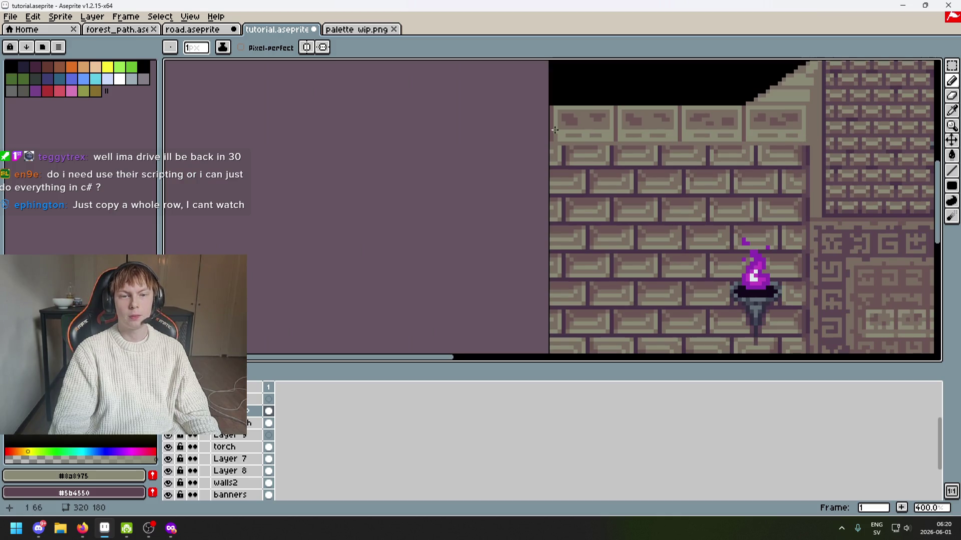
pyautogui.scroll(5, 555, 130)
pyautogui.scroll(-6, 564, 148)
pyautogui.scroll(3, 642, 155)
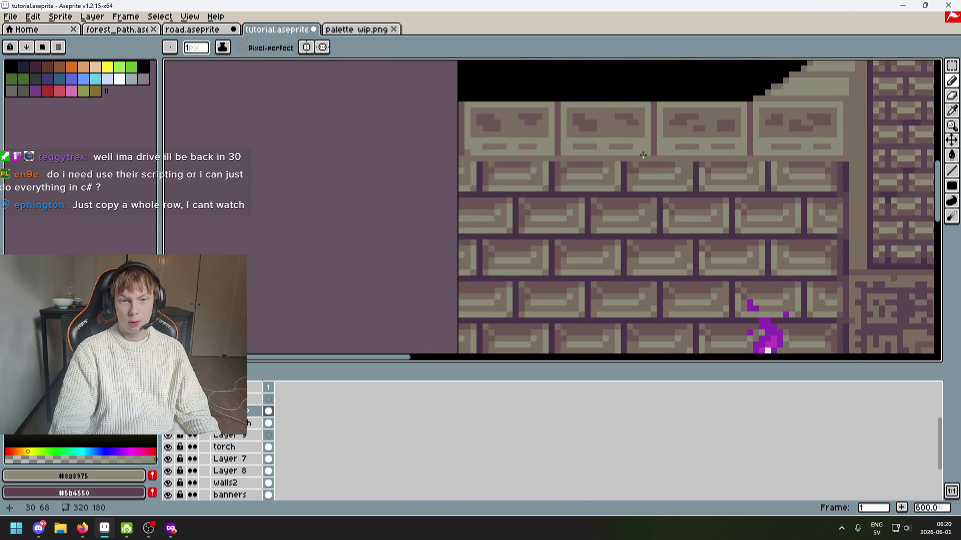
pyautogui.scroll(5, 645, 148)
pyautogui.scroll(-3, 645, 146)
# Sample brown #796d63 and repaint the dark mortar columns in lighter brown.
pyautogui.press('i')
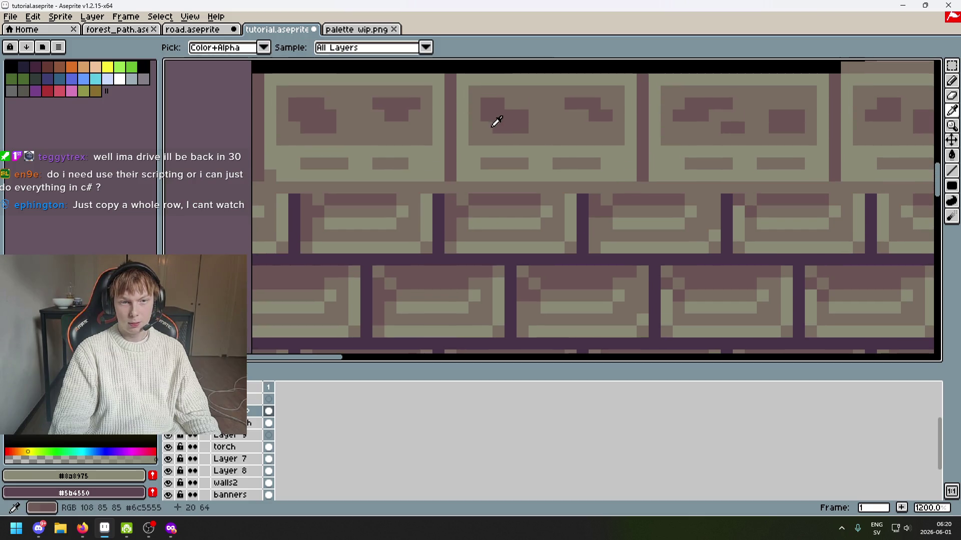
pyautogui.click(480, 140)
pyautogui.press('b')
pyautogui.moveTo(450, 150); pyautogui.dragTo(451, 177)
pyautogui.moveTo(642, 150); pyautogui.dragTo(642, 177)
pyautogui.click(829, 155)
pyautogui.moveTo(829, 157)
pyautogui.mouseDown()
pyautogui.moveTo(833, 176)
pyautogui.moveTo(734, 144)
pyautogui.mouseUp()
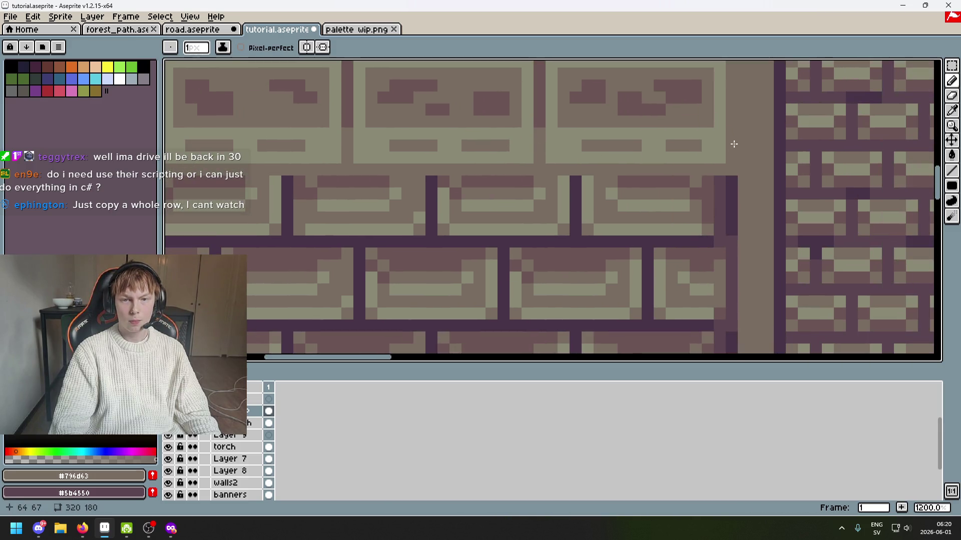
pyautogui.scroll(-3, 731, 140)
pyautogui.scroll(3, 497, 143)
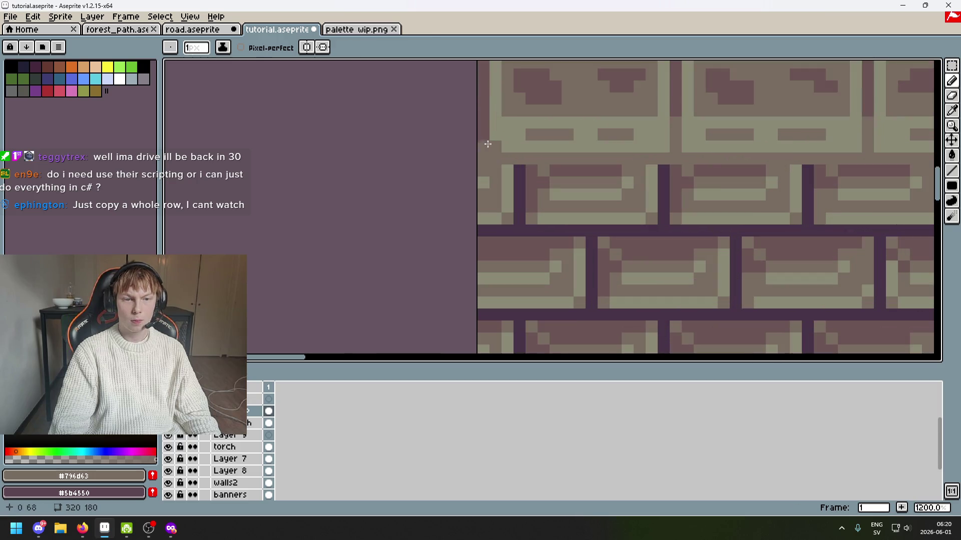
# Sample the light #8a8975 colour from the left wall.
pyautogui.keyDown('alt'); pyautogui.click(496, 143); pyautogui.keyUp('alt')
pyautogui.scroll(-5, 530, 153)
pyautogui.moveTo(521, 153); pyautogui.dragTo(491, 152)
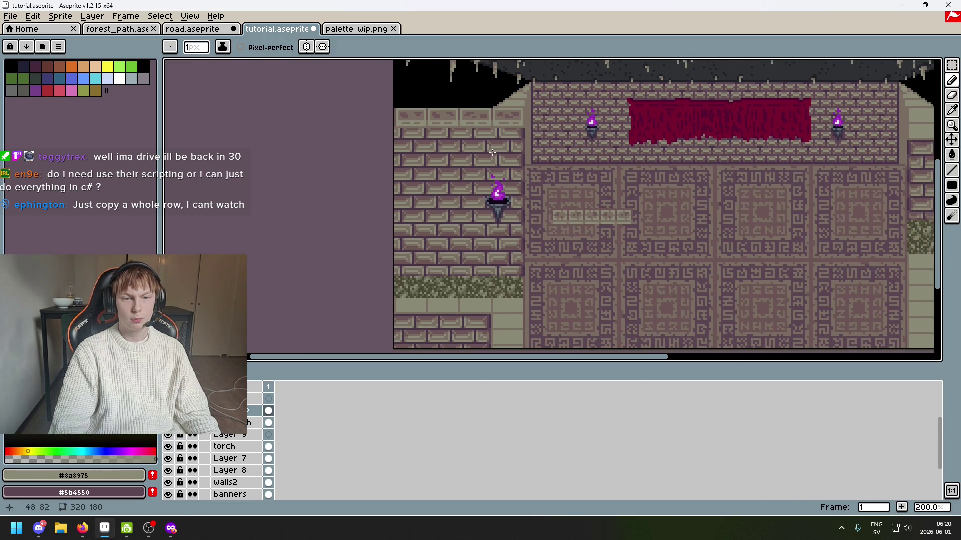
pyautogui.moveTo(546, 164); pyautogui.dragTo(489, 162)
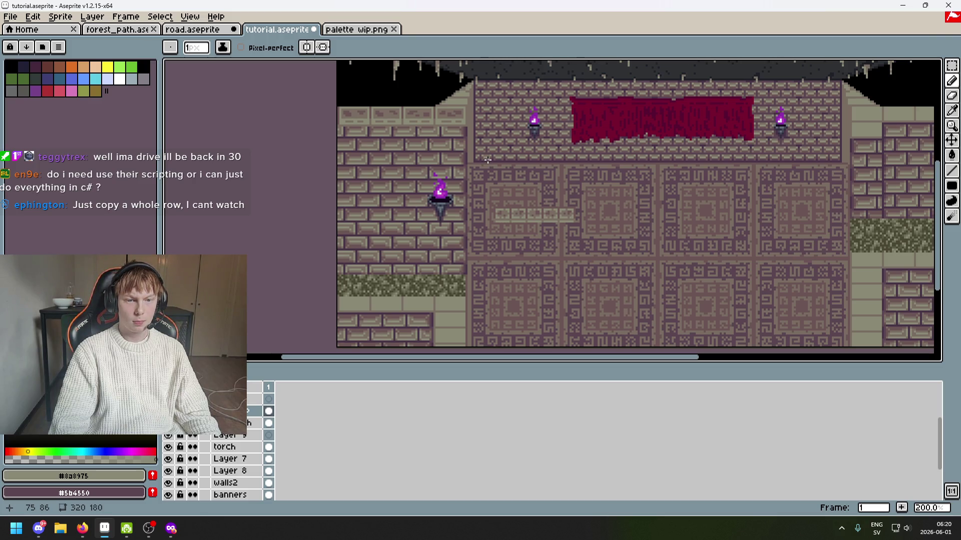
pyautogui.scroll(5, 445, 145)
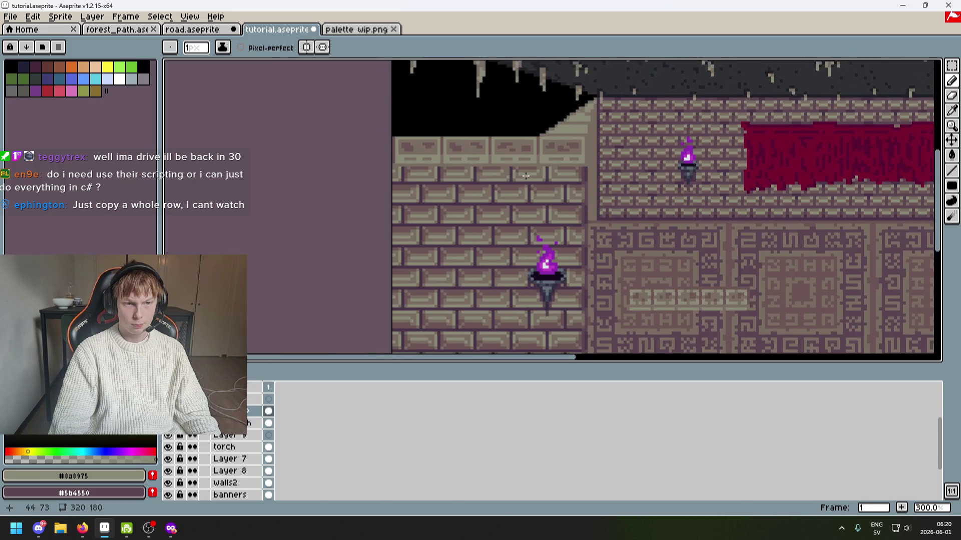
# Paint a short brown pixel row along the top light edge of the large brick.
pyautogui.moveTo(443, 128); pyautogui.dragTo(470, 128)
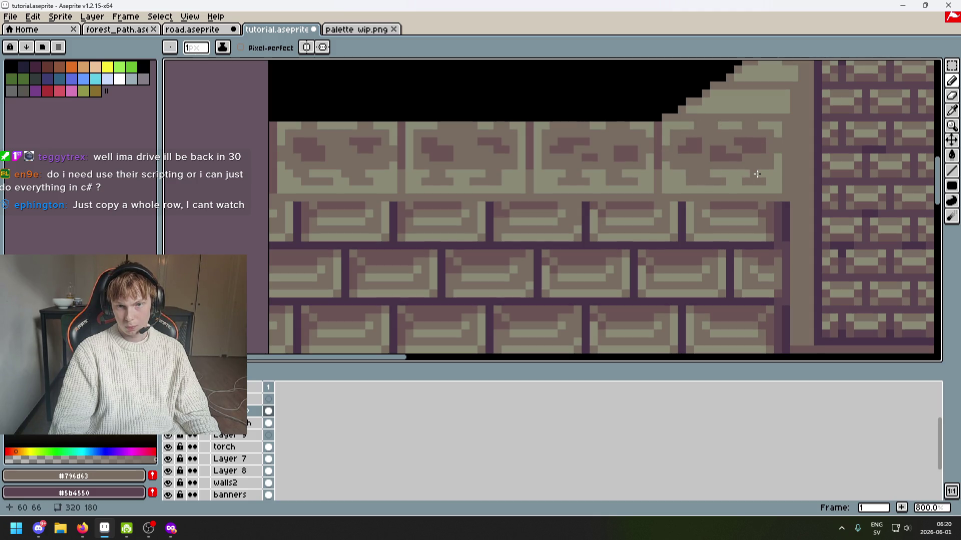
pyautogui.scroll(-4, 753, 182)
pyautogui.scroll(-2, 765, 183)
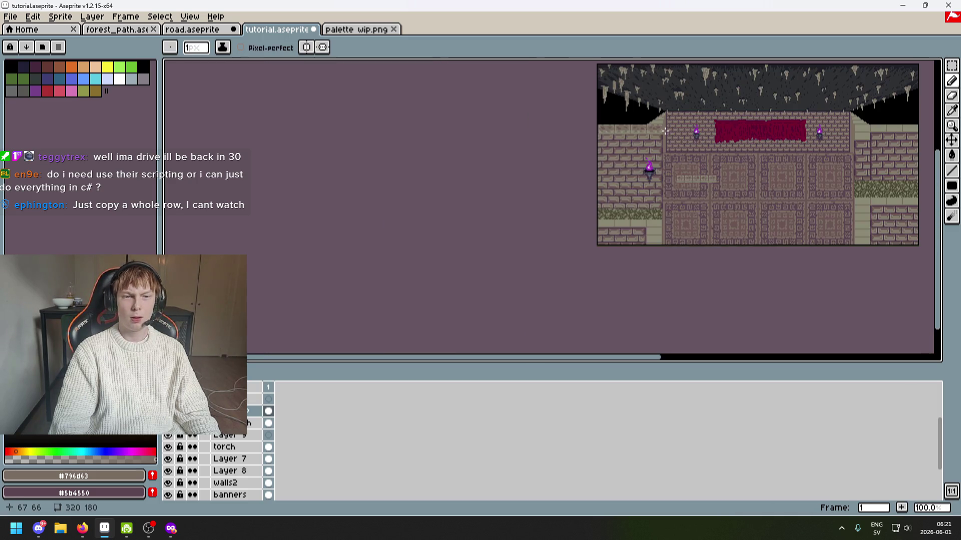
pyautogui.scroll(1, 691, 145)
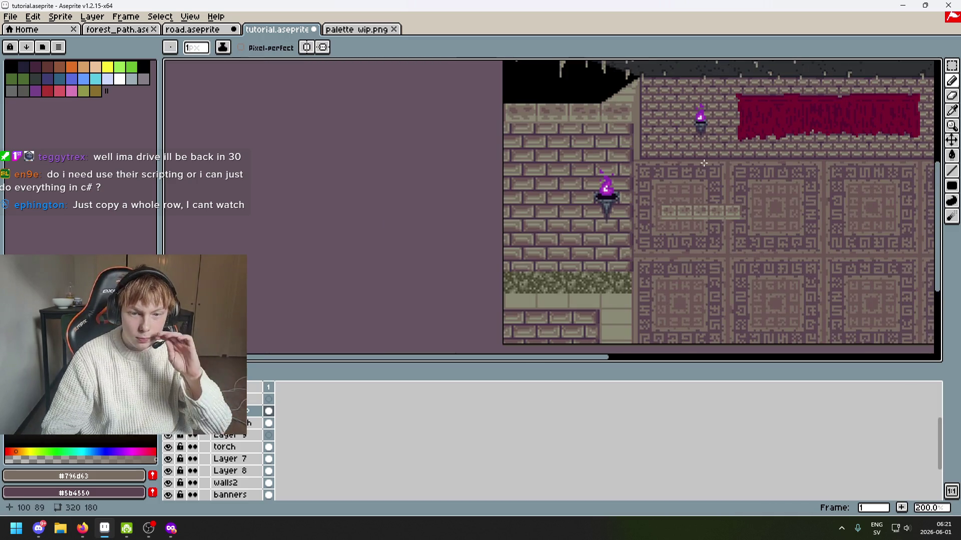
pyautogui.scroll(1, 690, 163)
pyautogui.scroll(-1, 690, 162)
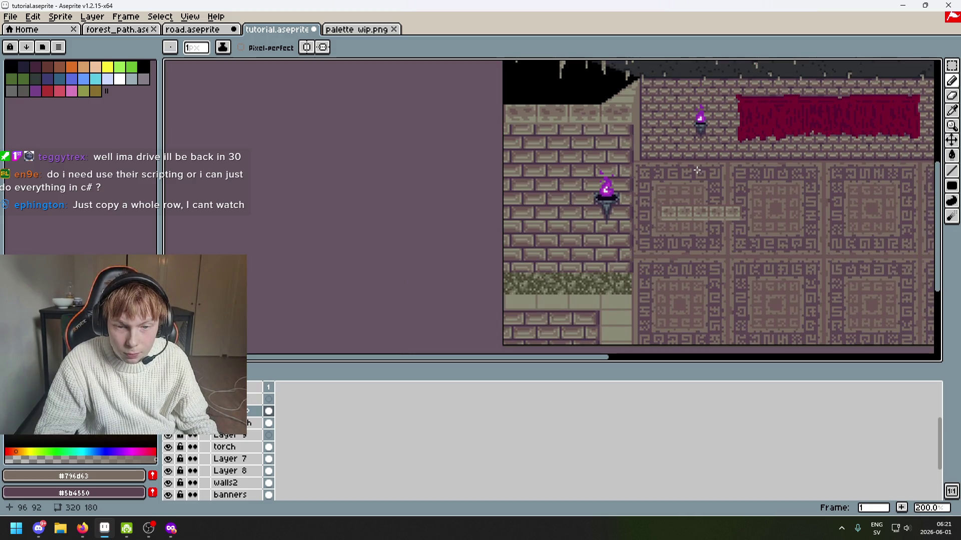
pyautogui.scroll(4, 684, 190)
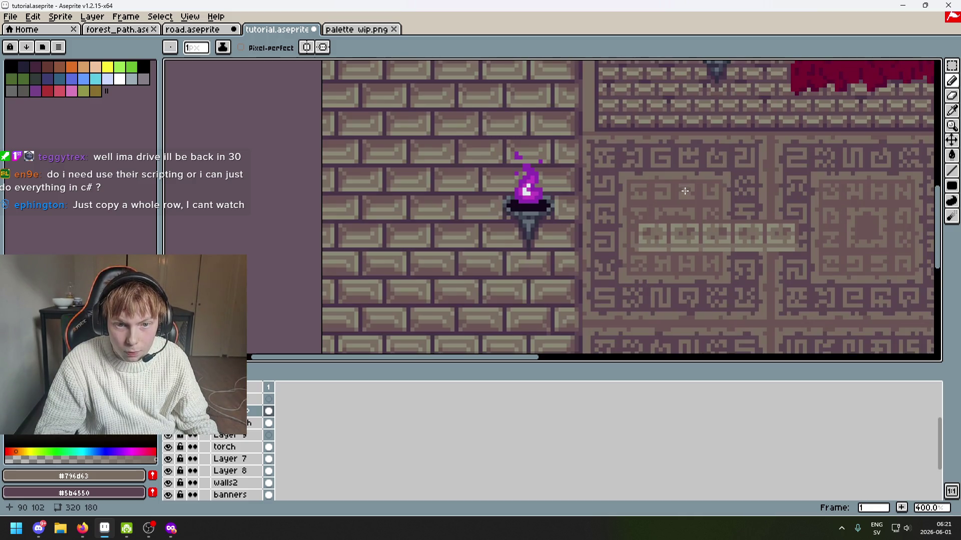
pyautogui.press('i')
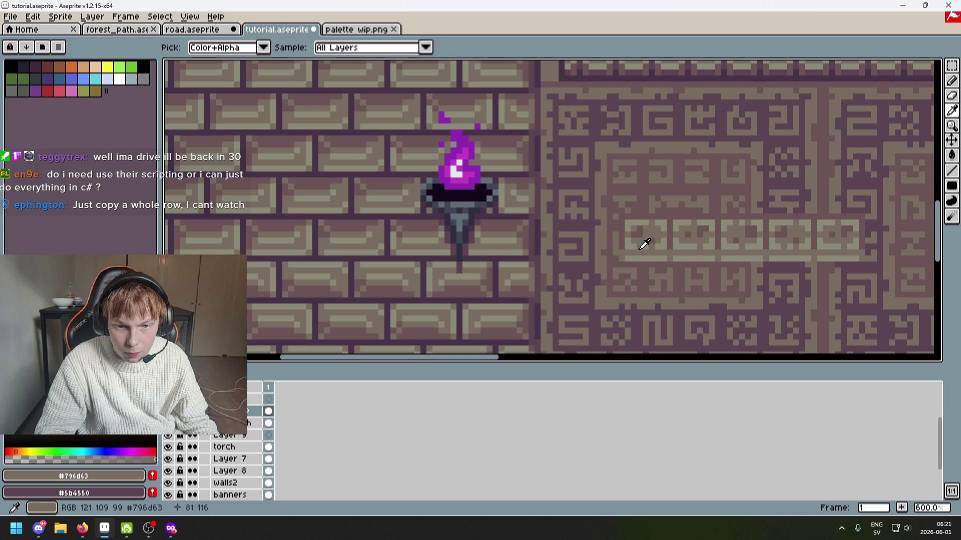
pyautogui.scroll(3, 464, 85)
# Sample dark brown #6c5555 and place two dark pixels on the top brick.
pyautogui.press('b')
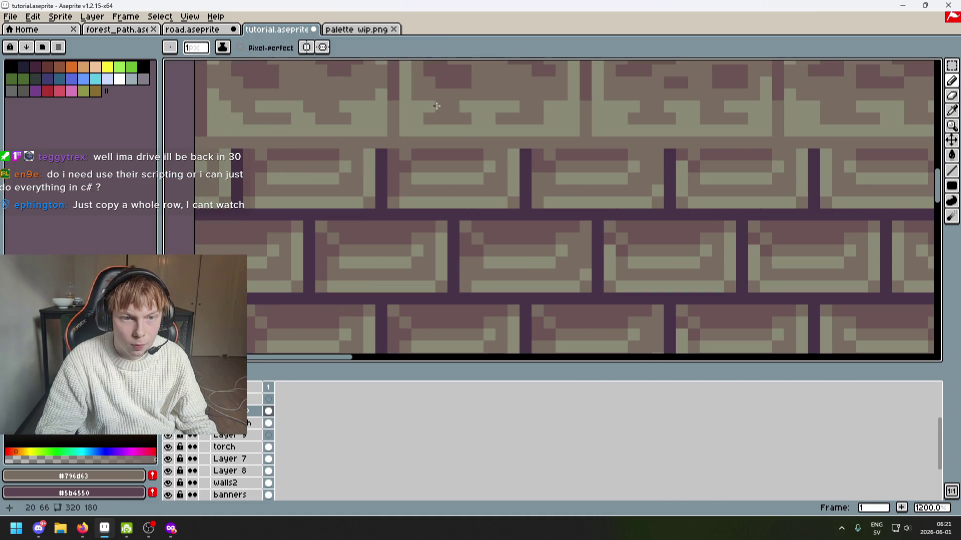
pyautogui.keyDown('alt'); pyautogui.click(454, 76); pyautogui.keyUp('alt')
pyautogui.click(446, 106)
pyautogui.scroll(-2, 478, 114)
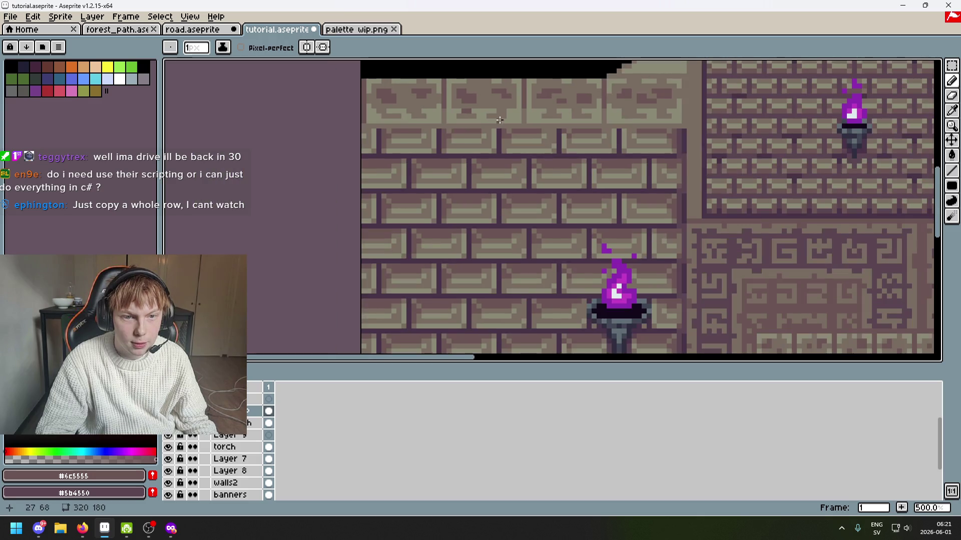
pyautogui.scroll(1, 501, 140)
pyautogui.scroll(1, 516, 168)
pyautogui.click(521, 162)
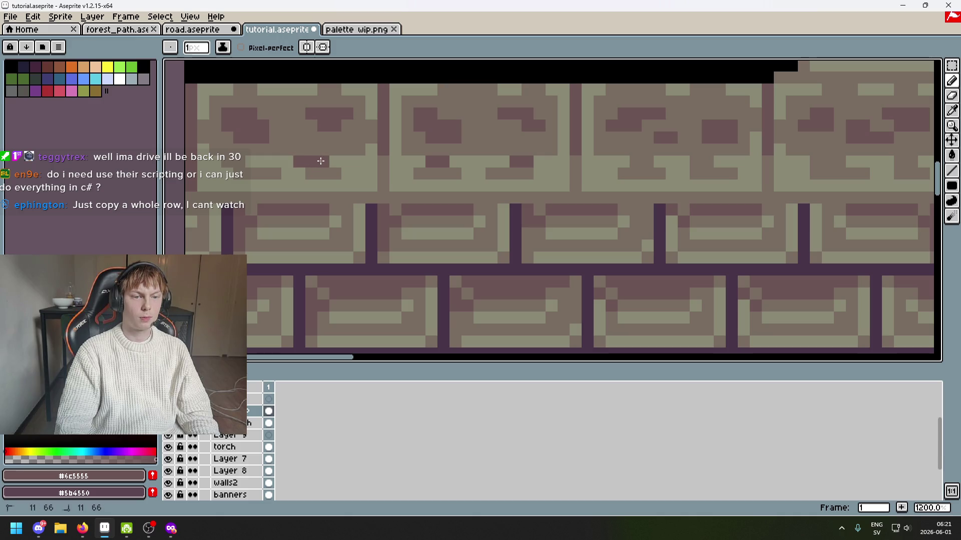
# Paint a brown pixel row to the left of the dark brick.
pyautogui.press('v')
pyautogui.moveTo(350, 175); pyautogui.dragTo(429, 195)
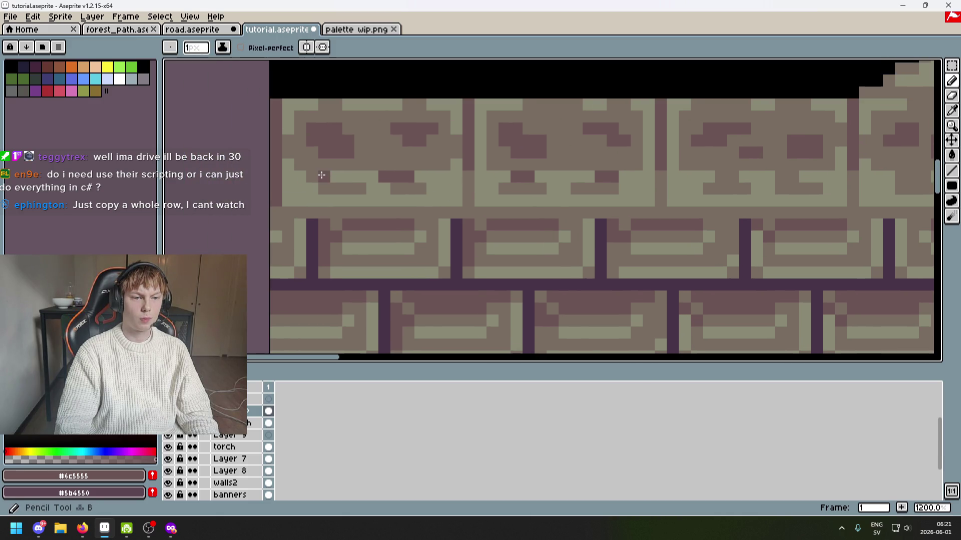
pyautogui.scroll(-6, 449, 200)
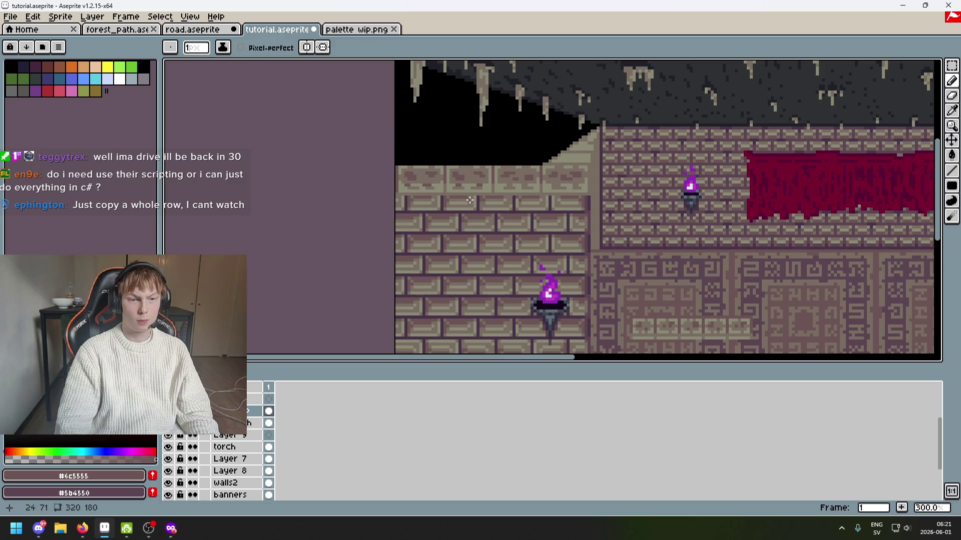
pyautogui.scroll(4, 480, 191)
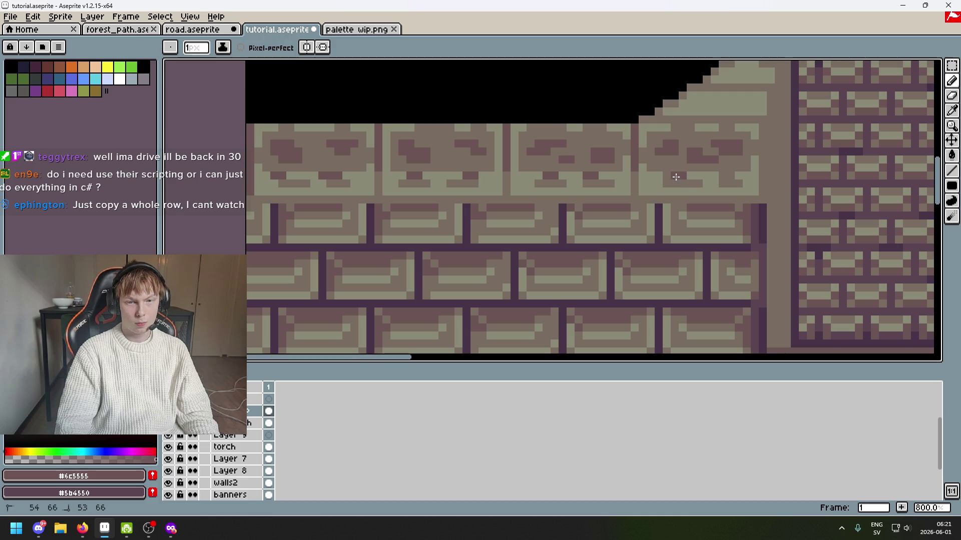
pyautogui.scroll(-4, 722, 175)
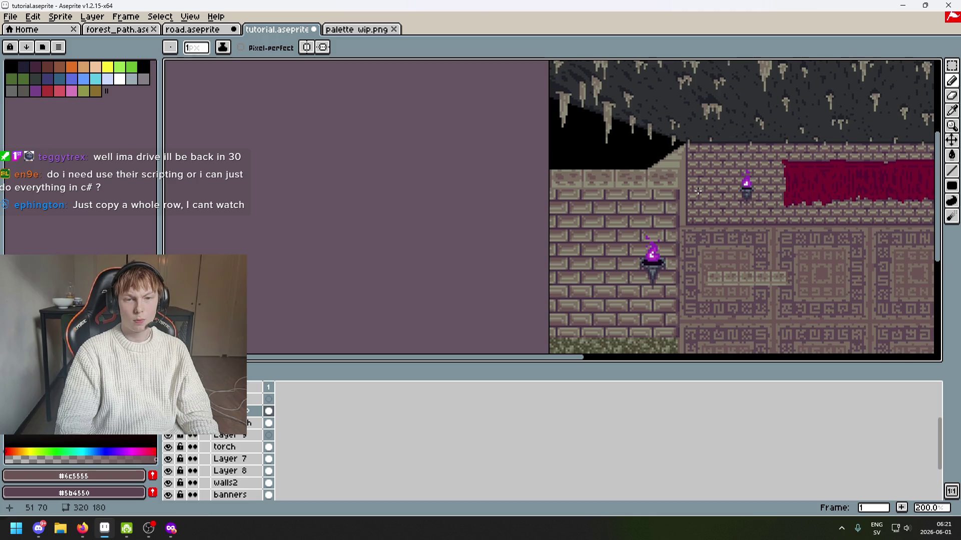
pyautogui.scroll(6, 695, 192)
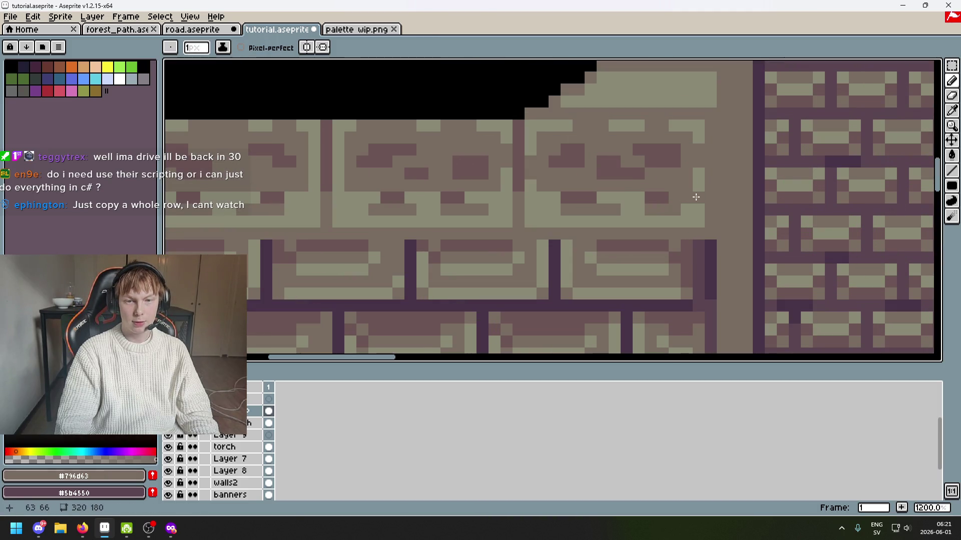
pyautogui.moveTo(563, 198)
pyautogui.mouseDown()
pyautogui.moveTo(407, 198)
pyautogui.moveTo(446, 199)
pyautogui.mouseUp()
# Extend the dark pixel run along the top brick row.
pyautogui.hscroll(-2, 452, 198)
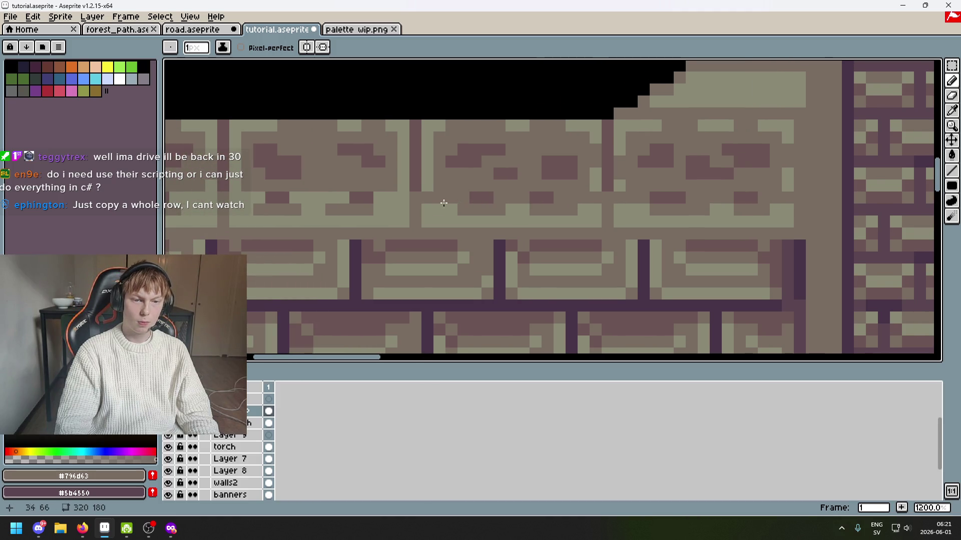
pyautogui.hscroll(-1, 444, 203)
pyautogui.hscroll(-3, 509, 208)
pyautogui.moveTo(405, 202); pyautogui.dragTo(375, 209)
pyautogui.hscroll(-3, 393, 215)
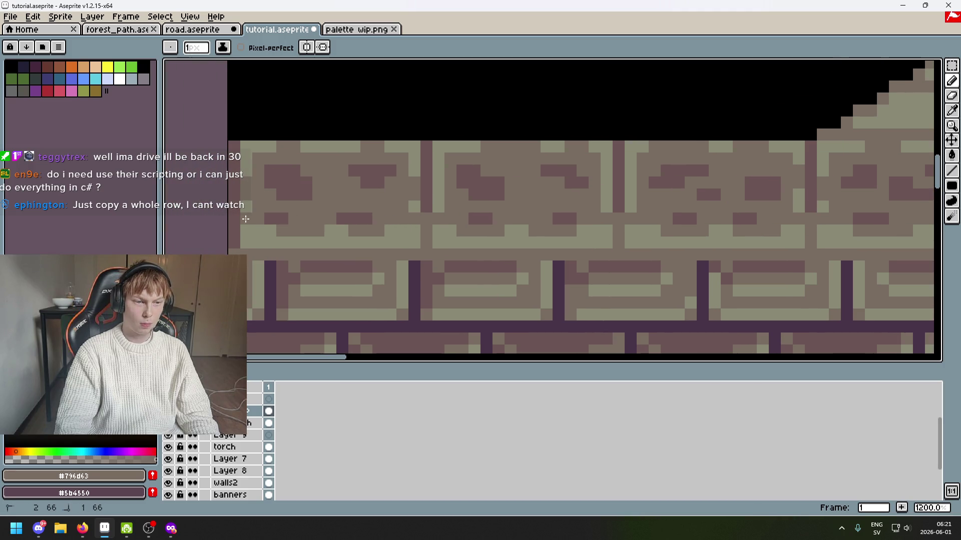
pyautogui.scroll(-6, 327, 235)
pyautogui.hscroll(-3, 341, 240)
pyautogui.scroll(-1, 463, 230)
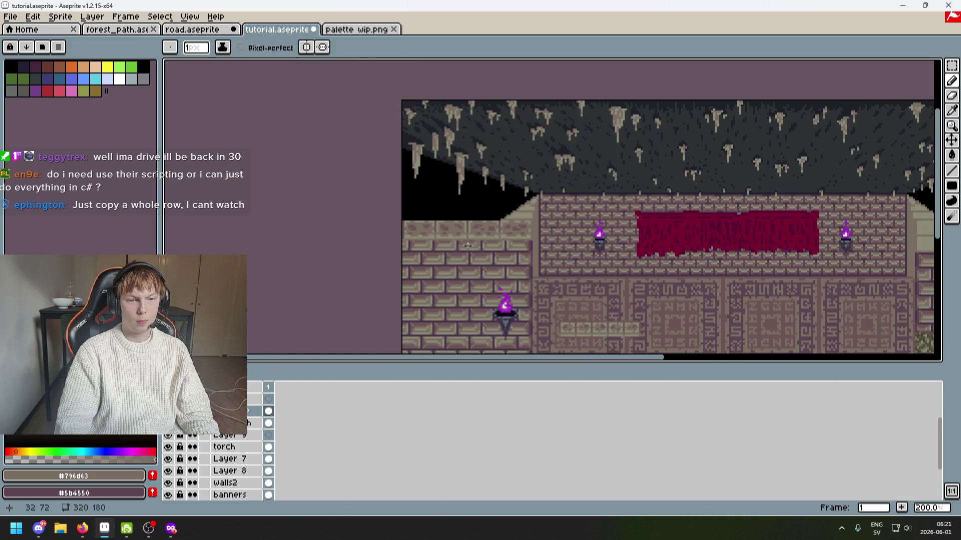
pyautogui.scroll(7, 462, 230)
pyautogui.moveTo(383, 201); pyautogui.dragTo(407, 200)
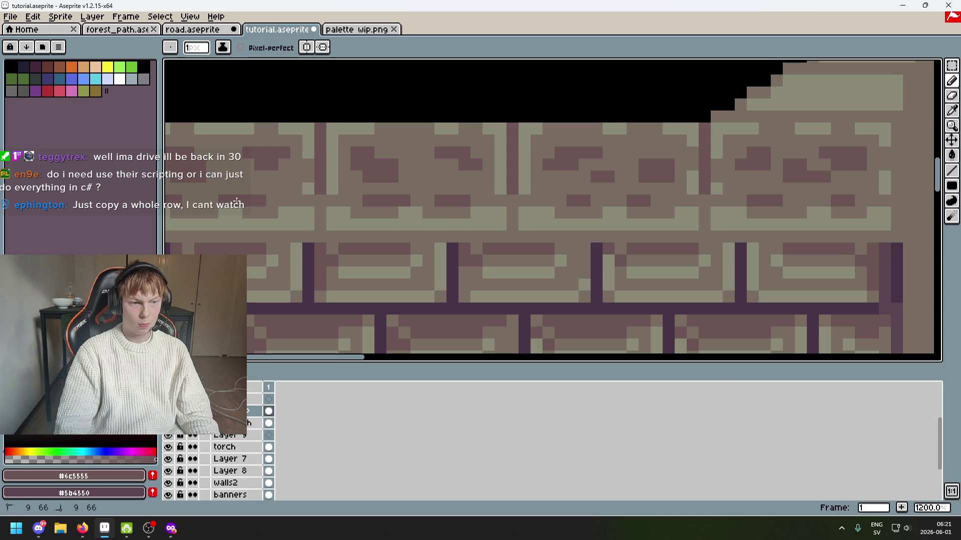
# Add a few dark pixels and another dark run across the brick row.
pyautogui.scroll(-3, 349, 214)
pyautogui.scroll(3, 434, 223)
pyautogui.moveTo(411, 188); pyautogui.dragTo(429, 189)
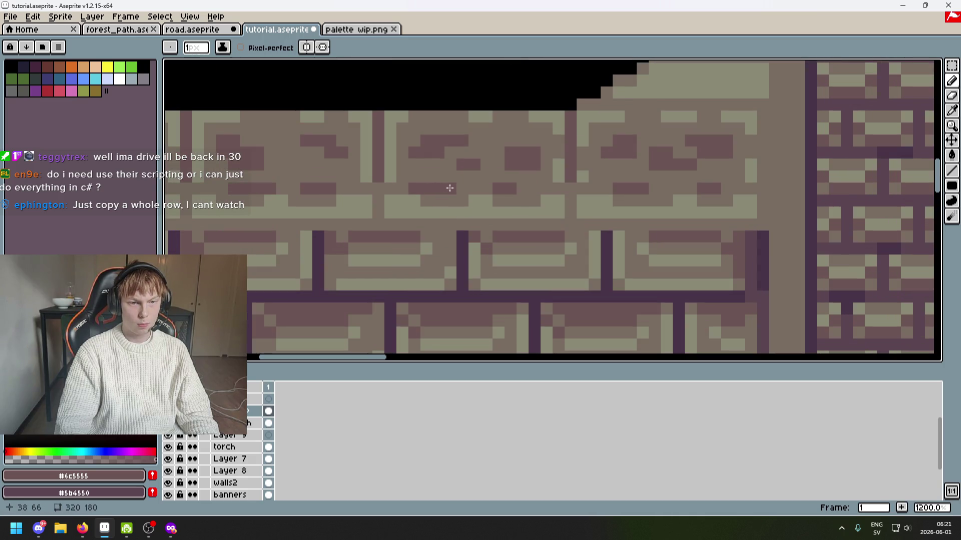
pyautogui.moveTo(596, 189); pyautogui.dragTo(653, 187)
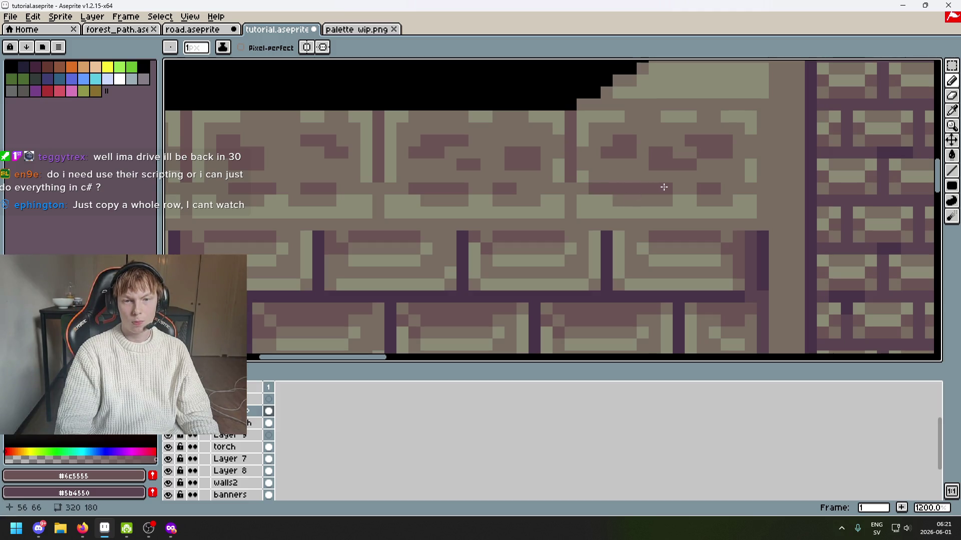
pyautogui.scroll(-5, 678, 193)
pyautogui.scroll(1, 678, 202)
# Save the tutorial.aseprite dungeon file.
pyautogui.hotkey('ctrl', 's')
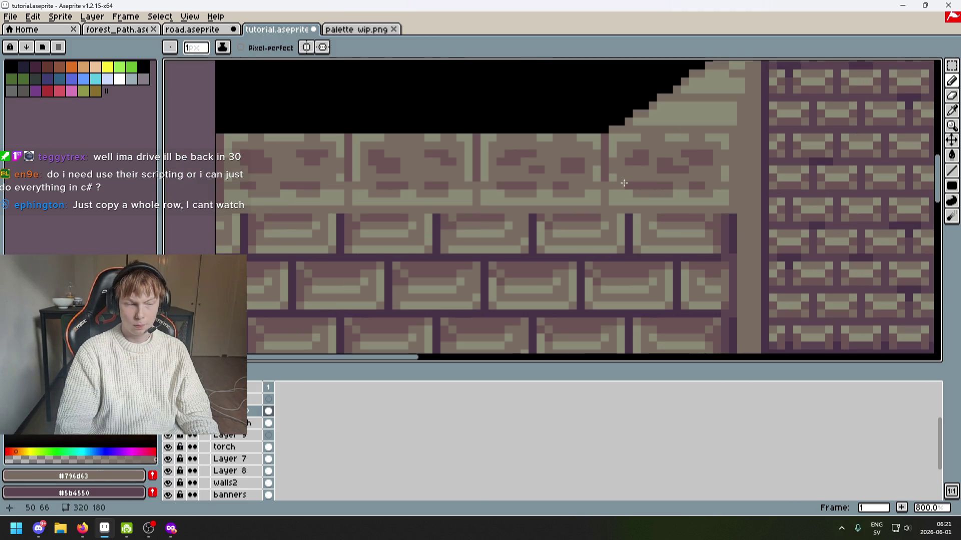
pyautogui.scroll(-2, 639, 196)
pyautogui.moveTo(639, 196)
pyautogui.mouseDown()
pyautogui.moveTo(566, 178)
pyautogui.moveTo(521, 191)
pyautogui.mouseUp()
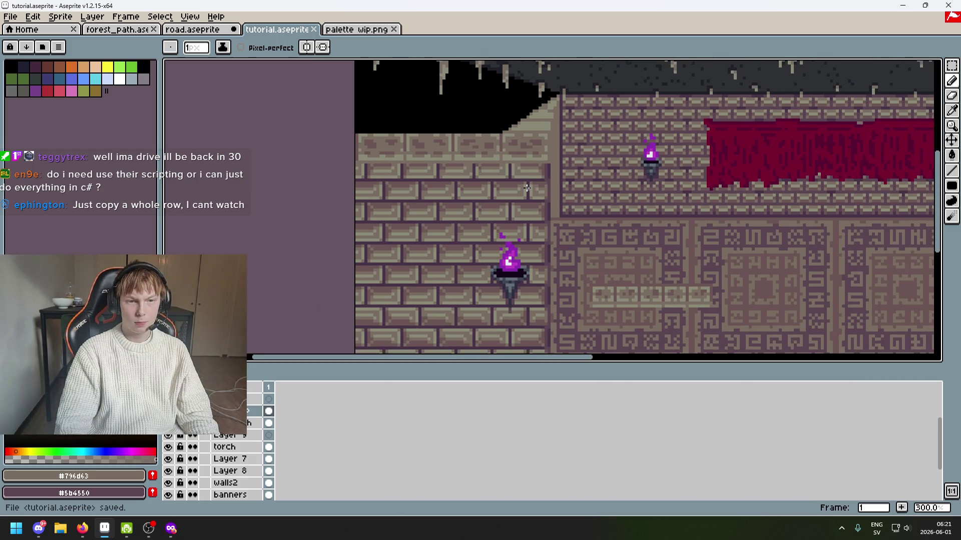
# Undo the last pencil stroke on the brick wall and zoom out to see the whole sprite.
pyautogui.scroll(-1, 522, 190)
pyautogui.scroll(2, 543, 202)
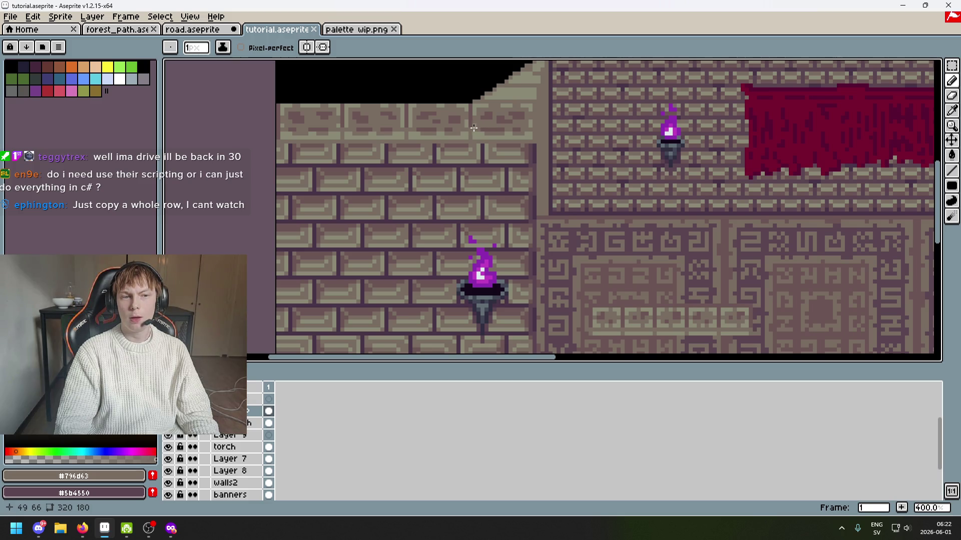
pyautogui.scroll(3, 340, 136)
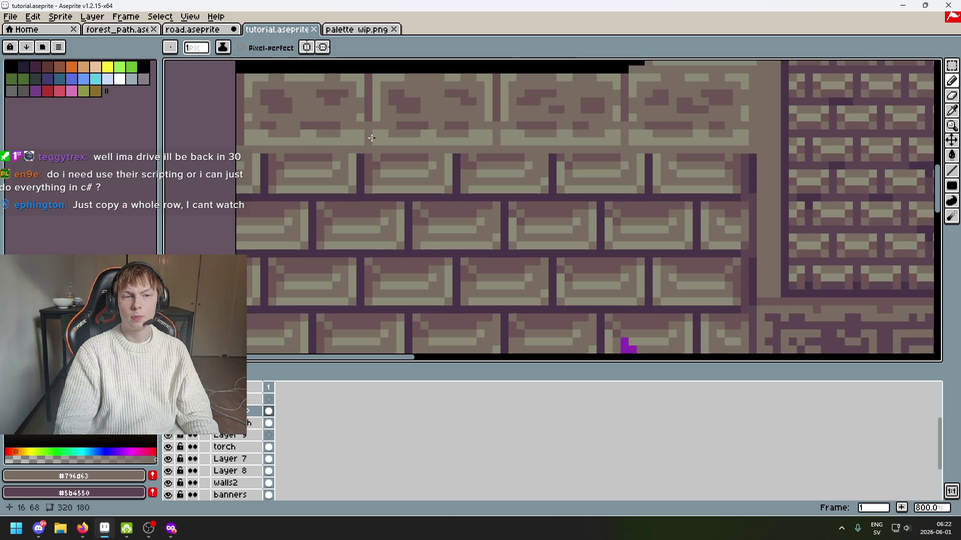
pyautogui.scroll(-5, 400, 143)
pyautogui.scroll(2, 401, 142)
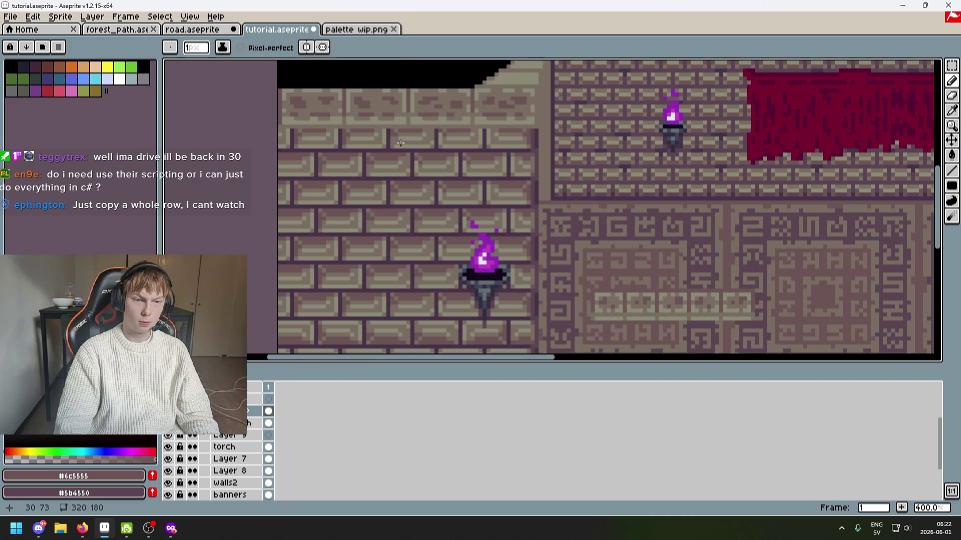
pyautogui.hotkey('ctrl', 'z')
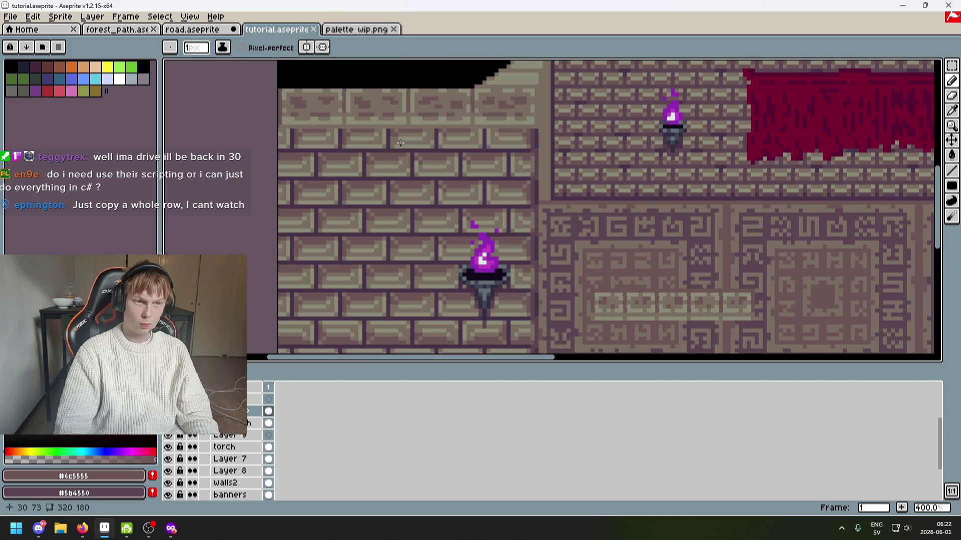
pyautogui.scroll(-1, 400, 143)
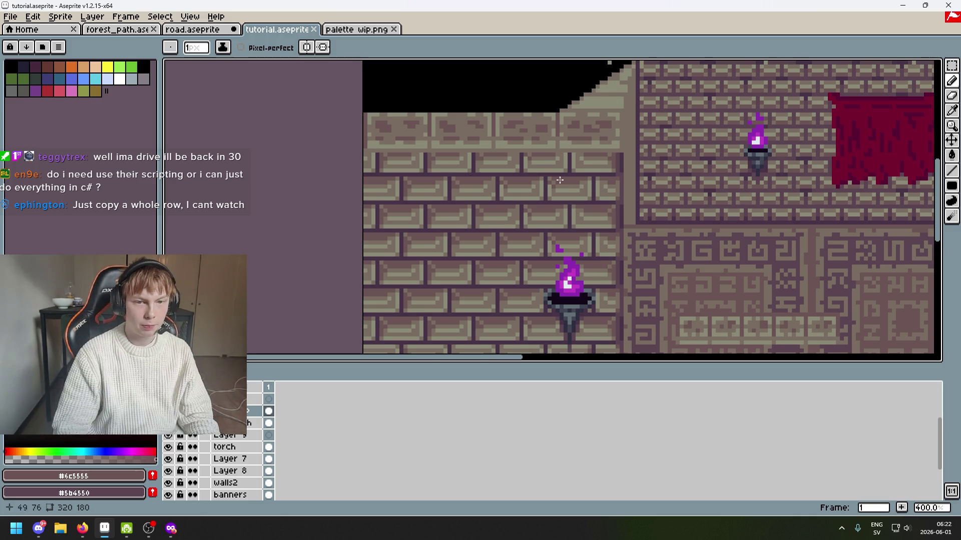
pyautogui.scroll(-1, 479, 183)
pyautogui.scroll(4, 479, 183)
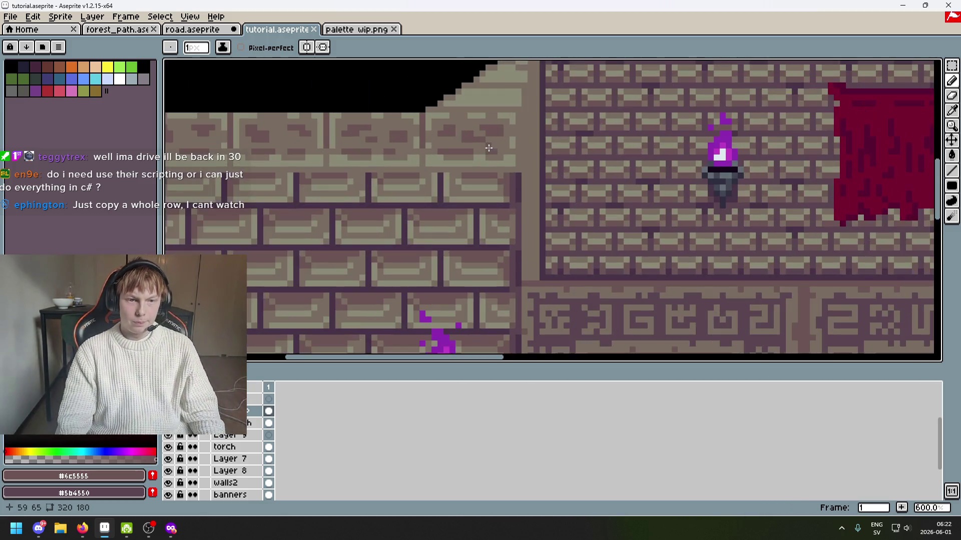
pyautogui.scroll(3, 482, 204)
pyautogui.press('i')
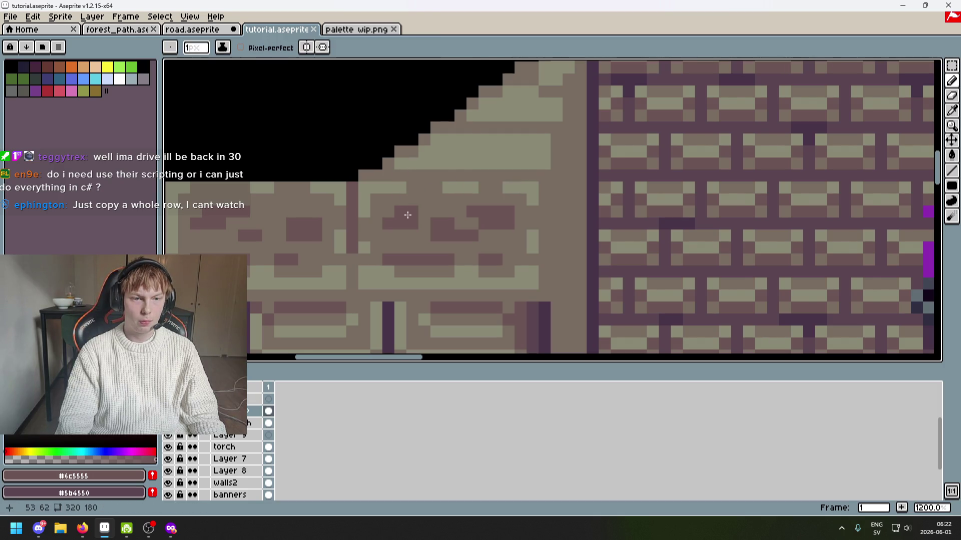
pyautogui.scroll(-4, 518, 197)
pyautogui.scroll(-4, 519, 197)
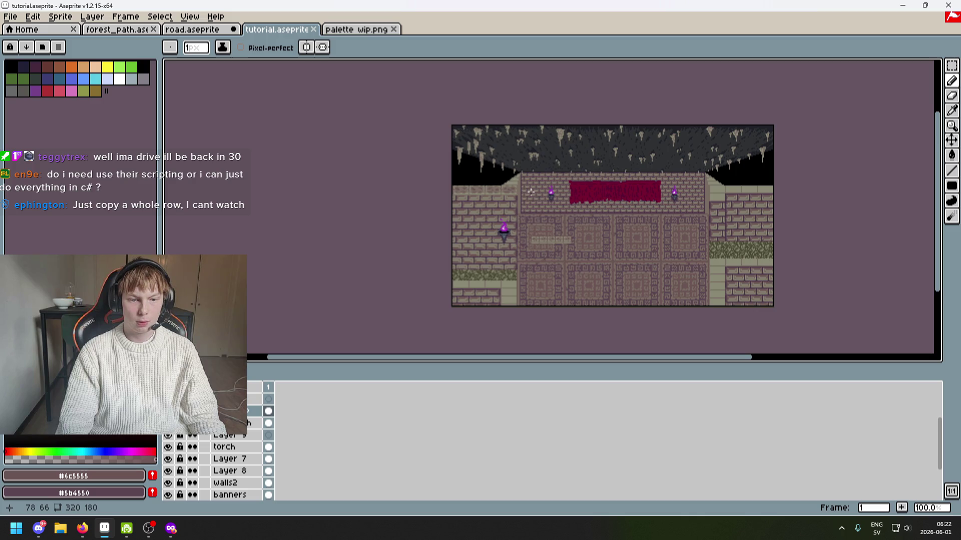
# Marquee-select the top light brick row and copy it.
pyautogui.press('w')
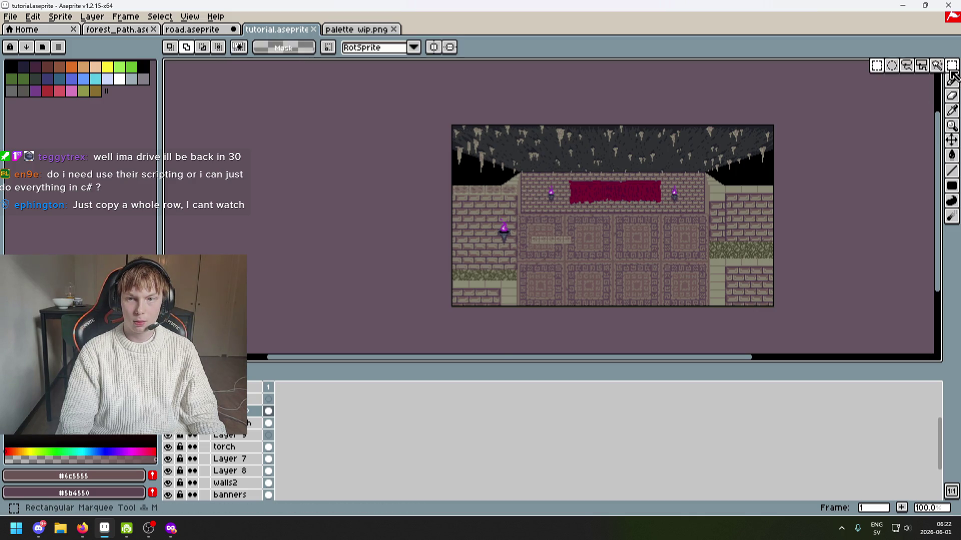
pyautogui.scroll(4, 501, 186)
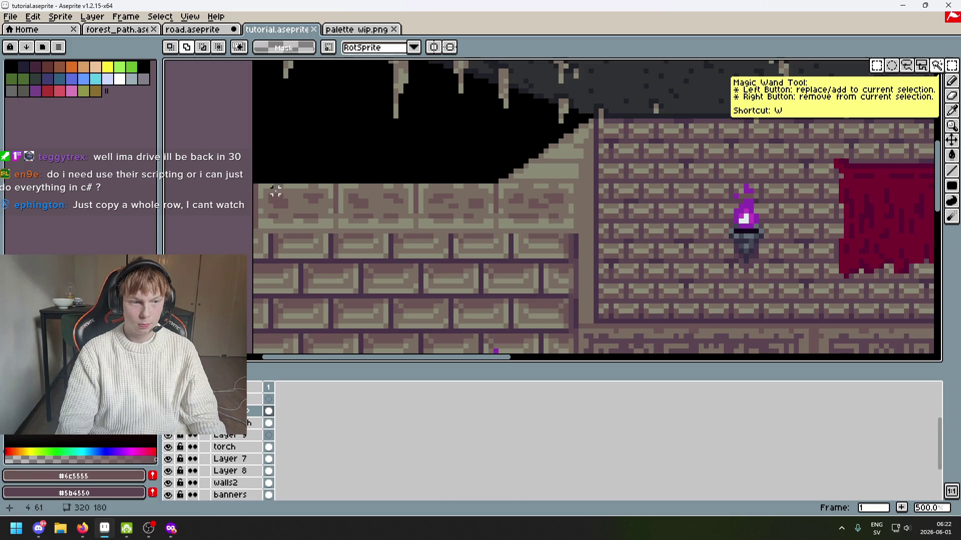
pyautogui.moveTo(256, 185)
pyautogui.mouseDown()
pyautogui.moveTo(543, 215)
pyautogui.moveTo(591, 230)
pyautogui.mouseUp()
pyautogui.scroll(-3, 591, 230)
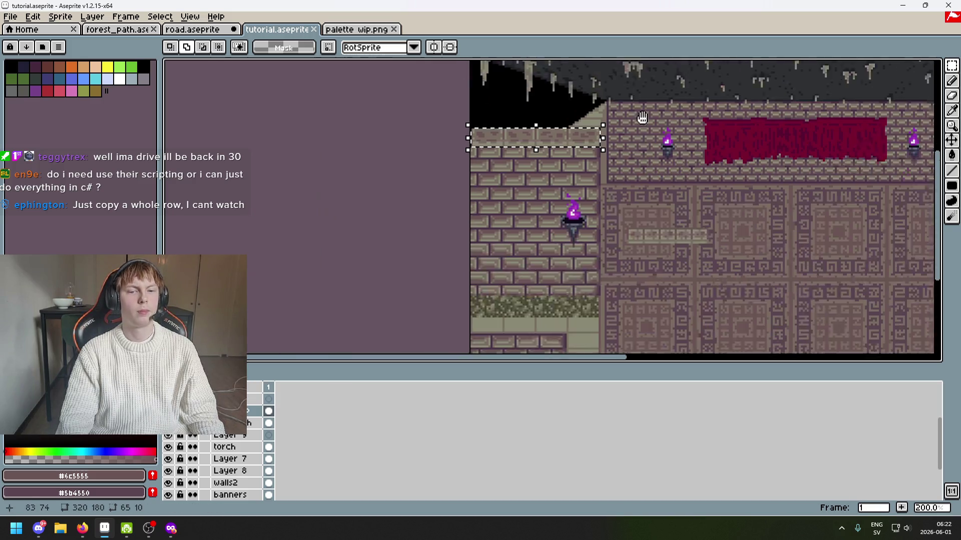
pyautogui.hotkey('ctrl', 'c')
# Paste the brick row, drag it over the grass, then undo the misplaced paste.
pyautogui.hotkey('ctrl', 'v')
pyautogui.moveTo(567, 127)
pyautogui.mouseDown()
pyautogui.moveTo(567, 223)
pyautogui.moveTo(553, 284)
pyautogui.mouseUp()
pyautogui.scroll(2, 554, 283)
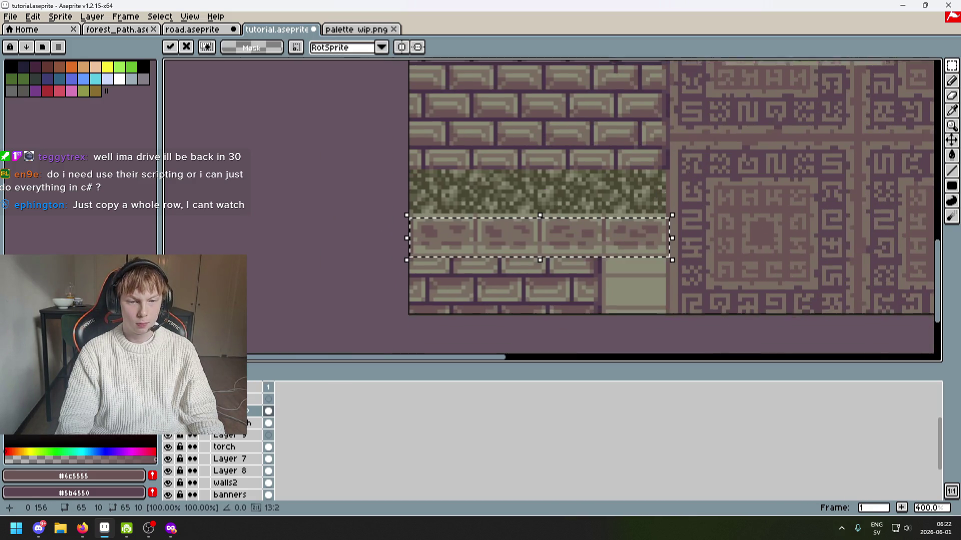
pyautogui.moveTo(592, 238)
pyautogui.mouseDown()
pyautogui.moveTo(596, 200)
pyautogui.moveTo(797, 242)
pyautogui.moveTo(806, 223)
pyautogui.mouseUp()
pyautogui.scroll(-2, 806, 223)
pyautogui.hscroll(3, 578, 227)
pyautogui.hotkey('ctrl', 'z')
# Paste the brick row again and set it just beneath the grass strip on the lower left wall.
pyautogui.scroll(3, 570, 276)
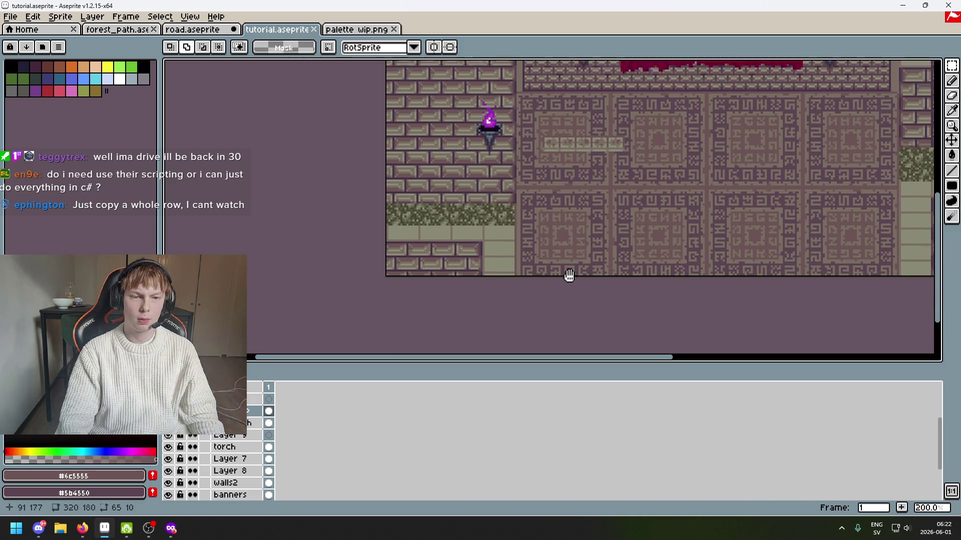
pyautogui.hotkey('ctrl', 'v')
pyautogui.moveTo(446, 82)
pyautogui.mouseDown()
pyautogui.moveTo(439, 279)
pyautogui.moveTo(441, 258)
pyautogui.mouseUp()
pyautogui.scroll(2, 439, 279)
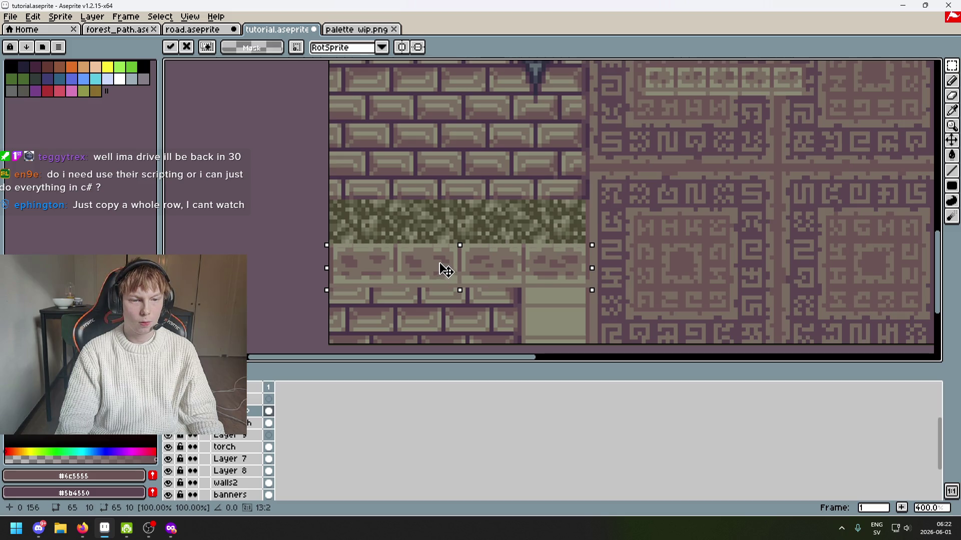
pyautogui.moveTo(440, 259); pyautogui.dragTo(446, 266)
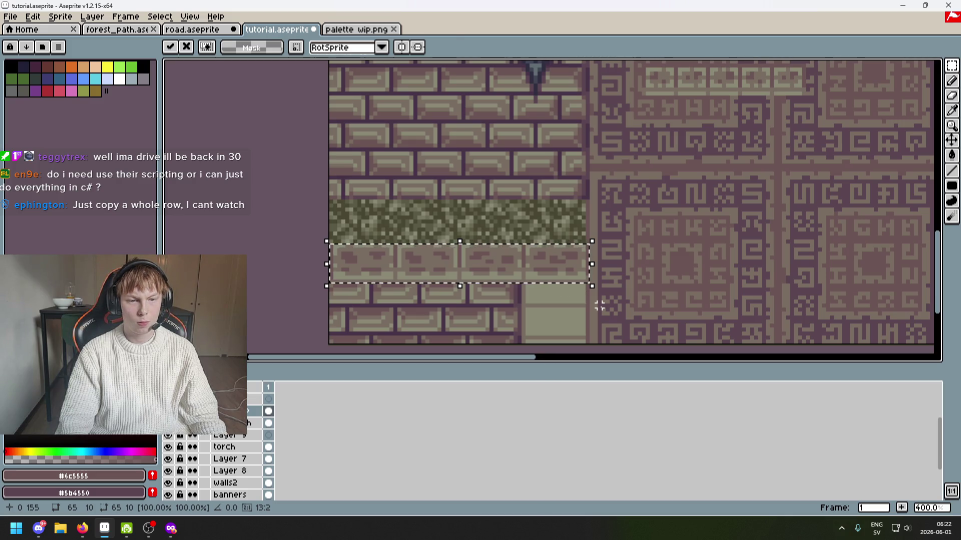
pyautogui.click(583, 294)
pyautogui.scroll(-2, 595, 295)
pyautogui.scroll(2, 600, 296)
pyautogui.scroll(2, 574, 288)
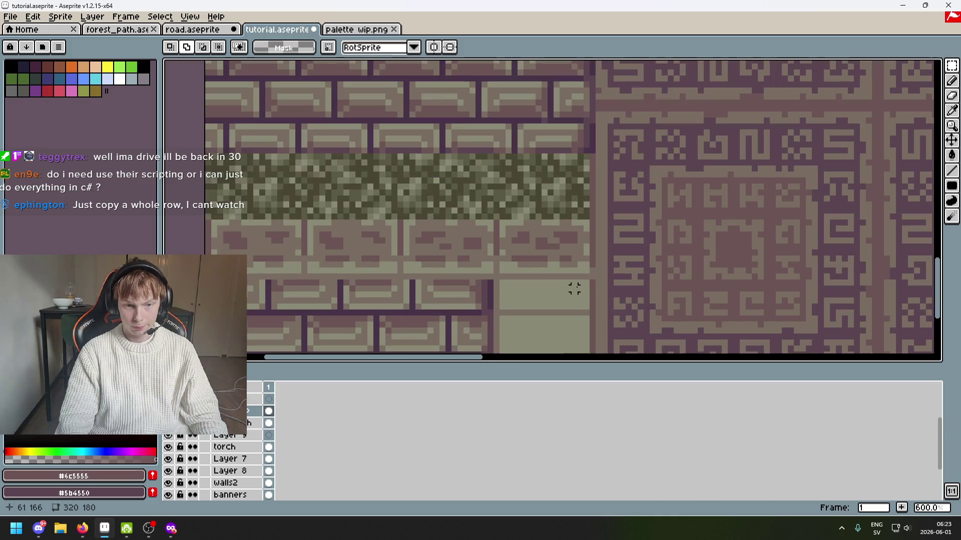
pyautogui.moveTo(497, 260)
pyautogui.mouseDown()
pyautogui.moveTo(413, 237)
pyautogui.moveTo(397, 220)
pyautogui.mouseUp()
pyautogui.moveTo(455, 242)
pyautogui.mouseDown()
pyautogui.moveTo(547, 294)
pyautogui.moveTo(560, 291)
pyautogui.moveTo(551, 279)
pyautogui.mouseUp()
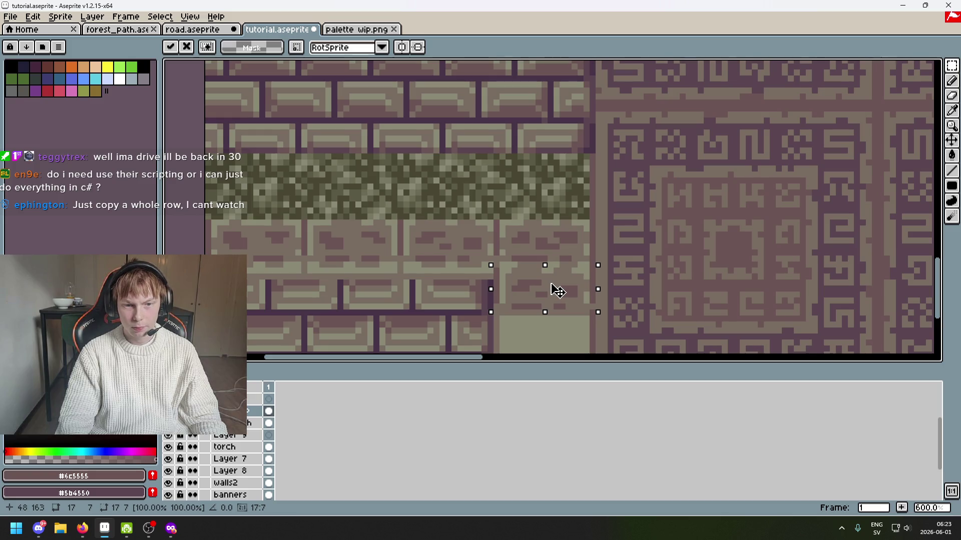
pyautogui.scroll(1, 551, 285)
pyautogui.hotkey('ctrl', 'z')
pyautogui.hotkey('ctrl', 'd')
pyautogui.scroll(1, 491, 252)
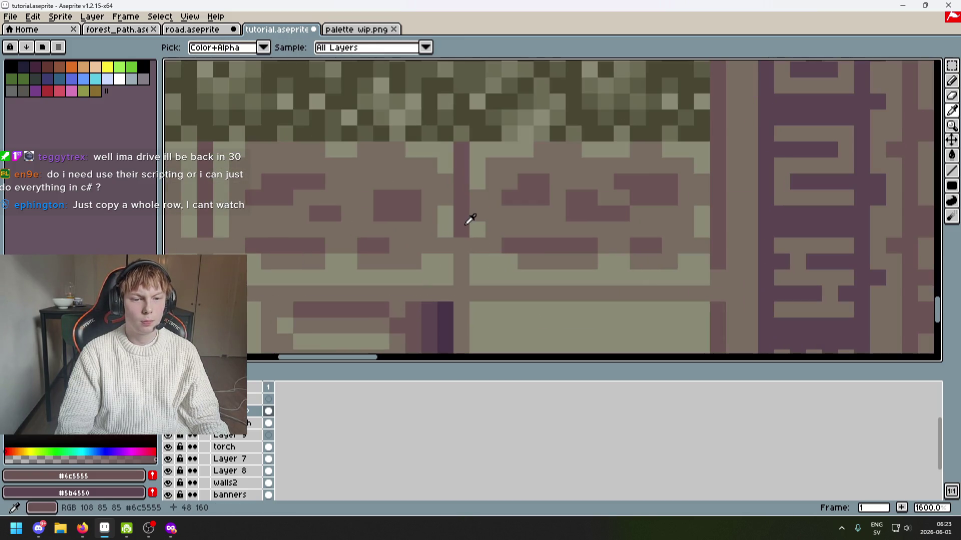
pyautogui.scroll(-1, 477, 261)
pyautogui.moveTo(477, 262); pyautogui.dragTo(575, 223)
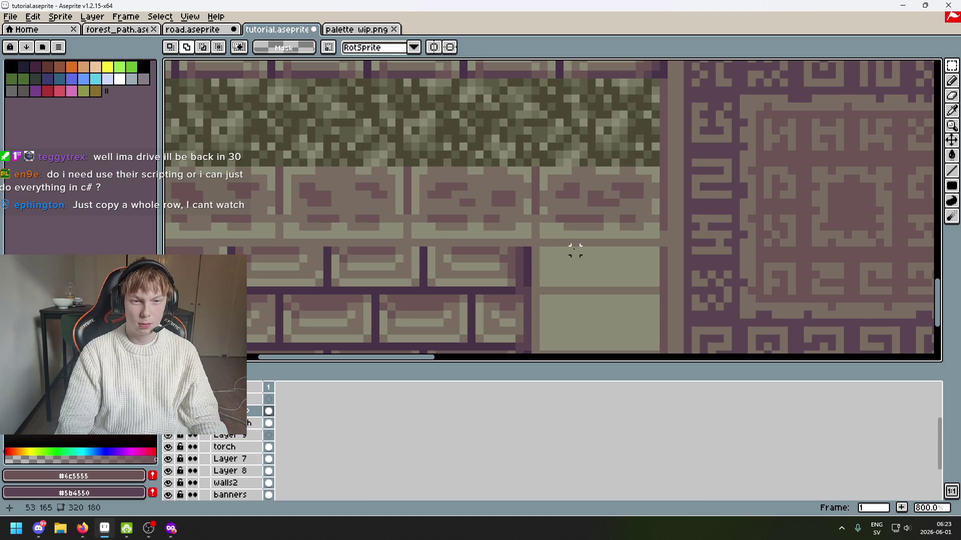
pyautogui.moveTo(575, 250); pyautogui.dragTo(498, 249)
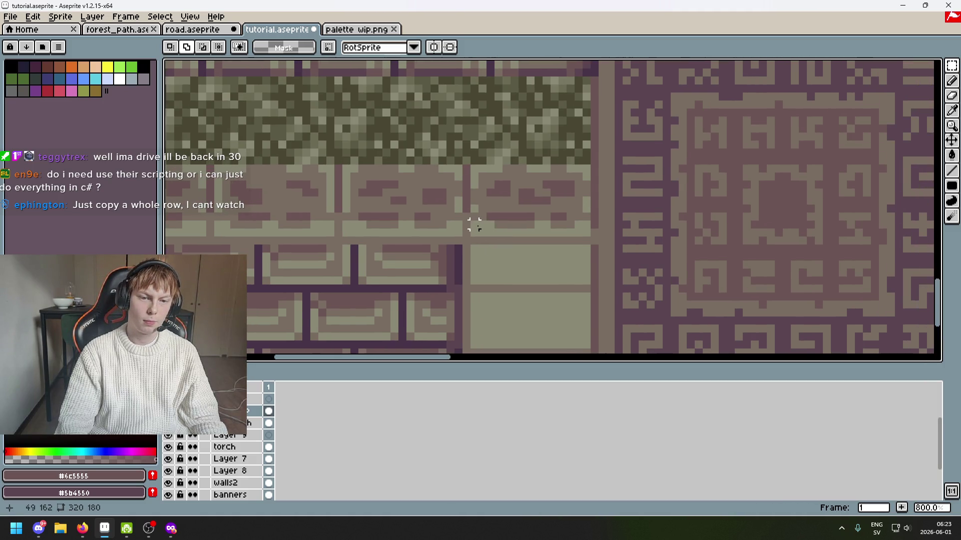
pyautogui.scroll(-5, 474, 240)
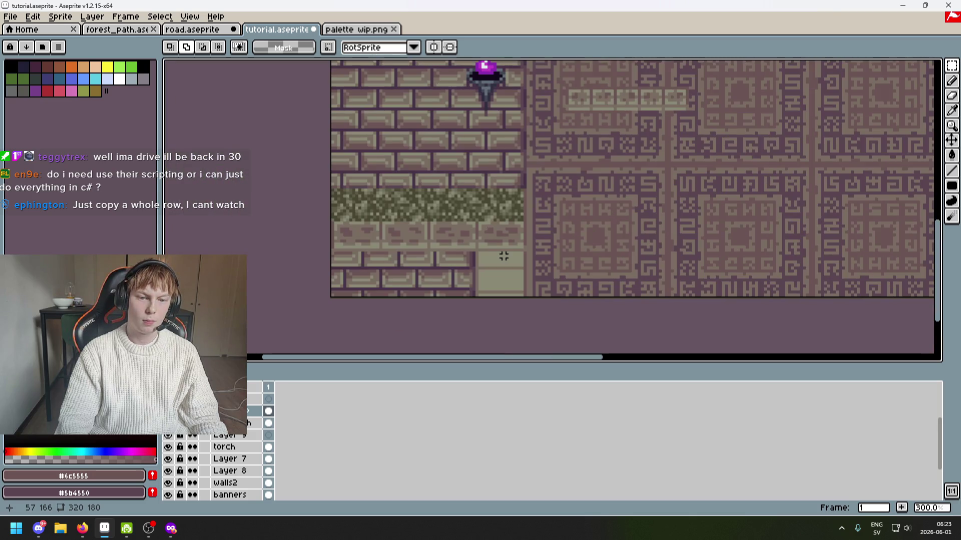
pyautogui.scroll(3, 503, 256)
pyautogui.scroll(-3, 503, 256)
pyautogui.scroll(1, 501, 255)
pyautogui.scroll(3, 501, 255)
pyautogui.press('b')
pyautogui.keyDown('alt'); pyautogui.click(467, 205); pyautogui.keyUp('alt')
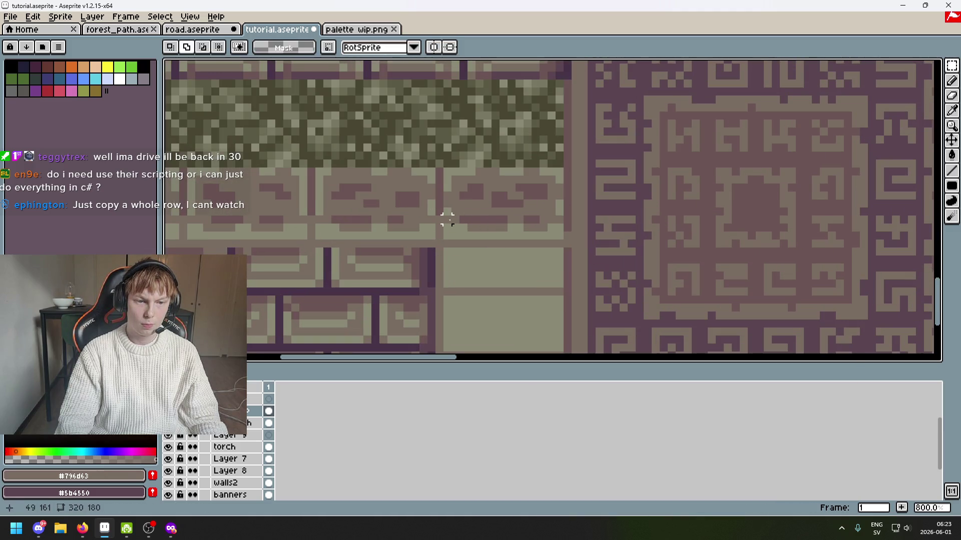
pyautogui.scroll(-5, 545, 217)
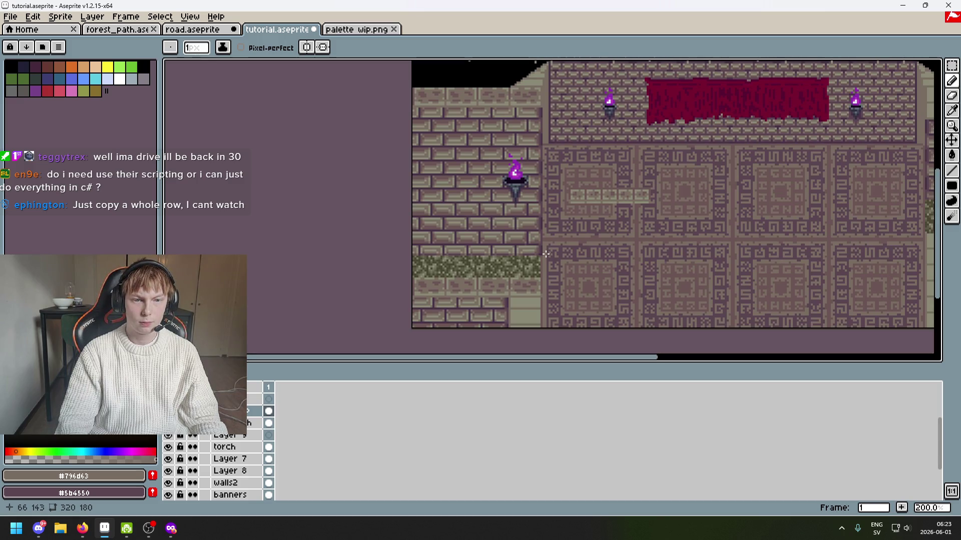
pyautogui.scroll(2, 547, 234)
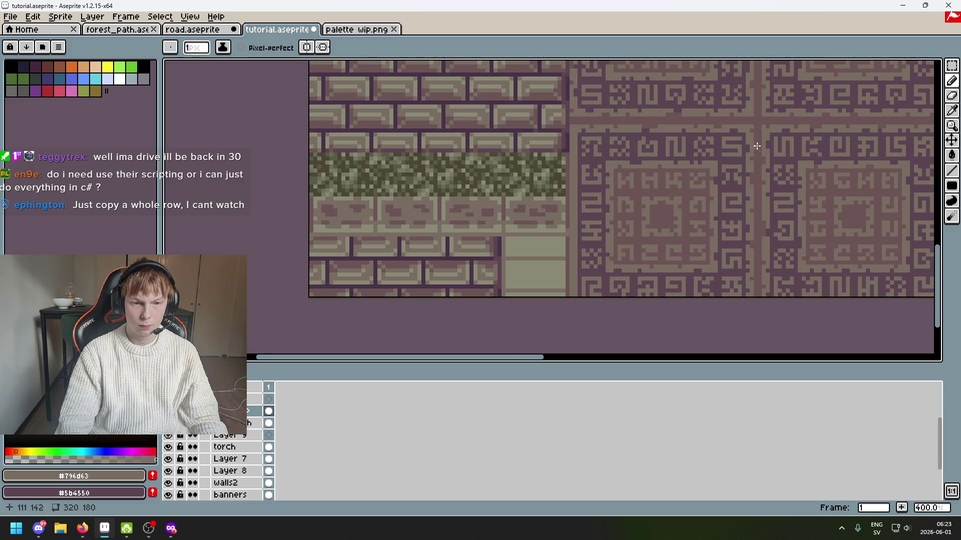
pyautogui.moveTo(951, 66)
pyautogui.scroll(2, 546, 242)
pyautogui.press('alt')
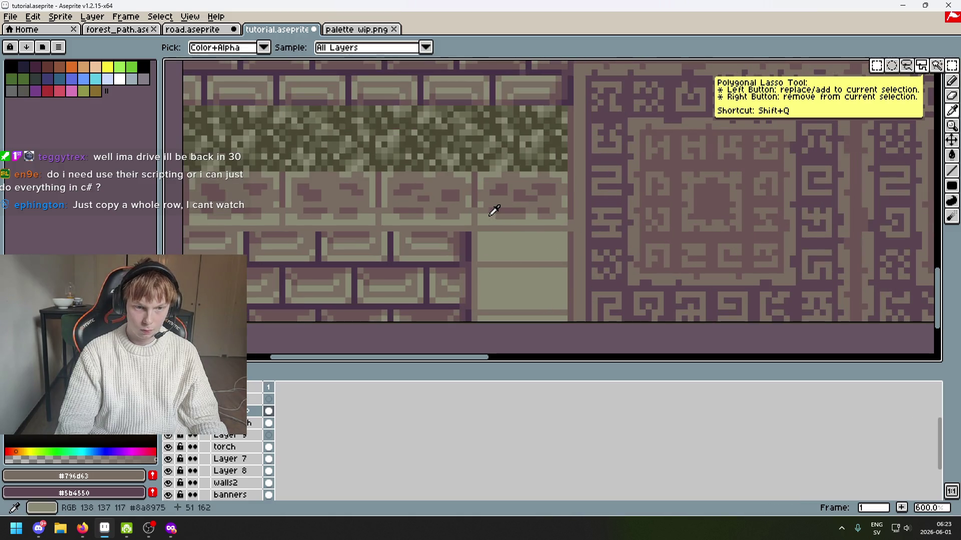
pyautogui.click(478, 197)
pyautogui.scroll(2, 485, 231)
pyautogui.moveTo(473, 225); pyautogui.dragTo(645, 223)
pyautogui.hotkey('ctrl', 'z')
pyautogui.moveTo(469, 227); pyautogui.dragTo(649, 222)
pyautogui.moveTo(636, 297); pyautogui.dragTo(470, 297)
pyautogui.scroll(-4, 663, 243)
pyautogui.scroll(1, 663, 244)
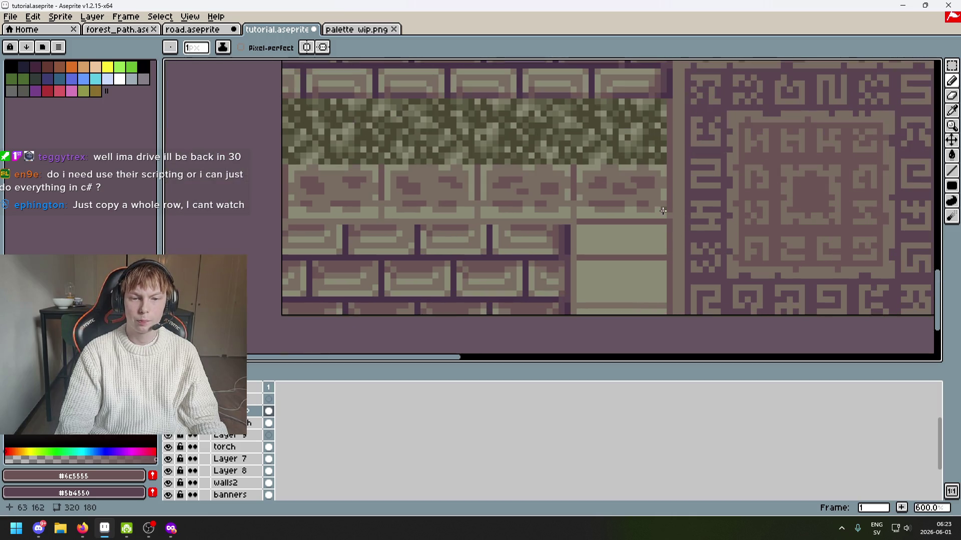
pyautogui.scroll(4, 611, 208)
pyautogui.keyDown('alt'); pyautogui.click(555, 180); pyautogui.keyUp('alt')
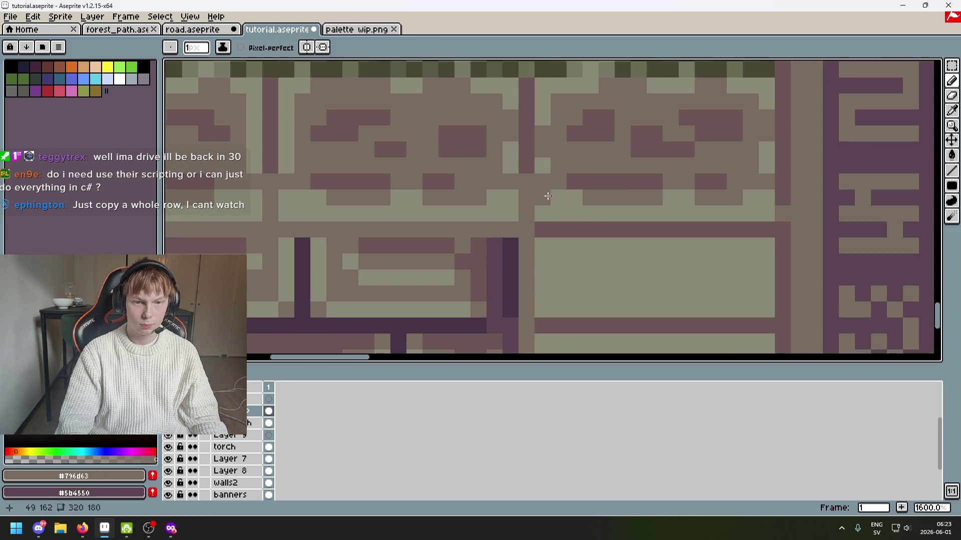
pyautogui.moveTo(578, 206); pyautogui.dragTo(658, 210)
pyautogui.hotkey('ctrl', 'z')
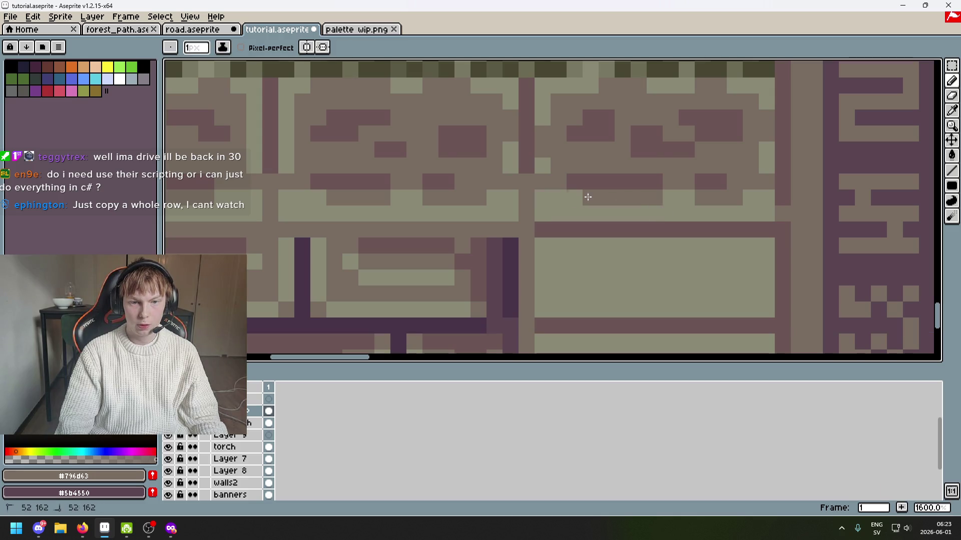
pyautogui.moveTo(555, 197); pyautogui.dragTo(601, 198)
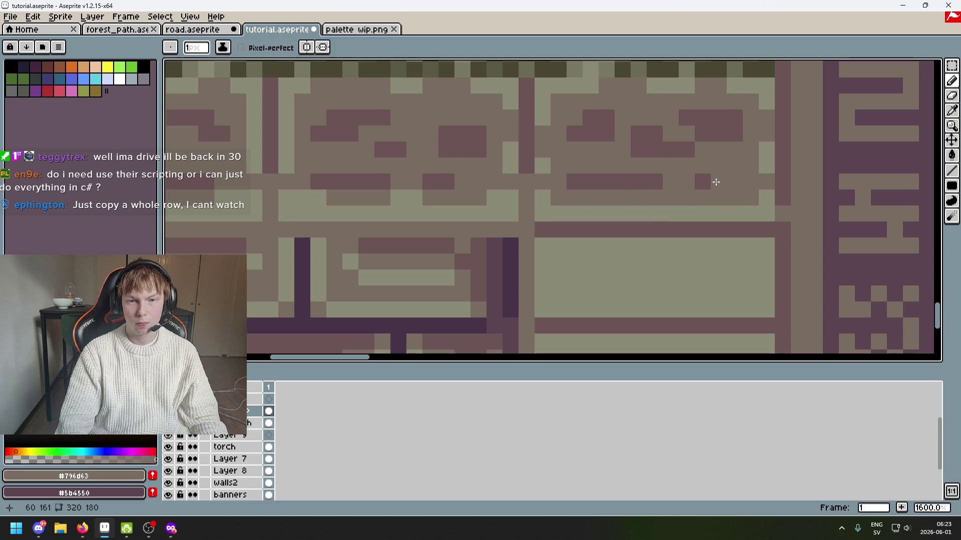
pyautogui.scroll(-5, 746, 194)
pyautogui.click(952, 65)
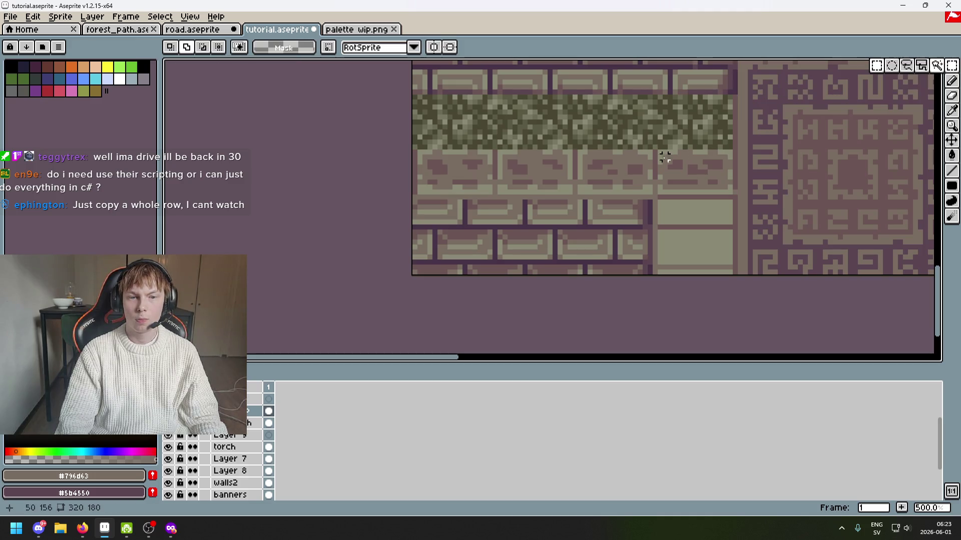
pyautogui.scroll(4, 695, 207)
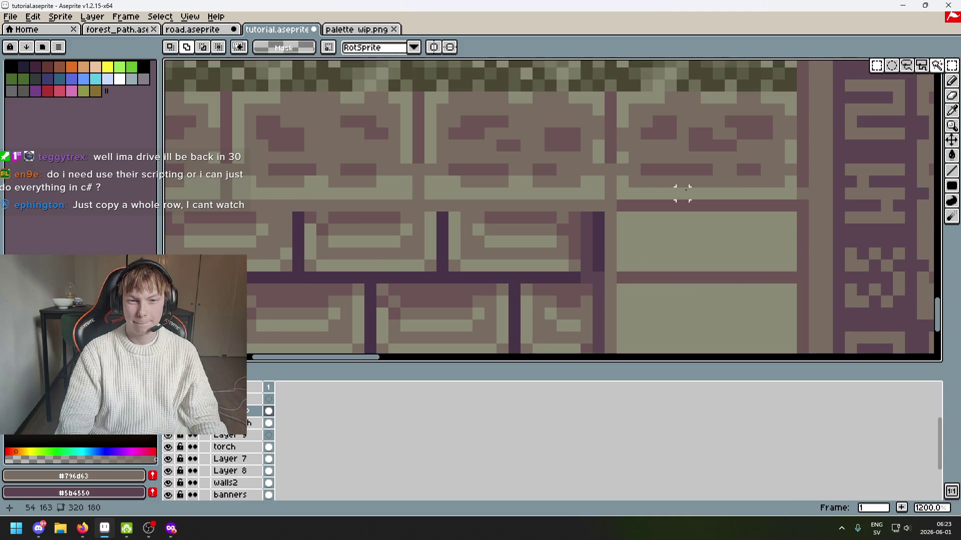
pyautogui.press('b')
pyautogui.moveTo(671, 169)
pyautogui.mouseDown()
pyautogui.moveTo(683, 169)
pyautogui.moveTo(669, 171)
pyautogui.mouseUp()
pyautogui.keyDown('alt'); pyautogui.click(708, 146); pyautogui.keyUp('alt')
pyautogui.scroll(-5, 665, 167)
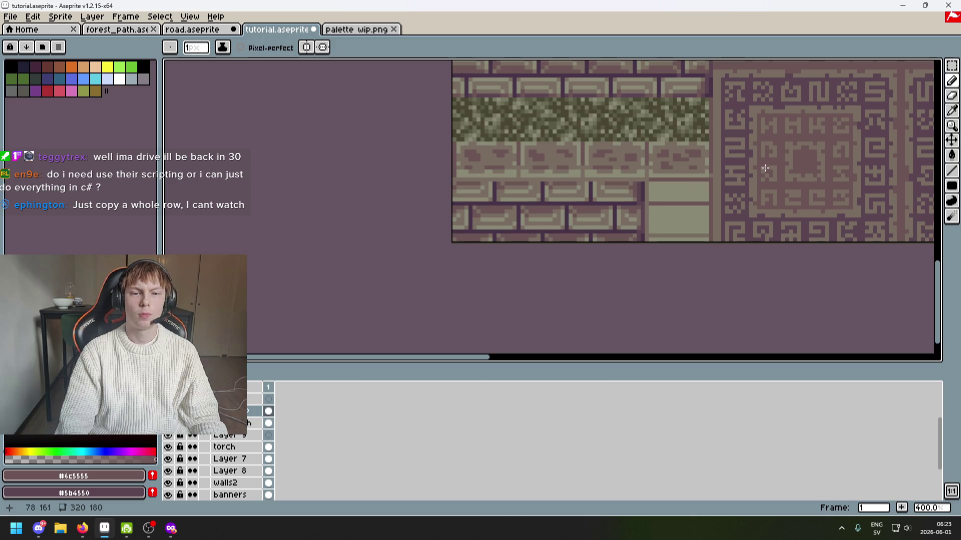
pyautogui.moveTo(952, 66); pyautogui.dragTo(936, 66)
pyautogui.scroll(2, 647, 133)
pyautogui.moveTo(631, 130); pyautogui.dragTo(723, 186)
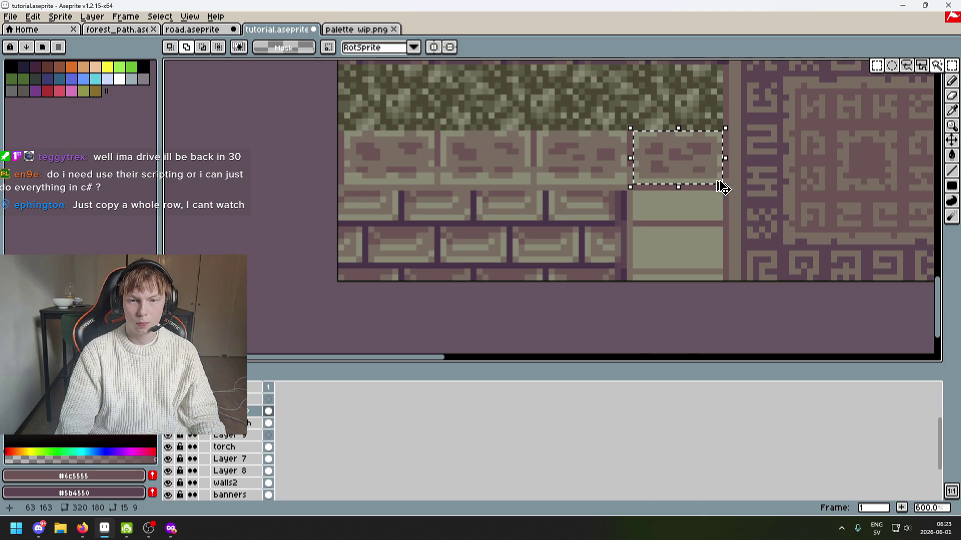
pyautogui.click(705, 192)
pyautogui.moveTo(630, 134); pyautogui.dragTo(728, 190)
pyautogui.click(691, 158)
pyautogui.moveTo(691, 157); pyautogui.dragTo(687, 221)
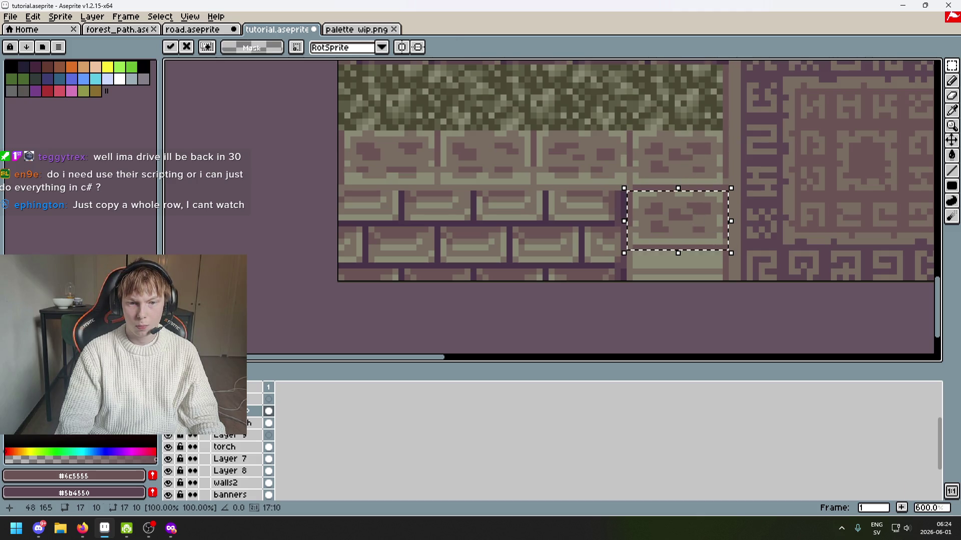
pyautogui.hotkey('ctrl', 'z')
pyautogui.hotkey('ctrl', 'z')
pyautogui.scroll(1, 691, 224)
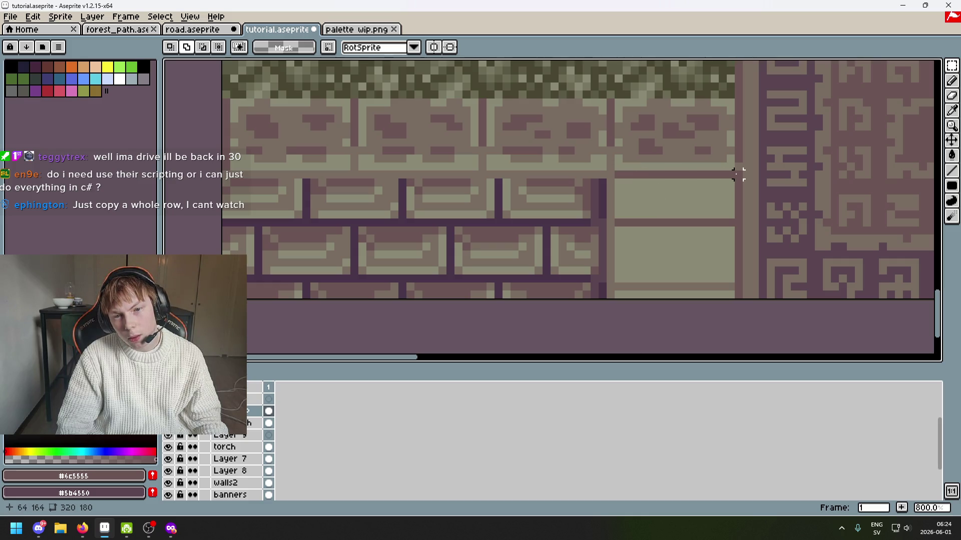
pyautogui.moveTo(714, 198)
pyautogui.mouseDown()
pyautogui.moveTo(691, 223)
pyautogui.moveTo(506, 195)
pyautogui.mouseUp()
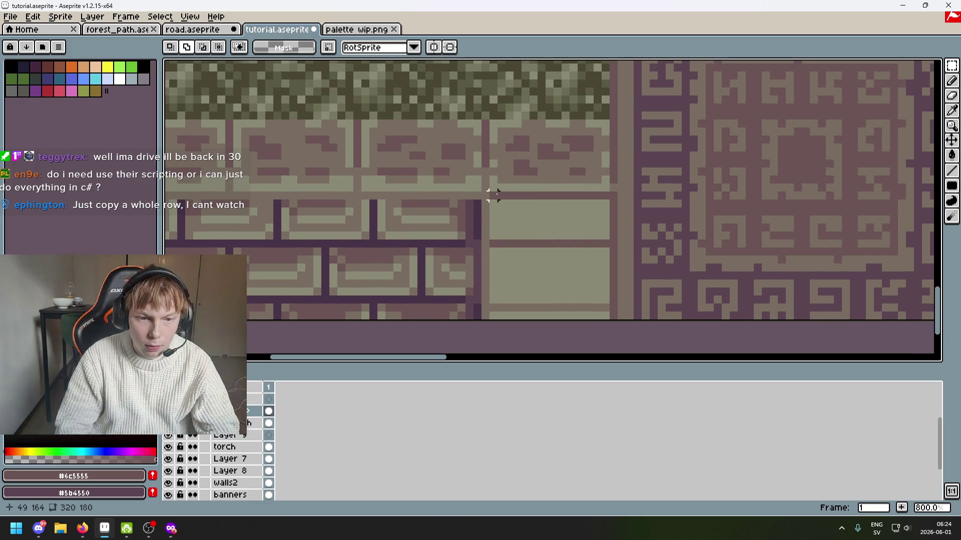
pyautogui.scroll(-2, 493, 195)
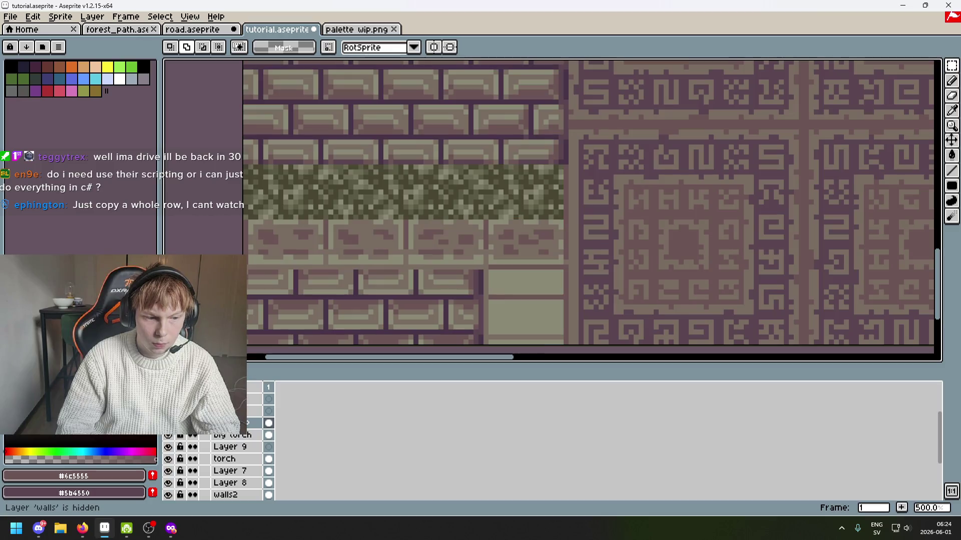
# Toggle the walls top layer on and off to compare the wall.
pyautogui.click(169, 423)
pyautogui.click(168, 423)
pyautogui.click(168, 423)
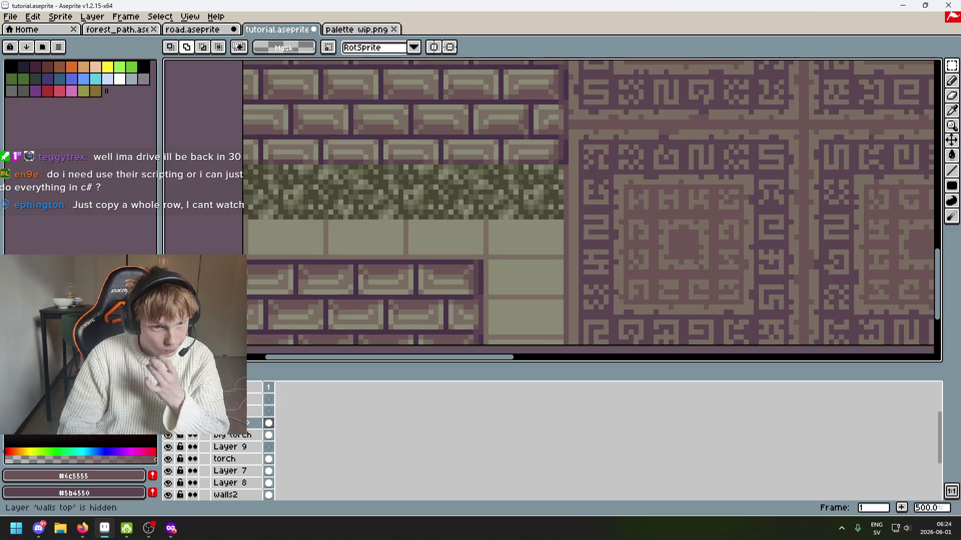
pyautogui.click(168, 422)
pyautogui.click(168, 423)
pyautogui.click(168, 422)
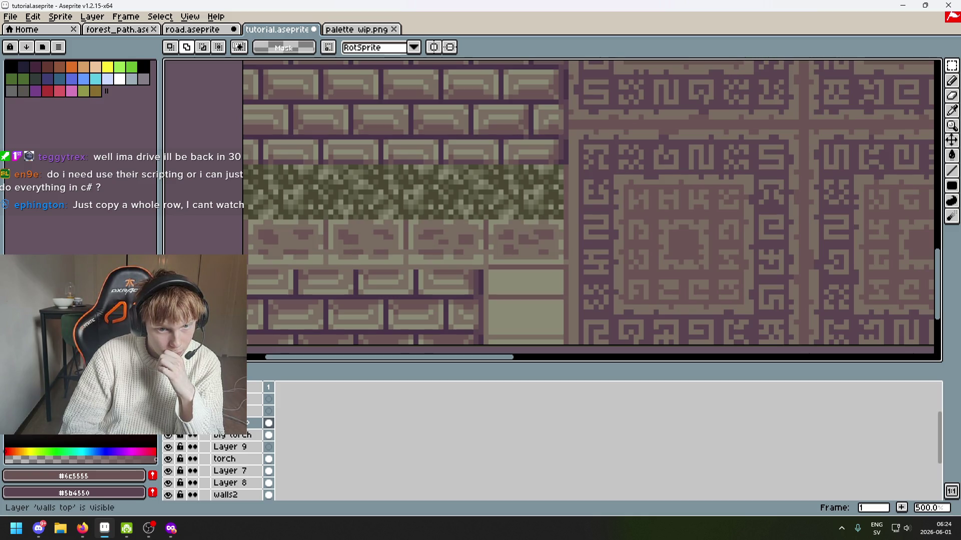
pyautogui.click(168, 422)
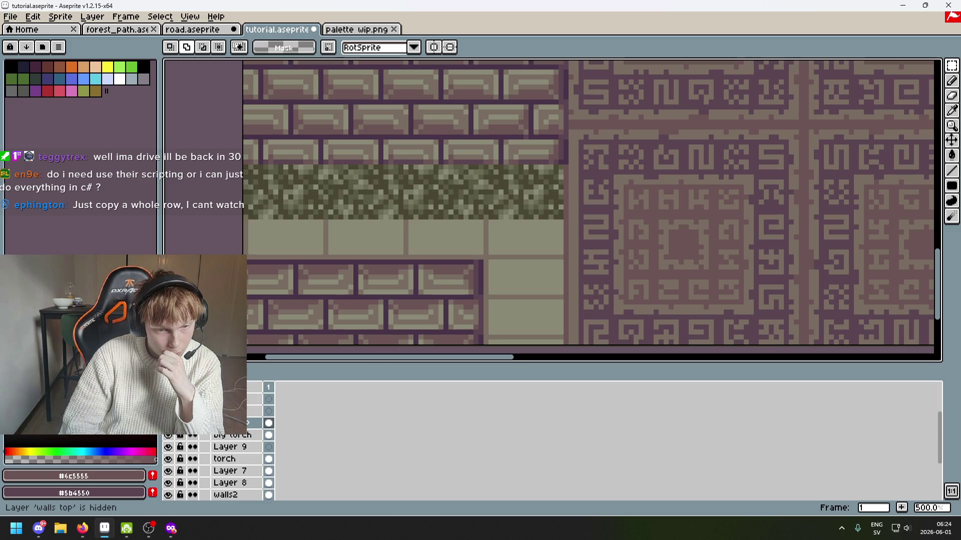
pyautogui.click(168, 423)
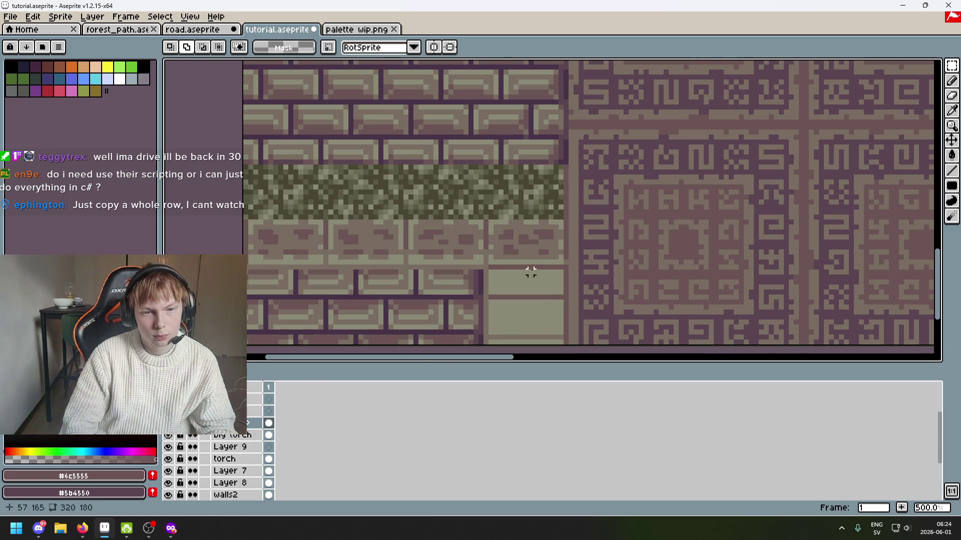
# Select a wall tile beside the floor, move it down into the gap and commit.
pyautogui.scroll(1, 494, 222)
pyautogui.moveTo(479, 217); pyautogui.dragTo(584, 280)
pyautogui.moveTo(541, 254)
pyautogui.mouseDown()
pyautogui.moveTo(551, 322)
pyautogui.moveTo(526, 259)
pyautogui.moveTo(535, 338)
pyautogui.moveTo(530, 317)
pyautogui.mouseUp()
pyautogui.press('Return')
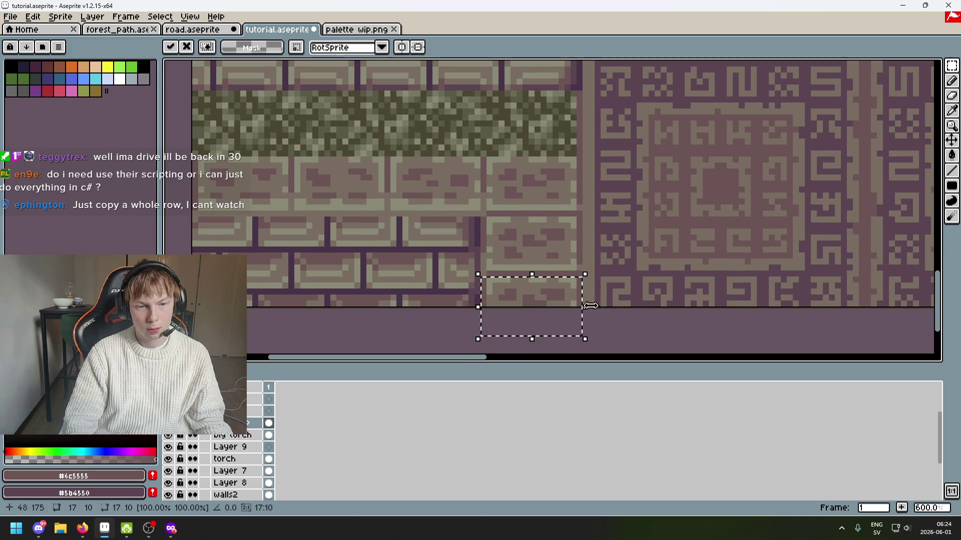
pyautogui.scroll(-5, 594, 293)
pyautogui.scroll(1, 595, 292)
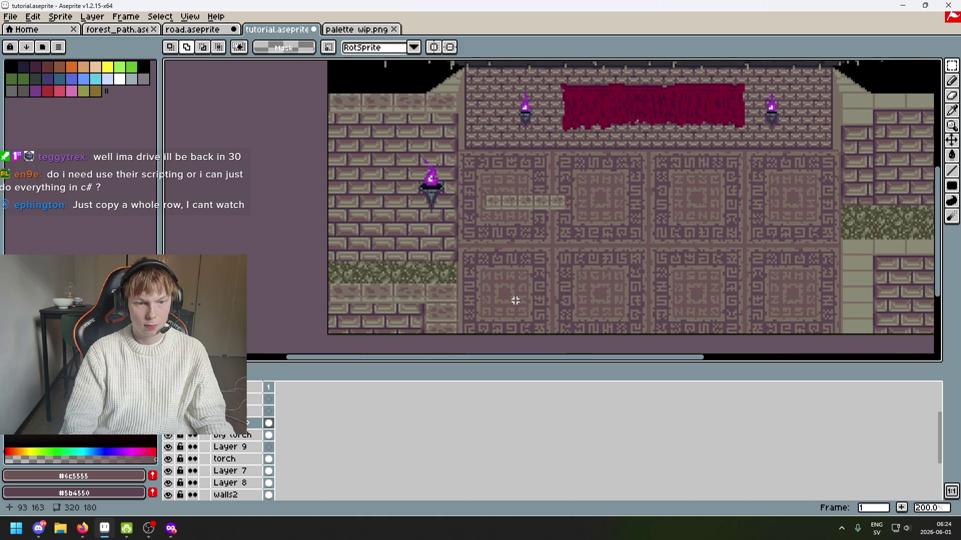
pyautogui.scroll(3, 443, 319)
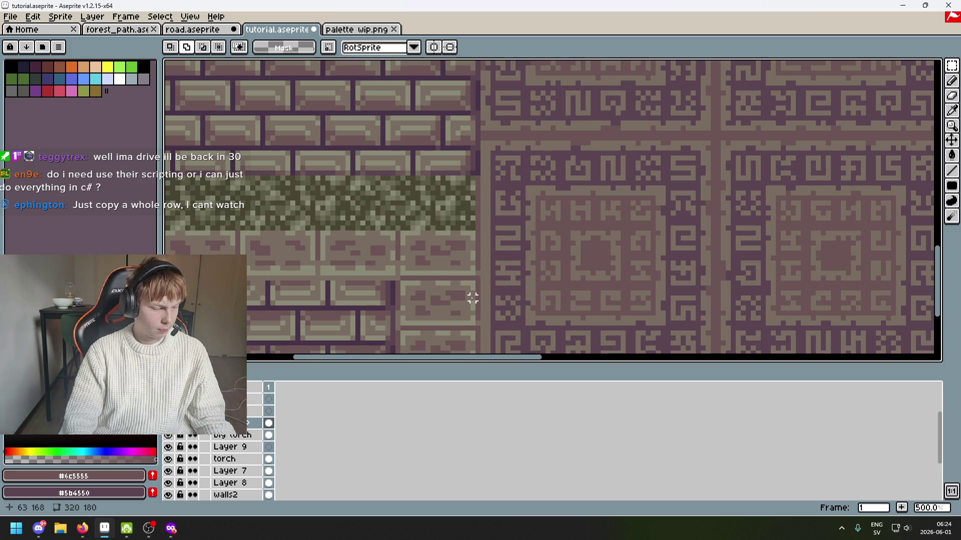
pyautogui.scroll(-2, 503, 298)
# Try moving a brick block next to the wall, undo it, and hide the walls top layer.
pyautogui.moveTo(515, 307)
pyautogui.mouseDown()
pyautogui.moveTo(480, 322)
pyautogui.moveTo(290, 316)
pyautogui.moveTo(466, 305)
pyautogui.mouseUp()
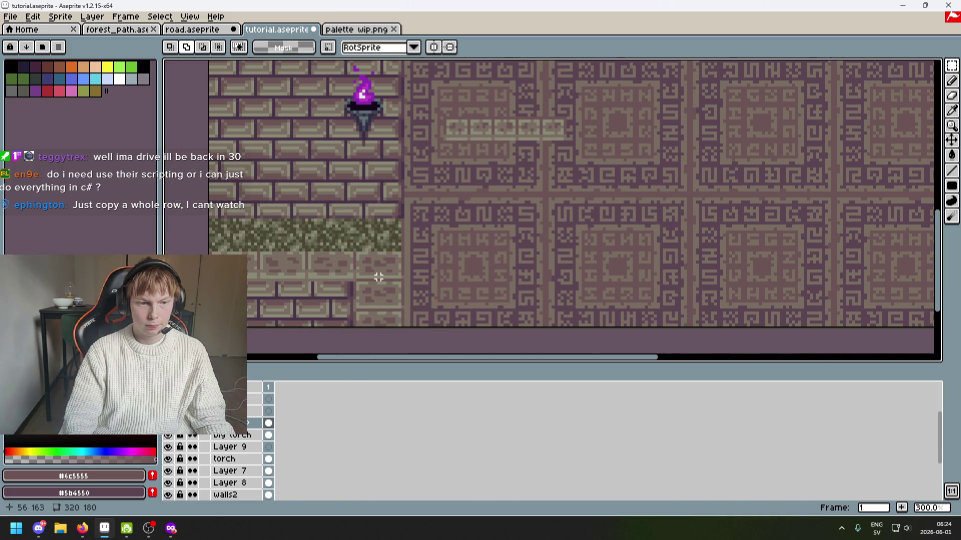
pyautogui.scroll(2, 349, 248)
pyautogui.moveTo(344, 245)
pyautogui.mouseDown()
pyautogui.moveTo(414, 349)
pyautogui.moveTo(435, 349)
pyautogui.mouseUp()
pyautogui.scroll(-1, 549, 260)
pyautogui.moveTo(480, 248)
pyautogui.mouseDown()
pyautogui.moveTo(628, 253)
pyautogui.moveTo(550, 271)
pyautogui.moveTo(817, 219)
pyautogui.moveTo(539, 261)
pyautogui.moveTo(637, 240)
pyautogui.moveTo(668, 220)
pyautogui.mouseUp()
pyautogui.scroll(2, 636, 240)
pyautogui.hotkey('ctrl', 'z')
pyautogui.scroll(-3, 660, 215)
pyautogui.scroll(3, 332, 278)
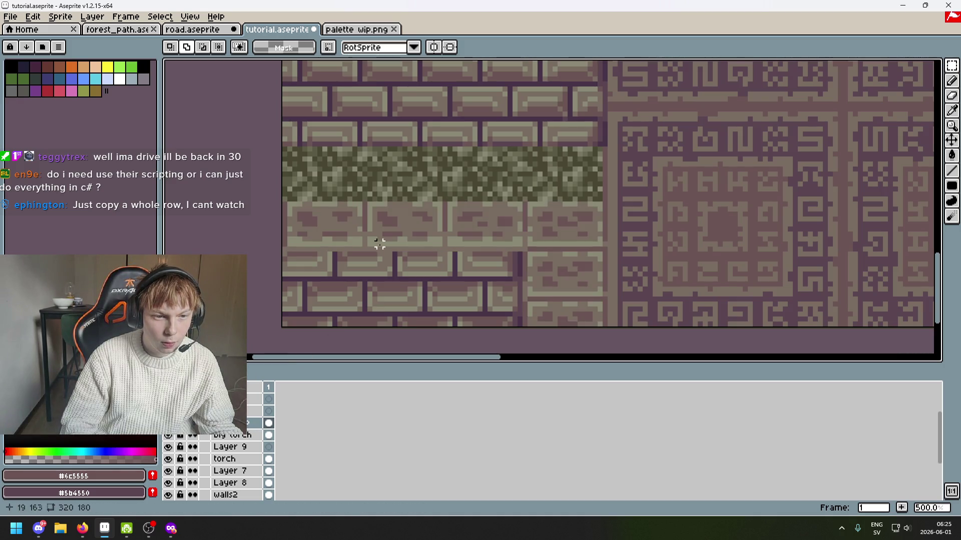
pyautogui.click(168, 411)
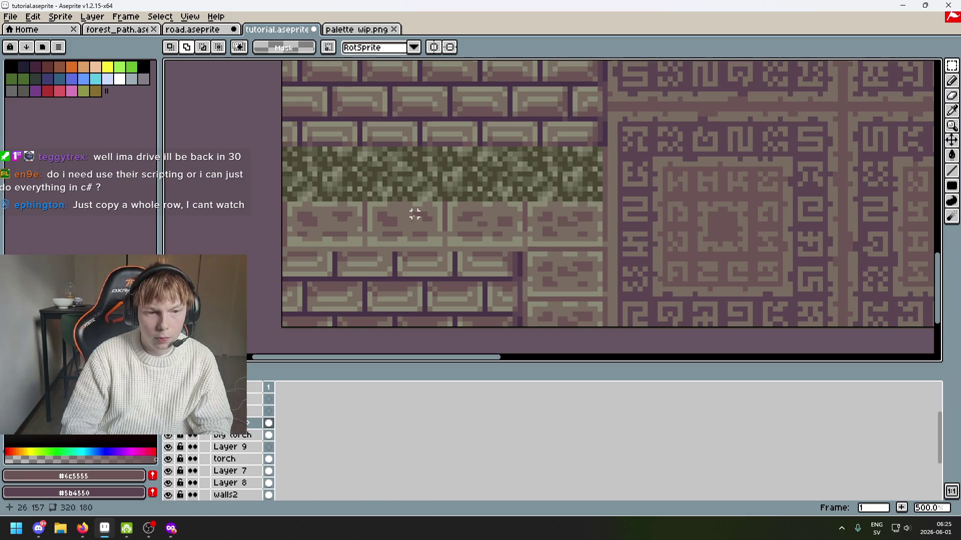
# Select the brick rows, then copy, paste and commit them.
pyautogui.moveTo(661, 200); pyautogui.dragTo(337, 336)
pyautogui.hotkey('ctrl', 'c')
pyautogui.hotkey('ctrl', 'v')
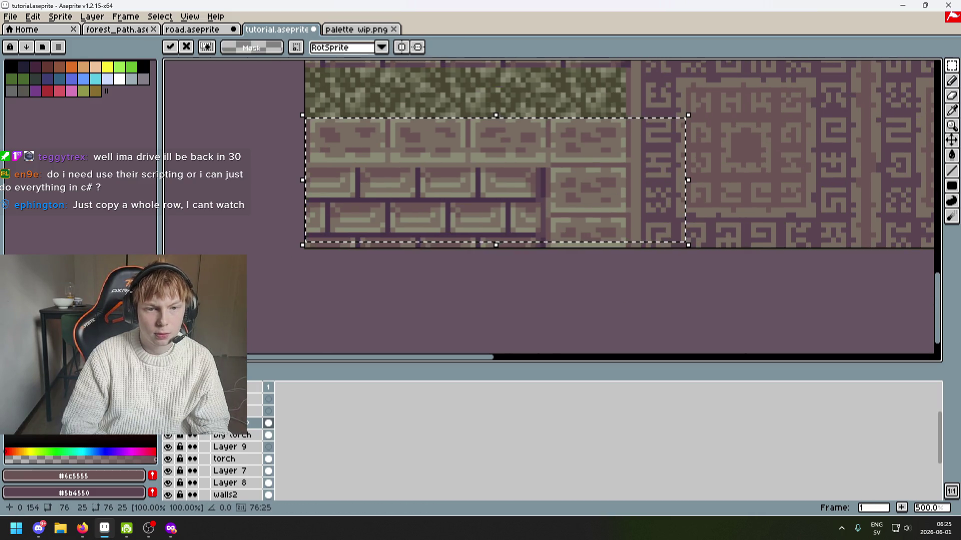
pyautogui.press('Return')
pyautogui.scroll(-3, 525, 215)
pyautogui.scroll(3, 529, 280)
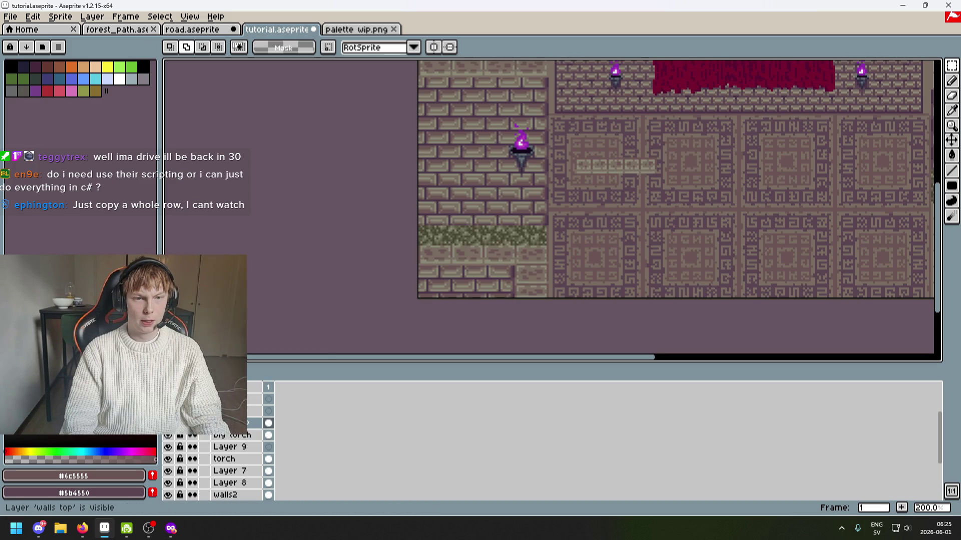
pyautogui.scroll(1, 465, 274)
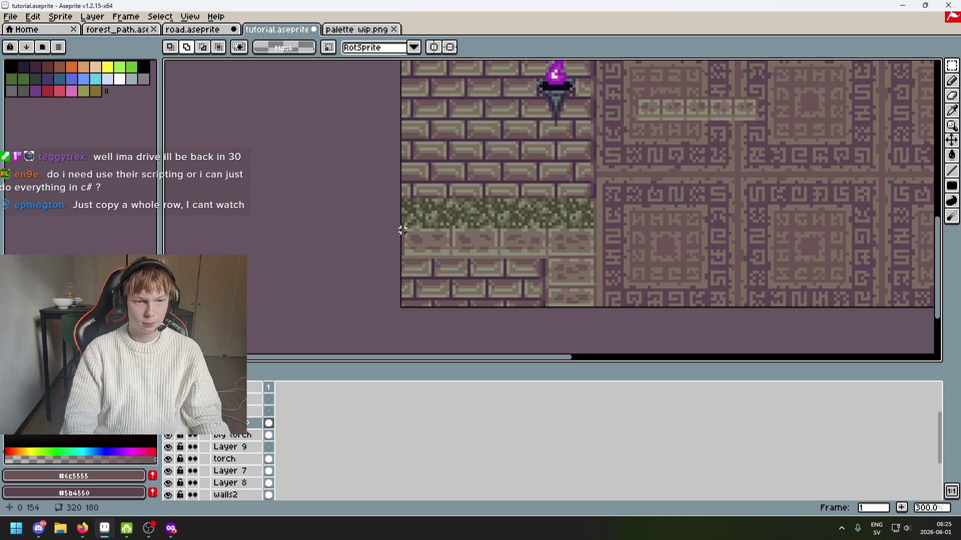
pyautogui.scroll(2, 593, 227)
# Select the brick strip below the moss row across the bottom-left wall and shift it up-right.
pyautogui.moveTo(596, 226)
pyautogui.mouseDown()
pyautogui.moveTo(506, 316)
pyautogui.moveTo(515, 298)
pyautogui.moveTo(511, 331)
pyautogui.mouseUp()
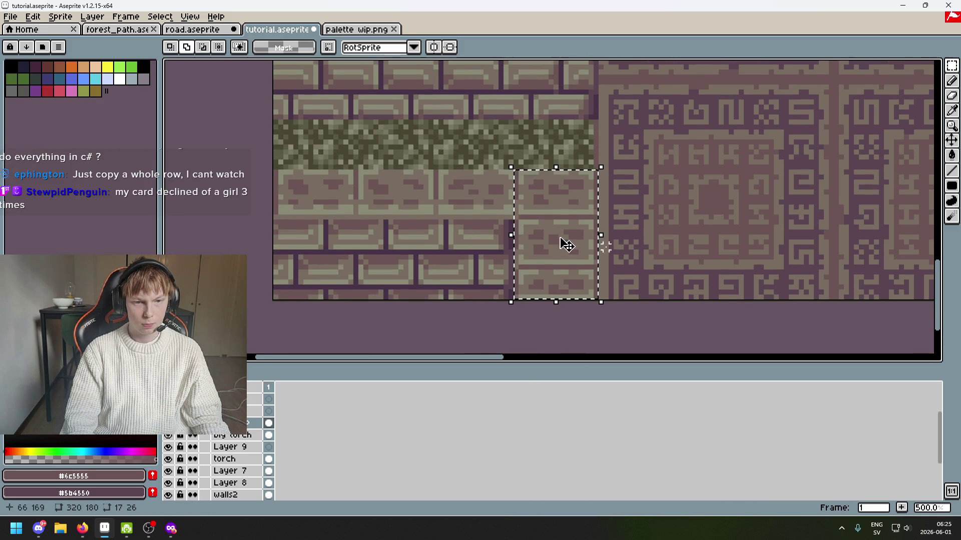
pyautogui.moveTo(270, 172)
pyautogui.mouseDown()
pyautogui.moveTo(461, 214)
pyautogui.moveTo(591, 337)
pyautogui.moveTo(610, 332)
pyautogui.mouseUp()
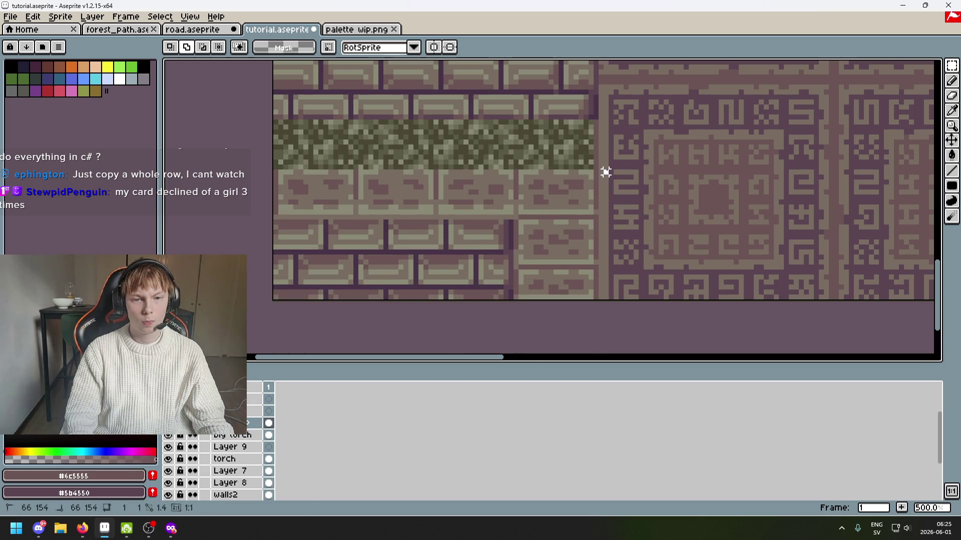
pyautogui.moveTo(606, 172); pyautogui.dragTo(183, 346)
pyautogui.scroll(-3, 732, 206)
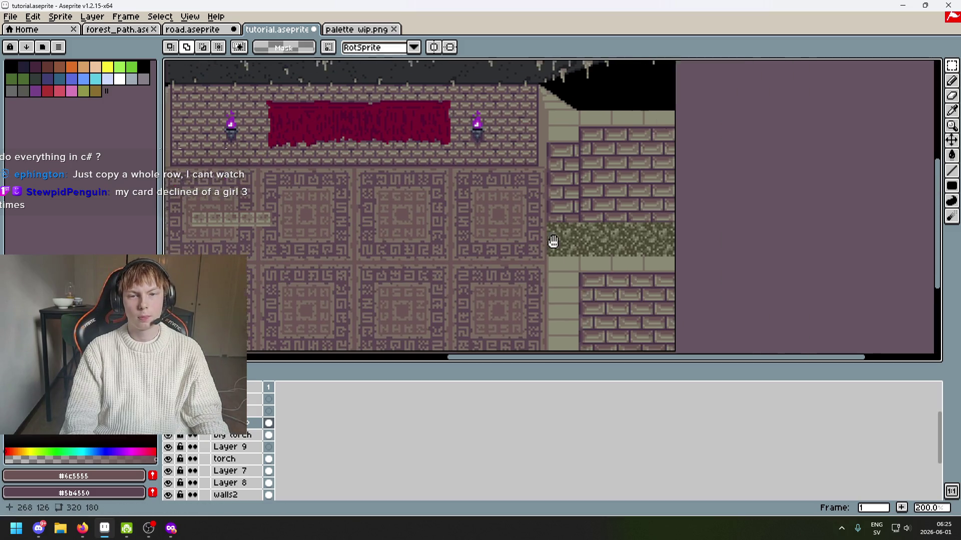
pyautogui.moveTo(560, 327)
pyautogui.mouseDown()
pyautogui.moveTo(615, 299)
pyautogui.moveTo(602, 285)
pyautogui.moveTo(569, 280)
pyautogui.moveTo(567, 269)
pyautogui.mouseUp()
pyautogui.scroll(2, 627, 283)
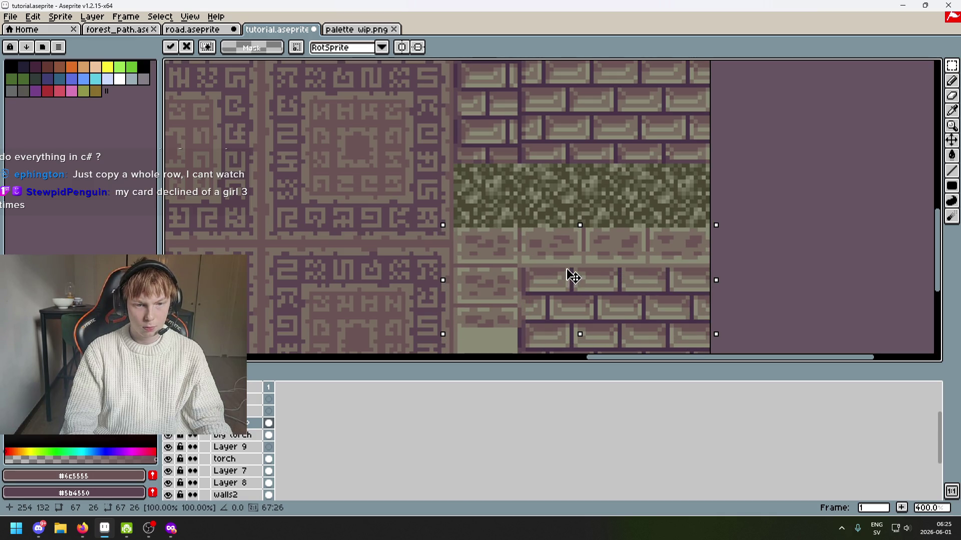
pyautogui.click(558, 343)
pyautogui.moveTo(557, 343)
pyautogui.mouseDown()
pyautogui.moveTo(600, 275)
pyautogui.moveTo(593, 251)
pyautogui.mouseUp()
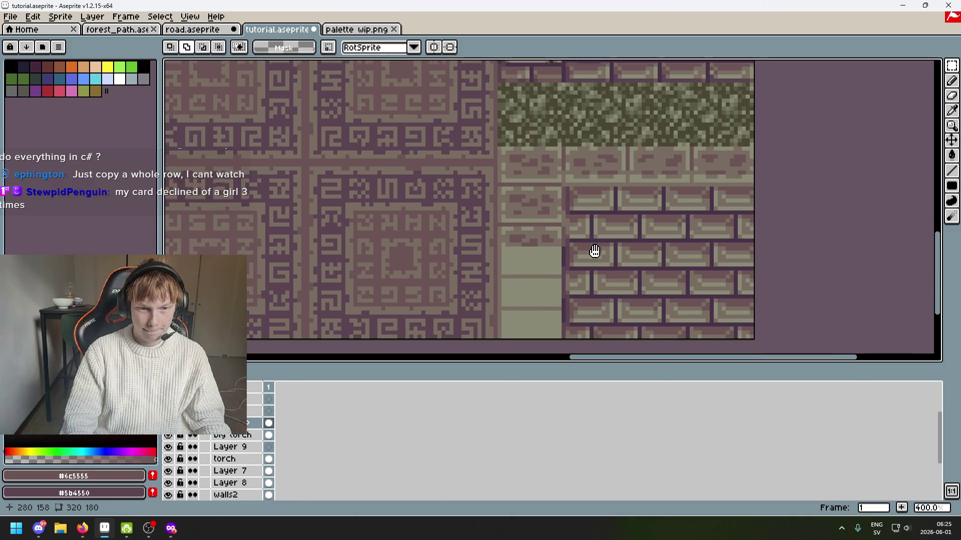
# Move a tall column of wall tiles downward and deselect it.
pyautogui.scroll(2, 522, 158)
pyautogui.moveTo(570, 203); pyautogui.dragTo(585, 301)
pyautogui.moveTo(550, 207)
pyautogui.mouseDown()
pyautogui.moveTo(542, 199)
pyautogui.moveTo(540, 358)
pyautogui.moveTo(545, 277)
pyautogui.moveTo(620, 205)
pyautogui.moveTo(618, 146)
pyautogui.mouseUp()
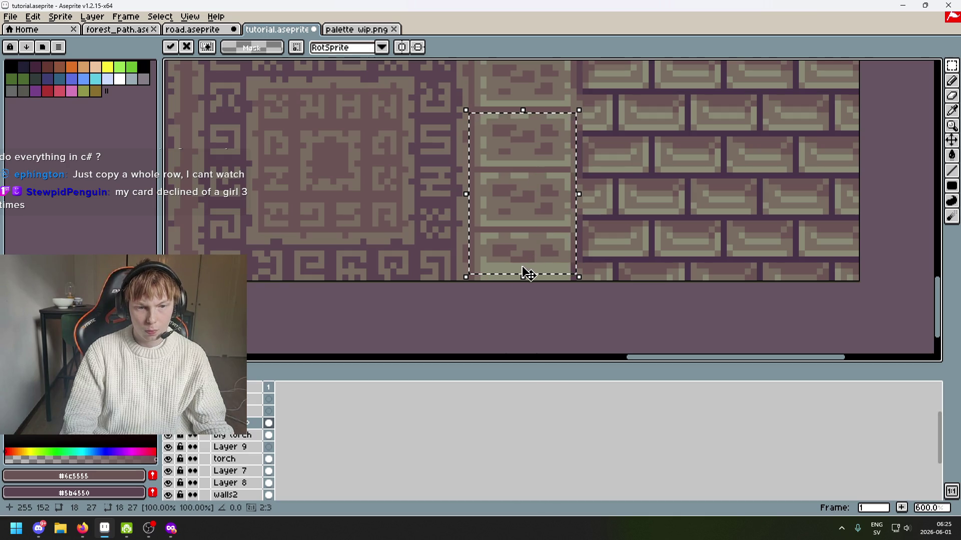
pyautogui.hotkey('ctrl', 'd')
pyautogui.scroll(1, 482, 278)
# Paste the copied brick block at the bottom edge beside the right wall and commit it.
pyautogui.press('b')
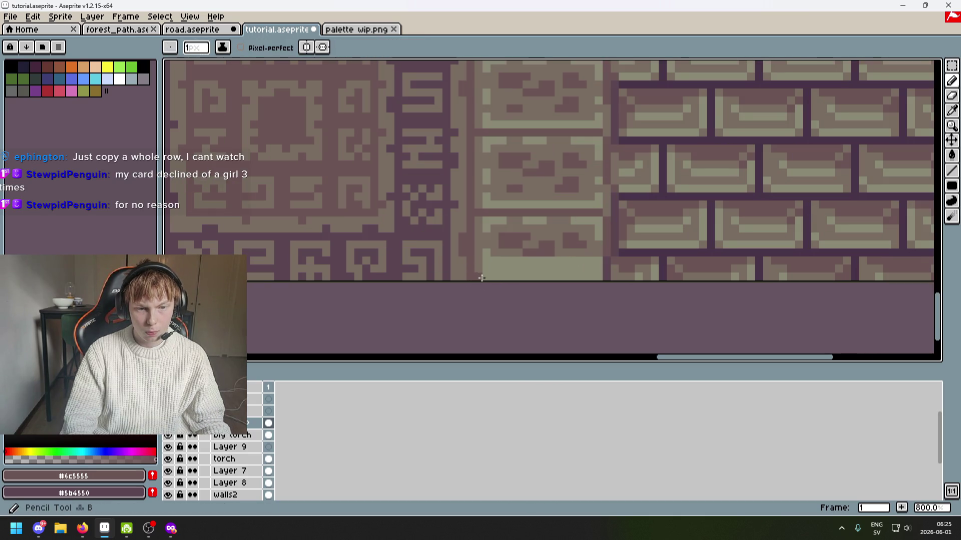
pyautogui.scroll(-1, 606, 274)
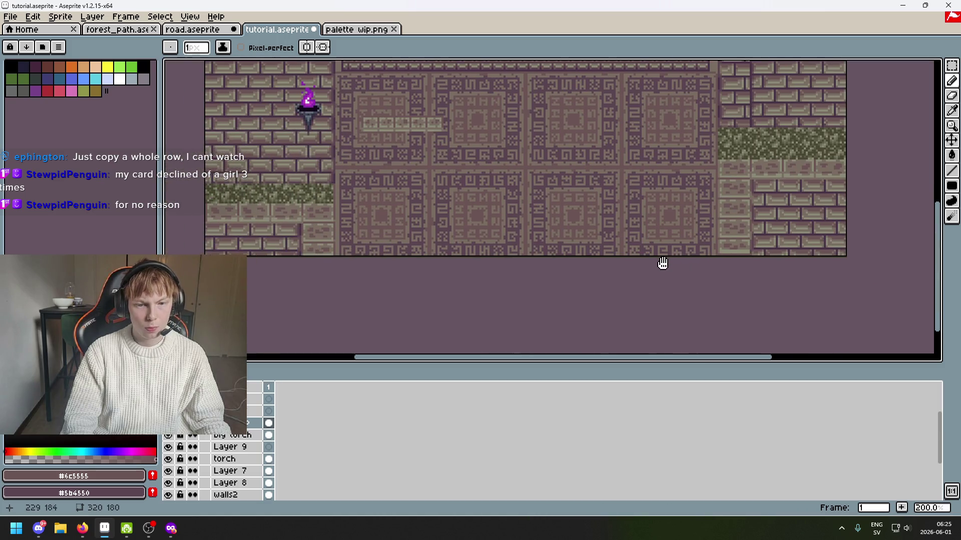
pyautogui.hotkey('ctrl', 'v')
pyautogui.moveTo(500, 212)
pyautogui.mouseDown()
pyautogui.moveTo(500, 286)
pyautogui.moveTo(593, 160)
pyautogui.moveTo(521, 208)
pyautogui.moveTo(527, 215)
pyautogui.mouseUp()
pyautogui.press('Return')
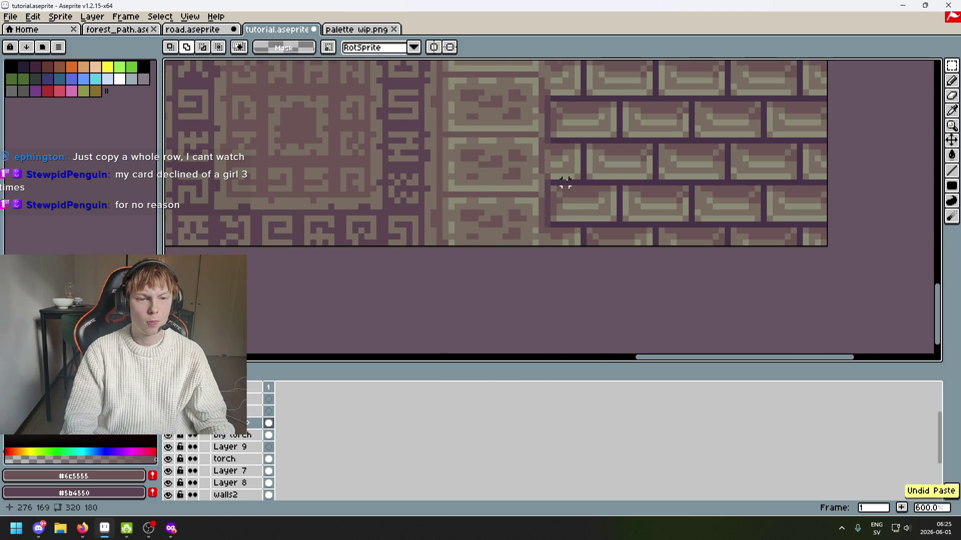
# Move a brick block up above the grass strip and commit it.
pyautogui.scroll(-3, 550, 226)
pyautogui.scroll(1, 543, 281)
pyautogui.moveTo(601, 287)
pyautogui.mouseDown()
pyautogui.moveTo(761, 236)
pyautogui.moveTo(575, 162)
pyautogui.mouseUp()
pyautogui.scroll(3, 607, 236)
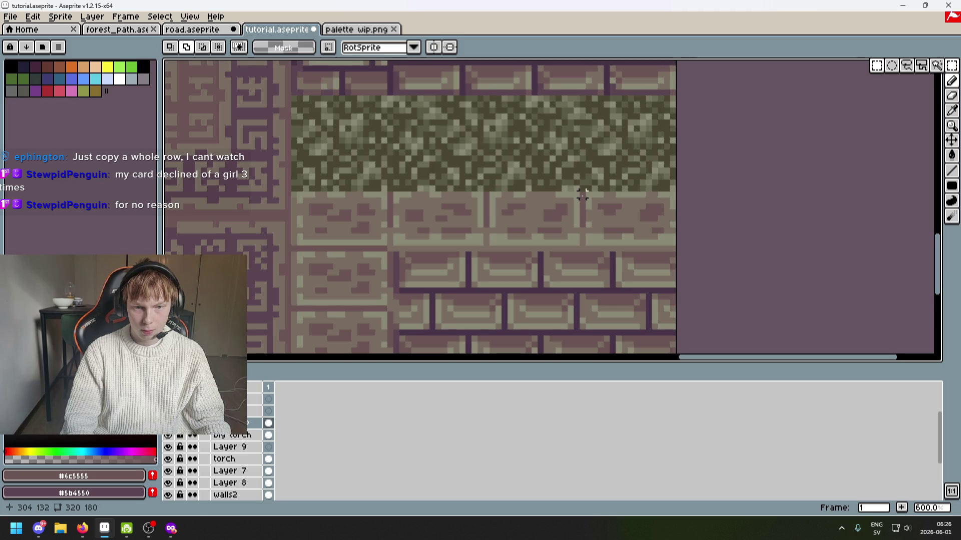
pyautogui.moveTo(673, 249)
pyautogui.mouseDown()
pyautogui.moveTo(645, 223)
pyautogui.moveTo(586, 244)
pyautogui.moveTo(437, 154)
pyautogui.moveTo(481, 214)
pyautogui.moveTo(453, 289)
pyautogui.moveTo(515, 339)
pyautogui.moveTo(429, 268)
pyautogui.moveTo(451, 281)
pyautogui.moveTo(448, 221)
pyautogui.moveTo(458, 238)
pyautogui.moveTo(451, 235)
pyautogui.mouseUp()
pyautogui.press('Return')
# Select a 17x10 block of light bricks and drag a copy toward the right wall.
pyautogui.scroll(-3, 542, 235)
pyautogui.scroll(-1, 673, 228)
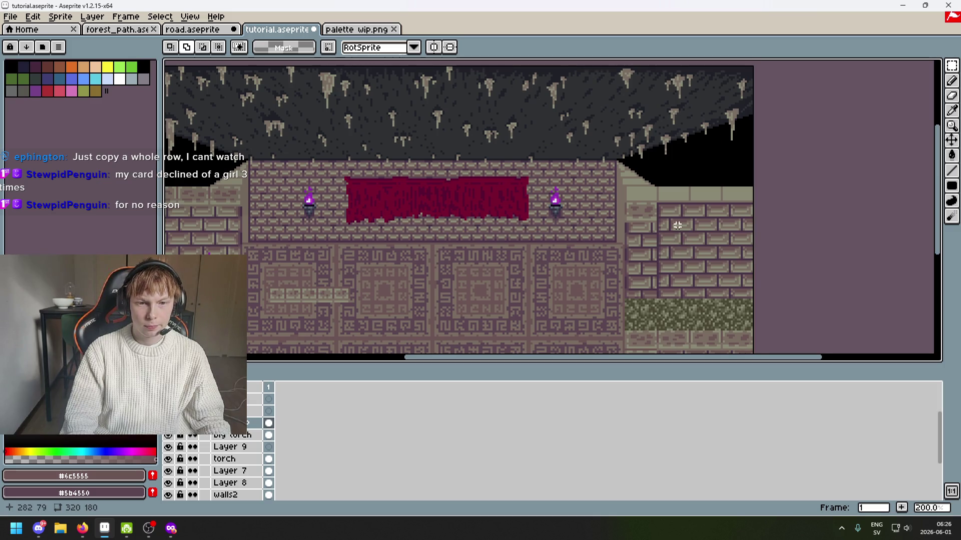
pyautogui.scroll(-3, 680, 240)
pyautogui.moveTo(675, 294); pyautogui.dragTo(682, 290)
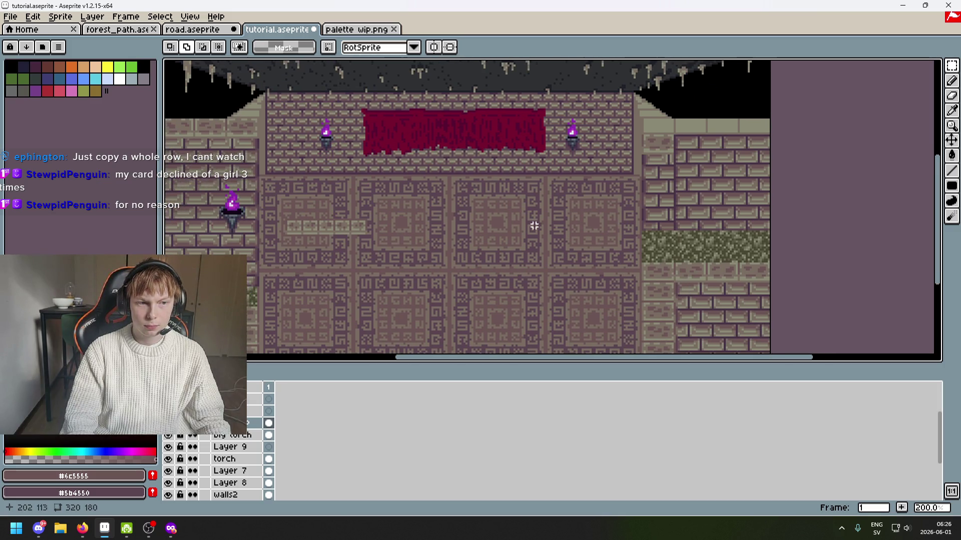
pyautogui.hscroll(-5, 535, 226)
pyautogui.scroll(-4, 515, 216)
pyautogui.scroll(4, 278, 256)
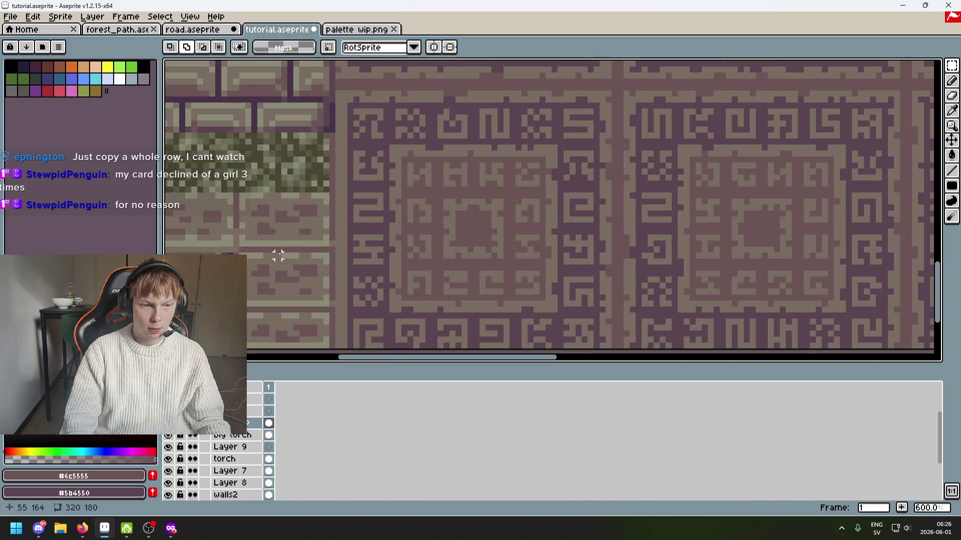
pyautogui.moveTo(326, 302); pyautogui.dragTo(334, 311)
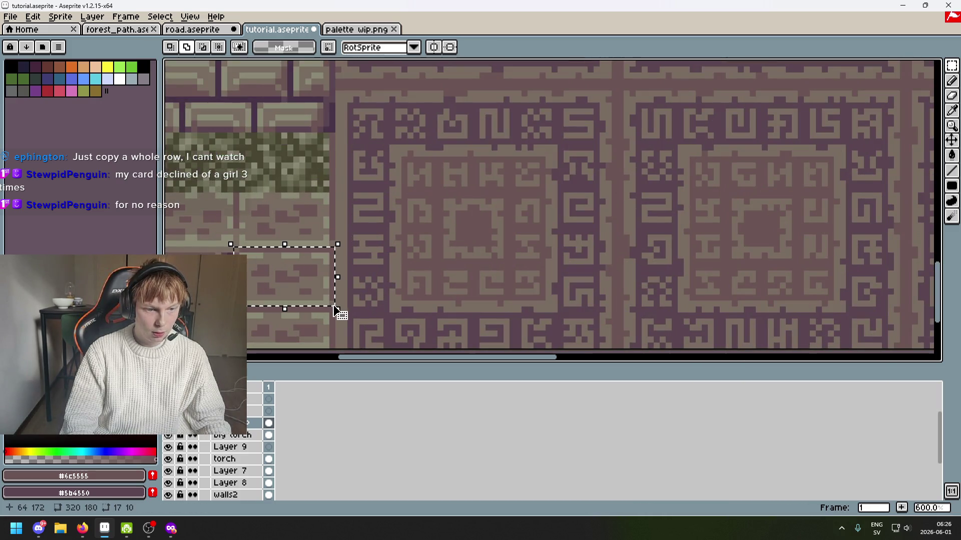
pyautogui.moveTo(322, 275)
pyautogui.mouseDown()
pyautogui.moveTo(767, 159)
pyautogui.moveTo(511, 281)
pyautogui.moveTo(696, 250)
pyautogui.moveTo(428, 272)
pyautogui.moveTo(566, 315)
pyautogui.moveTo(672, 130)
pyautogui.moveTo(632, 95)
pyautogui.moveTo(634, 119)
pyautogui.moveTo(635, 100)
pyautogui.moveTo(645, 129)
pyautogui.moveTo(660, 136)
pyautogui.mouseUp()
# Nudge the copied brick block slightly upward into place and commit it.
pyautogui.scroll(-1, 696, 250)
pyautogui.scroll(2, 672, 130)
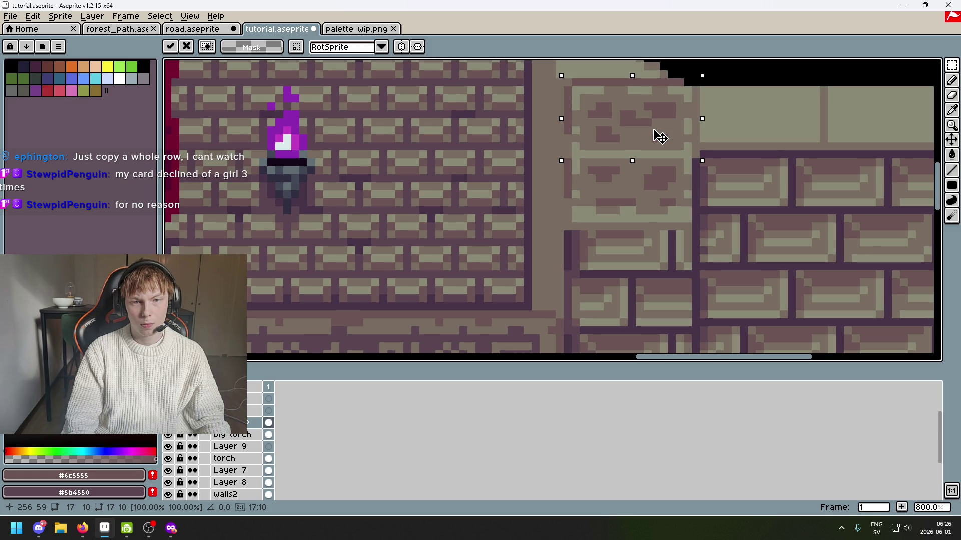
pyautogui.scroll(-3, 659, 136)
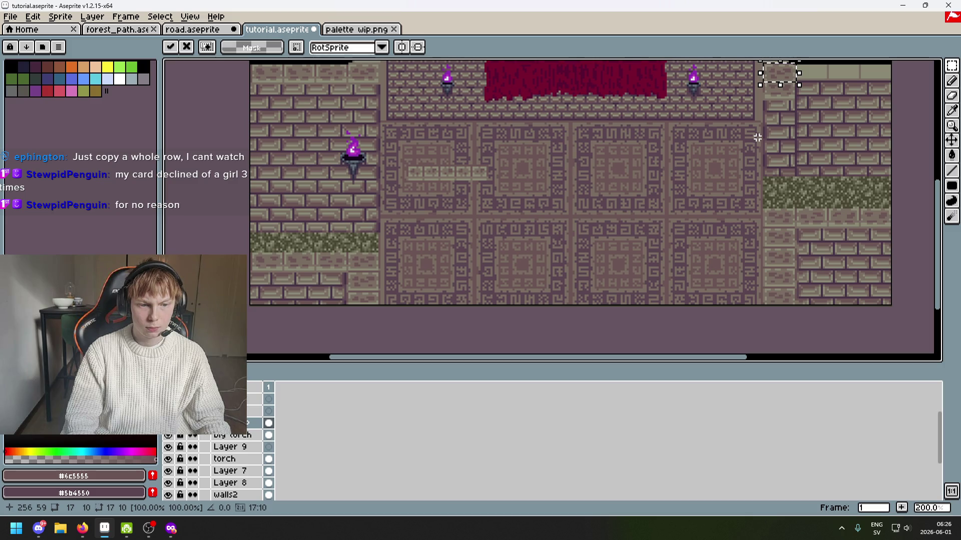
pyautogui.scroll(3, 757, 137)
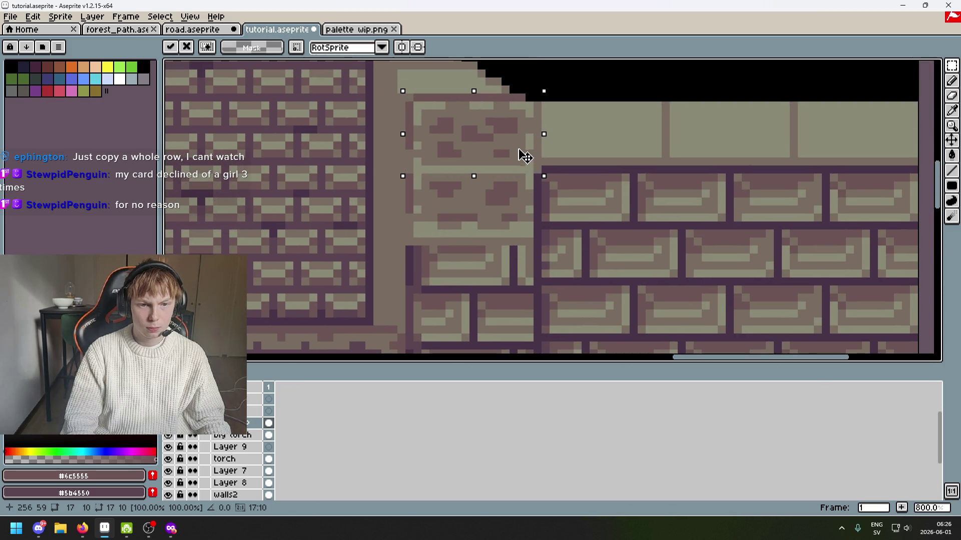
pyautogui.moveTo(525, 156); pyautogui.dragTo(521, 135)
pyautogui.press('Return')
# Copy a brick tile from below the grass onto the light wall band and commit it.
pyautogui.scroll(-2, 717, 152)
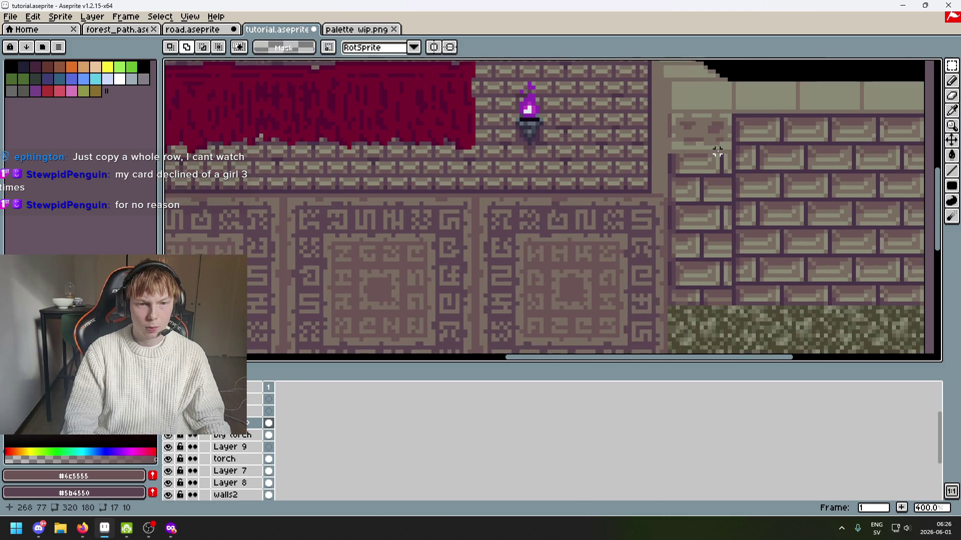
pyautogui.hscroll(5, 671, 200)
pyautogui.scroll(-3, 688, 175)
pyautogui.scroll(2, 492, 173)
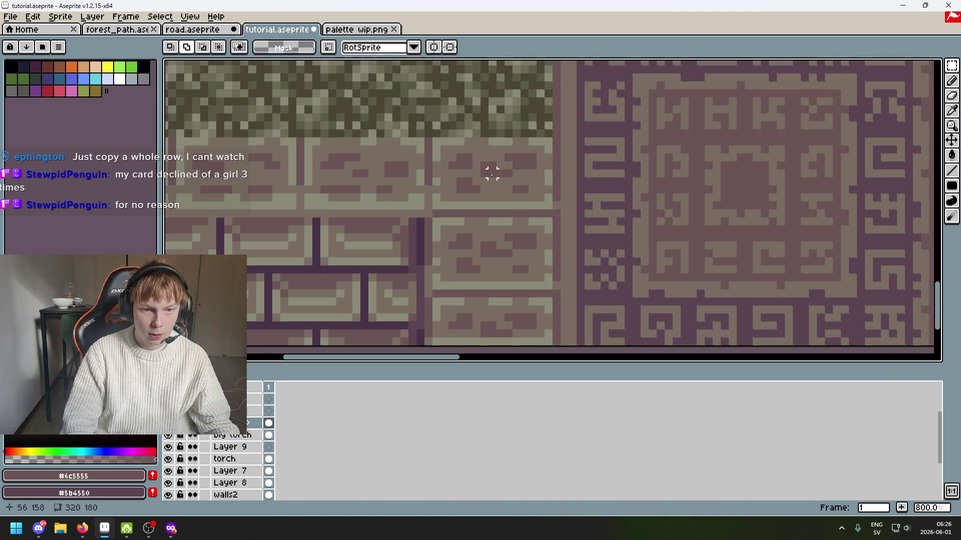
pyautogui.moveTo(426, 139)
pyautogui.mouseDown()
pyautogui.moveTo(554, 264)
pyautogui.moveTo(564, 294)
pyautogui.mouseUp()
pyautogui.scroll(-4, 620, 261)
pyautogui.moveTo(583, 262)
pyautogui.mouseDown()
pyautogui.moveTo(843, 175)
pyautogui.moveTo(579, 278)
pyautogui.moveTo(553, 313)
pyautogui.moveTo(705, 247)
pyautogui.mouseUp()
pyautogui.scroll(3, 705, 248)
pyautogui.moveTo(622, 250)
pyautogui.mouseDown()
pyautogui.moveTo(611, 246)
pyautogui.moveTo(628, 226)
pyautogui.moveTo(658, 230)
pyautogui.moveTo(594, 229)
pyautogui.moveTo(606, 231)
pyautogui.mouseUp()
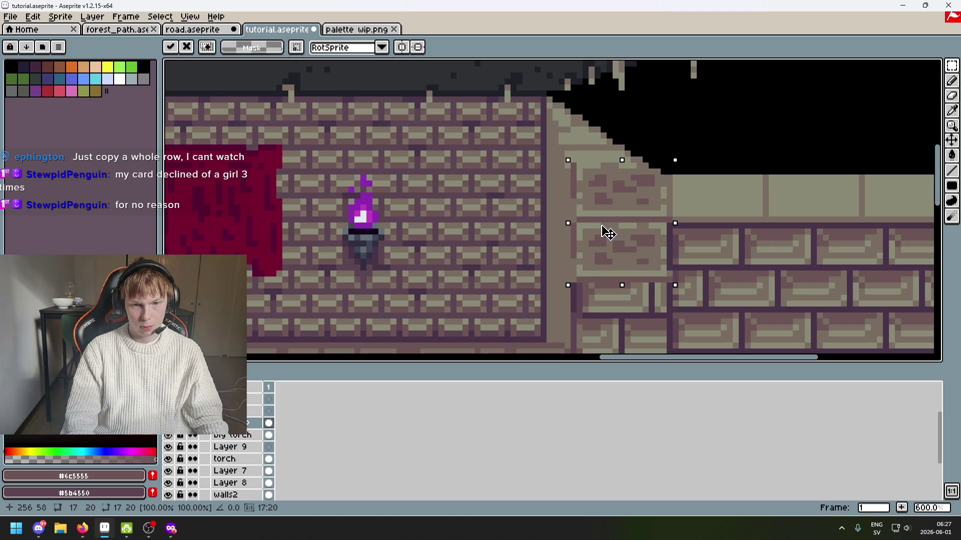
pyautogui.press('Return')
# Shift the brick block right and down onto the wall corner and commit it.
pyautogui.scroll(-2, 682, 275)
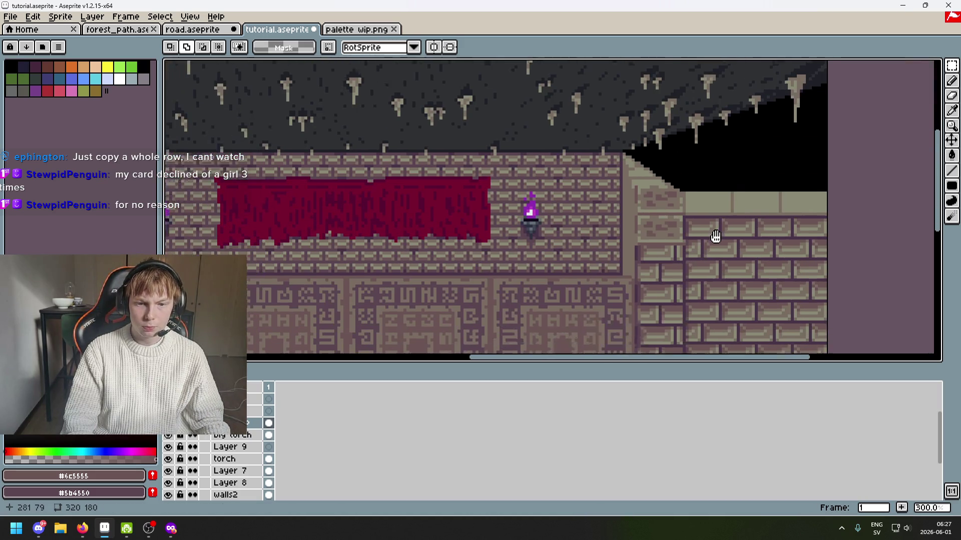
pyautogui.scroll(4, 722, 221)
pyautogui.scroll(-2, 729, 167)
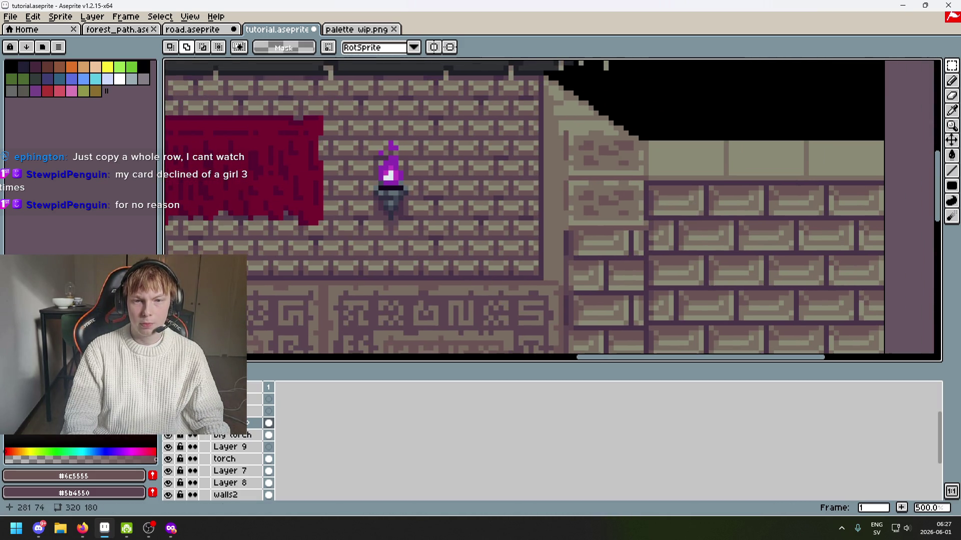
pyautogui.scroll(-2, 583, 153)
pyautogui.scroll(3, 585, 151)
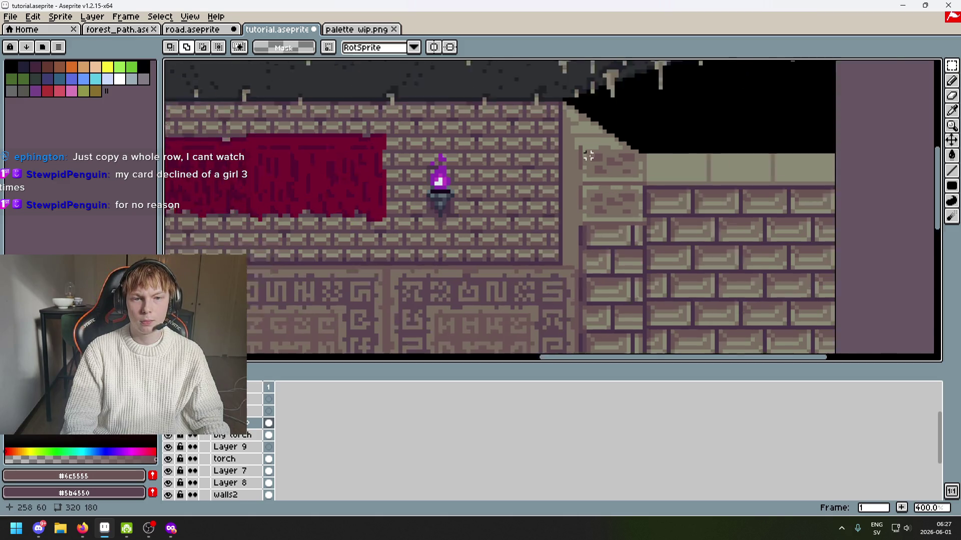
pyautogui.scroll(-3, 586, 145)
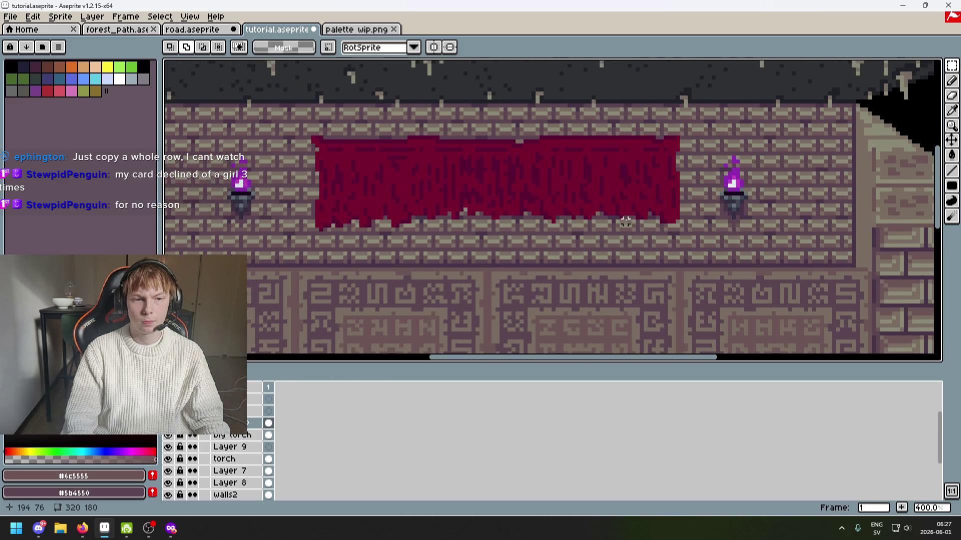
pyautogui.scroll(1, 489, 209)
pyautogui.scroll(-3, 520, 189)
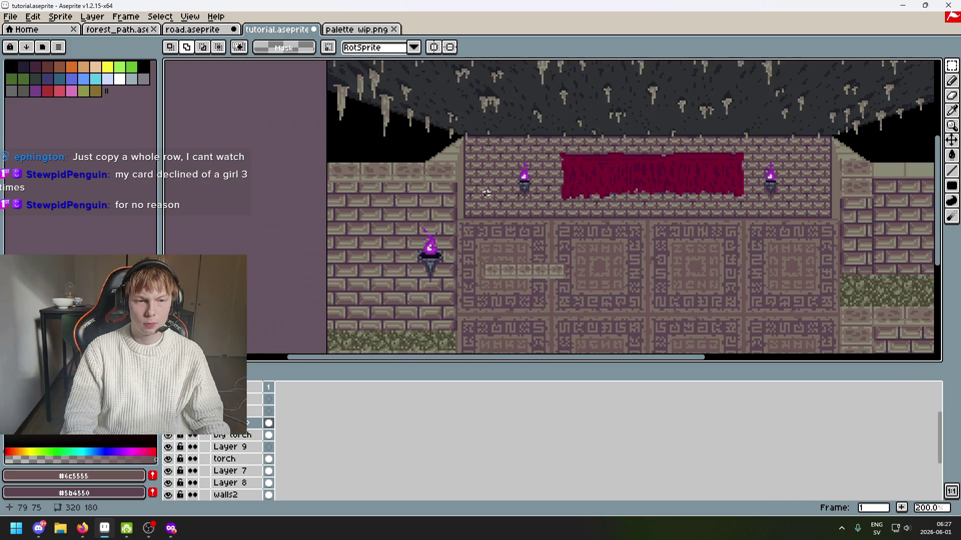
pyautogui.scroll(1, 438, 186)
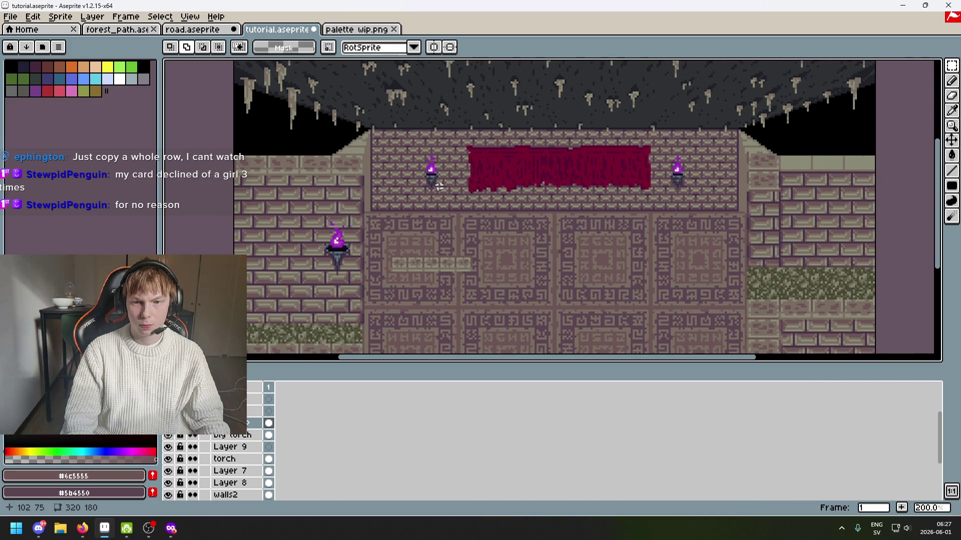
pyautogui.scroll(4, 663, 207)
pyautogui.moveTo(488, 170)
pyautogui.mouseDown()
pyautogui.moveTo(639, 221)
pyautogui.moveTo(491, 176)
pyautogui.moveTo(523, 172)
pyautogui.moveTo(521, 163)
pyautogui.moveTo(486, 184)
pyautogui.mouseUp()
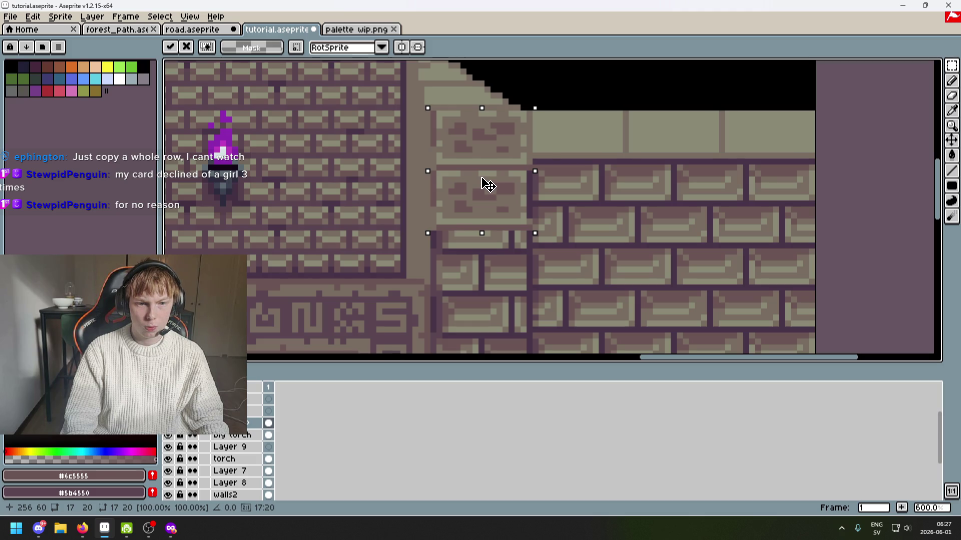
pyautogui.scroll(-2, 488, 186)
pyautogui.press('Return')
# Make trial selections of bricks and thin one-pixel strips along the right wall.
pyautogui.hscroll(-5, 463, 231)
pyautogui.moveTo(714, 150); pyautogui.dragTo(901, 229)
pyautogui.hotkey('ctrl', 'd')
pyautogui.hscroll(-10, 550, 200)
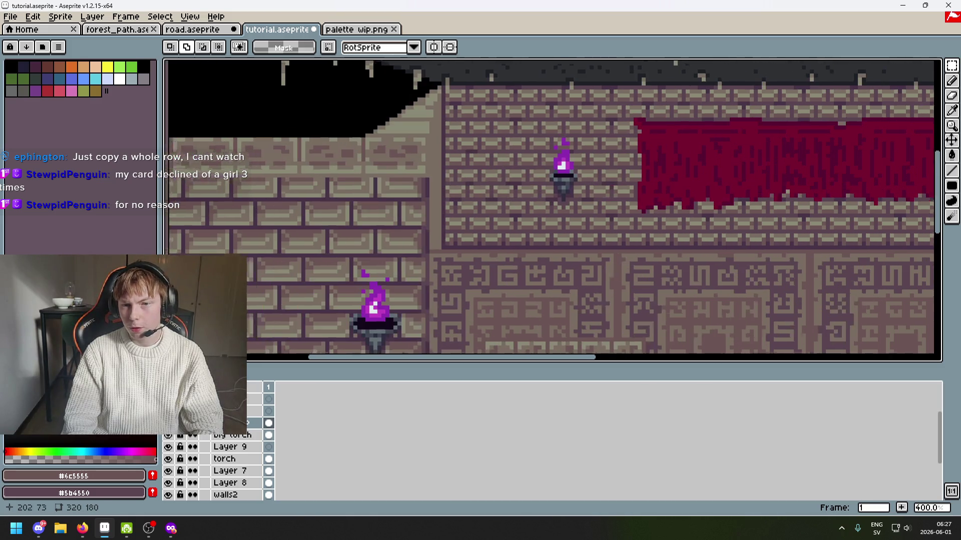
pyautogui.scroll(2, 353, 175)
pyautogui.scroll(1, 521, 197)
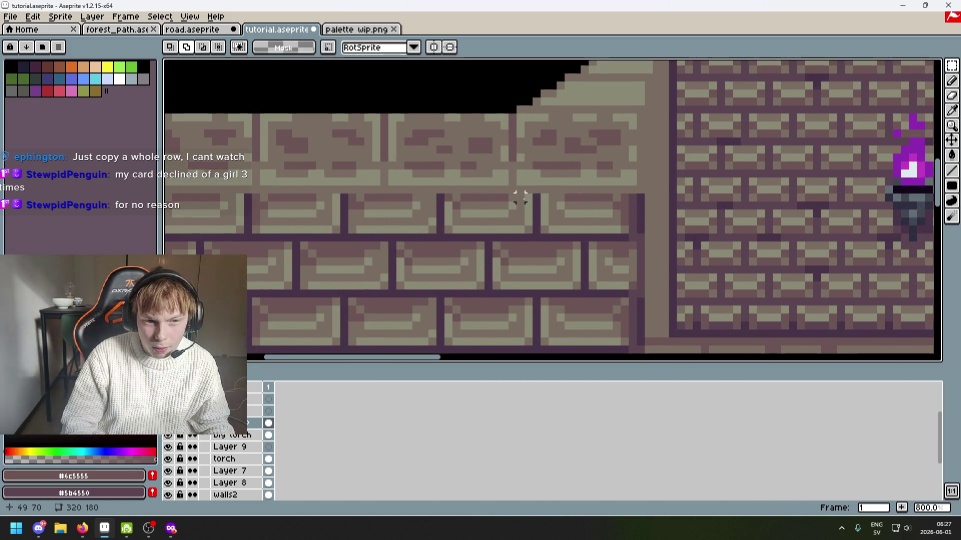
pyautogui.moveTo(492, 198); pyautogui.dragTo(520, 197)
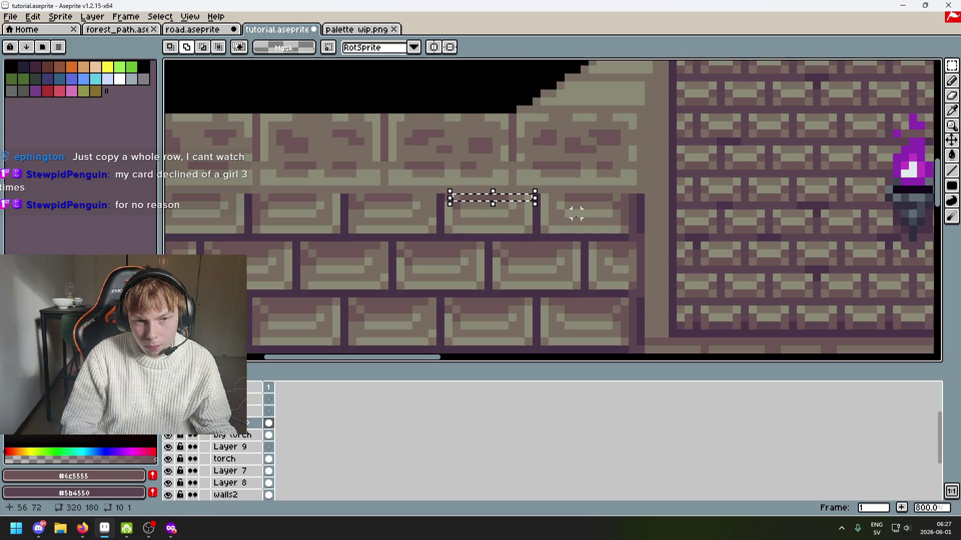
pyautogui.scroll(-1, 576, 213)
pyautogui.moveTo(722, 221)
pyautogui.mouseDown()
pyautogui.moveTo(596, 203)
pyautogui.moveTo(497, 206)
pyautogui.mouseUp()
pyautogui.hscroll(10, 497, 205)
pyautogui.scroll(4, 616, 194)
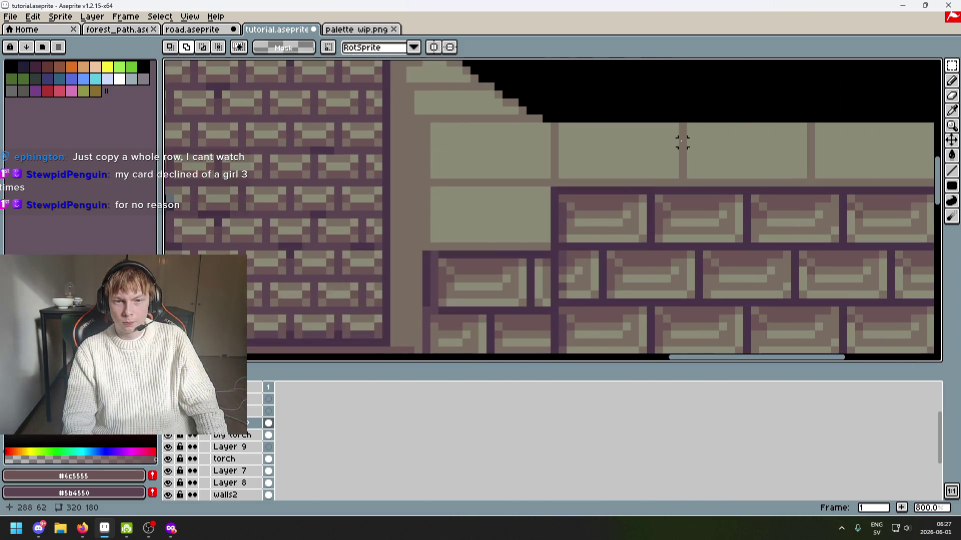
pyautogui.scroll(-4, 504, 242)
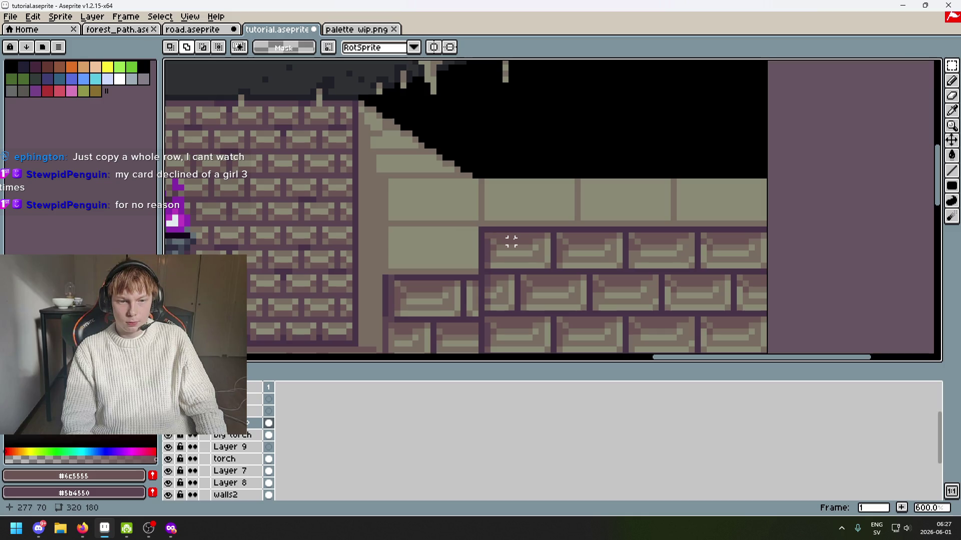
pyautogui.moveTo(511, 242)
pyautogui.mouseDown()
pyautogui.moveTo(173, 244)
pyautogui.moveTo(206, 241)
pyautogui.mouseUp()
# Paste the copied 17x20 brick block over the light cap row atop the right wall, uncommitted.
pyautogui.scroll(-1, 300, 246)
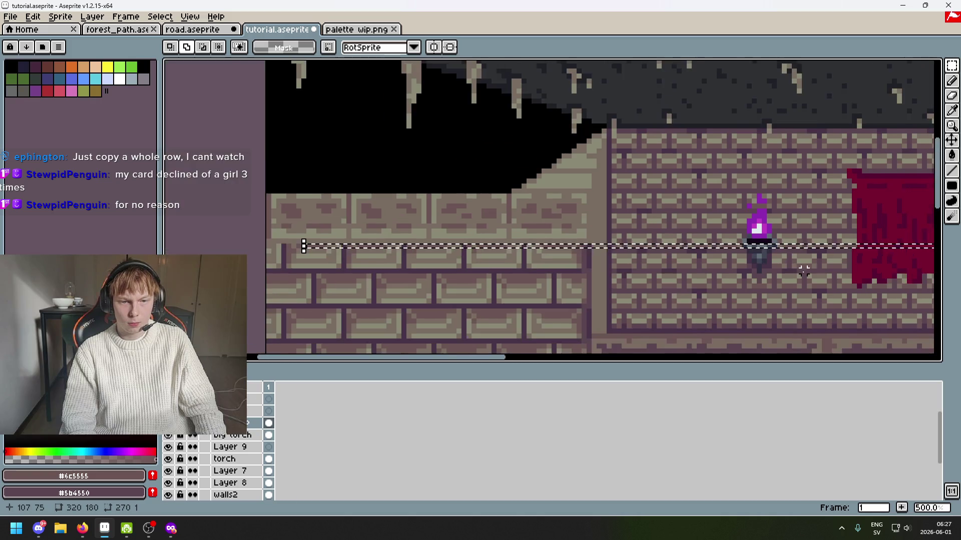
pyautogui.hscroll(2, 550, 250)
pyautogui.hscroll(5, 776, 235)
pyautogui.scroll(3, 777, 215)
pyautogui.hscroll(1, 580, 247)
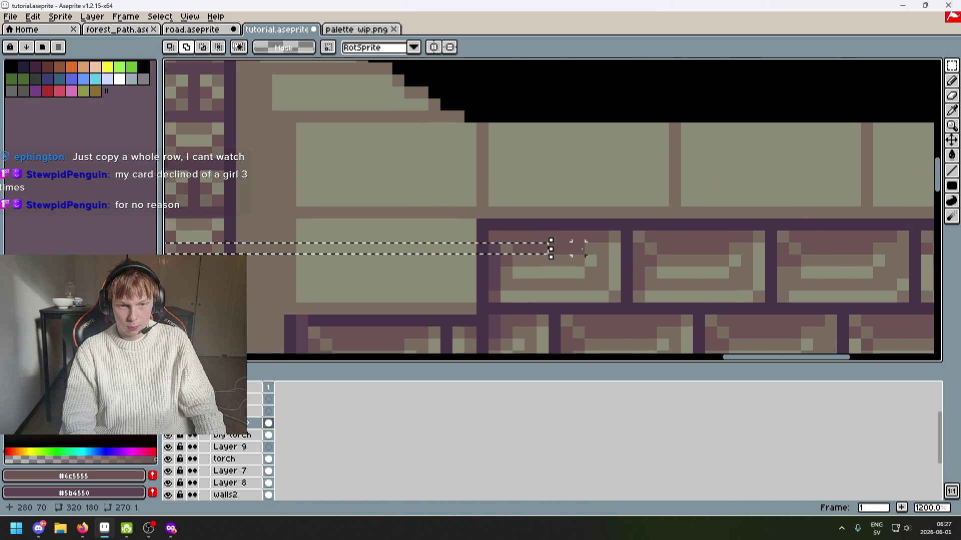
pyautogui.scroll(-4, 578, 249)
pyautogui.scroll(5, 577, 248)
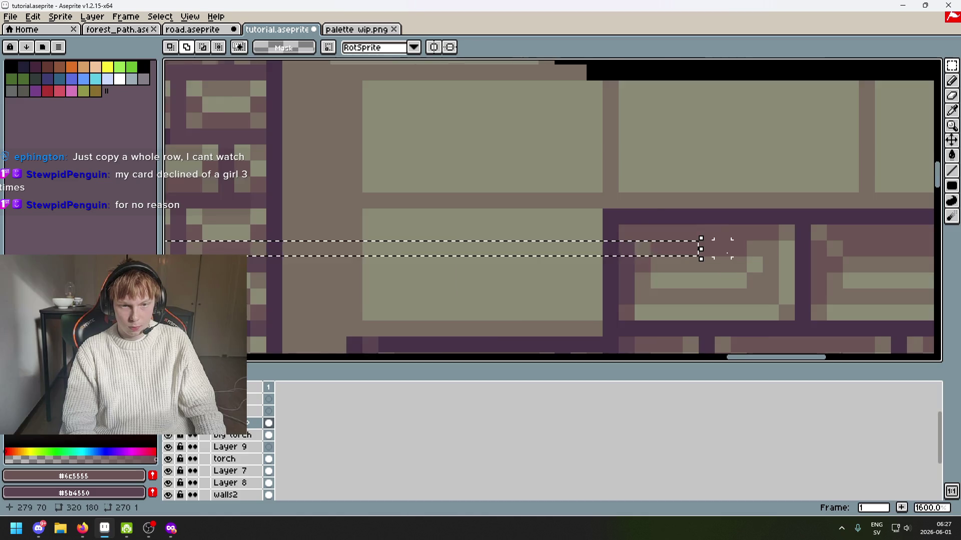
pyautogui.hscroll(3, 735, 250)
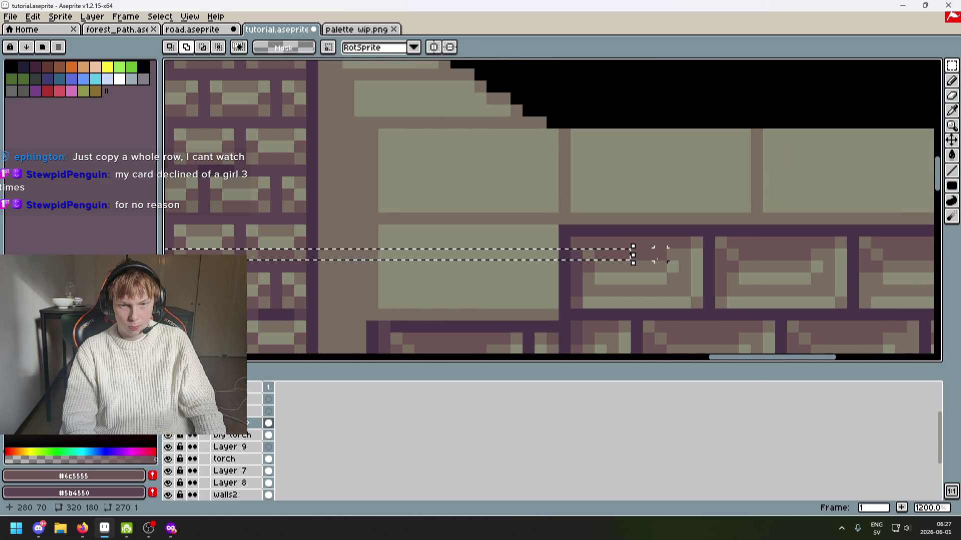
pyautogui.hotkey('ctrl', 'v')
pyautogui.moveTo(631, 257)
pyautogui.mouseDown()
pyautogui.moveTo(714, 174)
pyautogui.moveTo(758, 179)
pyautogui.moveTo(742, 177)
pyautogui.mouseUp()
pyautogui.scroll(-3, 744, 243)
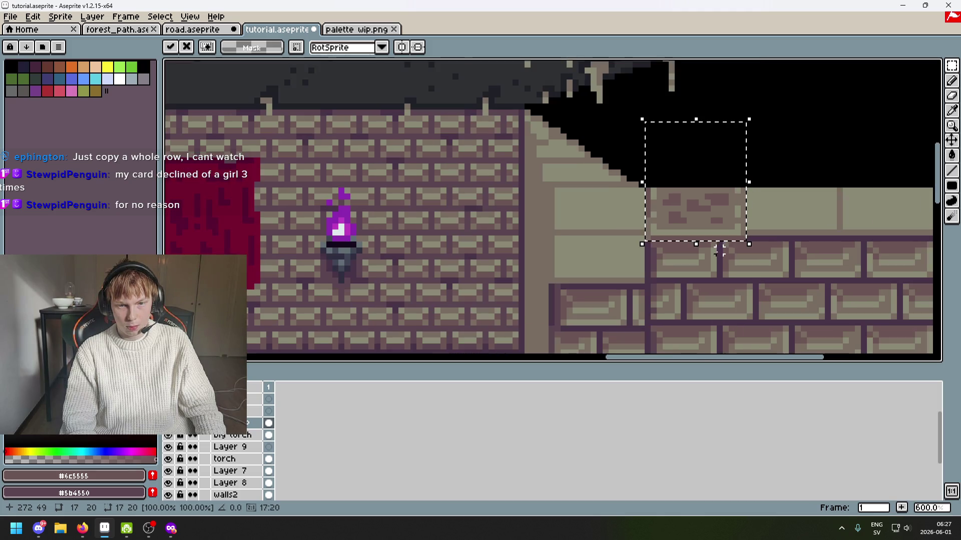
# Drop the earlier pasted bricks, select a new block and shift it down one pixel.
pyautogui.scroll(4, 660, 241)
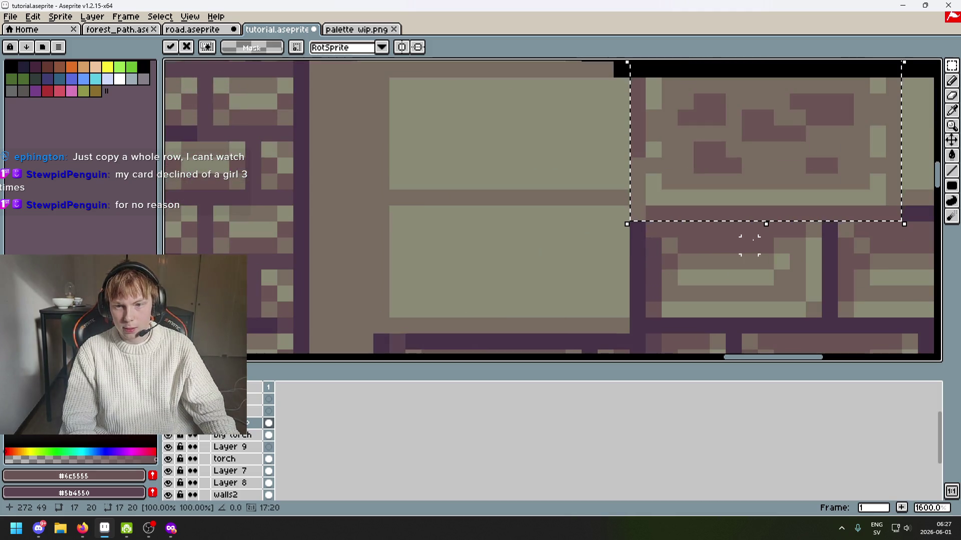
pyautogui.click(653, 229)
pyautogui.moveTo(580, 229)
pyautogui.mouseDown()
pyautogui.moveTo(169, 229)
pyautogui.moveTo(269, 229)
pyautogui.mouseUp()
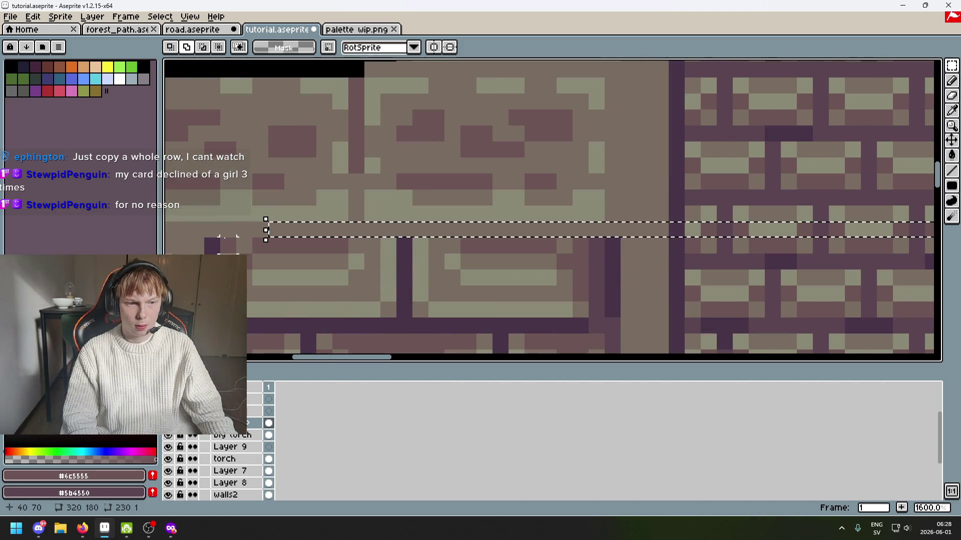
pyautogui.scroll(-3, 377, 238)
pyautogui.hscroll(10, 711, 205)
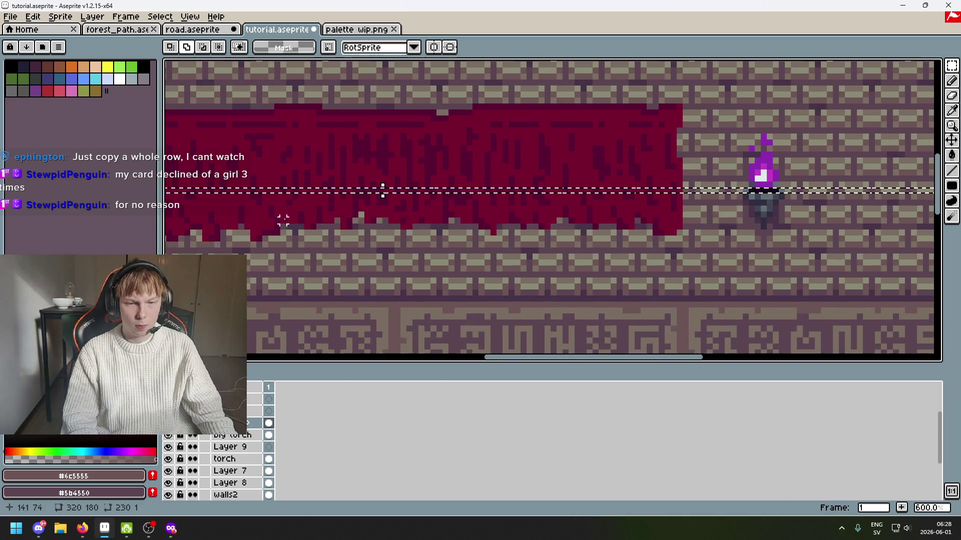
pyautogui.scroll(3, 709, 177)
pyautogui.scroll(1, 708, 178)
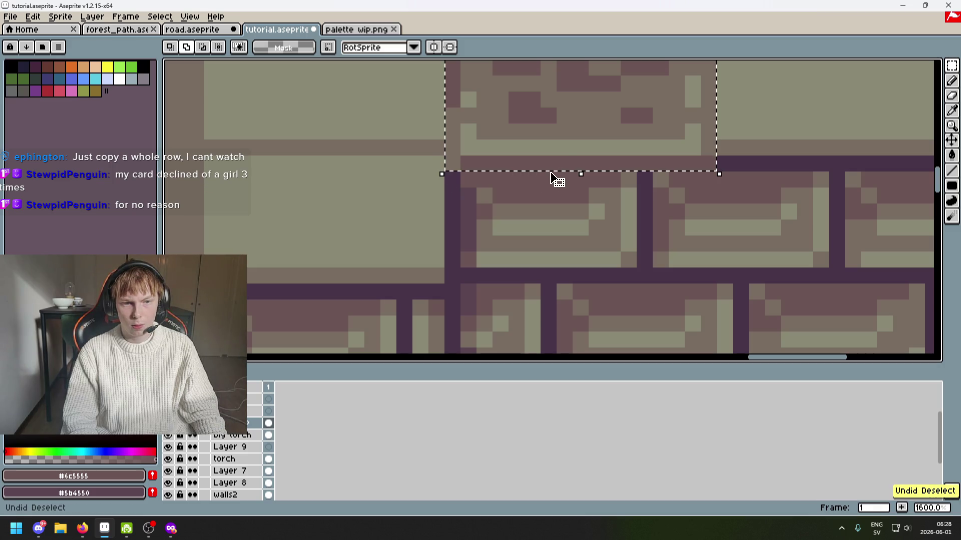
pyautogui.press('Down')
pyautogui.scroll(-4, 547, 153)
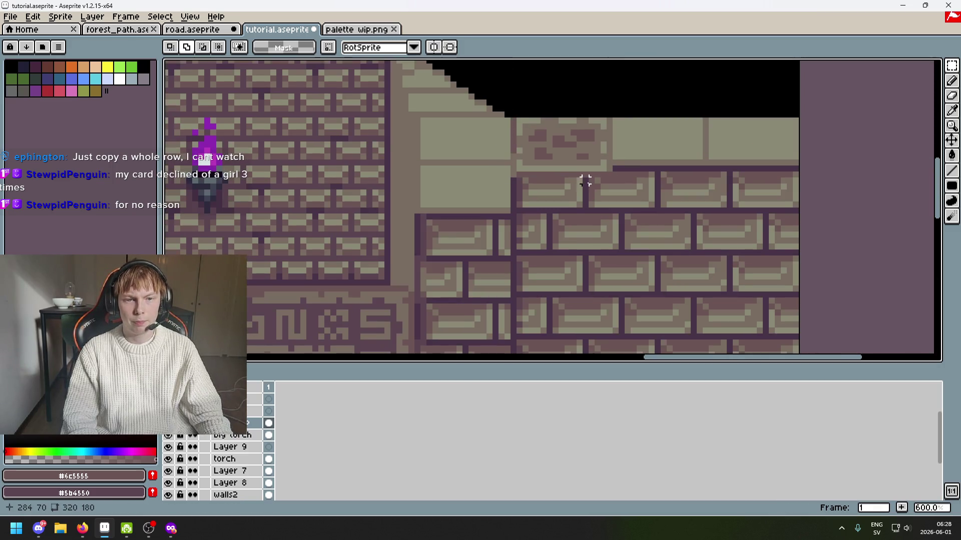
pyautogui.hscroll(3, 551, 190)
pyautogui.hscroll(-5, 543, 204)
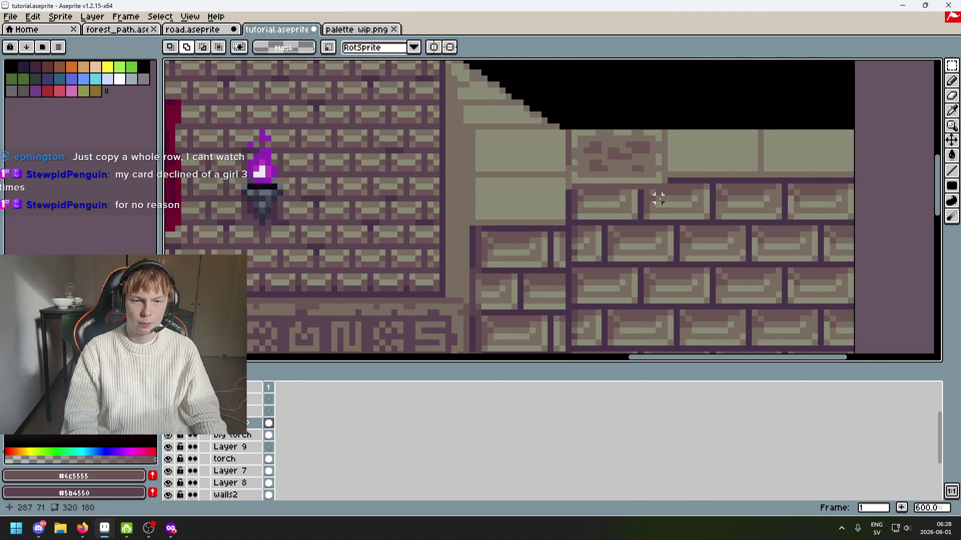
# Paste the copied bricks into the right wall's top corner and commit them.
pyautogui.hotkey('ctrl', 'v')
pyautogui.press('Left')
pyautogui.press('Left')
pyautogui.press('Left')
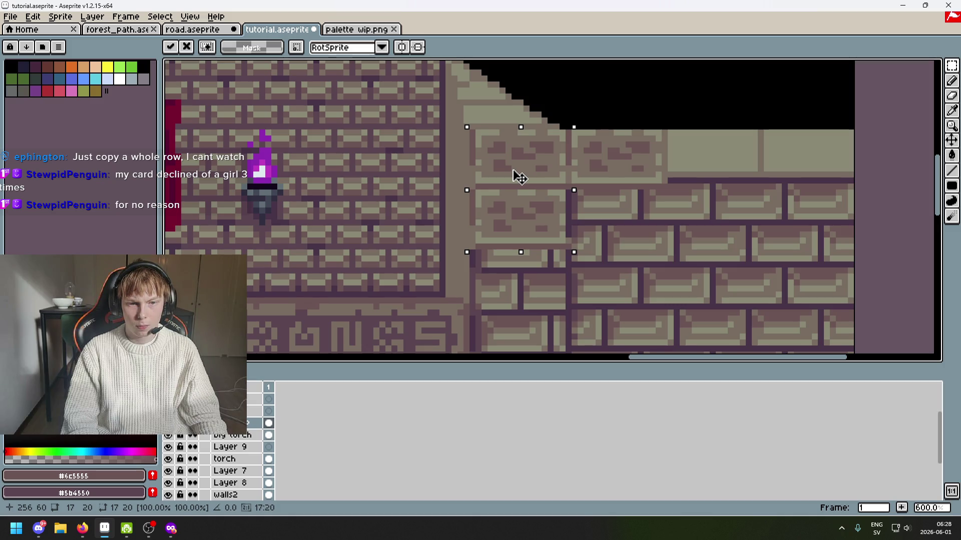
pyautogui.moveTo(520, 177)
pyautogui.mouseDown()
pyautogui.moveTo(512, 165)
pyautogui.moveTo(515, 176)
pyautogui.moveTo(498, 172)
pyautogui.mouseUp()
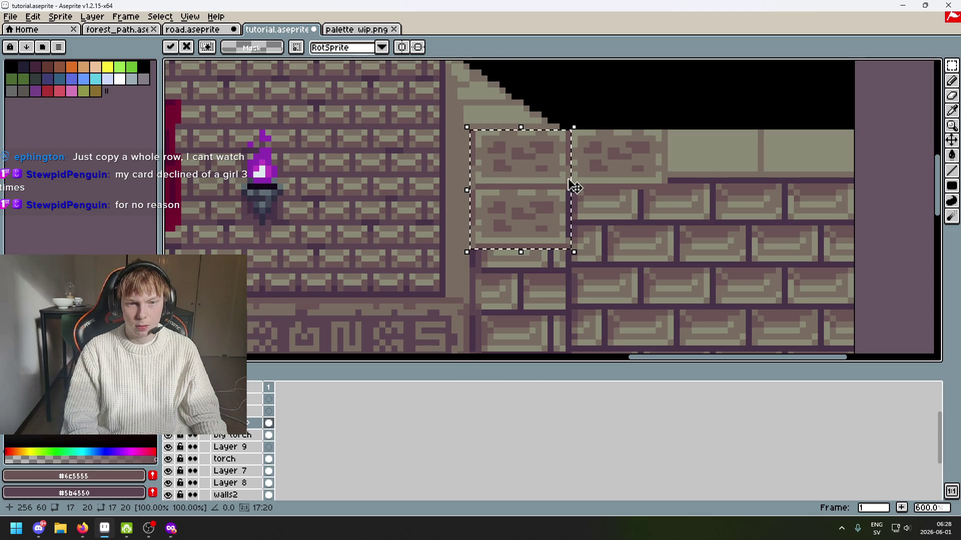
pyautogui.scroll(-6, 574, 186)
pyautogui.press('Return')
pyautogui.scroll(2, 644, 161)
pyautogui.moveTo(640, 172)
pyautogui.mouseDown()
pyautogui.moveTo(752, 158)
pyautogui.moveTo(756, 172)
pyautogui.mouseUp()
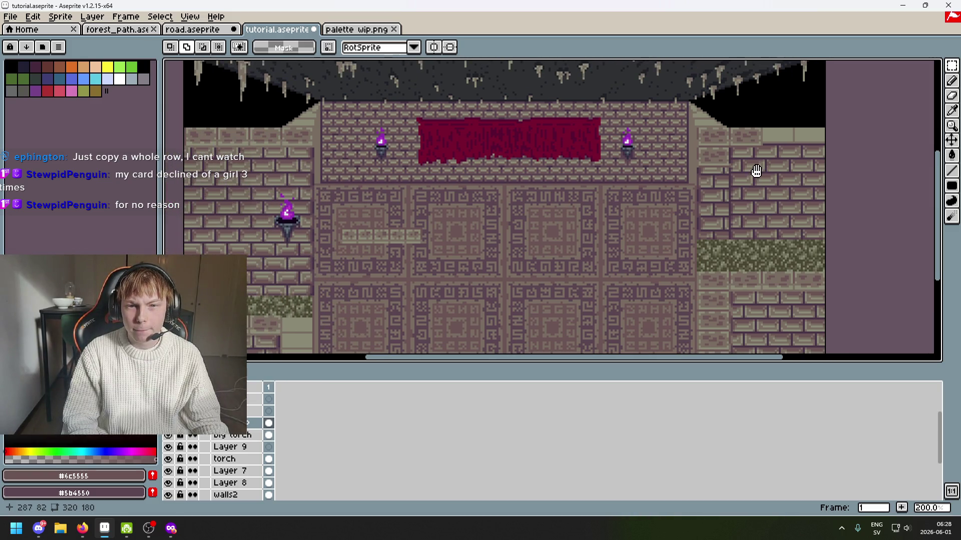
# Switch to the wall bricks layer and undo the previous paste.
pyautogui.scroll(3, 328, 113)
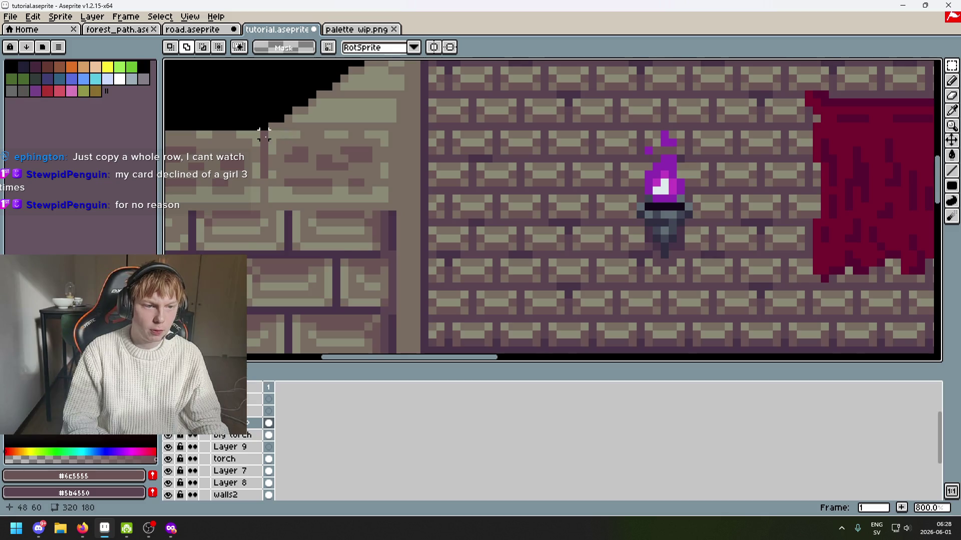
pyautogui.scroll(-5, 444, 143)
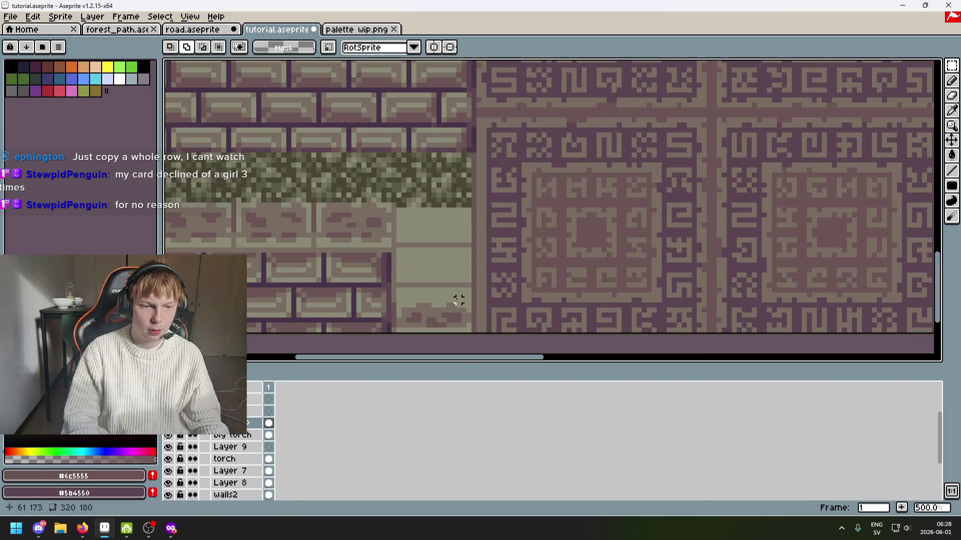
pyautogui.scroll(-3, 469, 271)
pyautogui.scroll(3, 456, 261)
pyautogui.click(241, 423)
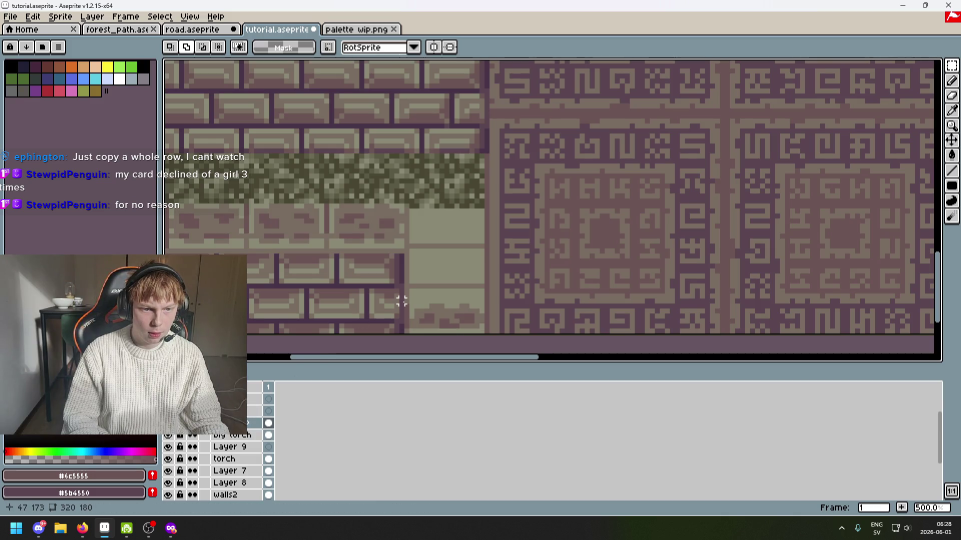
pyautogui.scroll(-4, 401, 301)
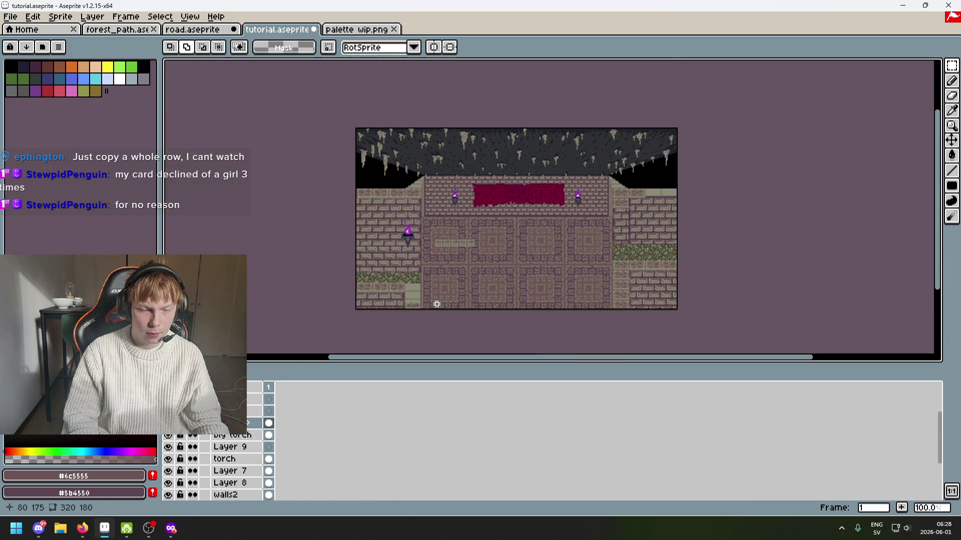
pyautogui.scroll(2, 436, 304)
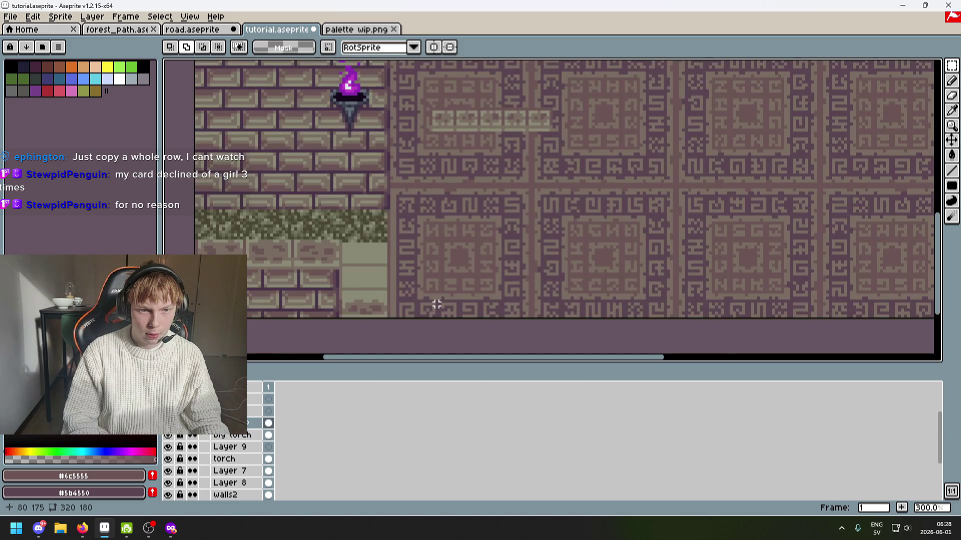
pyautogui.hotkey('ctrl', 'z')
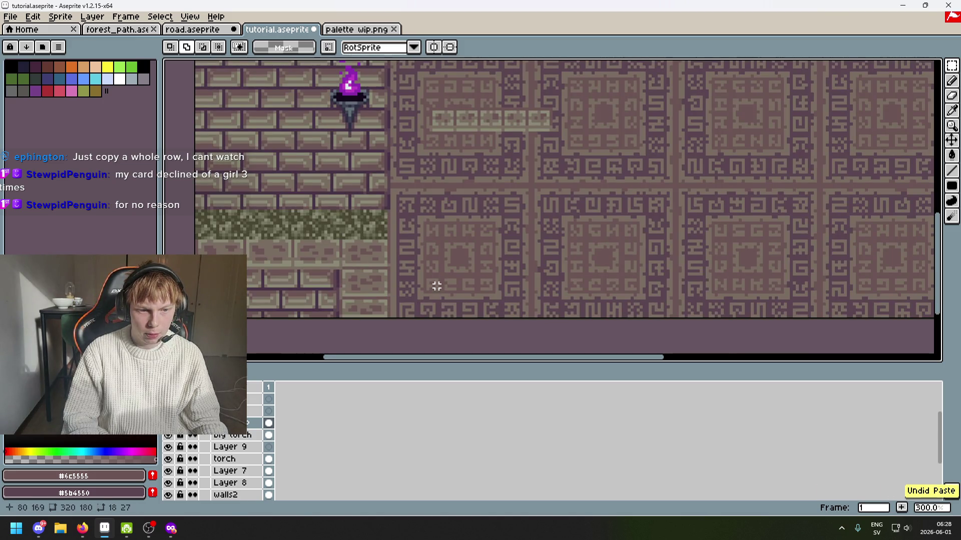
# Marquee-select a block of wall bricks to copy.
pyautogui.scroll(1, 436, 286)
pyautogui.moveTo(410, 236)
pyautogui.mouseDown()
pyautogui.moveTo(380, 333)
pyautogui.moveTo(338, 349)
pyautogui.mouseUp()
pyautogui.scroll(-2, 438, 268)
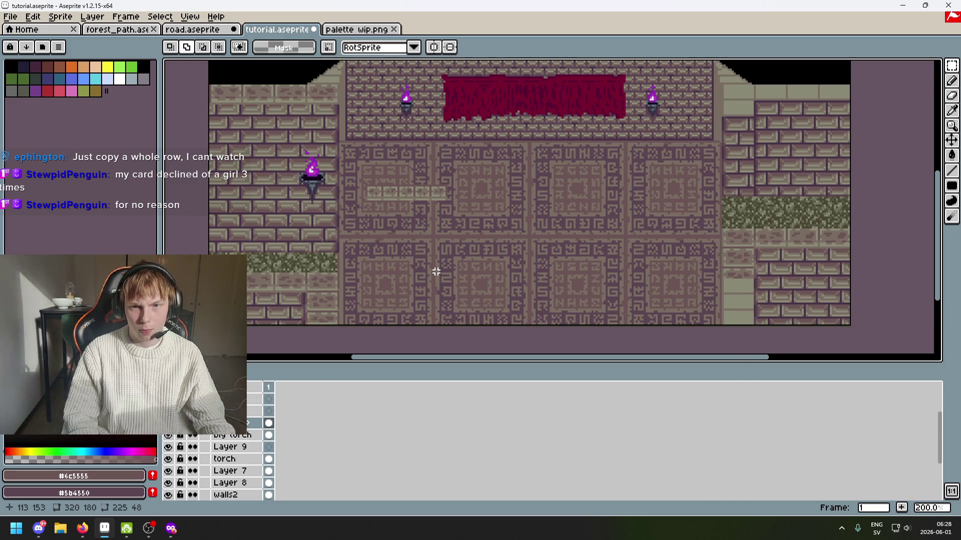
pyautogui.scroll(2, 435, 270)
pyautogui.moveTo(441, 201); pyautogui.dragTo(368, 345)
pyautogui.scroll(-1, 529, 300)
pyautogui.hscroll(5, 445, 270)
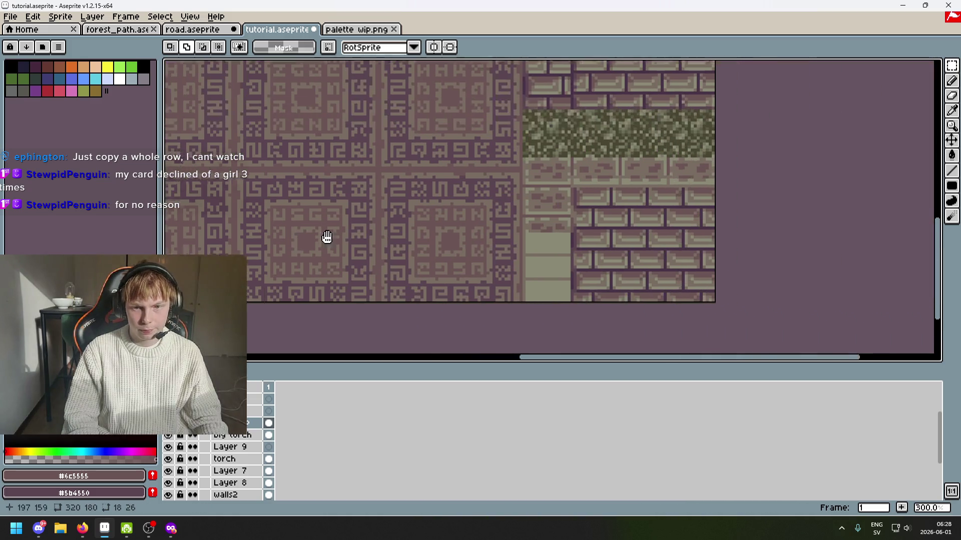
pyautogui.scroll(2, 505, 256)
# Paste the bricks over the plain strip at the right wall's foot and commit.
pyautogui.hotkey('ctrl', 'v')
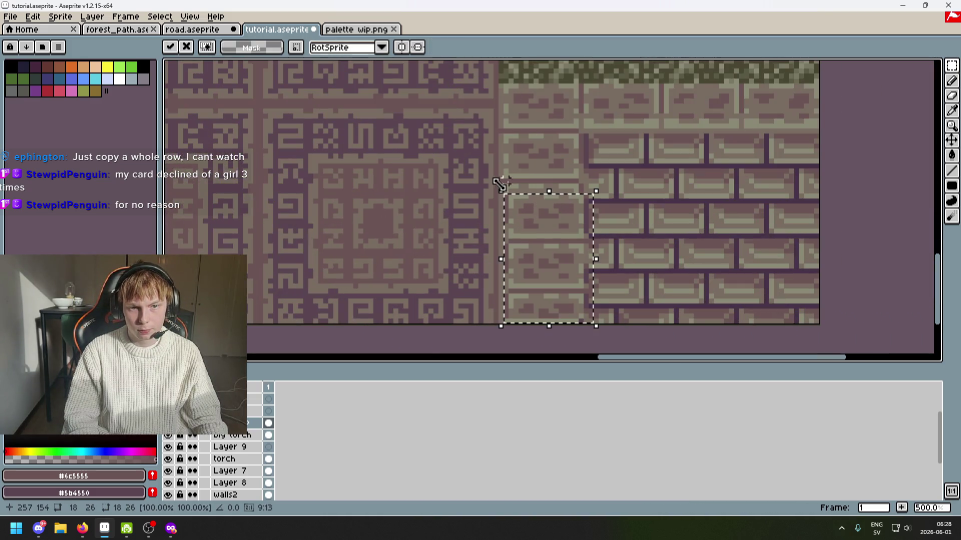
pyautogui.moveTo(545, 230)
pyautogui.mouseDown()
pyautogui.moveTo(546, 349)
pyautogui.moveTo(543, 318)
pyautogui.moveTo(550, 324)
pyautogui.mouseUp()
pyautogui.press('Return')
pyautogui.scroll(-2, 583, 315)
pyautogui.scroll(1, 575, 195)
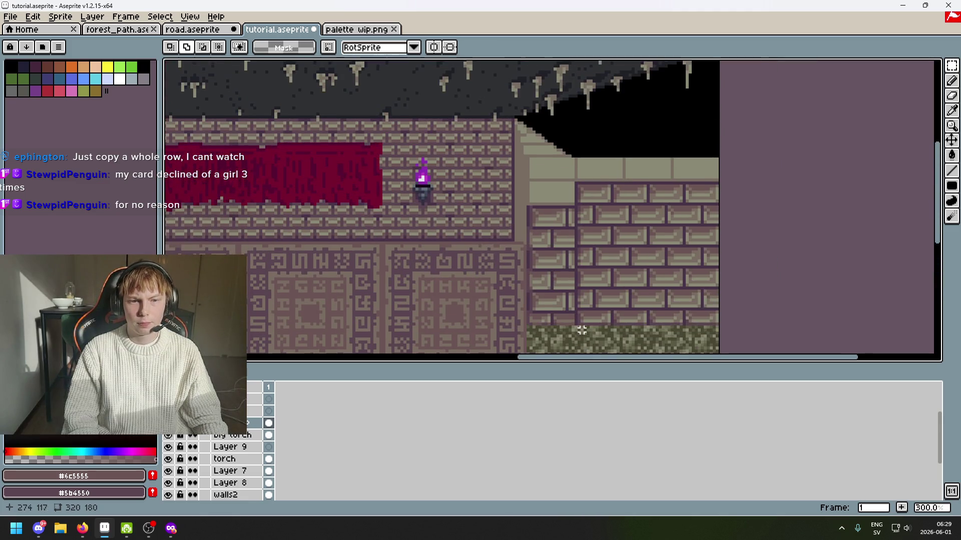
pyautogui.moveTo(576, 196)
pyautogui.mouseDown()
pyautogui.moveTo(670, 212)
pyautogui.moveTo(767, 200)
pyautogui.mouseUp()
pyautogui.scroll(-2, 767, 200)
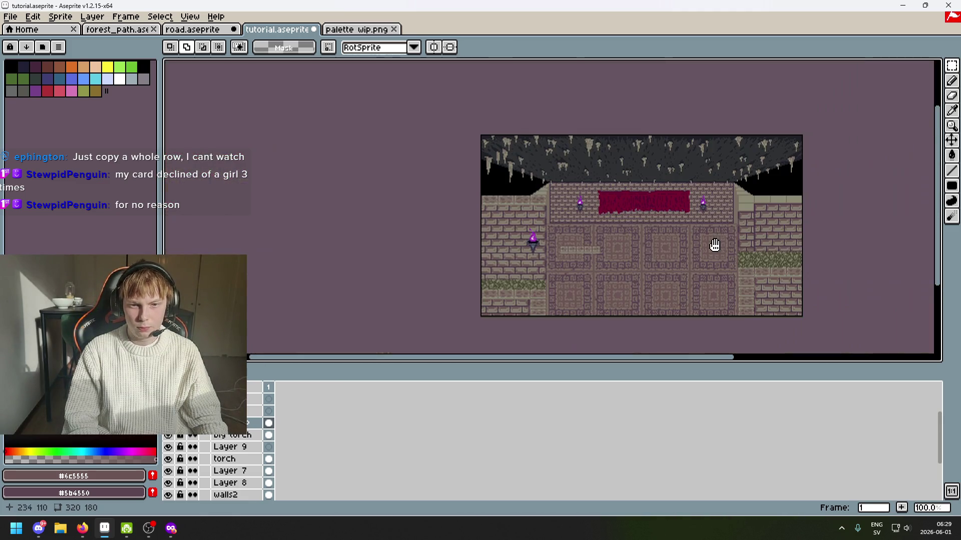
# Select a patch of left-ledge bricks and drag a copy toward the right wall.
pyautogui.scroll(2, 539, 204)
pyautogui.scroll(2, 453, 171)
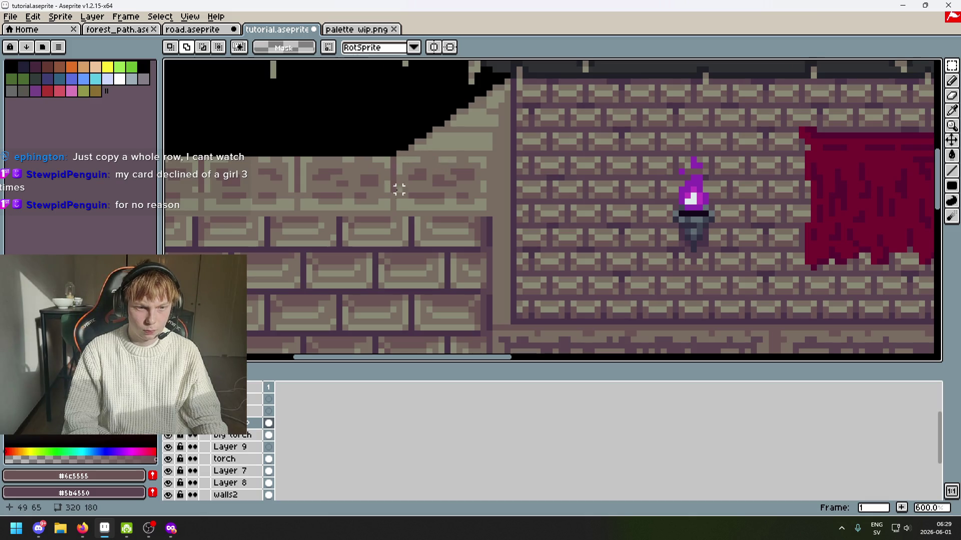
pyautogui.moveTo(412, 201); pyautogui.dragTo(440, 184)
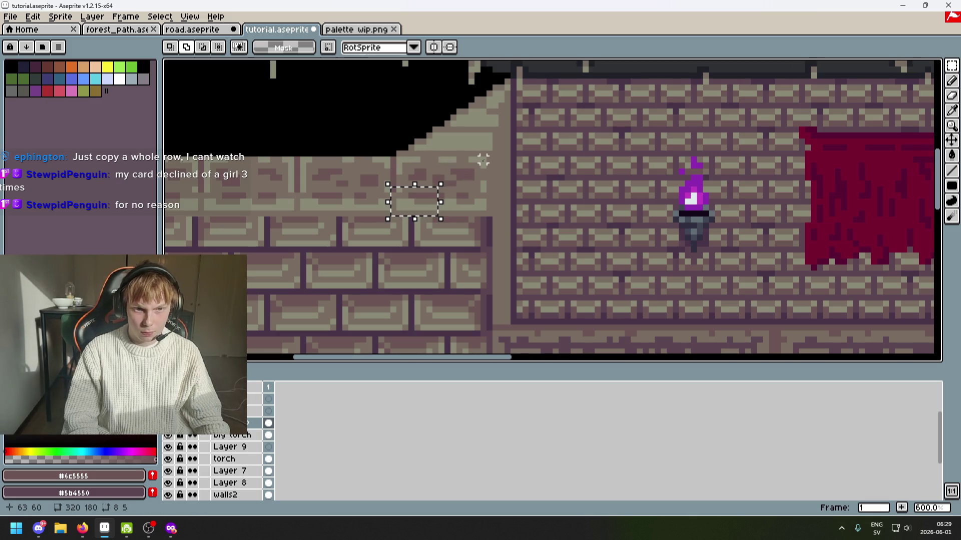
pyautogui.moveTo(491, 215); pyautogui.dragTo(390, 157)
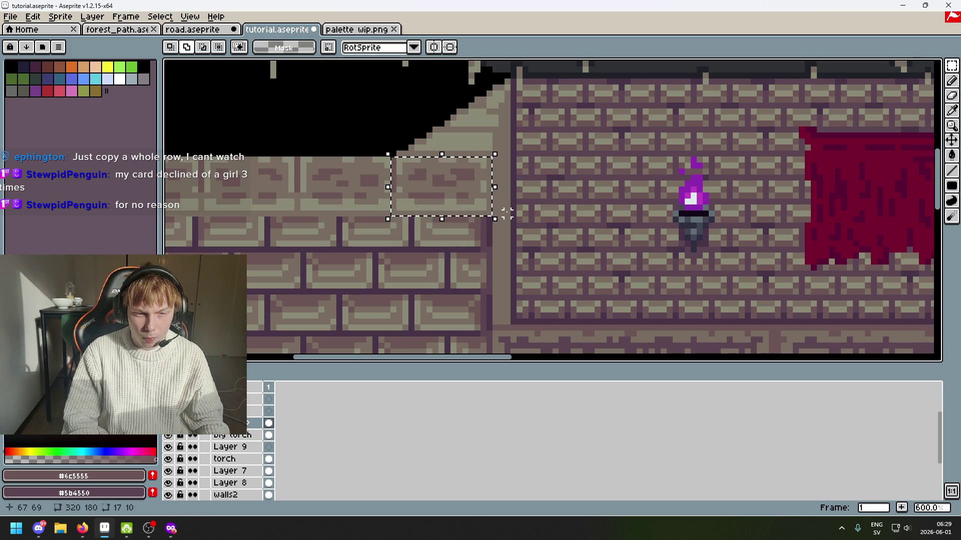
pyautogui.moveTo(467, 203)
pyautogui.mouseDown()
pyautogui.moveTo(457, 200)
pyautogui.moveTo(815, 214)
pyautogui.moveTo(391, 205)
pyautogui.moveTo(764, 207)
pyautogui.mouseUp()
pyautogui.scroll(-1, 391, 205)
pyautogui.hscroll(5, 764, 207)
pyautogui.moveTo(325, 200)
pyautogui.mouseDown()
pyautogui.moveTo(697, 214)
pyautogui.moveTo(800, 245)
pyautogui.moveTo(748, 206)
pyautogui.moveTo(718, 206)
pyautogui.moveTo(710, 221)
pyautogui.moveTo(712, 208)
pyautogui.moveTo(715, 220)
pyautogui.mouseUp()
# Shift the copied brick patch toward the right wall's top corner.
pyautogui.scroll(2, 710, 219)
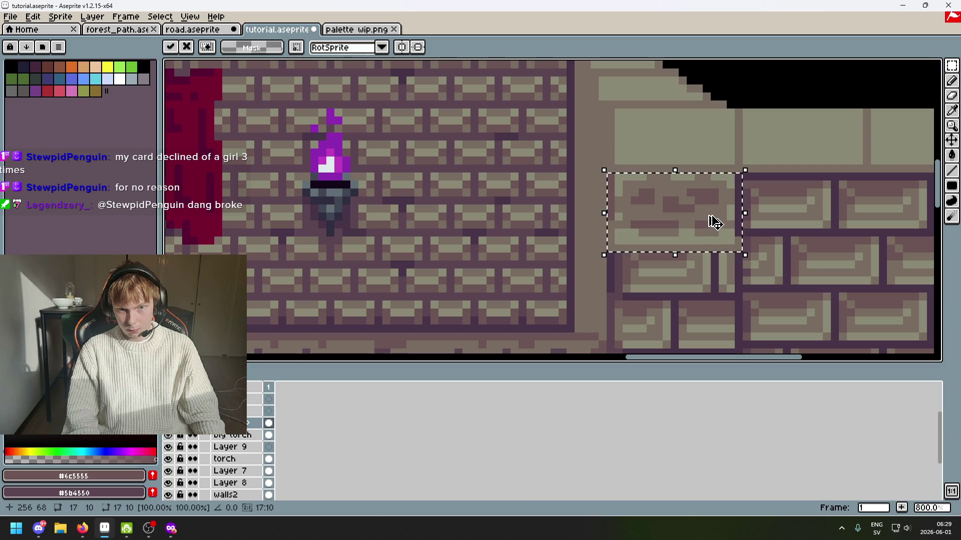
pyautogui.hscroll(-1, 620, 250)
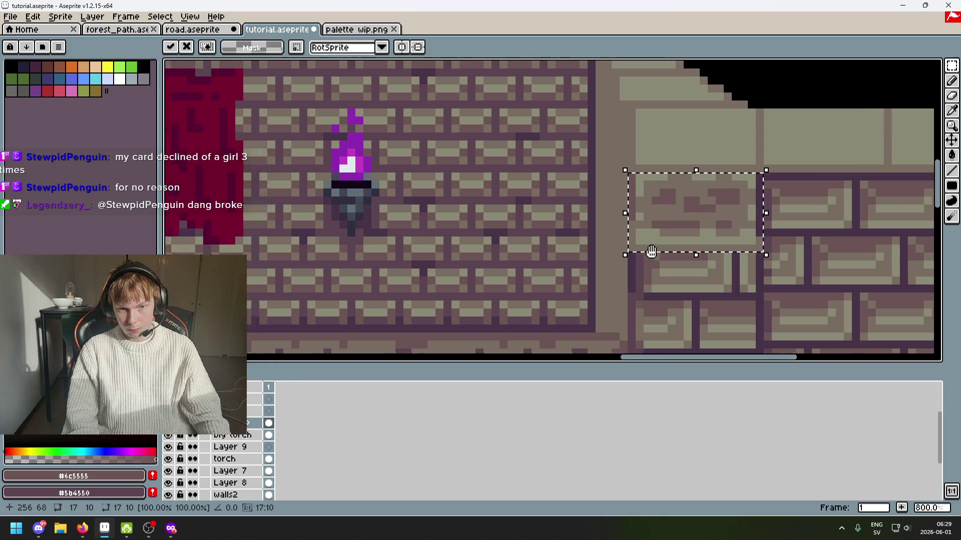
pyautogui.scroll(-3, 650, 251)
pyautogui.hscroll(-4, 726, 242)
pyautogui.scroll(3, 890, 240)
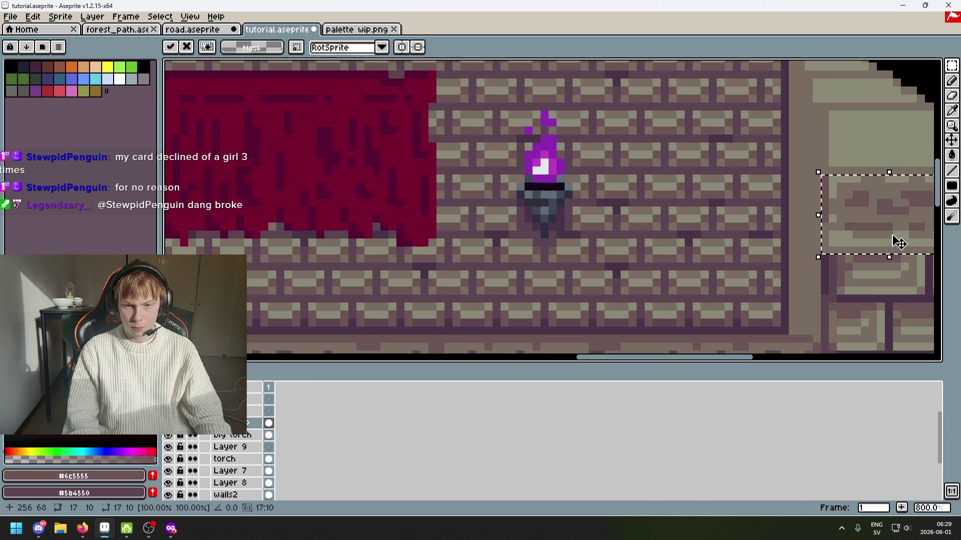
pyautogui.moveTo(872, 244); pyautogui.dragTo(594, 205)
pyautogui.scroll(-1, 594, 205)
pyautogui.scroll(-1, 545, 193)
pyautogui.hscroll(-5, 545, 194)
pyautogui.scroll(-3, 544, 193)
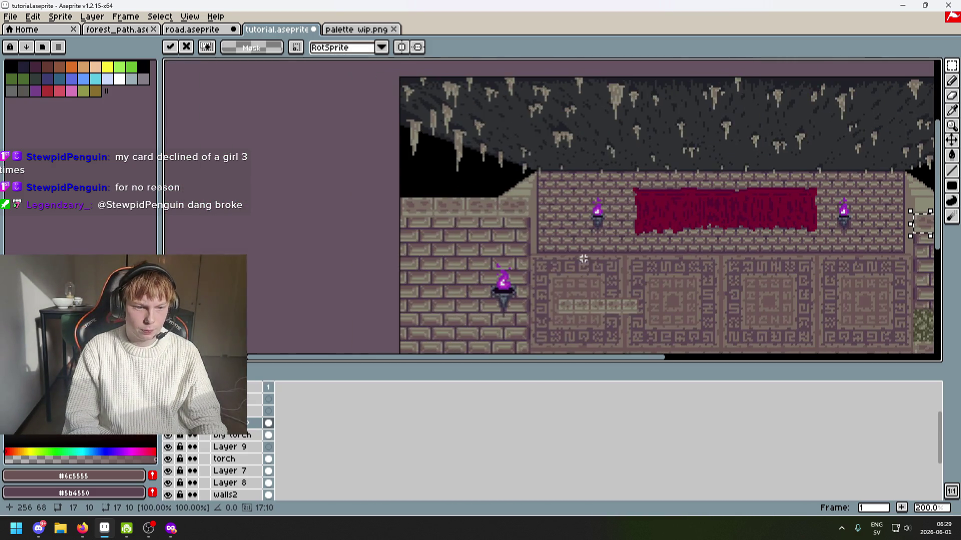
pyautogui.scroll(5, 572, 231)
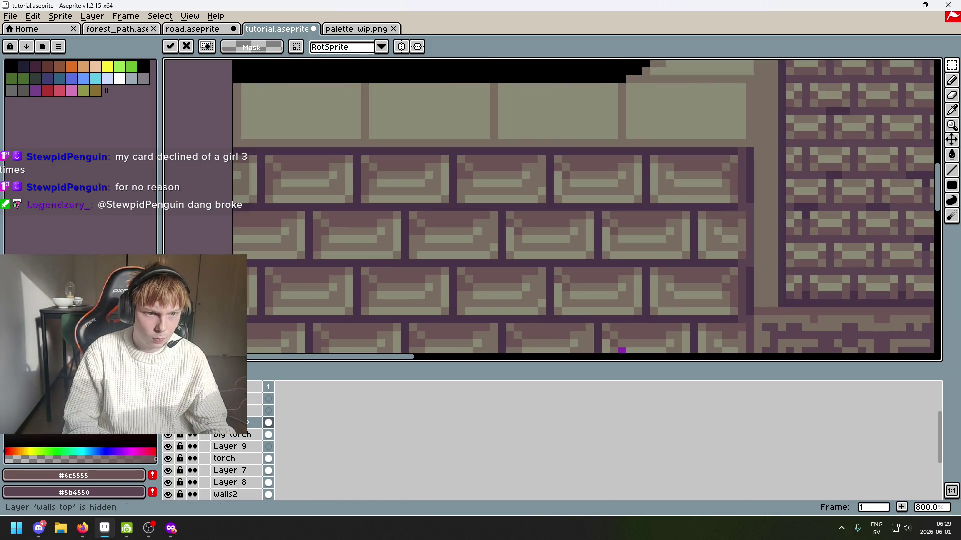
pyautogui.scroll(3, 339, 208)
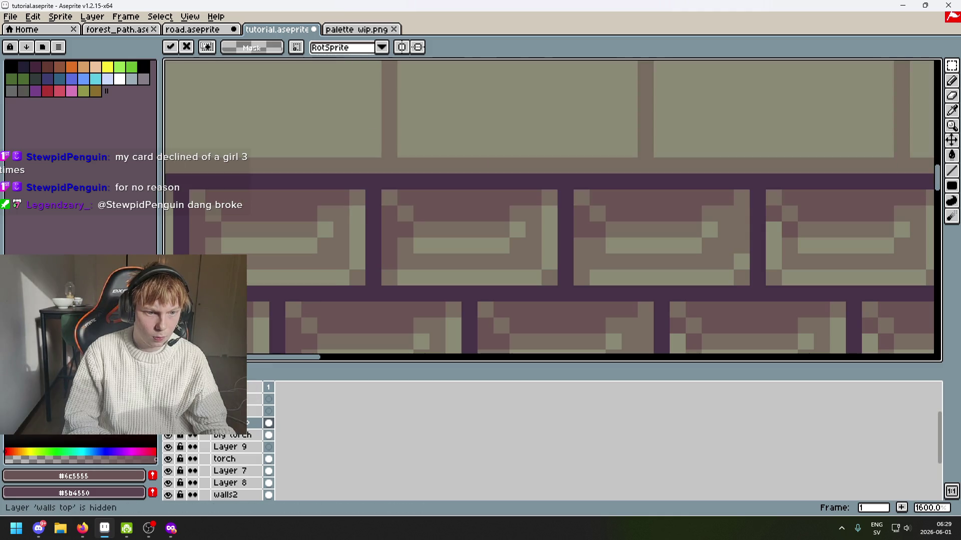
pyautogui.scroll(-5, 373, 326)
pyautogui.scroll(4, 675, 209)
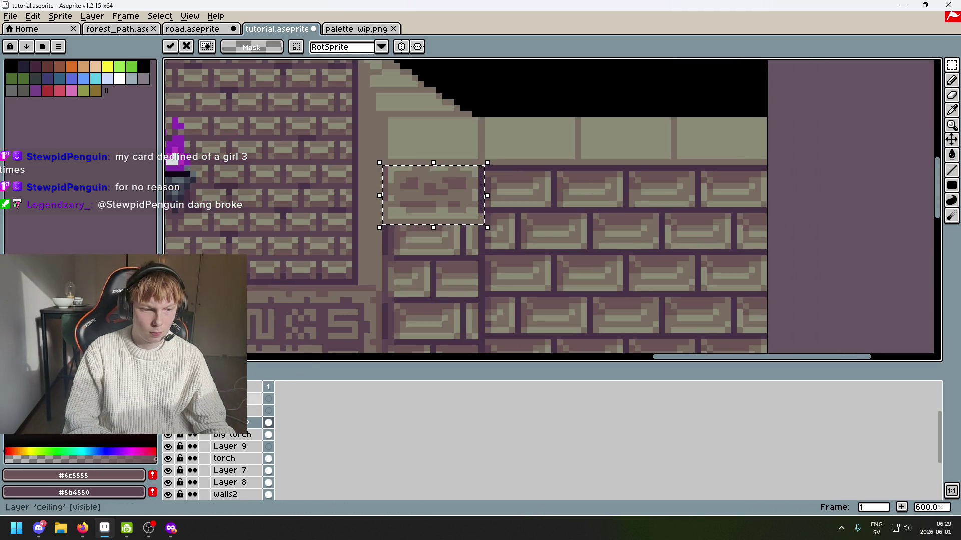
pyautogui.click(467, 285)
# Settle the brick patch on the right wall's top corner and commit it.
pyautogui.scroll(-3, 547, 263)
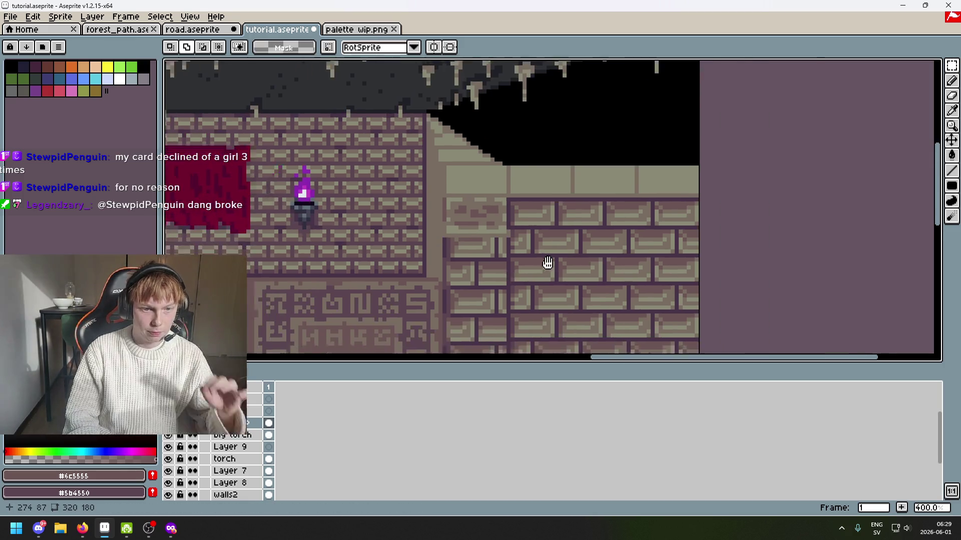
pyautogui.scroll(1, 606, 233)
pyautogui.moveTo(606, 233); pyautogui.dragTo(744, 199)
pyautogui.scroll(-1, 618, 223)
pyautogui.moveTo(618, 223)
pyautogui.mouseDown()
pyautogui.moveTo(772, 182)
pyautogui.moveTo(535, 234)
pyautogui.moveTo(592, 307)
pyautogui.moveTo(625, 328)
pyautogui.moveTo(825, 216)
pyautogui.moveTo(473, 293)
pyautogui.moveTo(706, 193)
pyautogui.mouseUp()
pyautogui.scroll(3, 592, 219)
pyautogui.scroll(-3, 646, 309)
pyautogui.moveTo(706, 192)
pyautogui.mouseDown()
pyautogui.moveTo(637, 299)
pyautogui.moveTo(492, 335)
pyautogui.moveTo(607, 223)
pyautogui.moveTo(580, 220)
pyautogui.moveTo(590, 204)
pyautogui.moveTo(714, 182)
pyautogui.moveTo(574, 217)
pyautogui.moveTo(584, 214)
pyautogui.moveTo(582, 191)
pyautogui.moveTo(579, 200)
pyautogui.moveTo(601, 205)
pyautogui.moveTo(580, 207)
pyautogui.mouseUp()
pyautogui.scroll(3, 608, 222)
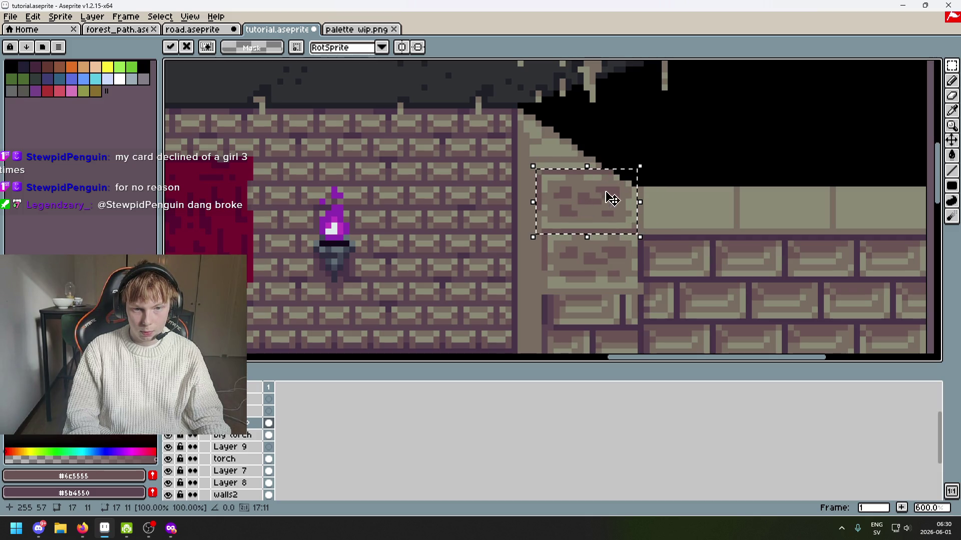
pyautogui.press('Return')
# Save tutorial.aseprite.
pyautogui.scroll(-4, 637, 205)
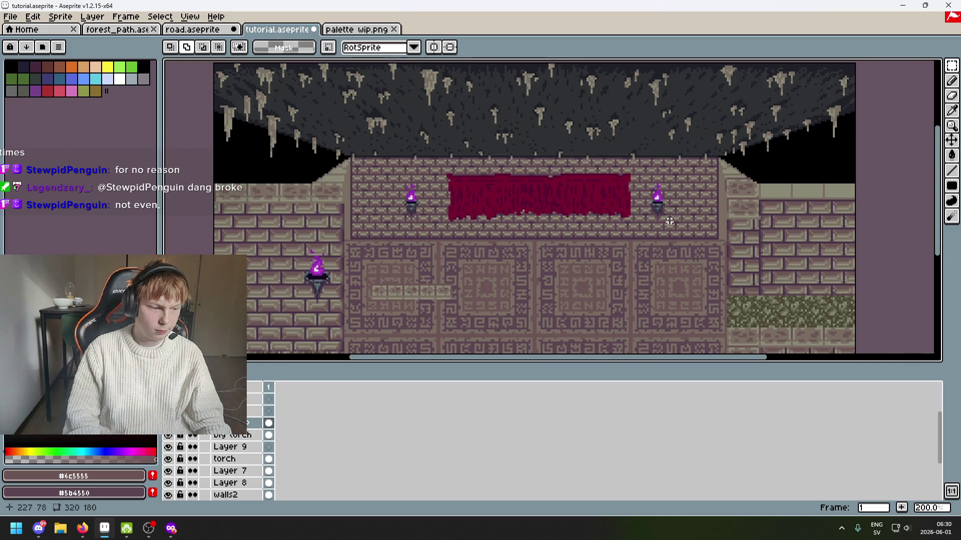
pyautogui.hotkey('ctrl', 's')
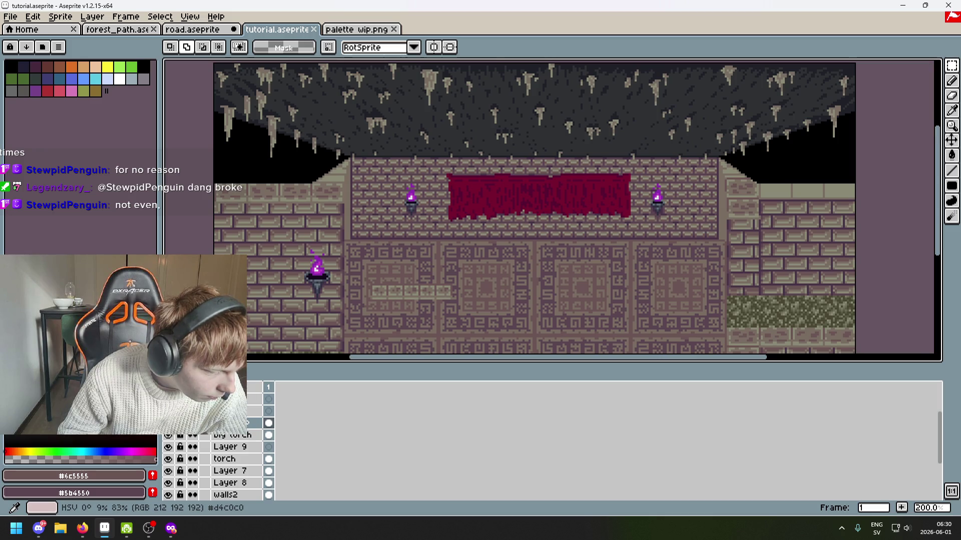
pyautogui.moveTo(609, 214)
pyautogui.mouseDown()
pyautogui.moveTo(667, 208)
pyautogui.moveTo(483, 228)
pyautogui.mouseUp()
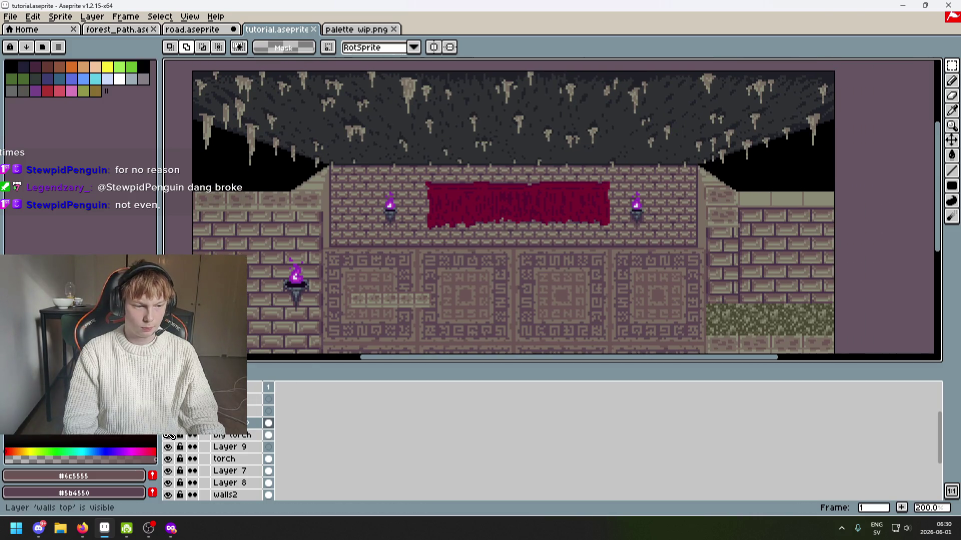
# Flip the 'walls top' layer visibility to compare, leaving it visible.
pyautogui.click(168, 425)
pyautogui.click(168, 425)
pyautogui.click(168, 426)
pyautogui.click(168, 426)
pyautogui.click(169, 424)
pyautogui.click(168, 424)
pyautogui.click(168, 424)
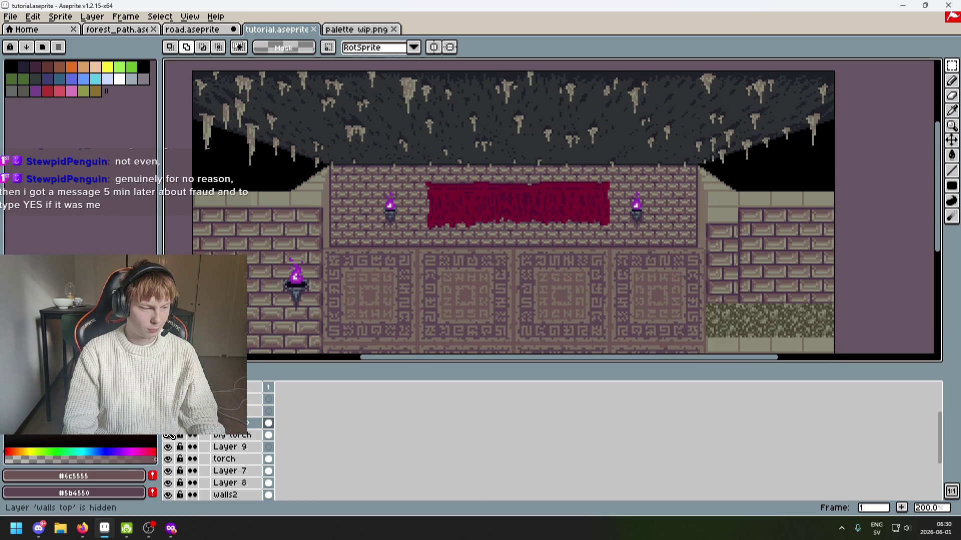
pyautogui.click(168, 423)
pyautogui.click(168, 423)
pyautogui.click(168, 424)
pyautogui.click(168, 423)
pyautogui.click(168, 423)
# Lower a block of the right wall's top edge a few pixels and commit it.
pyautogui.scroll(3, 616, 208)
pyautogui.moveTo(615, 208); pyautogui.dragTo(382, 251)
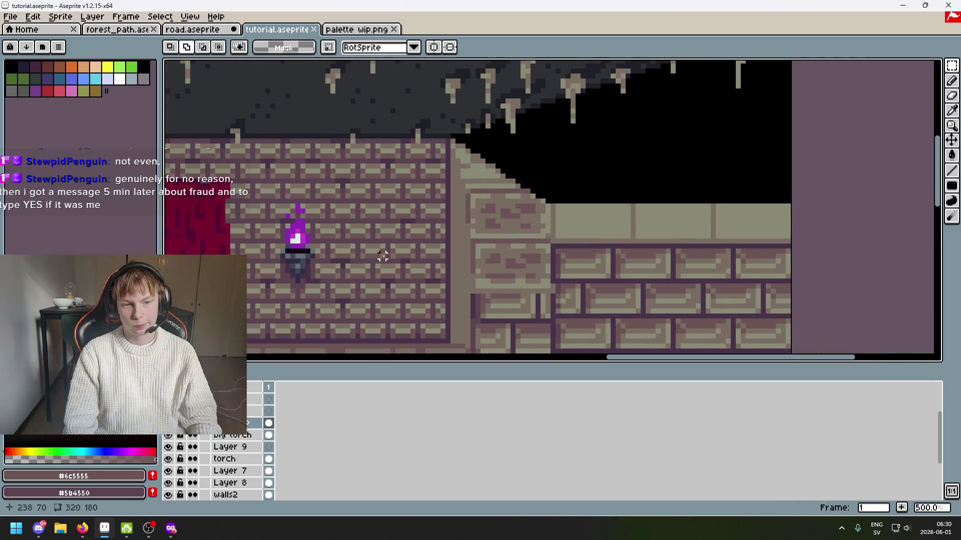
pyautogui.scroll(1, 463, 236)
pyautogui.moveTo(441, 173); pyautogui.dragTo(626, 250)
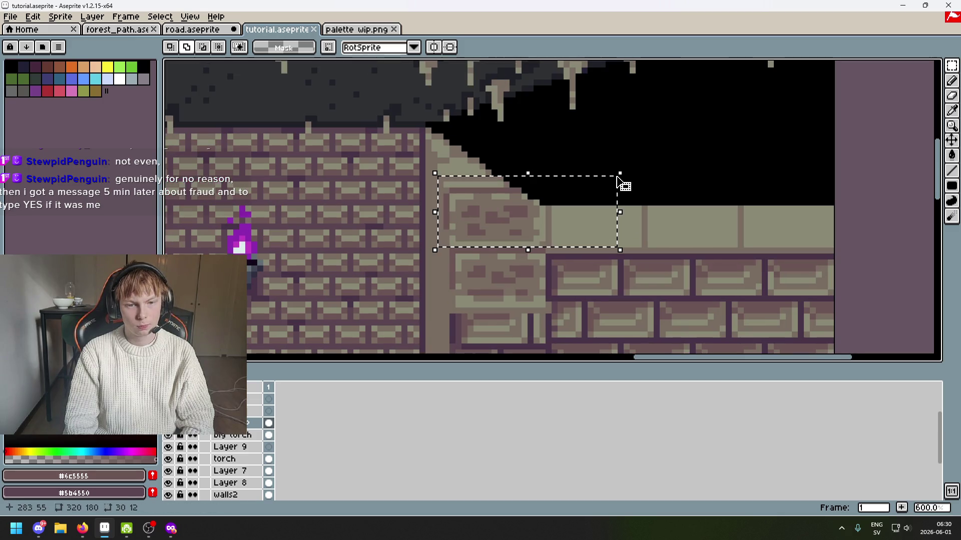
pyautogui.click(567, 215)
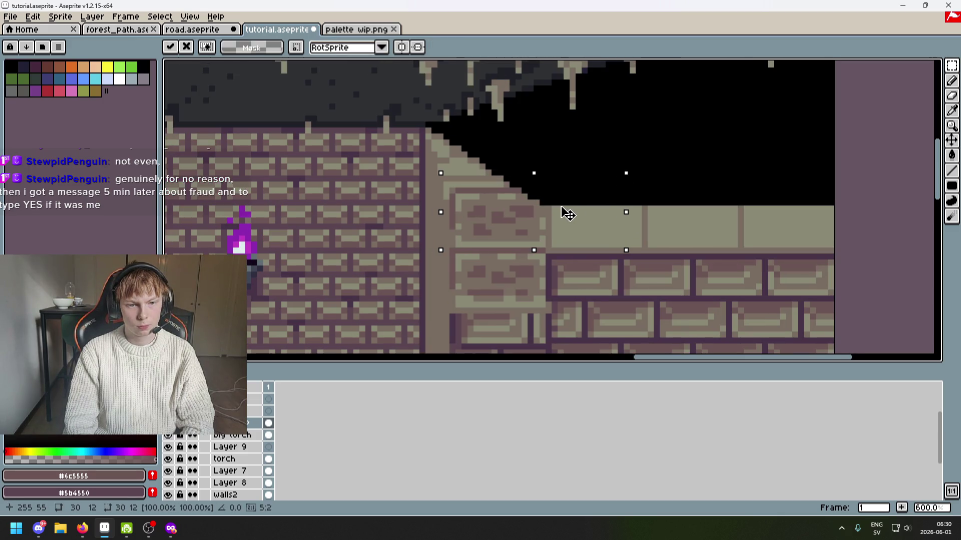
pyautogui.scroll(-3, 567, 214)
pyautogui.moveTo(209, 297)
pyautogui.mouseDown()
pyautogui.moveTo(746, 251)
pyautogui.moveTo(673, 243)
pyautogui.mouseUp()
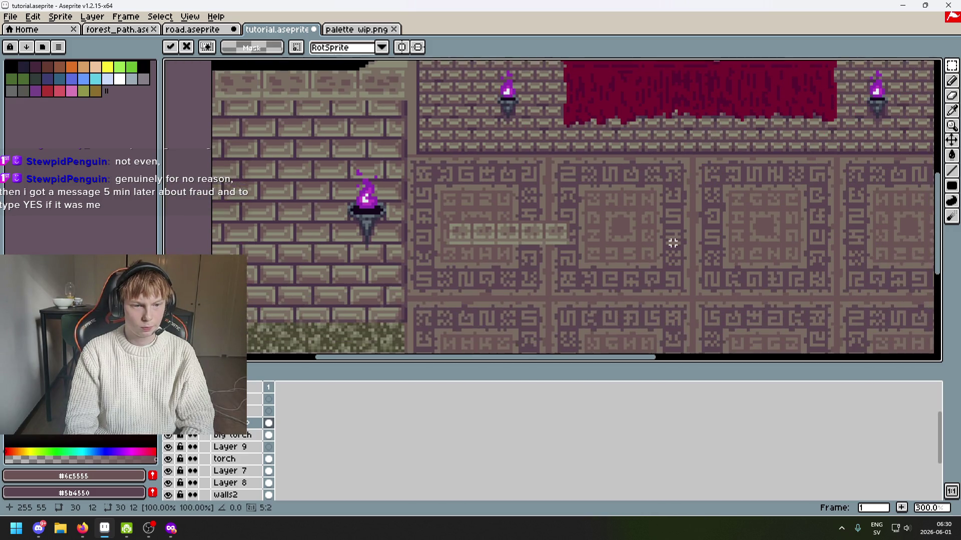
pyautogui.moveTo(631, 350); pyautogui.dragTo(634, 267)
pyautogui.moveTo(649, 191)
pyautogui.mouseDown()
pyautogui.moveTo(672, 352)
pyautogui.moveTo(748, 268)
pyautogui.moveTo(708, 298)
pyautogui.moveTo(639, 240)
pyautogui.moveTo(537, 344)
pyautogui.mouseUp()
pyautogui.scroll(3, 721, 252)
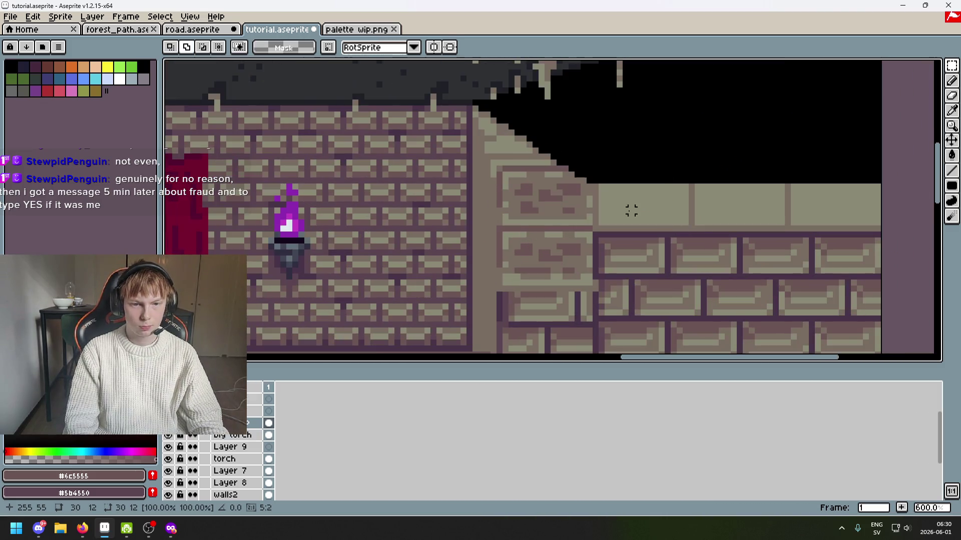
pyautogui.moveTo(579, 191)
pyautogui.mouseDown()
pyautogui.moveTo(671, 200)
pyautogui.moveTo(580, 208)
pyautogui.moveTo(687, 215)
pyautogui.moveTo(611, 215)
pyautogui.mouseUp()
pyautogui.click(620, 241)
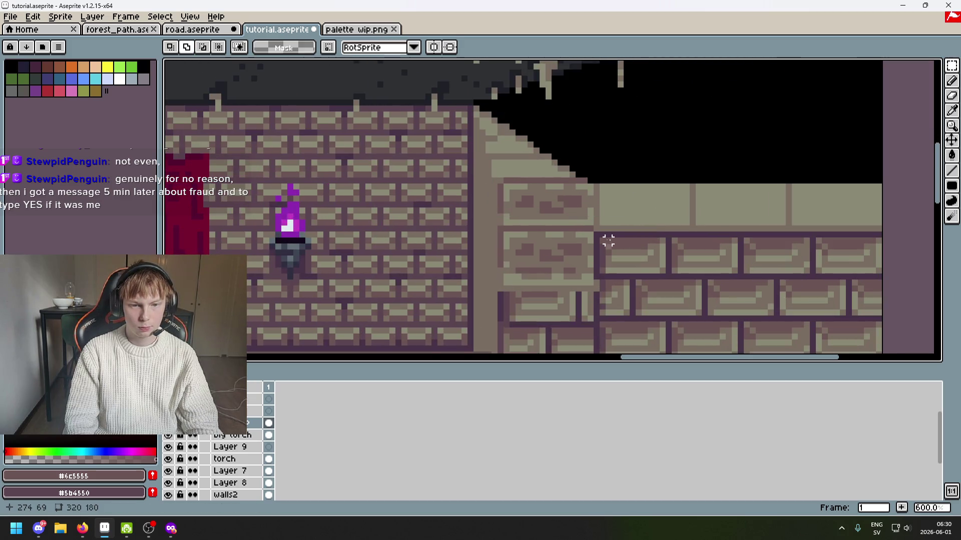
# Marquee-select a single brick on the left ledge.
pyautogui.hscroll(-2, 585, 229)
pyautogui.hscroll(1, 550, 210)
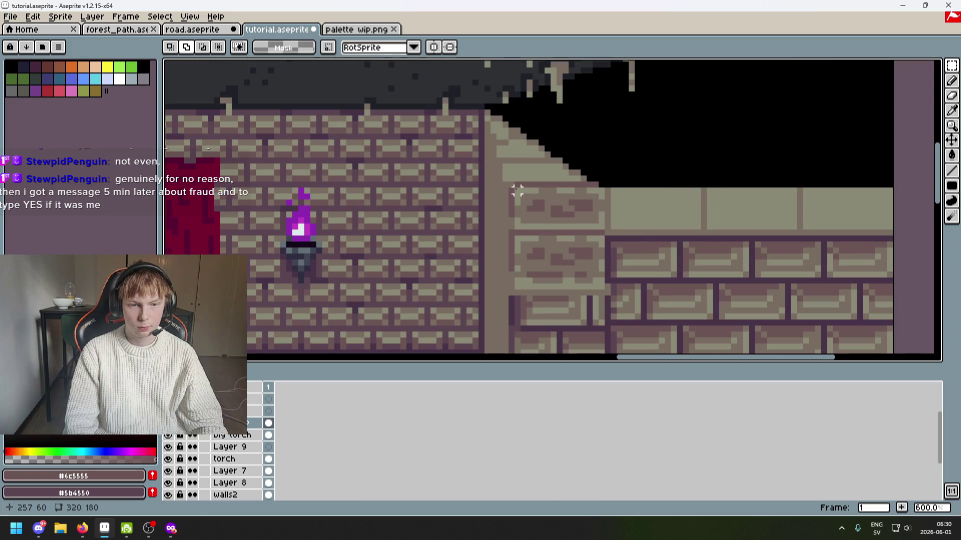
pyautogui.scroll(3, 510, 186)
pyautogui.moveTo(507, 180)
pyautogui.mouseDown()
pyautogui.moveTo(699, 259)
pyautogui.moveTo(707, 281)
pyautogui.moveTo(693, 281)
pyautogui.mouseUp()
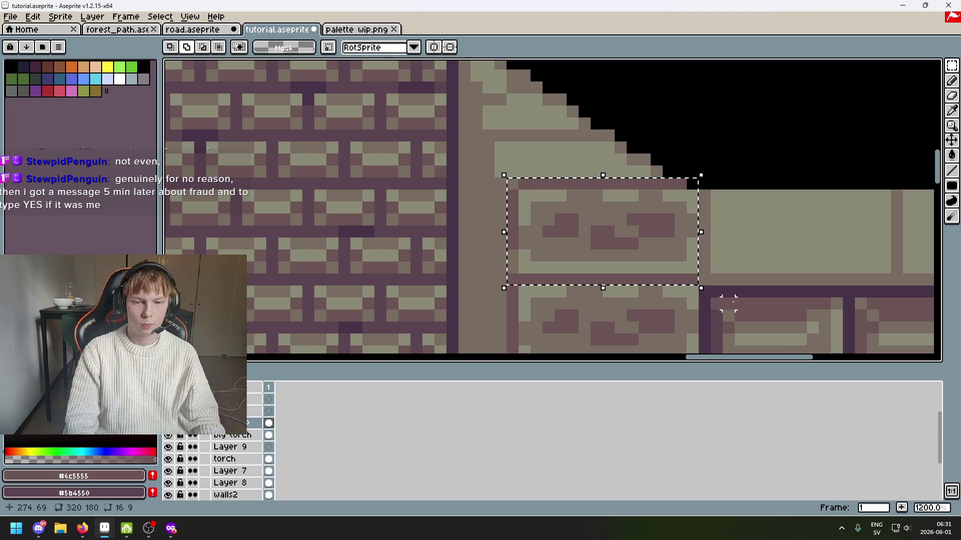
pyautogui.scroll(-3, 750, 303)
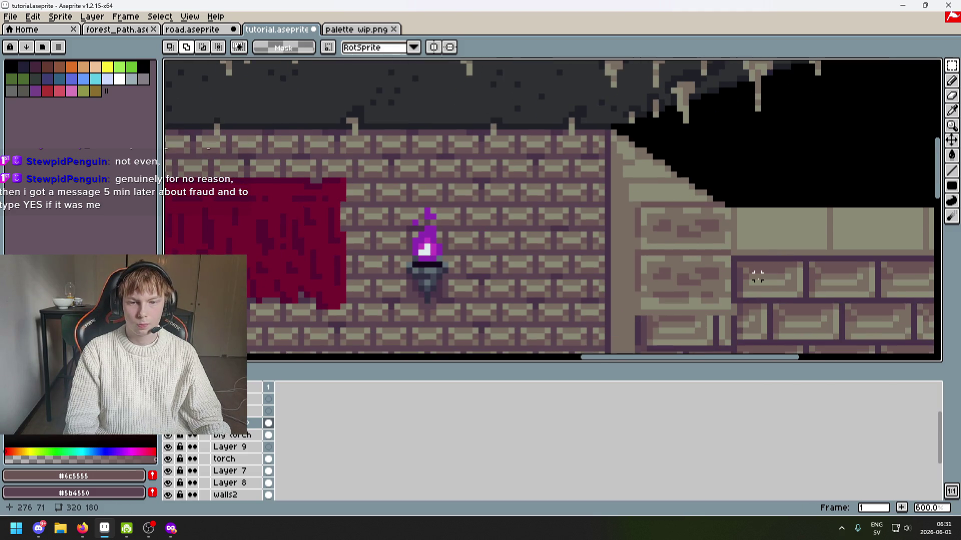
pyautogui.scroll(-2, 770, 275)
pyautogui.hotkey('ctrl', 'd')
pyautogui.scroll(-2, 741, 285)
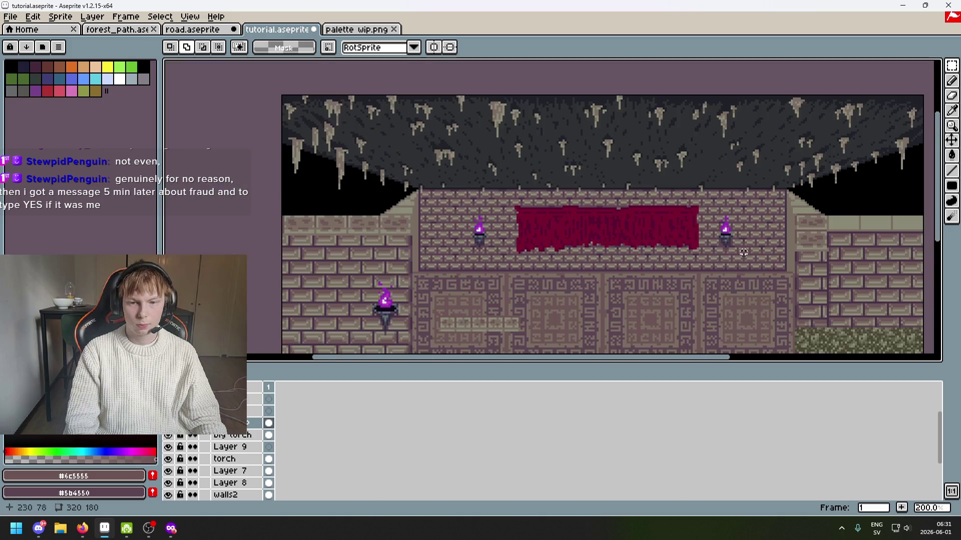
pyautogui.scroll(7, 364, 220)
pyautogui.moveTo(386, 184); pyautogui.dragTo(583, 300)
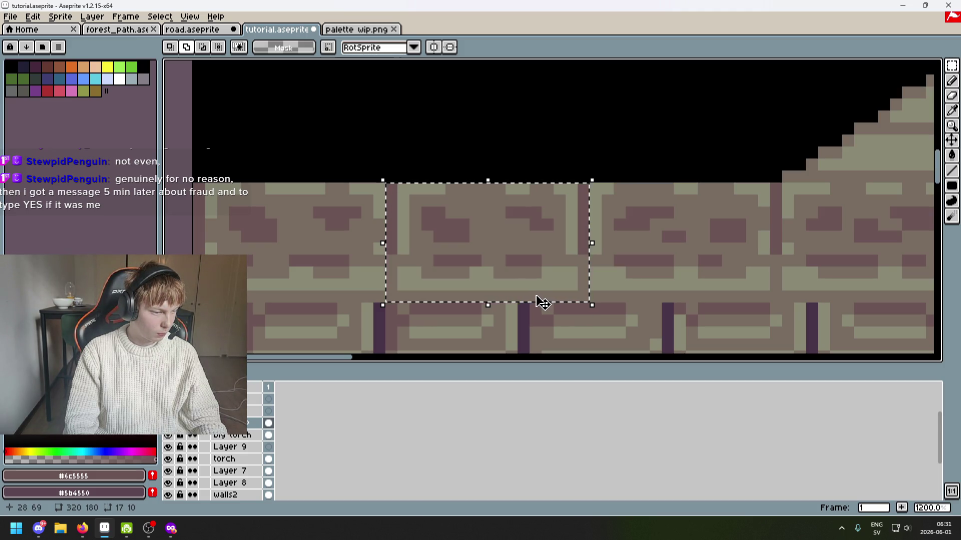
# Duplicate the selected brick and carry the copy over to the right wall ledge.
pyautogui.scroll(-3, 546, 294)
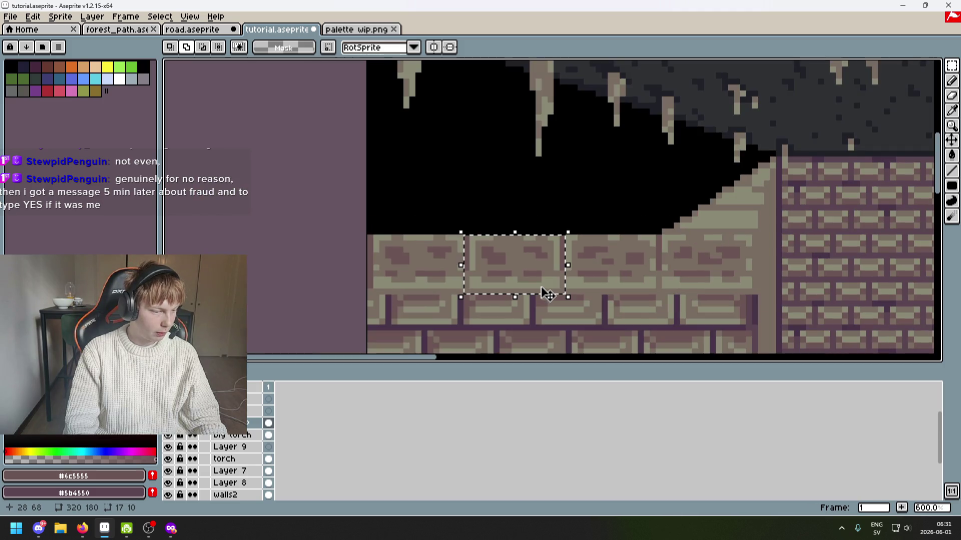
pyautogui.scroll(-1, 667, 297)
pyautogui.scroll(-1, 714, 297)
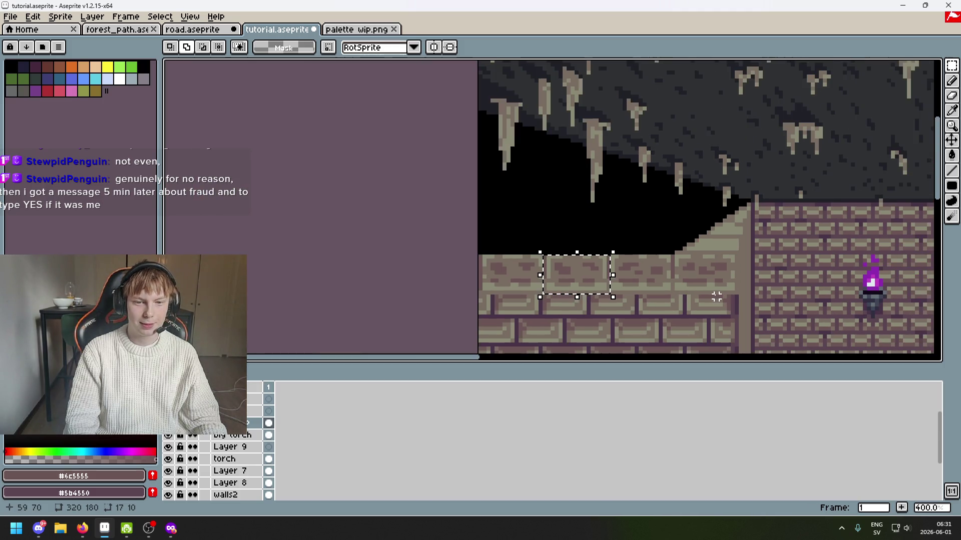
pyautogui.scroll(-2, 602, 291)
pyautogui.moveTo(465, 253); pyautogui.dragTo(673, 255)
pyautogui.moveTo(840, 256); pyautogui.dragTo(638, 278)
pyautogui.moveTo(495, 275)
pyautogui.mouseDown()
pyautogui.moveTo(779, 278)
pyautogui.moveTo(692, 270)
pyautogui.moveTo(691, 287)
pyautogui.moveTo(425, 261)
pyautogui.mouseUp()
pyautogui.scroll(7, 789, 275)
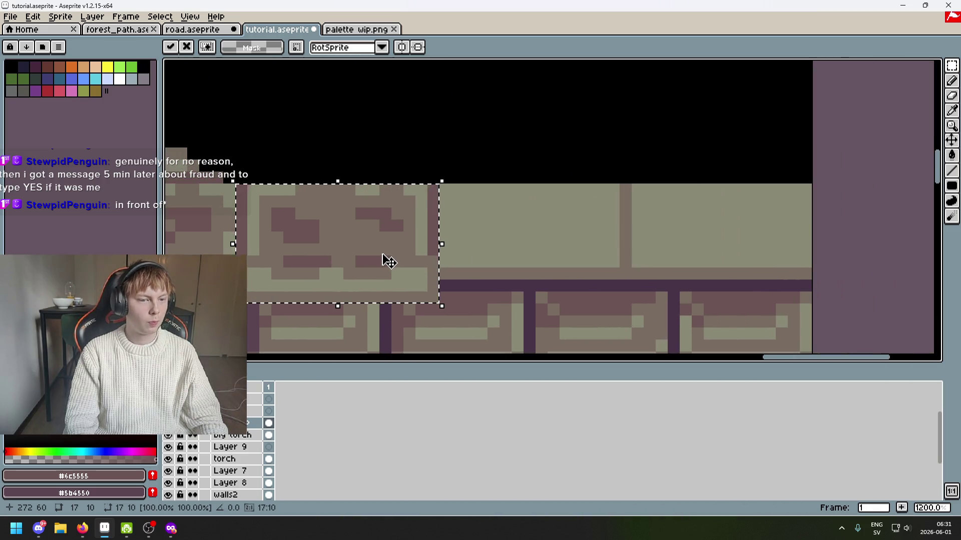
pyautogui.moveTo(470, 268)
pyautogui.mouseDown()
pyautogui.moveTo(392, 253)
pyautogui.moveTo(412, 272)
pyautogui.moveTo(401, 260)
pyautogui.mouseUp()
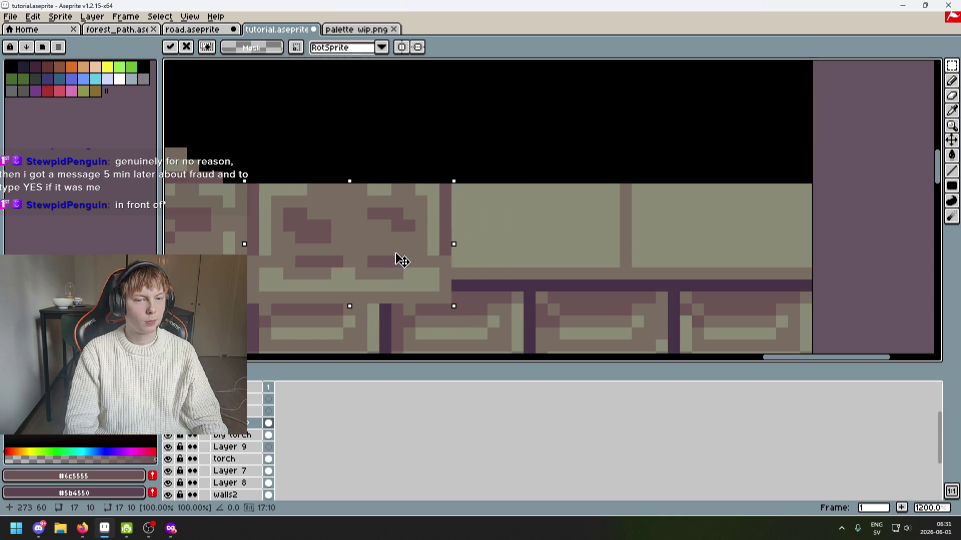
# Slide the brick copy into the right ledge's top-row gap and commit it.
pyautogui.scroll(-7, 402, 258)
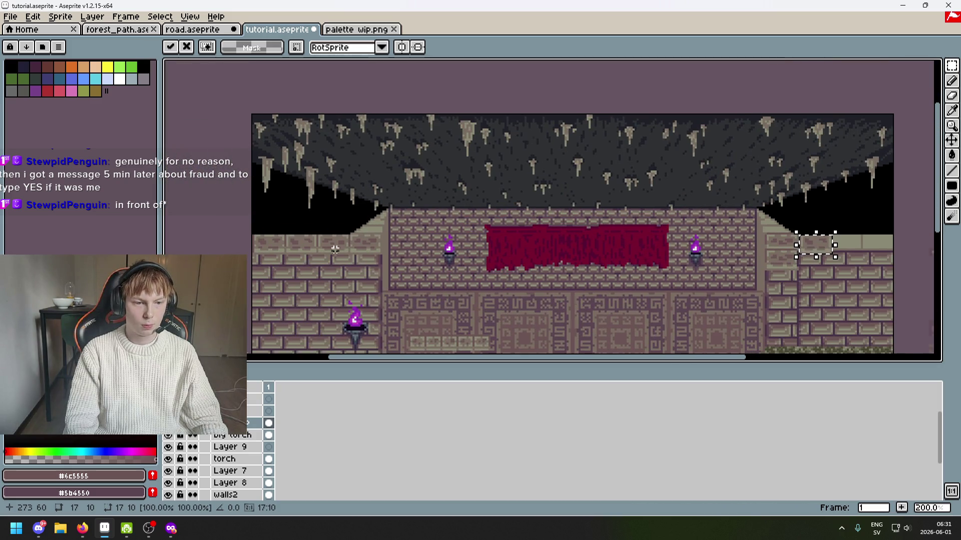
pyautogui.scroll(5, 335, 249)
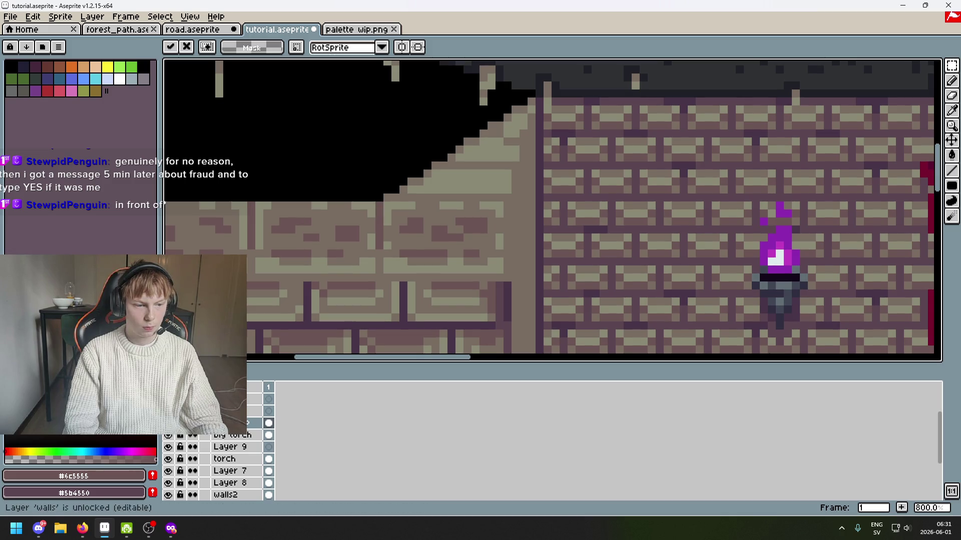
pyautogui.scroll(-2, 694, 268)
pyautogui.moveTo(694, 269)
pyautogui.mouseDown()
pyautogui.moveTo(676, 230)
pyautogui.moveTo(356, 217)
pyautogui.mouseUp()
pyautogui.moveTo(568, 221); pyautogui.dragTo(412, 220)
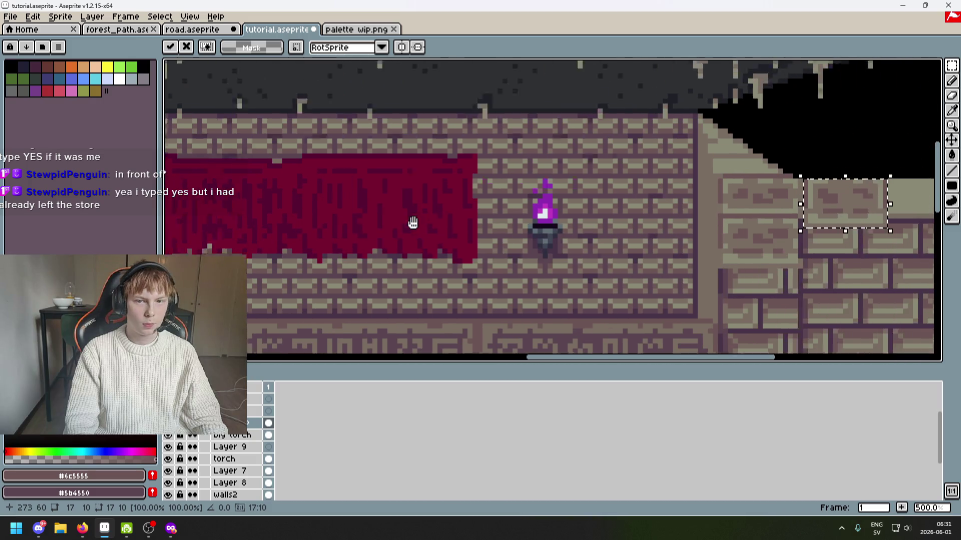
pyautogui.moveTo(761, 177); pyautogui.dragTo(454, 207)
pyautogui.scroll(1, 536, 217)
pyautogui.moveTo(535, 217)
pyautogui.mouseDown()
pyautogui.moveTo(526, 214)
pyautogui.moveTo(533, 227)
pyautogui.moveTo(533, 218)
pyautogui.mouseUp()
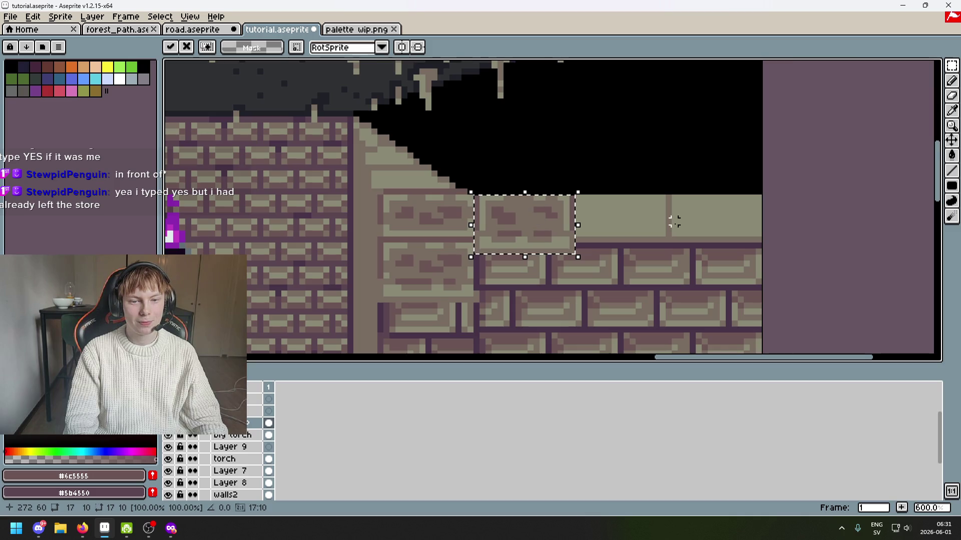
pyautogui.scroll(3, 675, 221)
pyautogui.moveTo(394, 240)
pyautogui.mouseDown()
pyautogui.moveTo(596, 242)
pyautogui.moveTo(572, 229)
pyautogui.moveTo(579, 247)
pyautogui.moveTo(568, 232)
pyautogui.moveTo(598, 239)
pyautogui.moveTo(620, 224)
pyautogui.moveTo(805, 234)
pyautogui.moveTo(806, 217)
pyautogui.mouseUp()
pyautogui.press('Return')
pyautogui.scroll(-7, 673, 260)
pyautogui.moveTo(652, 272)
pyautogui.mouseDown()
pyautogui.moveTo(680, 236)
pyautogui.moveTo(733, 215)
pyautogui.mouseUp()
pyautogui.scroll(7, 726, 218)
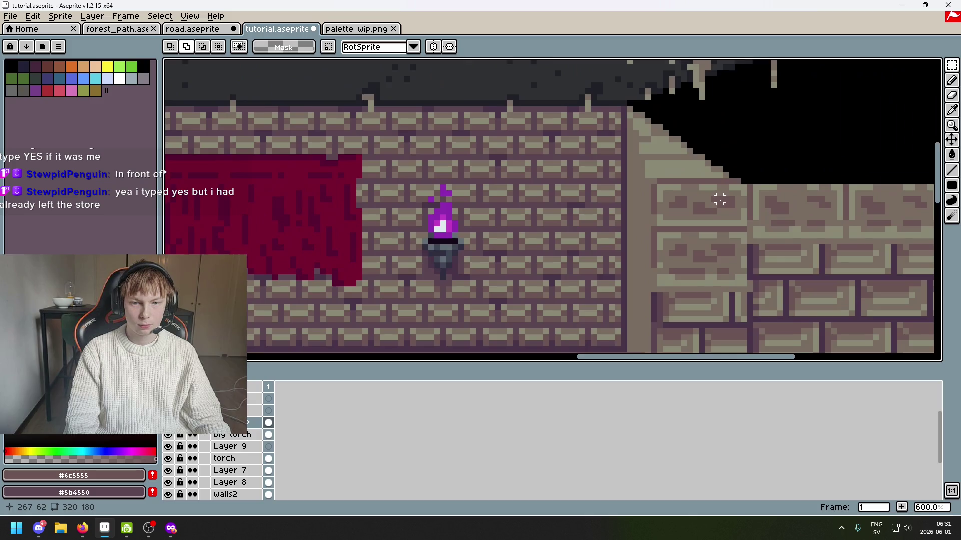
# Ready the eyedropper and pencil, then undo and redo the stair-edge darkening stroke.
pyautogui.press('i')
pyautogui.press('b')
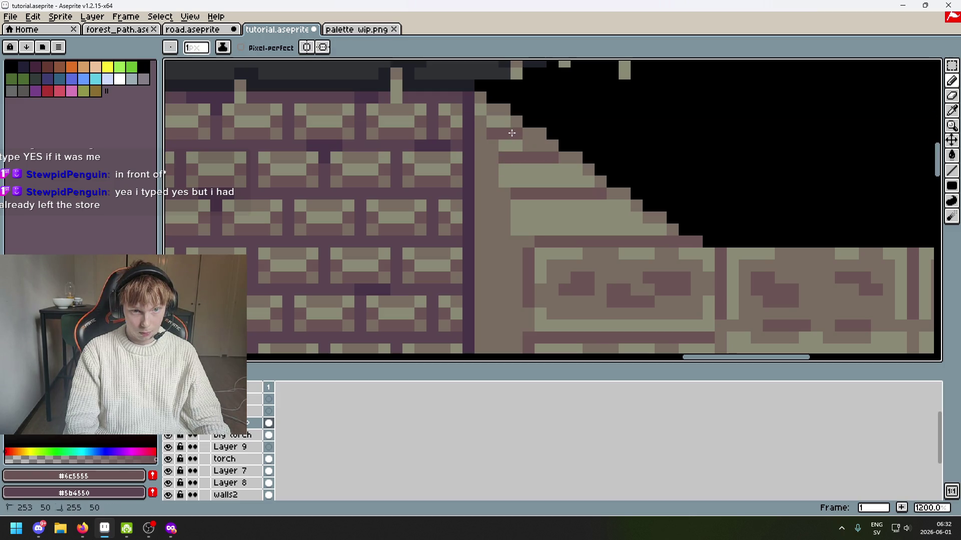
pyautogui.scroll(-4, 533, 160)
pyautogui.hscroll(-3, 541, 193)
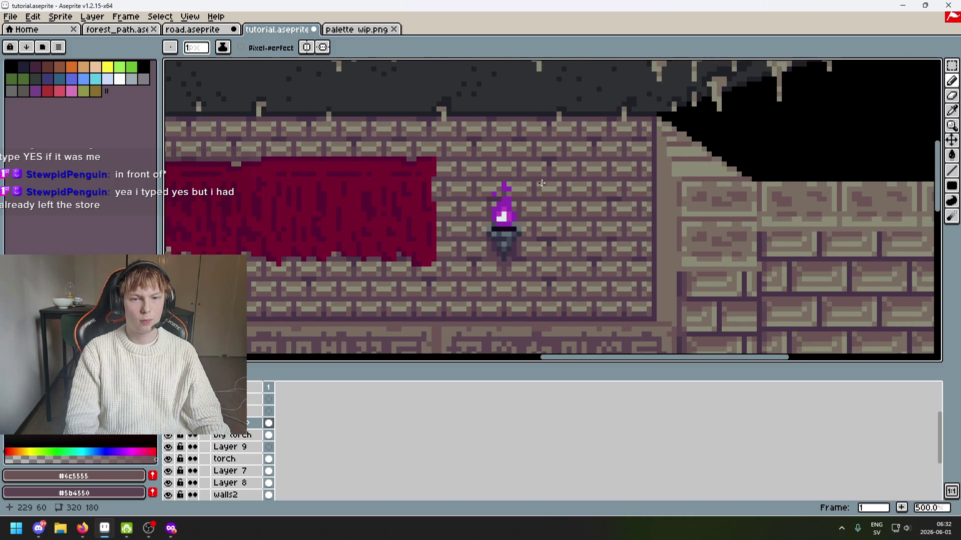
pyautogui.scroll(-1, 541, 194)
pyautogui.moveTo(450, 199); pyautogui.dragTo(461, 199)
pyautogui.hscroll(-4, 461, 199)
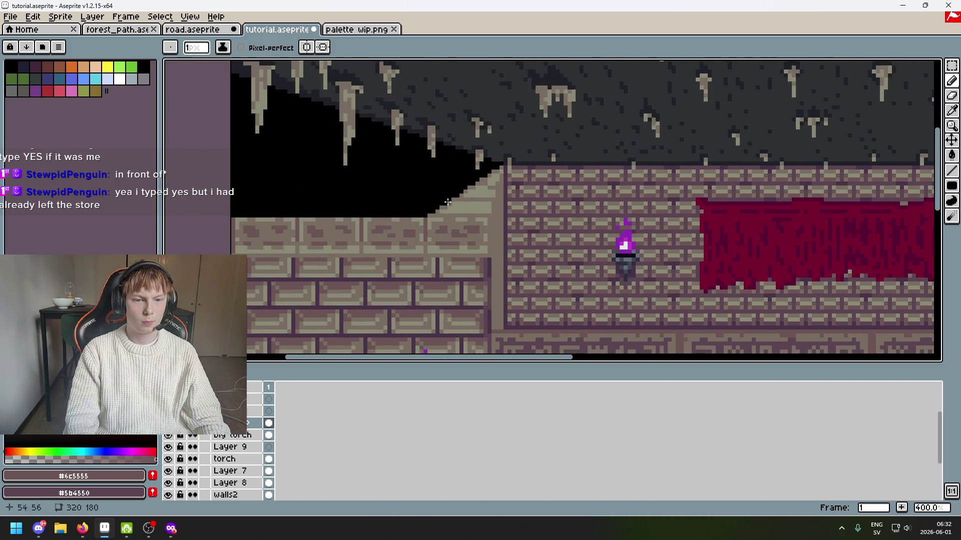
pyautogui.scroll(3, 469, 203)
pyautogui.hotkey('ctrl', 'z')
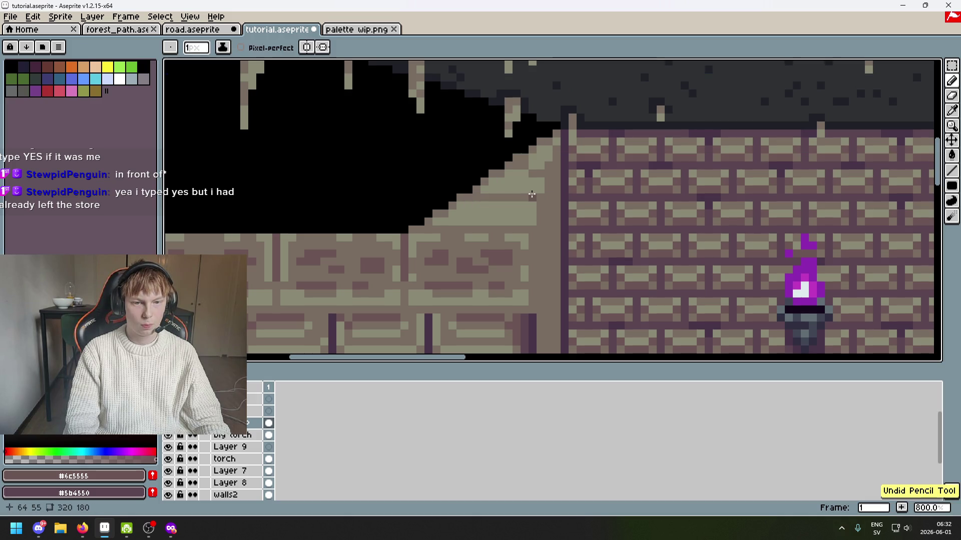
pyautogui.hotkey('ctrl', 'z')
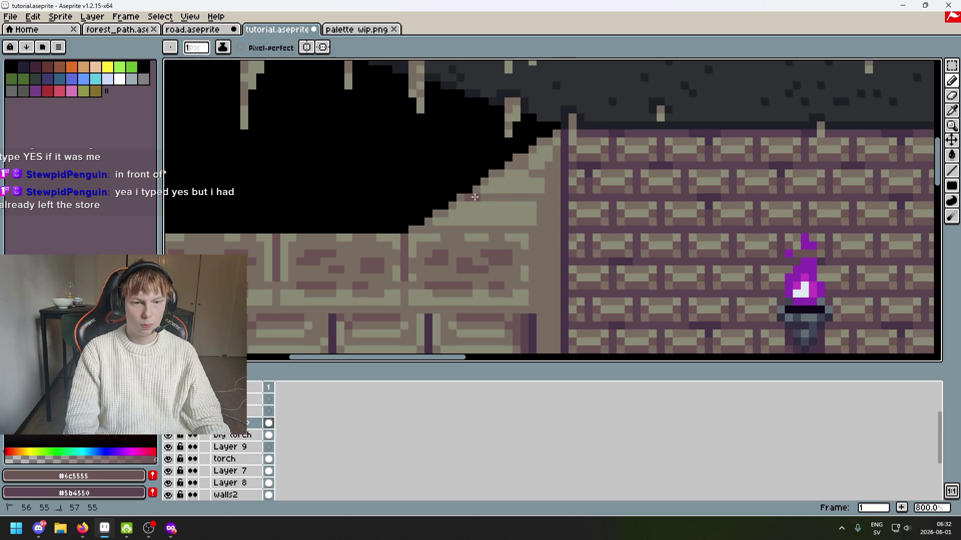
# Sample the light stone colour and the dark stripe colour #6c5555 from the stairs.
pyautogui.scroll(3, 537, 196)
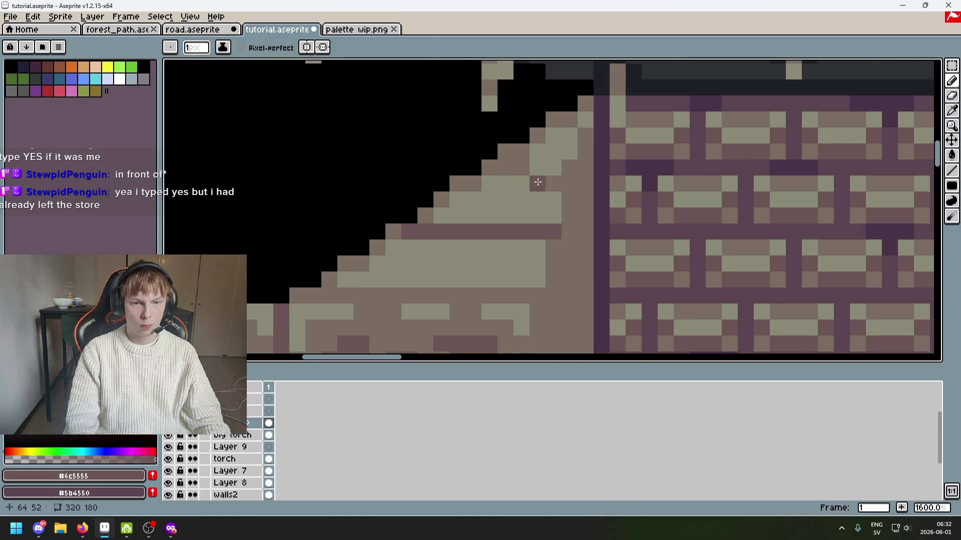
pyautogui.keyDown('alt'); pyautogui.click(536, 183); pyautogui.keyUp('alt')
pyautogui.keyDown('alt'); pyautogui.click(519, 228); pyautogui.keyUp('alt')
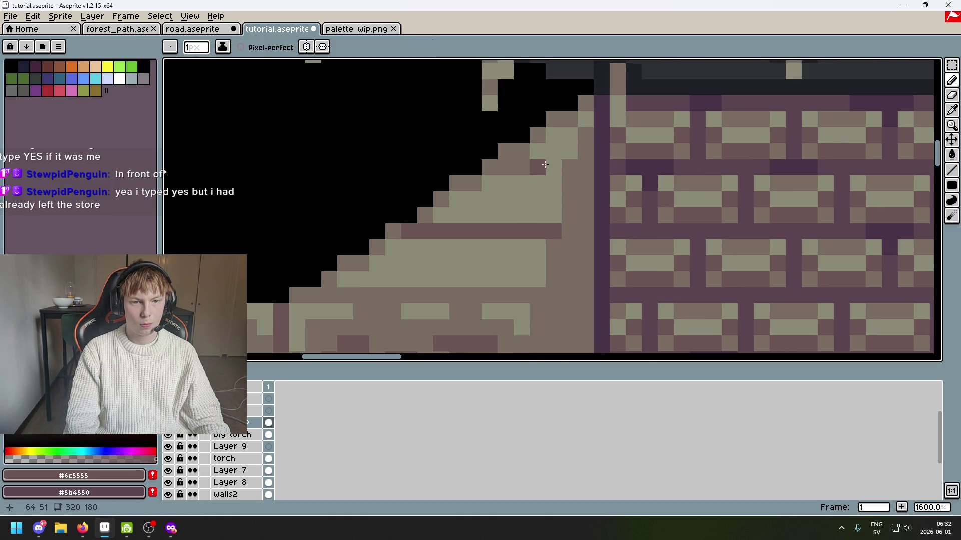
pyautogui.scroll(-6, 523, 165)
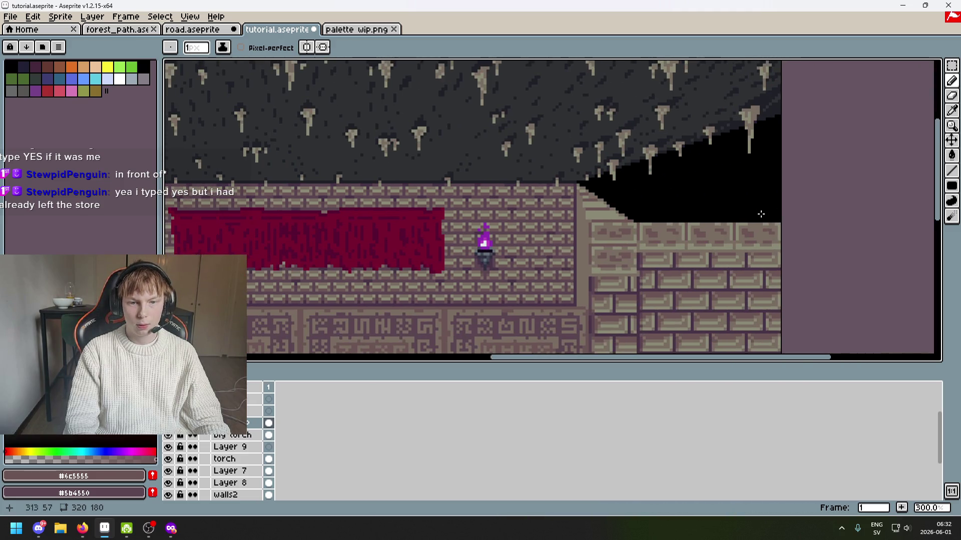
# Try one-pixel row selections along the ledge and a brick line, then clear them.
pyautogui.click(951, 66)
pyautogui.scroll(3, 615, 201)
pyautogui.moveTo(580, 210); pyautogui.dragTo(176, 208)
pyautogui.click(800, 150)
pyautogui.scroll(-3, 801, 150)
pyautogui.scroll(4, 714, 167)
pyautogui.moveTo(563, 176)
pyautogui.mouseDown()
pyautogui.moveTo(170, 172)
pyautogui.moveTo(225, 180)
pyautogui.mouseUp()
pyautogui.click(684, 136)
pyautogui.scroll(5, 683, 136)
# Resample the stone and #6c5555 colours and paint one stair-edge pixel dark.
pyautogui.keyDown('alt'); pyautogui.click(671, 180); pyautogui.keyUp('alt')
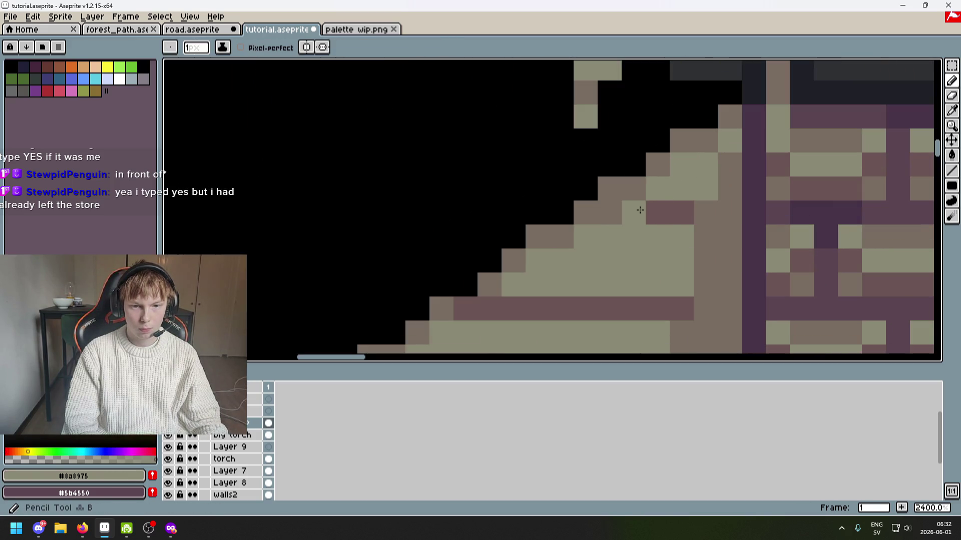
pyautogui.keyDown('alt'); pyautogui.click(662, 303); pyautogui.keyUp('alt')
pyautogui.click(600, 246)
pyautogui.scroll(-6, 675, 237)
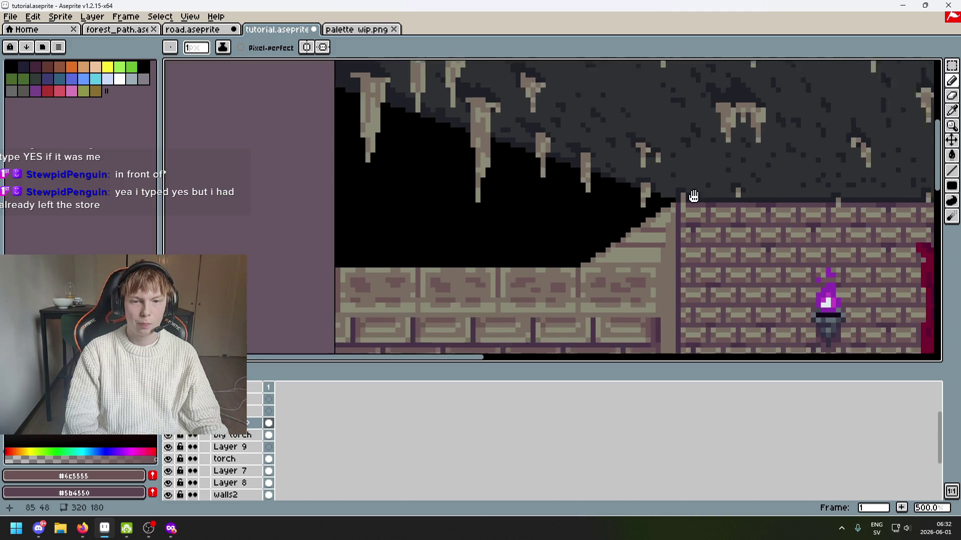
pyautogui.hscroll(5, 691, 197)
pyautogui.scroll(4, 755, 155)
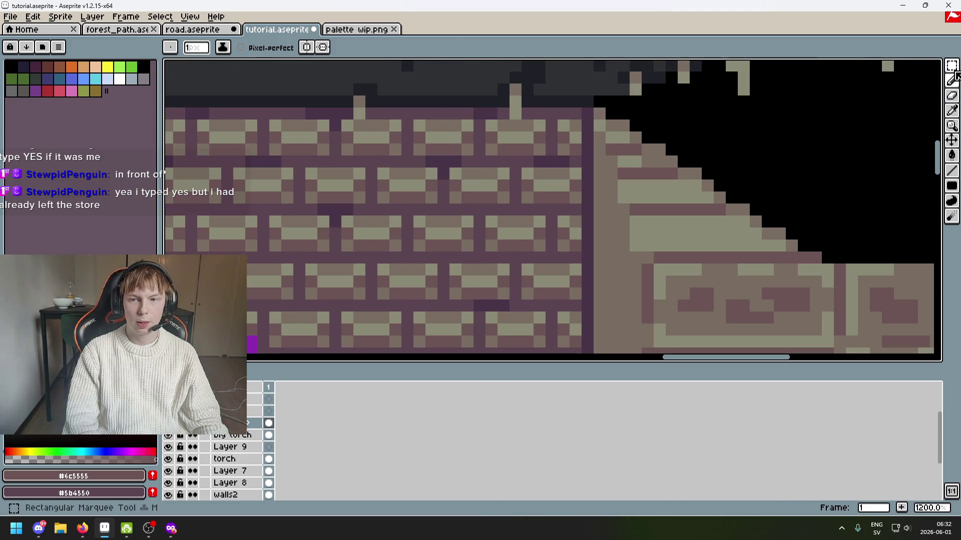
# Select a thin strip across the wall, return to the pencil, and clear the selection.
pyautogui.click(955, 73)
pyautogui.moveTo(623, 145); pyautogui.dragTo(175, 136)
pyautogui.scroll(2, 564, 179)
pyautogui.press('b')
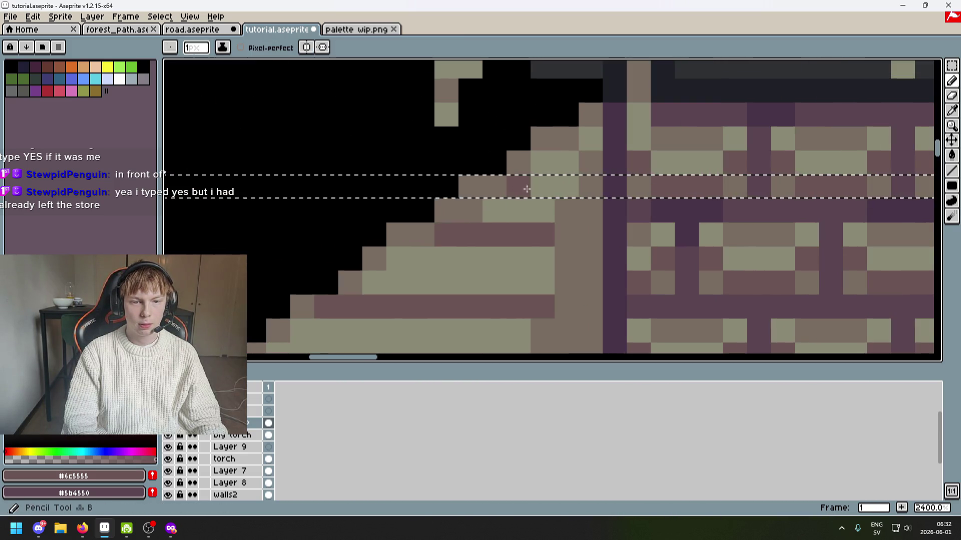
pyautogui.hotkey('ctrl', 'd')
pyautogui.scroll(-4, 568, 185)
pyautogui.scroll(2, 575, 181)
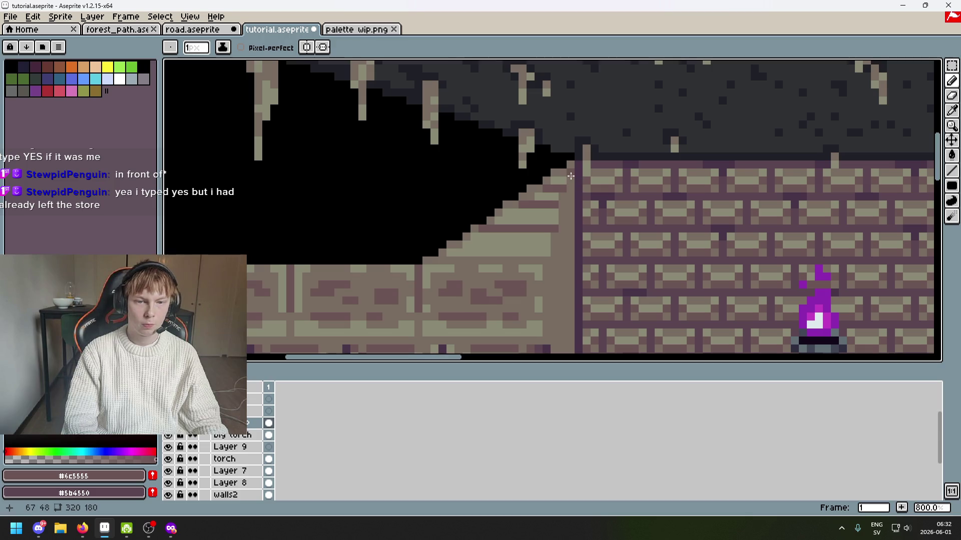
# Pick the stone colour #796d63 from the sloped stone edge.
pyautogui.moveTo(616, 186)
pyautogui.mouseDown()
pyautogui.moveTo(532, 154)
pyautogui.moveTo(527, 111)
pyautogui.moveTo(540, 183)
pyautogui.mouseUp()
pyautogui.press('alt')
pyautogui.keyDown('alt'); pyautogui.click(539, 183); pyautogui.keyUp('alt')
pyautogui.scroll(-3, 521, 184)
pyautogui.scroll(2, 582, 97)
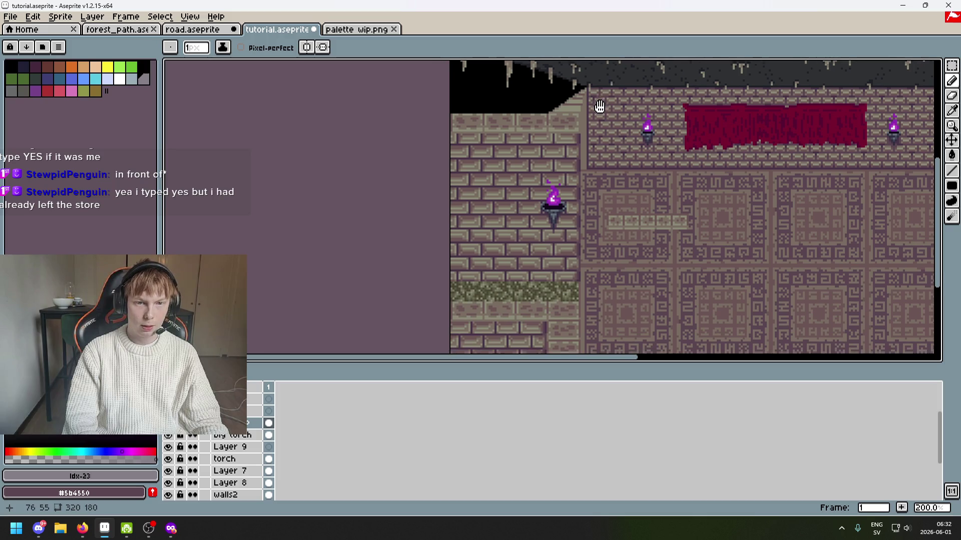
pyautogui.scroll(2, 564, 160)
pyautogui.scroll(3, 551, 164)
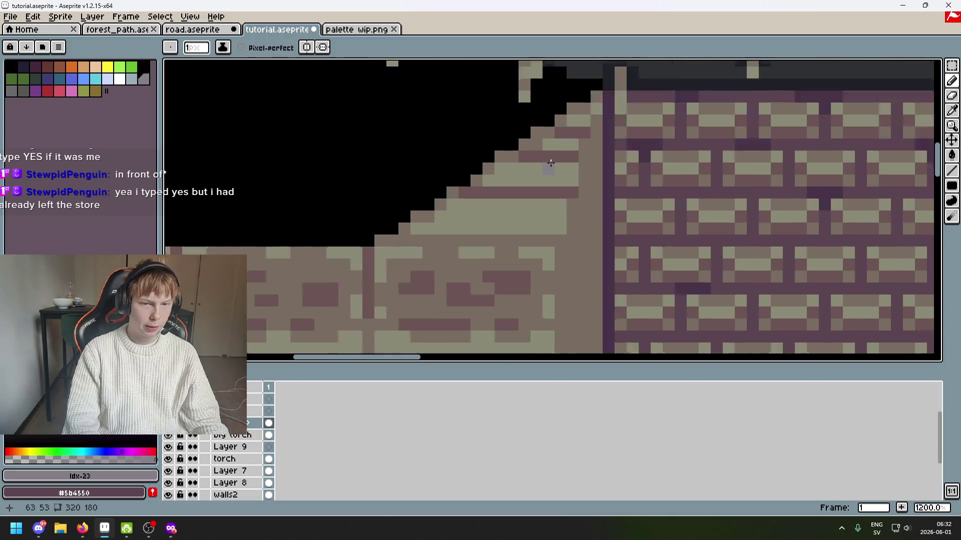
pyautogui.scroll(-4, 567, 132)
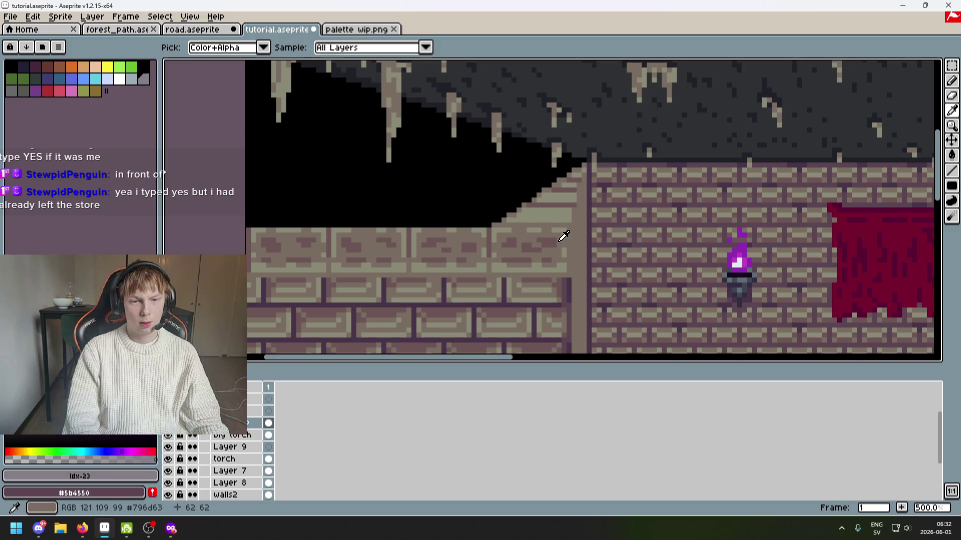
pyautogui.keyDown('alt'); pyautogui.click(562, 236); pyautogui.keyUp('alt')
# Pick the darker brown #6c5555 from the wall.
pyautogui.scroll(6, 566, 109)
pyautogui.scroll(-5, 626, 125)
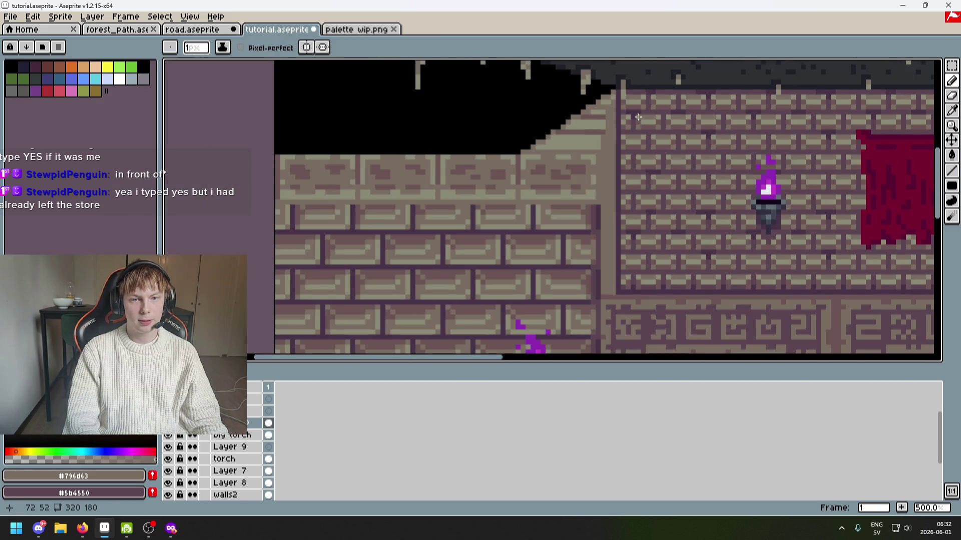
pyautogui.hscroll(6, 579, 157)
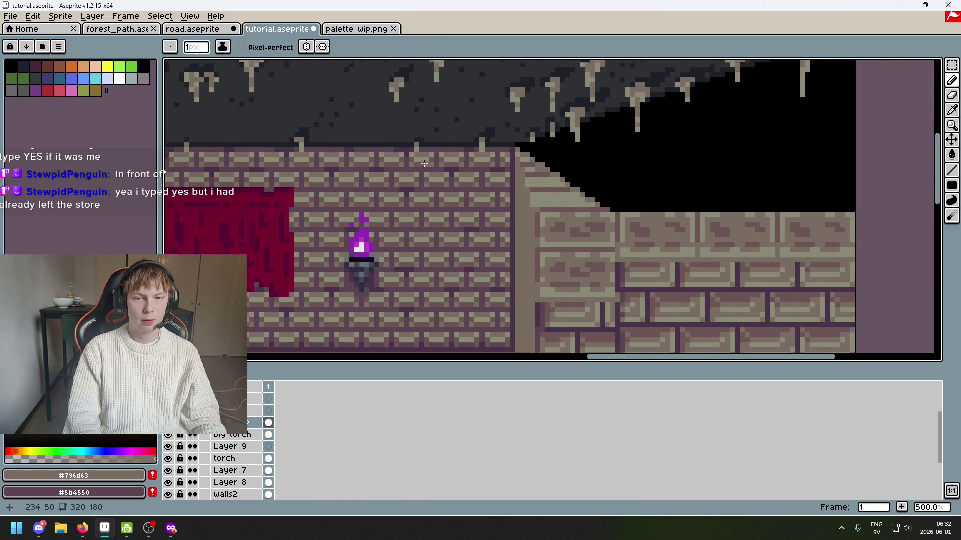
pyautogui.scroll(5, 472, 161)
pyautogui.scroll(-5, 389, 167)
pyautogui.hscroll(-4, 551, 180)
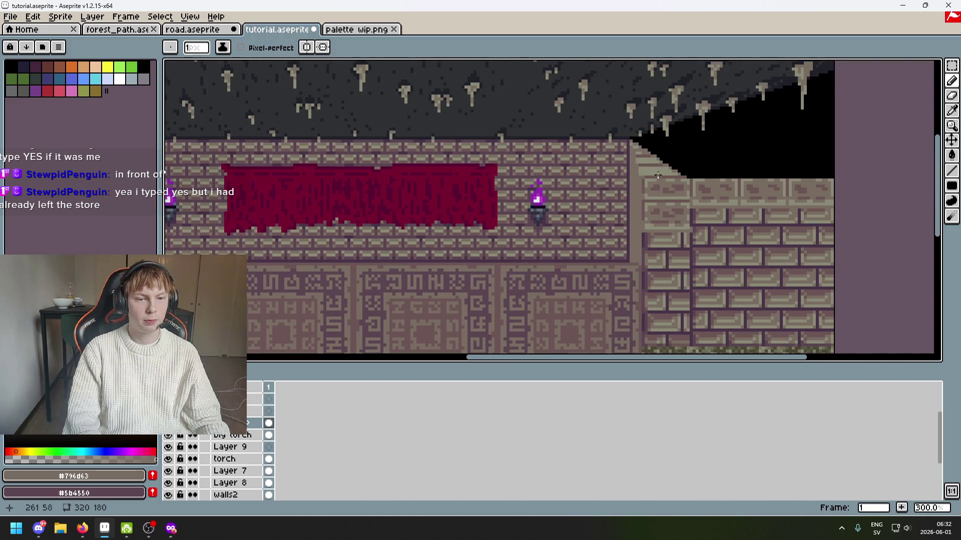
pyautogui.scroll(-2, 696, 192)
pyautogui.scroll(1, 696, 192)
pyautogui.moveTo(696, 192); pyautogui.dragTo(799, 171)
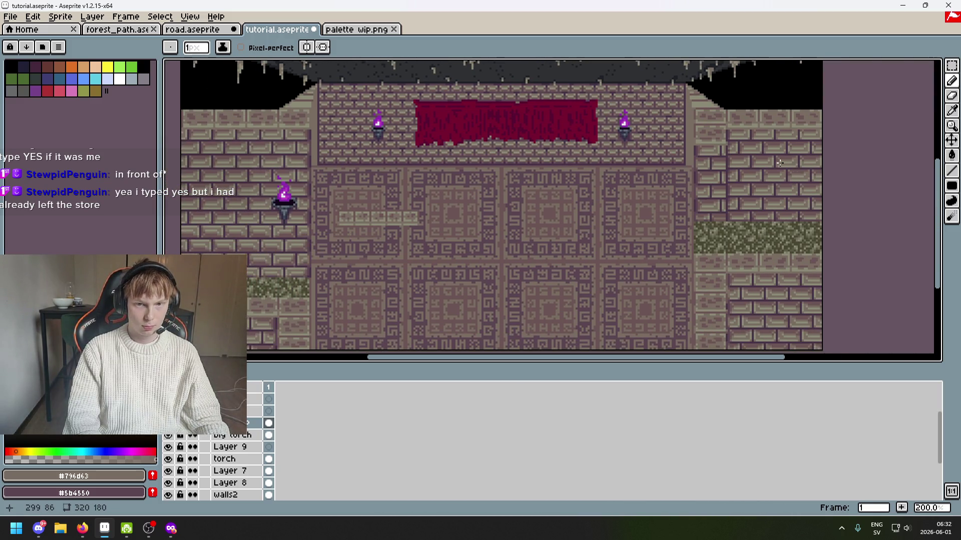
pyautogui.scroll(7, 669, 167)
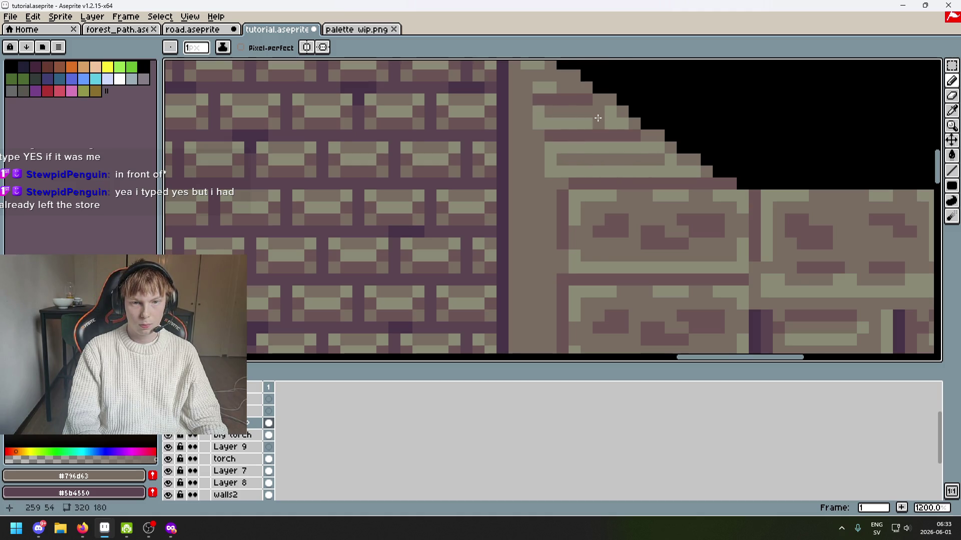
pyautogui.scroll(-5, 598, 118)
pyautogui.scroll(5, 564, 98)
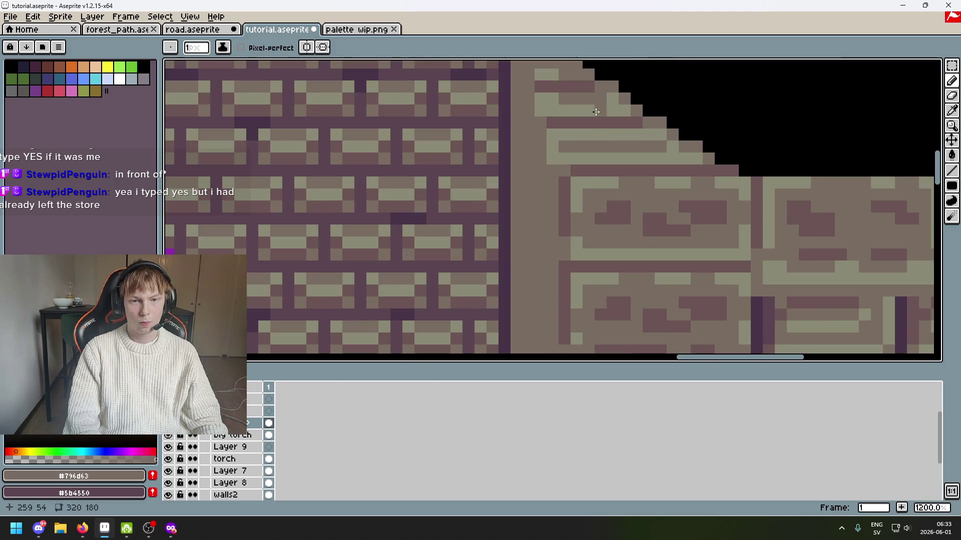
pyautogui.press('alt')
pyautogui.click(629, 198)
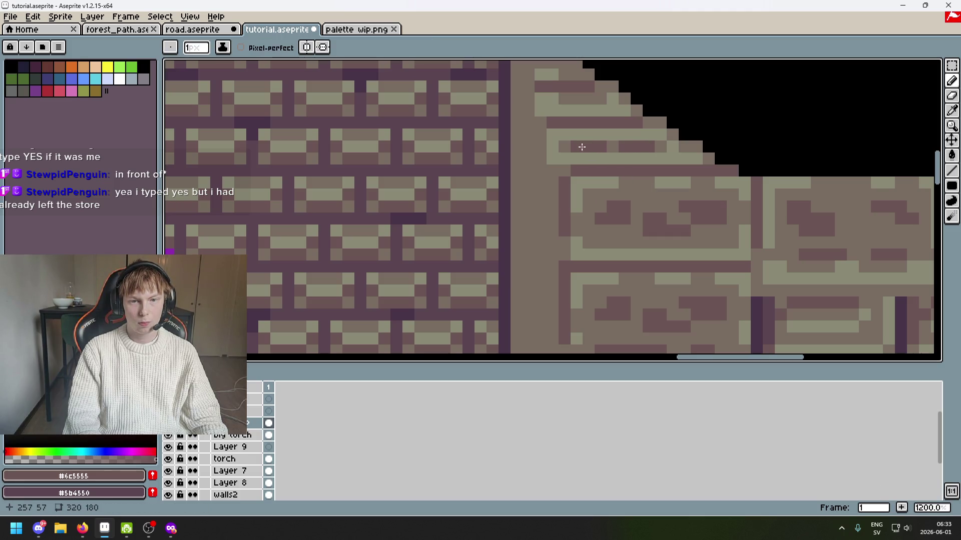
# Paint a #796d63 pixel row along the stone step and a single #6c5555 pixel.
pyautogui.scroll(-5, 585, 146)
pyautogui.scroll(-3, 537, 167)
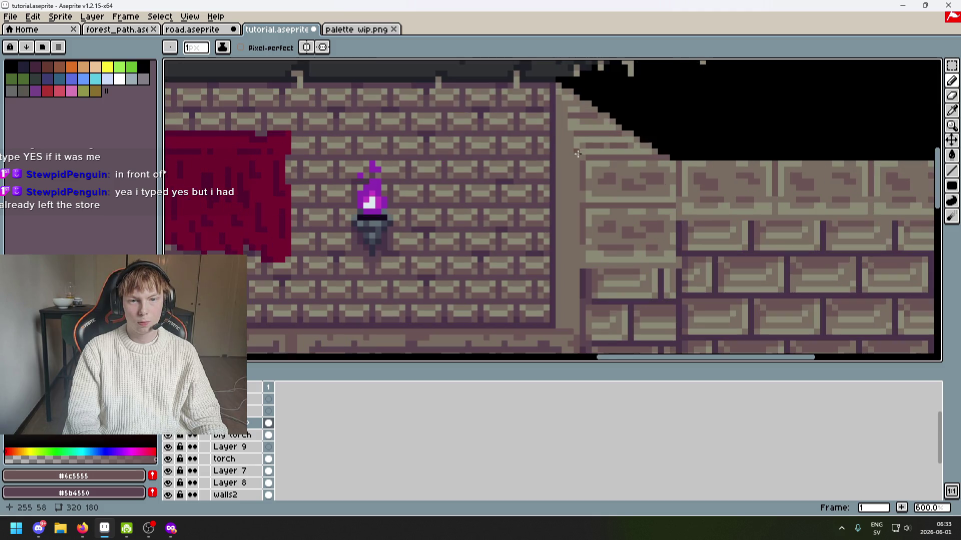
pyautogui.scroll(1, 769, 179)
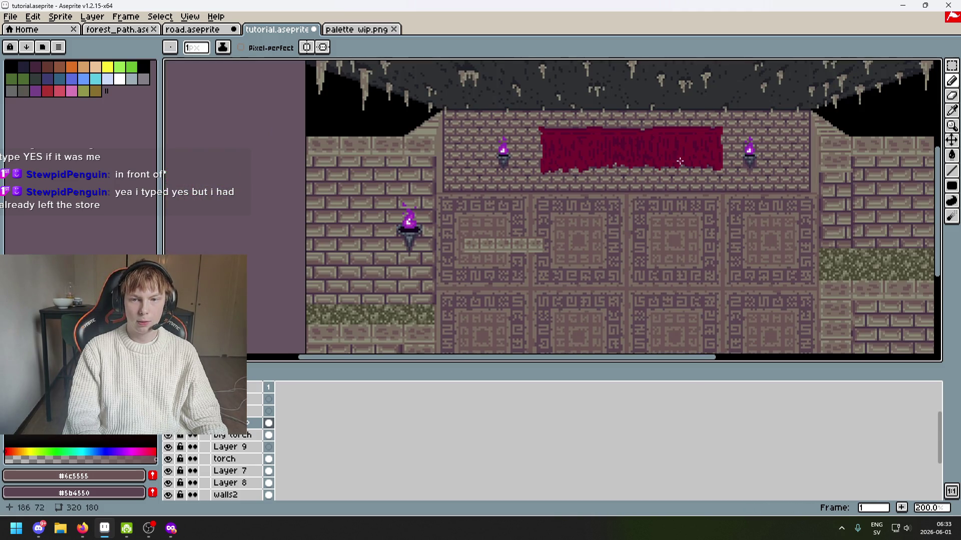
pyautogui.scroll(3, 679, 161)
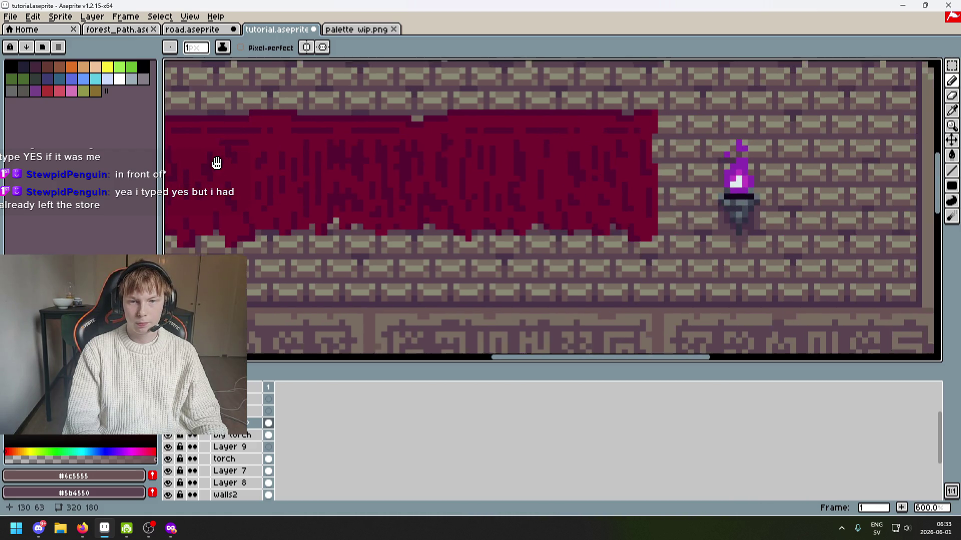
pyautogui.moveTo(217, 163)
pyautogui.mouseDown()
pyautogui.moveTo(79, 134)
pyautogui.moveTo(353, 144)
pyautogui.mouseUp()
pyautogui.scroll(2, 572, 185)
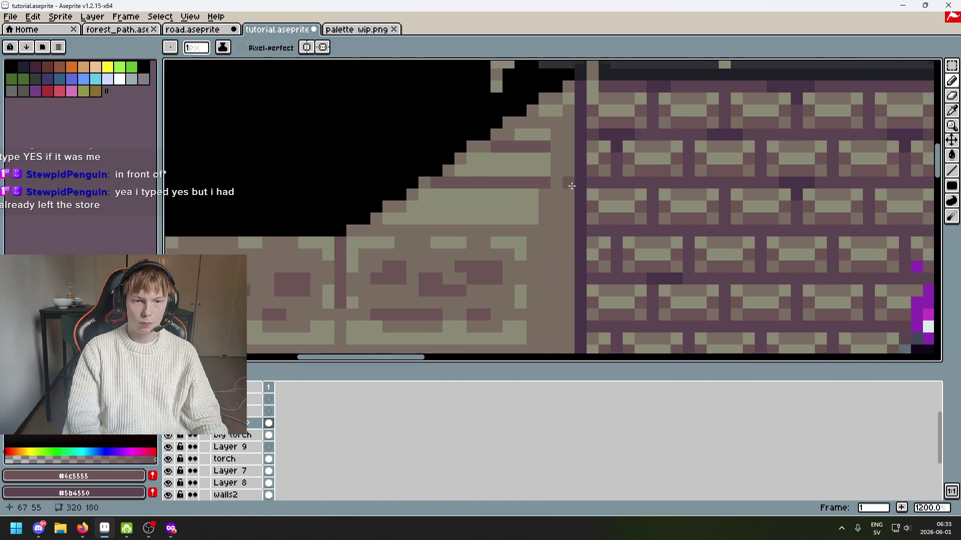
pyautogui.scroll(1, 572, 186)
pyautogui.keyDown('alt'); pyautogui.click(386, 253); pyautogui.keyUp('alt')
pyautogui.moveTo(386, 208); pyautogui.dragTo(513, 208)
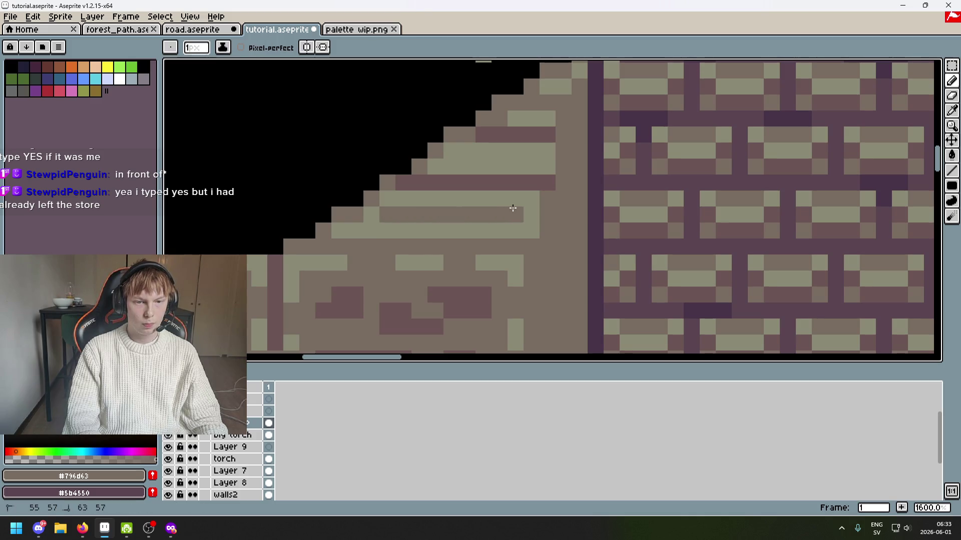
pyautogui.keyDown('alt'); pyautogui.click(506, 182); pyautogui.keyUp('alt')
pyautogui.click(404, 213)
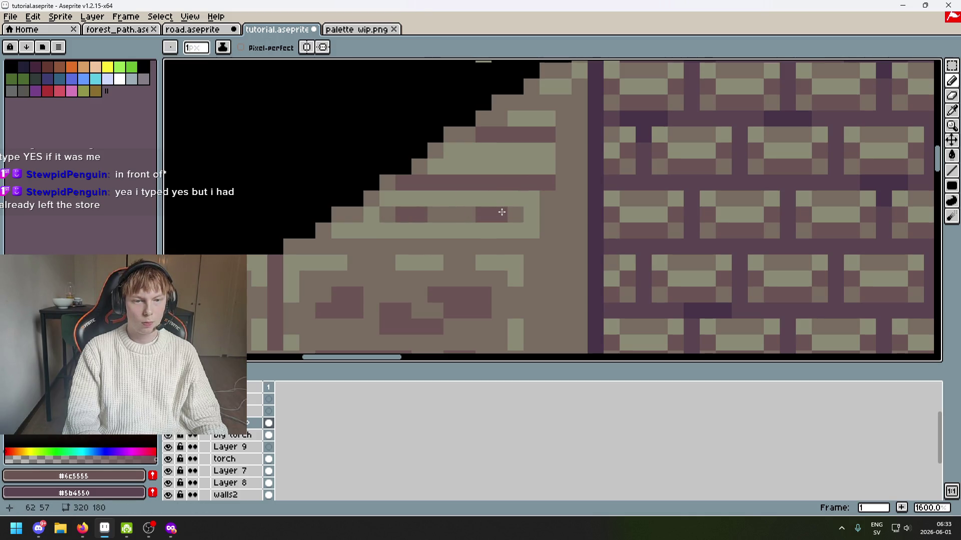
# Resample #796d63 from the stone and save tutorial.aseprite.
pyautogui.scroll(-8, 515, 211)
pyautogui.scroll(1, 659, 223)
pyautogui.hscroll(5, 449, 198)
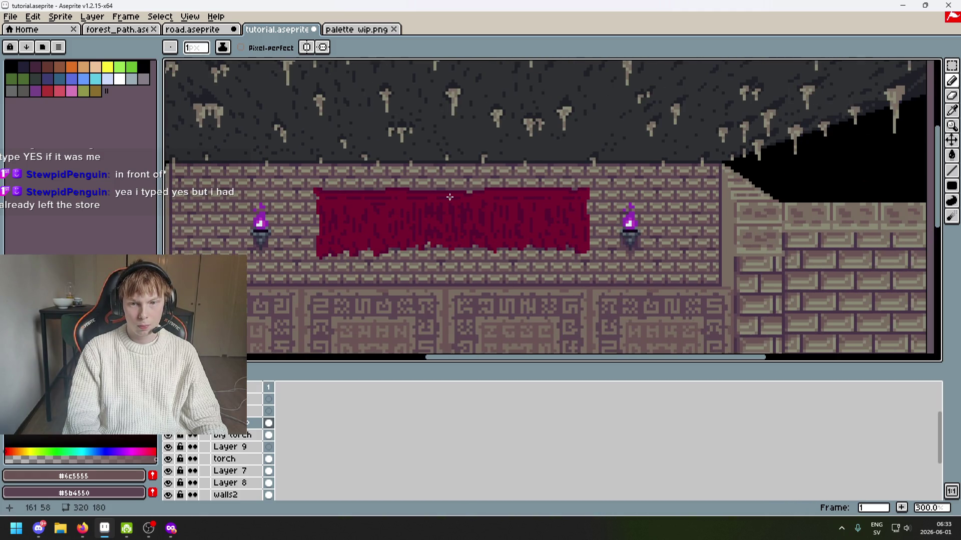
pyautogui.hscroll(-4, 449, 197)
pyautogui.scroll(1, 403, 214)
pyautogui.keyDown('alt'); pyautogui.click(403, 213); pyautogui.keyUp('alt')
pyautogui.scroll(5, 396, 188)
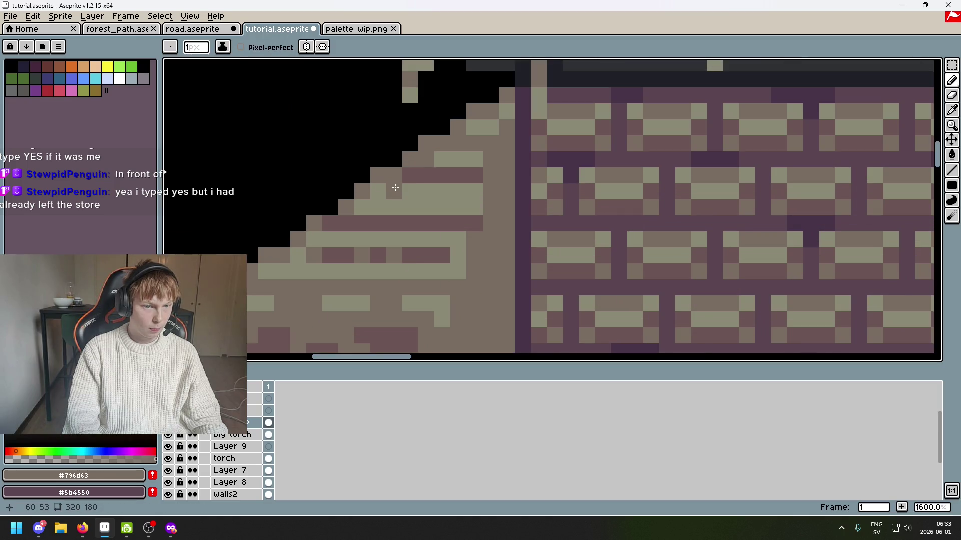
pyautogui.scroll(-7, 398, 192)
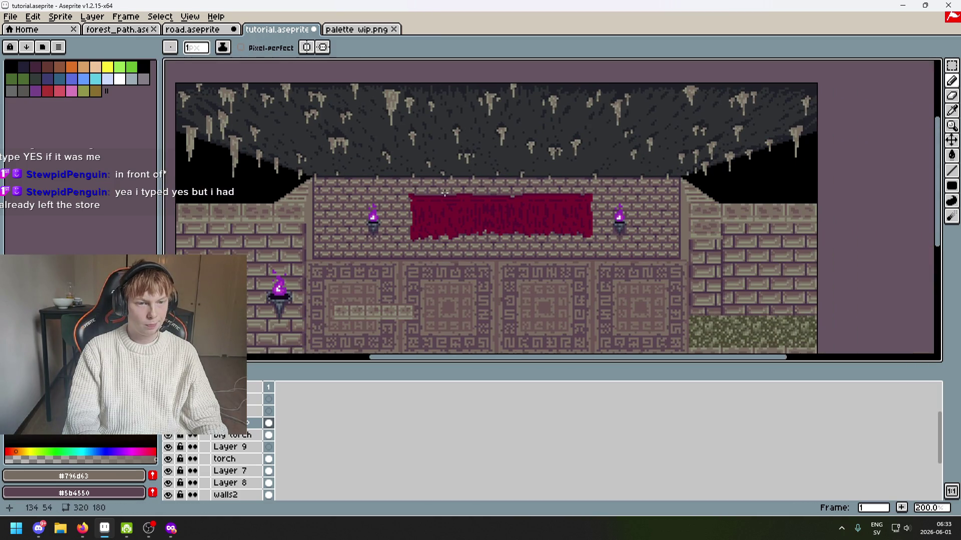
pyautogui.hotkey('ctrl', 's')
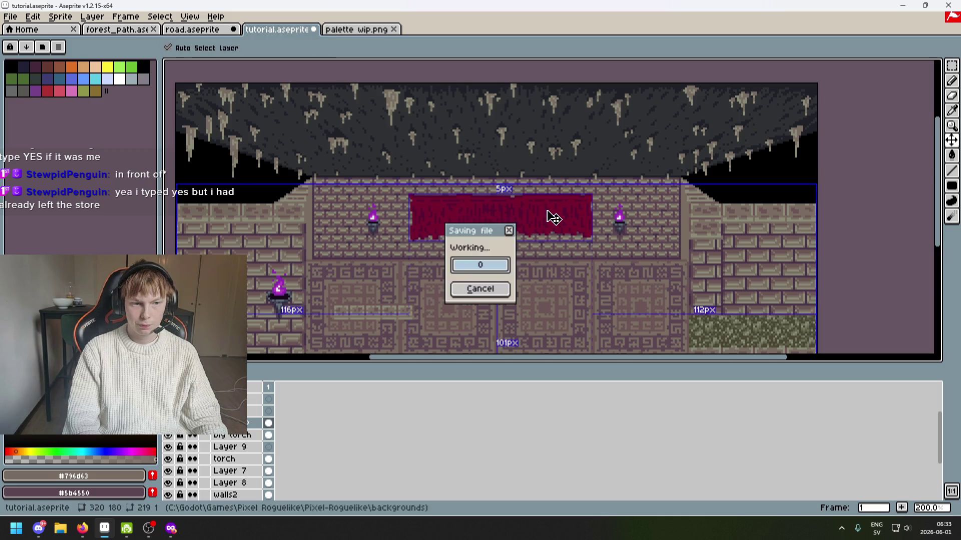
# Delete the light patch on the floor with a rectangle selection and save.
pyautogui.scroll(-1, 550, 216)
pyautogui.scroll(1, 600, 188)
pyautogui.moveTo(602, 186); pyautogui.dragTo(661, 168)
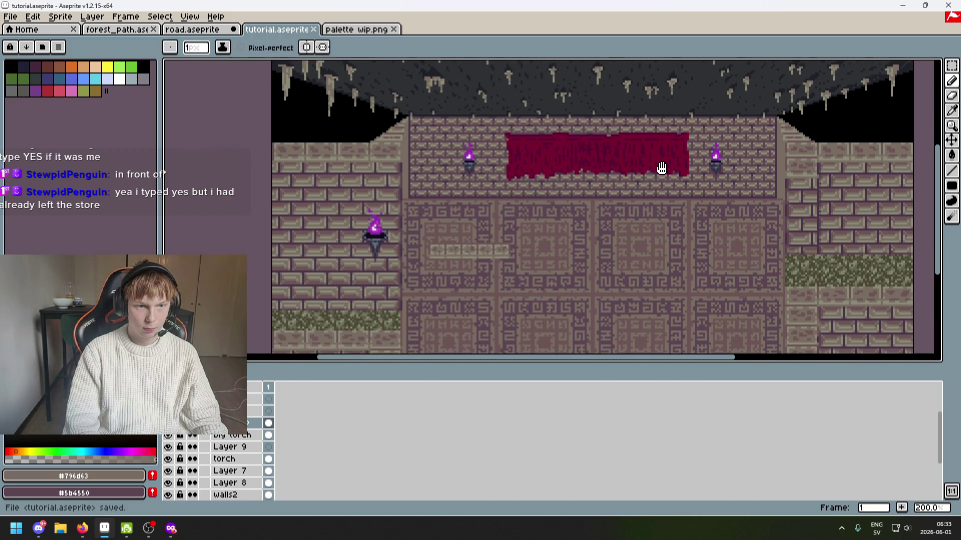
pyautogui.click(952, 65)
pyautogui.moveTo(557, 307)
pyautogui.mouseDown()
pyautogui.moveTo(455, 221)
pyautogui.moveTo(425, 208)
pyautogui.mouseUp()
pyautogui.press('Delete')
pyautogui.hotkey('ctrl', 's')
# Save again and reveal the hidden screenshot guide-line layer.
pyautogui.moveTo(532, 249)
pyautogui.mouseDown()
pyautogui.moveTo(499, 208)
pyautogui.moveTo(499, 193)
pyautogui.moveTo(444, 225)
pyautogui.mouseUp()
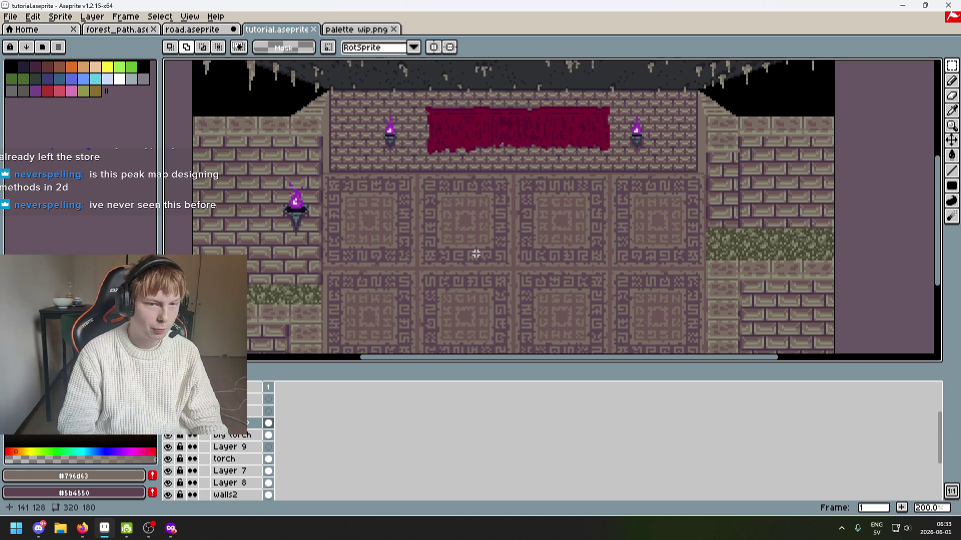
pyautogui.scroll(-1, 476, 254)
pyautogui.hotkey('ctrl', 's')
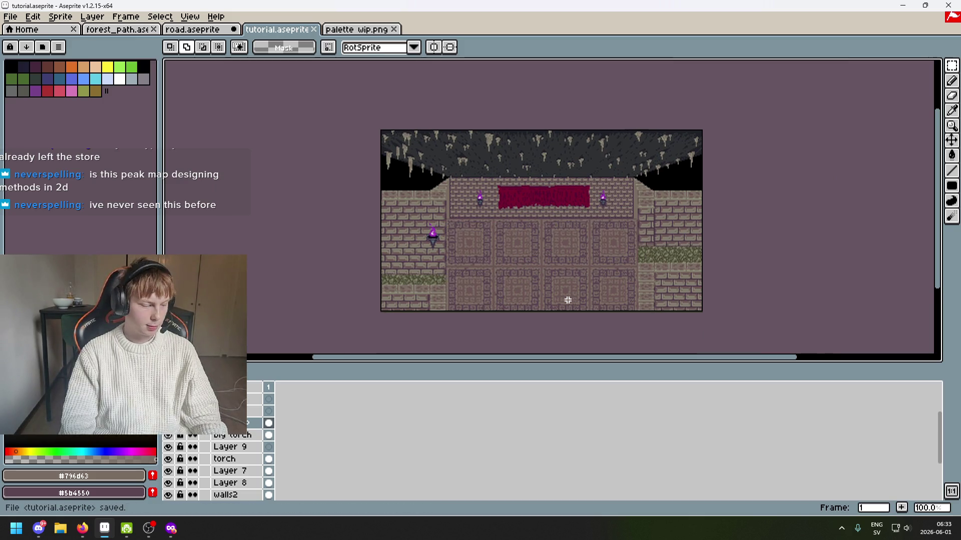
pyautogui.moveTo(566, 287)
pyautogui.mouseDown()
pyautogui.moveTo(605, 280)
pyautogui.moveTo(616, 339)
pyautogui.moveTo(596, 352)
pyautogui.moveTo(579, 255)
pyautogui.mouseUp()
pyautogui.scroll(1, 605, 280)
pyautogui.scroll(-1, 605, 281)
pyautogui.scroll(1, 616, 298)
pyautogui.scroll(1, 198, 447)
pyautogui.click(168, 398)
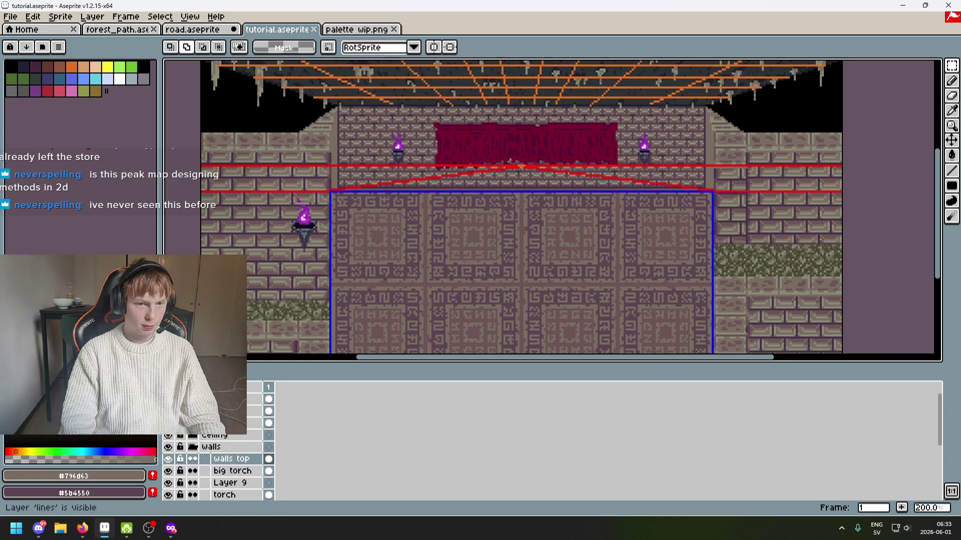
pyautogui.scroll(-1, 365, 257)
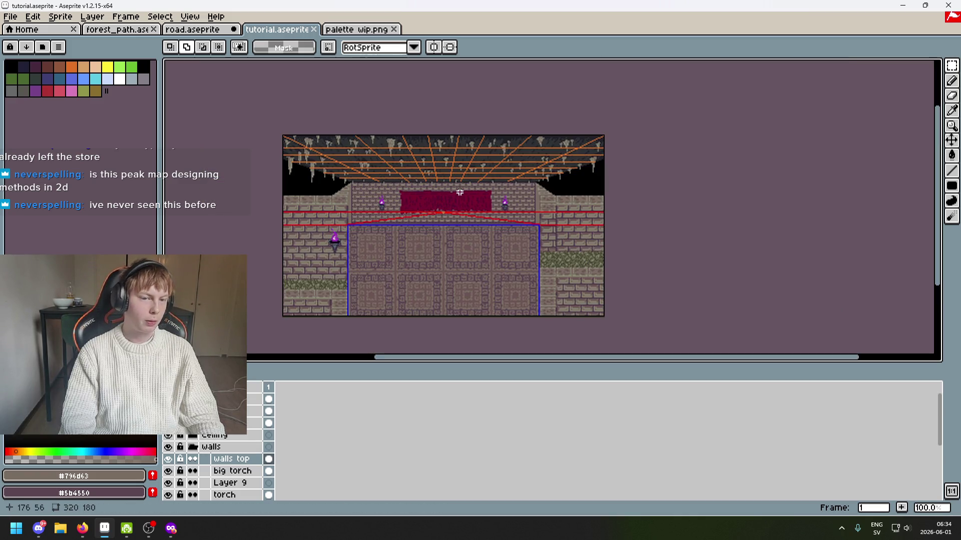
pyautogui.moveTo(459, 192); pyautogui.dragTo(538, 213)
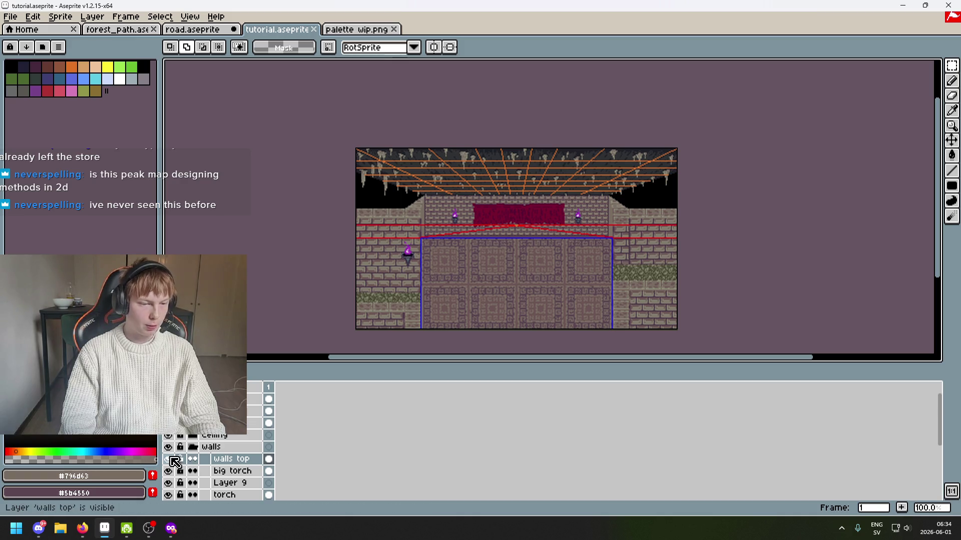
# Hide the walls top layer and show the side-view dungeon room layers.
pyautogui.click(169, 459)
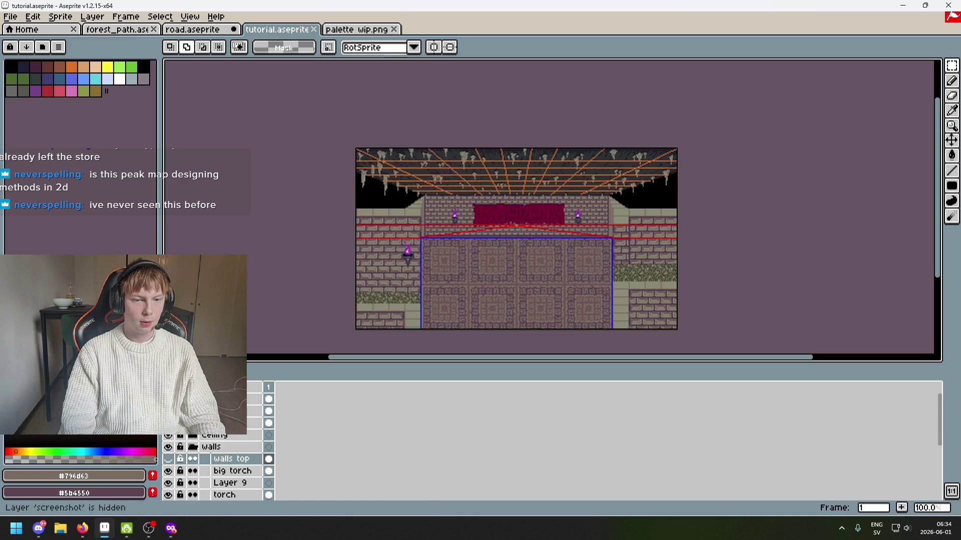
pyautogui.scroll(3, 476, 267)
pyautogui.scroll(-3, 477, 266)
pyautogui.scroll(1, 476, 266)
pyautogui.moveTo(477, 267)
pyautogui.mouseDown()
pyautogui.moveTo(584, 260)
pyautogui.moveTo(529, 296)
pyautogui.moveTo(499, 262)
pyautogui.moveTo(461, 241)
pyautogui.moveTo(514, 214)
pyautogui.moveTo(494, 229)
pyautogui.mouseUp()
pyautogui.click(168, 422)
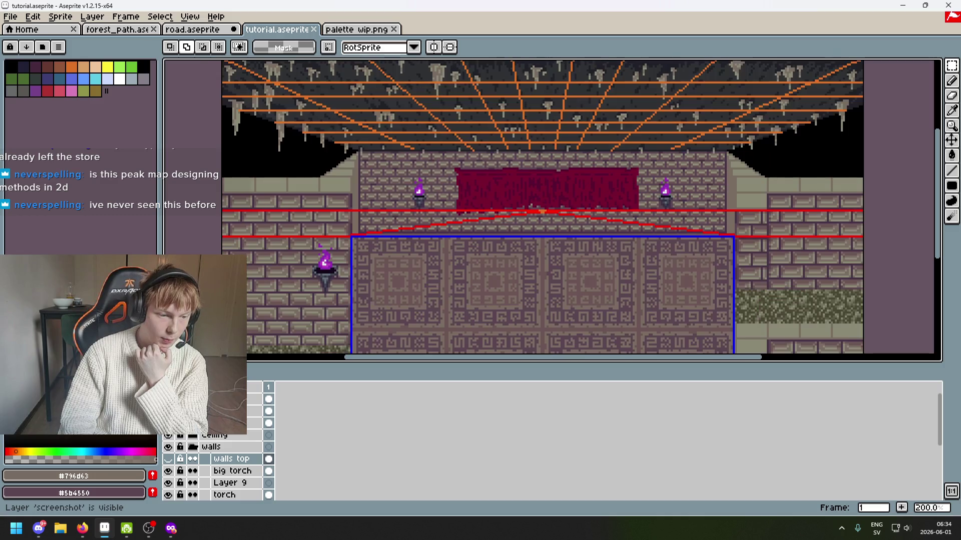
# Hide the 'lines' guide layer and show the 'characters' layer.
pyautogui.scroll(3, 260, 185)
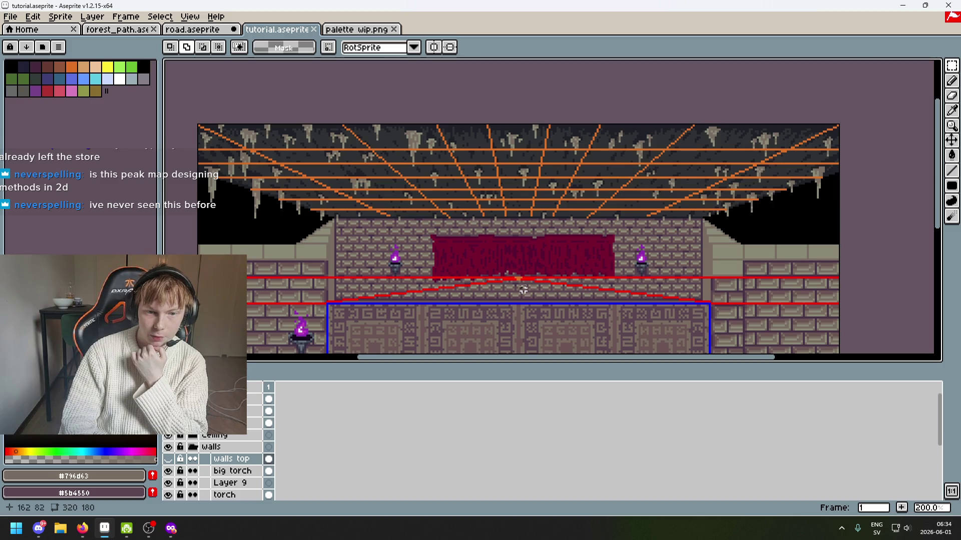
pyautogui.scroll(3, 523, 289)
pyautogui.scroll(-2, 500, 265)
pyautogui.scroll(1, 380, 235)
pyautogui.scroll(-2, 278, 224)
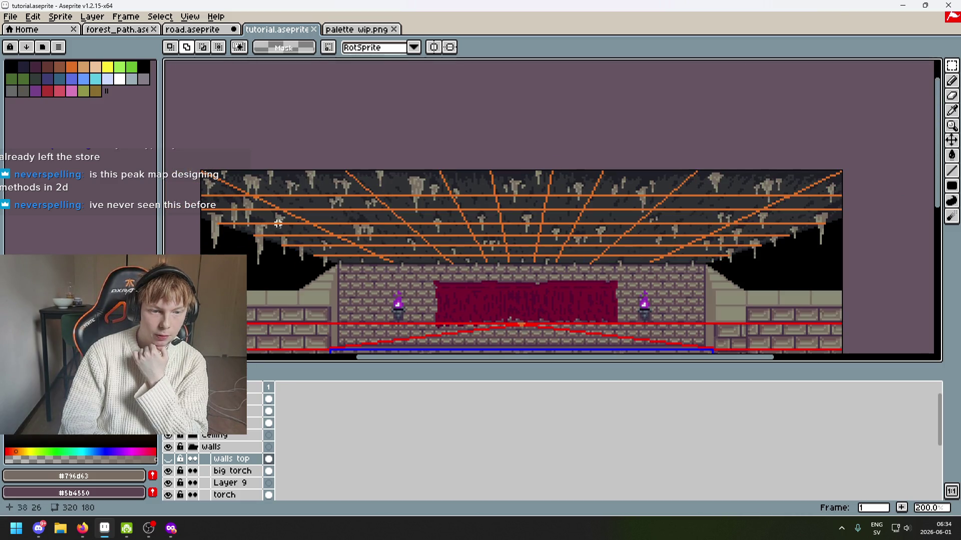
pyautogui.scroll(-2, 565, 235)
pyautogui.hscroll(4, 657, 170)
pyautogui.scroll(-5, 582, 226)
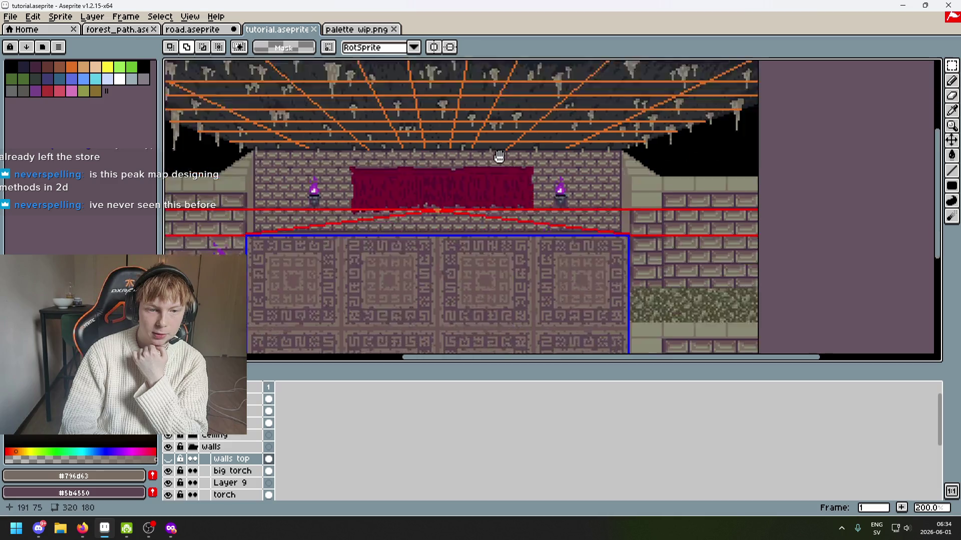
pyautogui.click(168, 423)
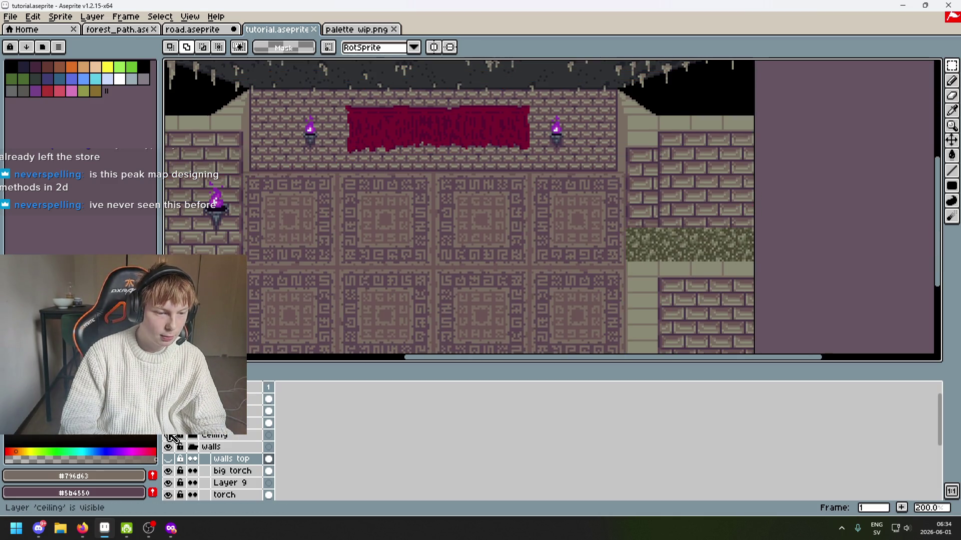
pyautogui.click(168, 410)
pyautogui.scroll(-2, 450, 230)
pyautogui.hscroll(-2, 496, 167)
# Make the characters layer active and copy its artwork.
pyautogui.moveTo(414, 81); pyautogui.dragTo(560, 249)
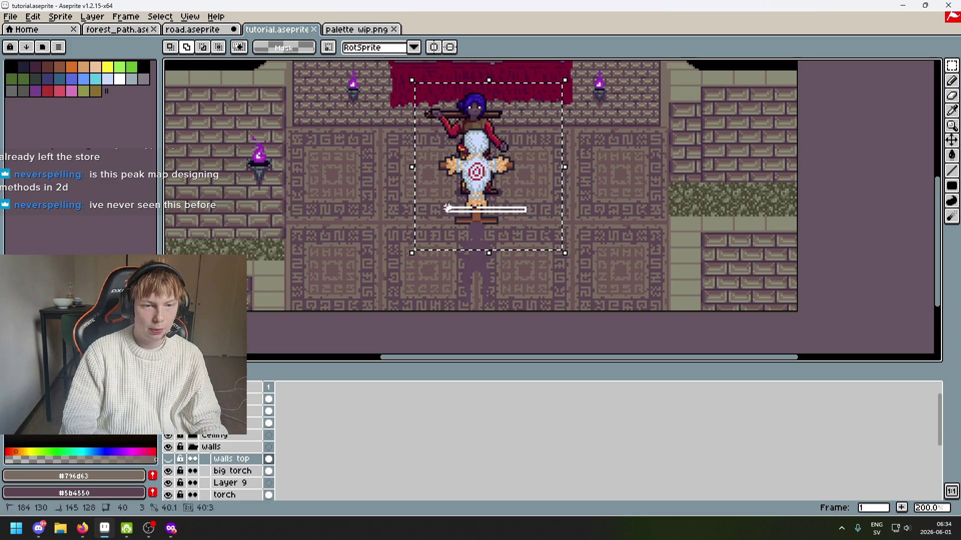
pyautogui.hotkey('ctrl', 'd')
pyautogui.click(230, 423)
pyautogui.hotkey('ctrl', 'c')
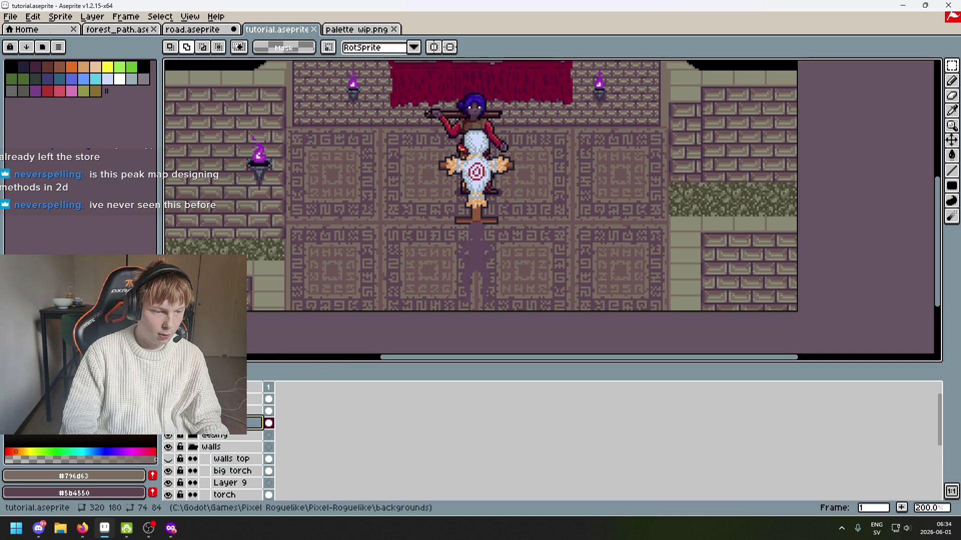
# Paste two copies of the character, placing one left and one right of the original.
pyautogui.moveTo(405, 87)
pyautogui.mouseDown()
pyautogui.moveTo(536, 235)
pyautogui.moveTo(569, 218)
pyautogui.mouseUp()
pyautogui.hotkey('ctrl', 'v')
pyautogui.moveTo(526, 191)
pyautogui.mouseDown()
pyautogui.moveTo(432, 188)
pyautogui.moveTo(545, 180)
pyautogui.mouseUp()
pyautogui.press('Return')
pyautogui.hotkey('ctrl', 'v')
pyautogui.scroll(-2, 619, 215)
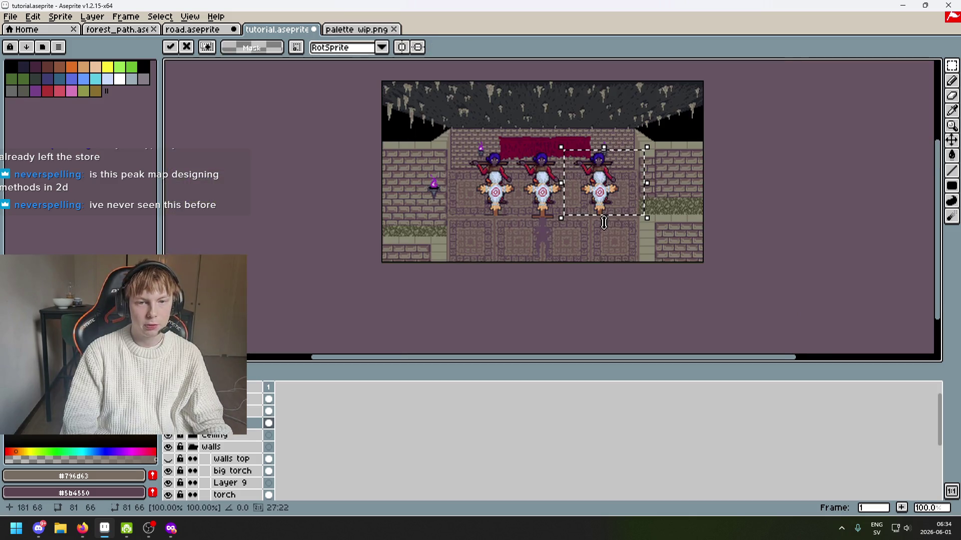
pyautogui.moveTo(620, 214); pyautogui.dragTo(617, 214)
pyautogui.scroll(1, 618, 214)
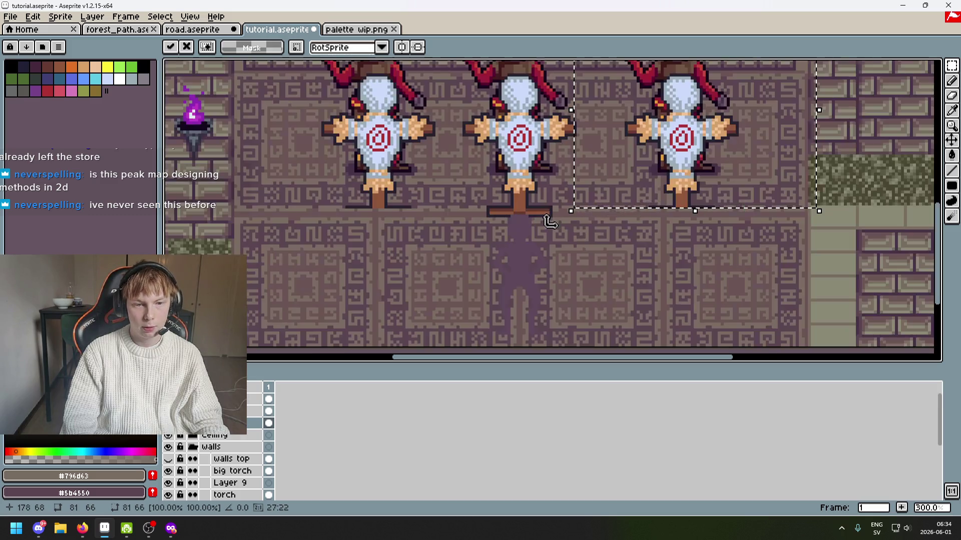
pyautogui.scroll(-1, 576, 221)
pyautogui.click(526, 241)
# Undo the pasted copies, deselect, and switch to the road.aseprite tab.
pyautogui.moveTo(527, 242); pyautogui.dragTo(510, 286)
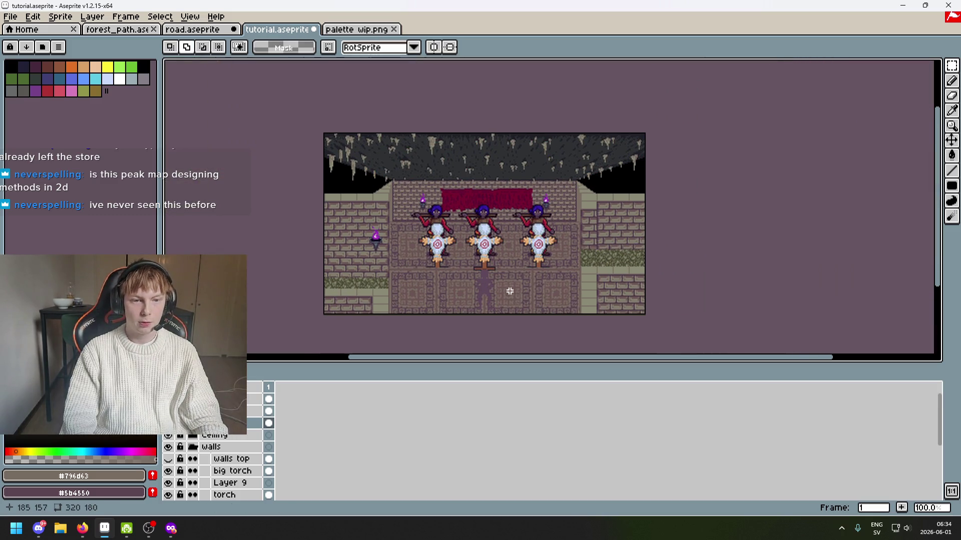
pyautogui.hotkey('ctrl', 'z')
pyautogui.hotkey('ctrl', 'z')
pyautogui.hotkey('ctrl', 'z')
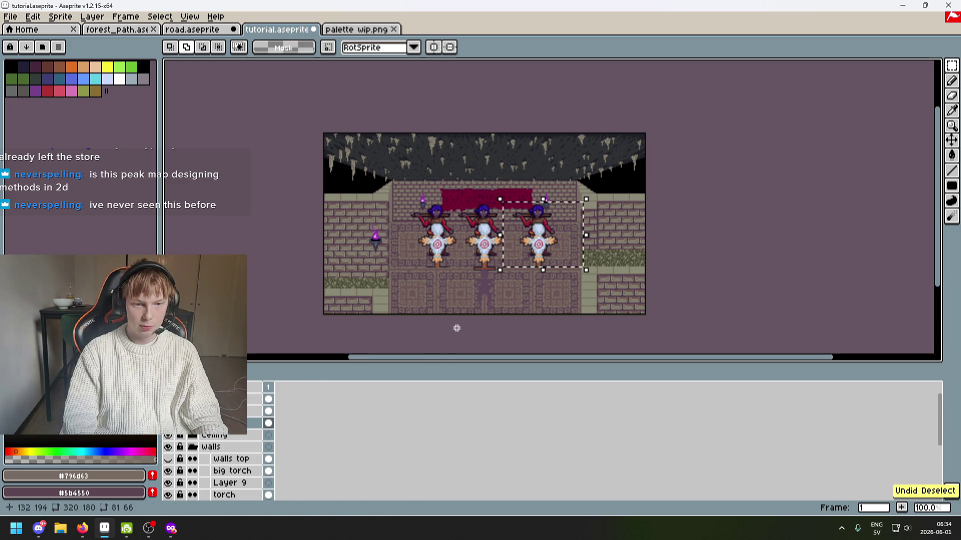
pyautogui.click(534, 283)
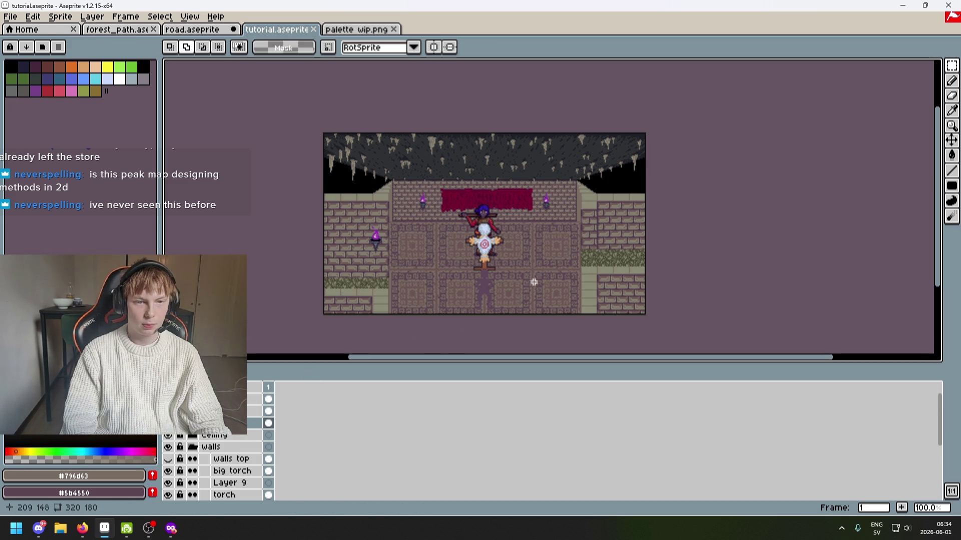
pyautogui.hotkey('ctrl', 'shift', 'Tab')
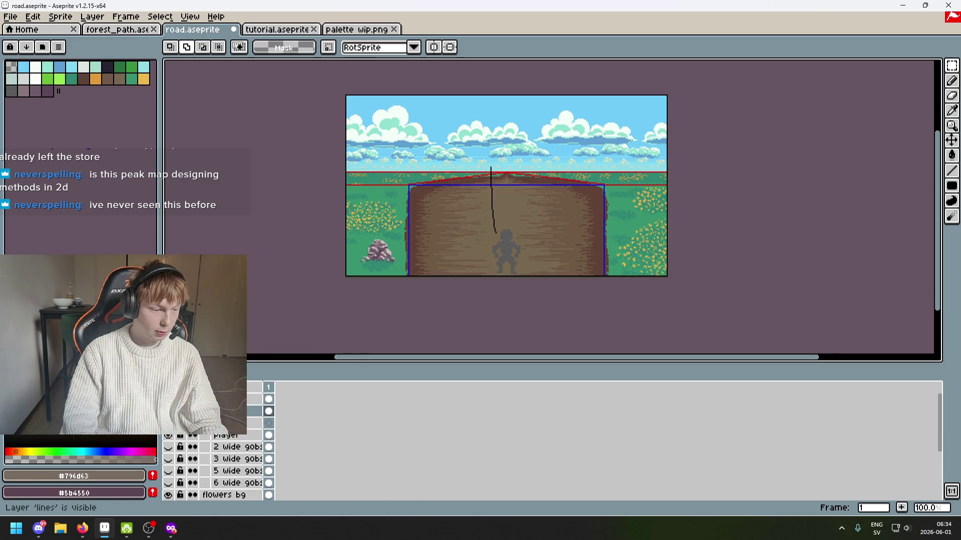
# Hide the 'lines' guide layer and briefly preview the goblin crowd layers.
pyautogui.click(168, 399)
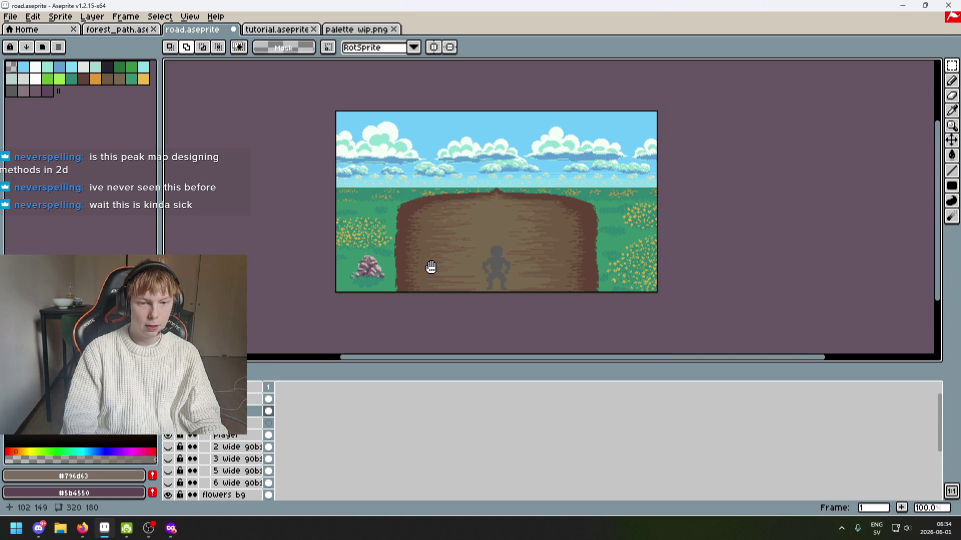
pyautogui.click(168, 446)
pyautogui.click(168, 447)
pyautogui.click(169, 459)
pyautogui.click(170, 459)
pyautogui.scroll(1, 469, 208)
pyautogui.scroll(-1, 474, 197)
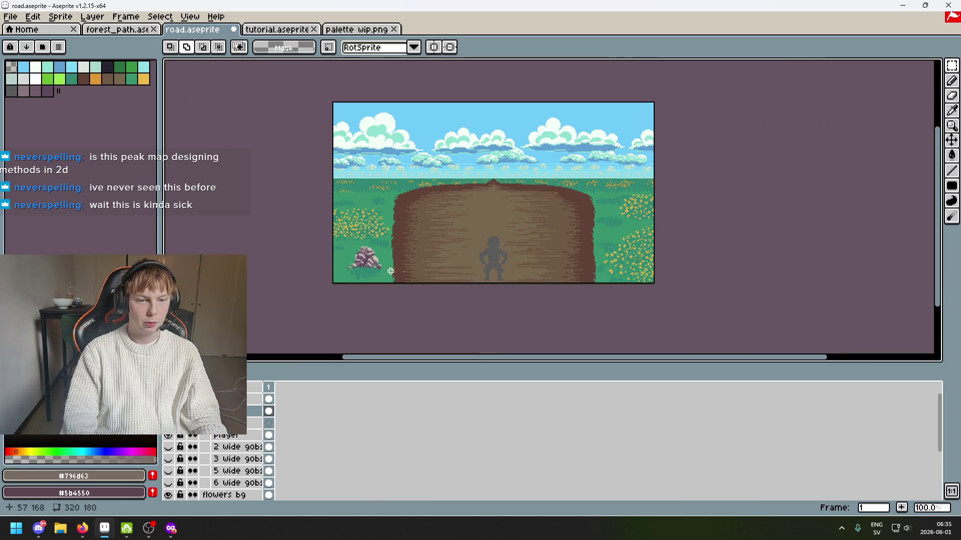
pyautogui.click(170, 459)
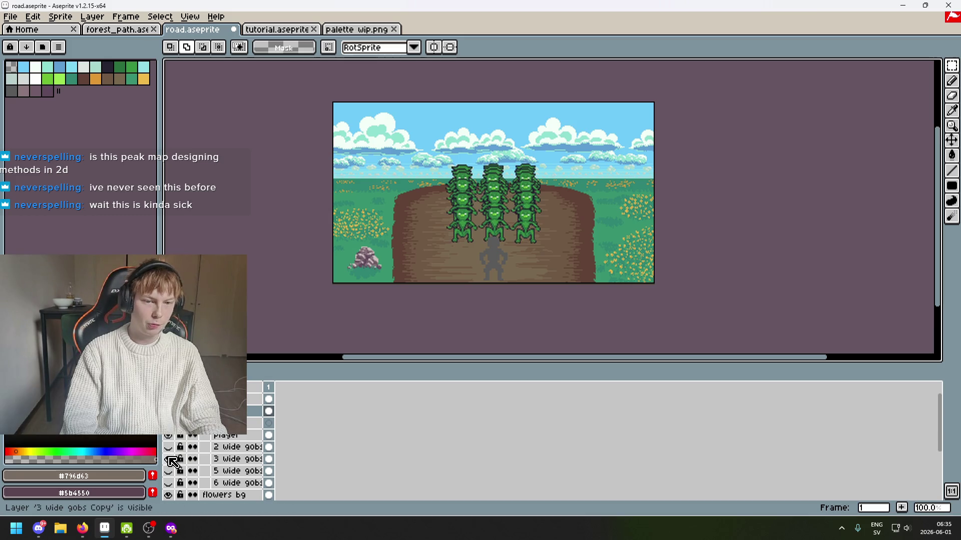
pyautogui.click(169, 459)
# Show only the '3 wide gobs' layer after checking '2 wide gobs'.
pyautogui.scroll(1, 500, 133)
pyautogui.moveTo(500, 133); pyautogui.dragTo(534, 234)
pyautogui.moveTo(177, 148)
pyautogui.mouseDown()
pyautogui.moveTo(607, 290)
pyautogui.moveTo(900, 340)
pyautogui.mouseUp()
pyautogui.scroll(-3, 900, 340)
pyautogui.hscroll(-2, 900, 340)
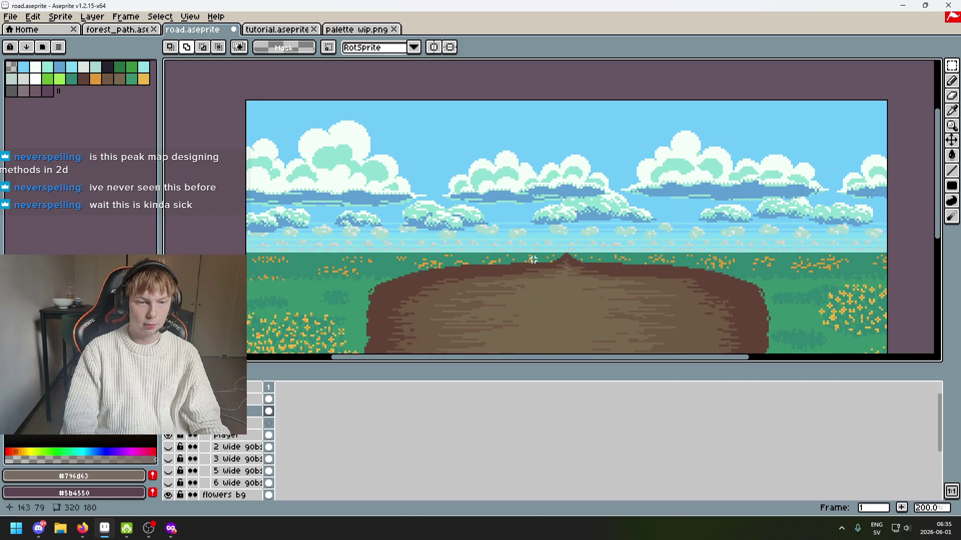
pyautogui.scroll(1, 607, 266)
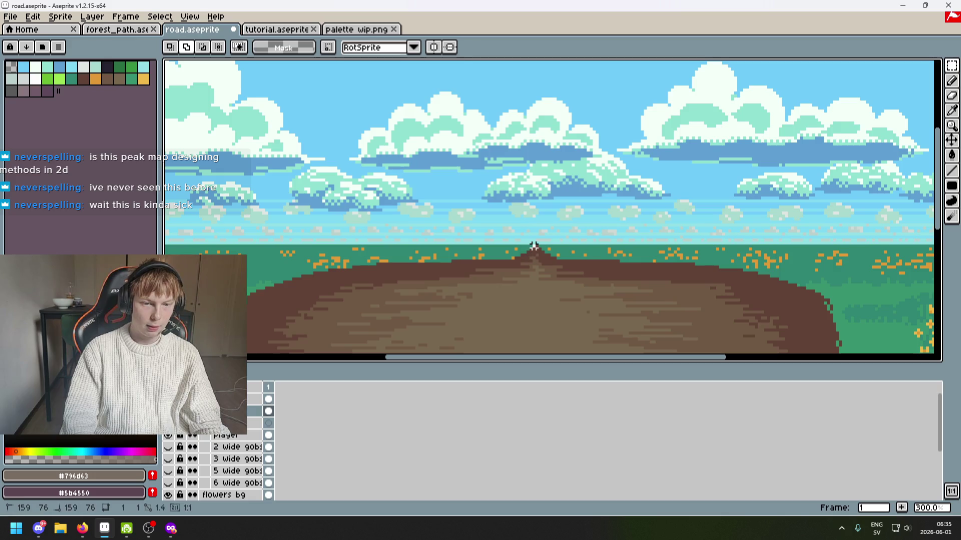
pyautogui.moveTo(395, 278); pyautogui.dragTo(440, 266)
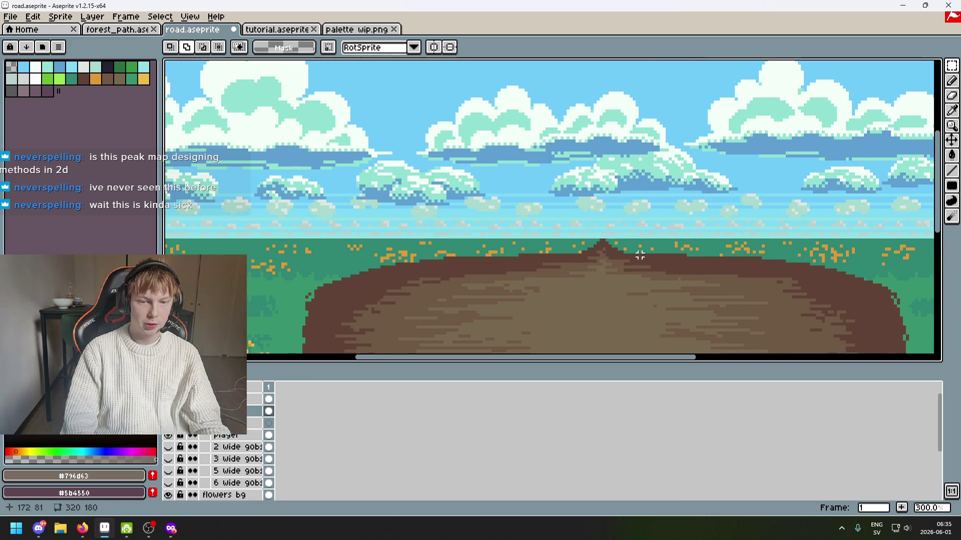
pyautogui.scroll(4, 605, 243)
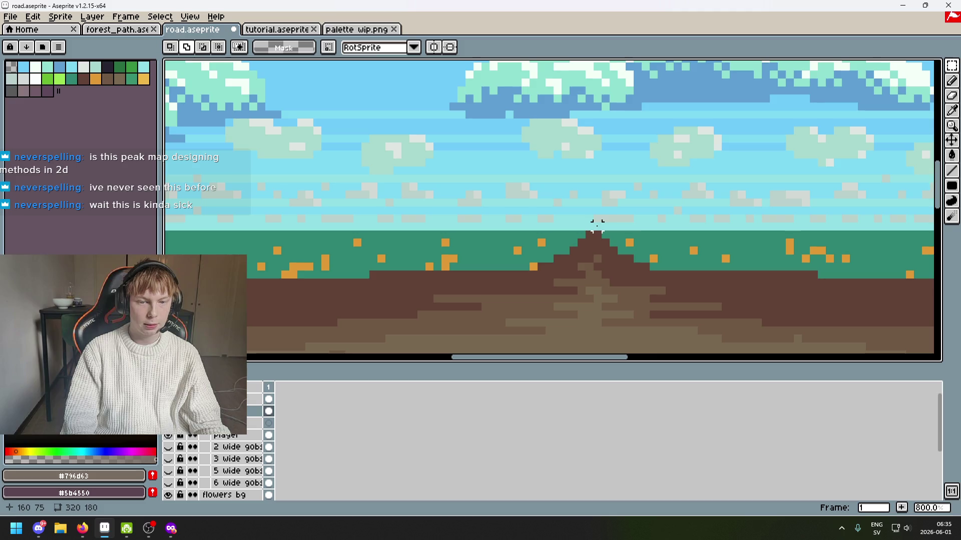
pyautogui.scroll(-6, 597, 225)
pyautogui.scroll(3, 598, 236)
pyautogui.scroll(-3, 591, 192)
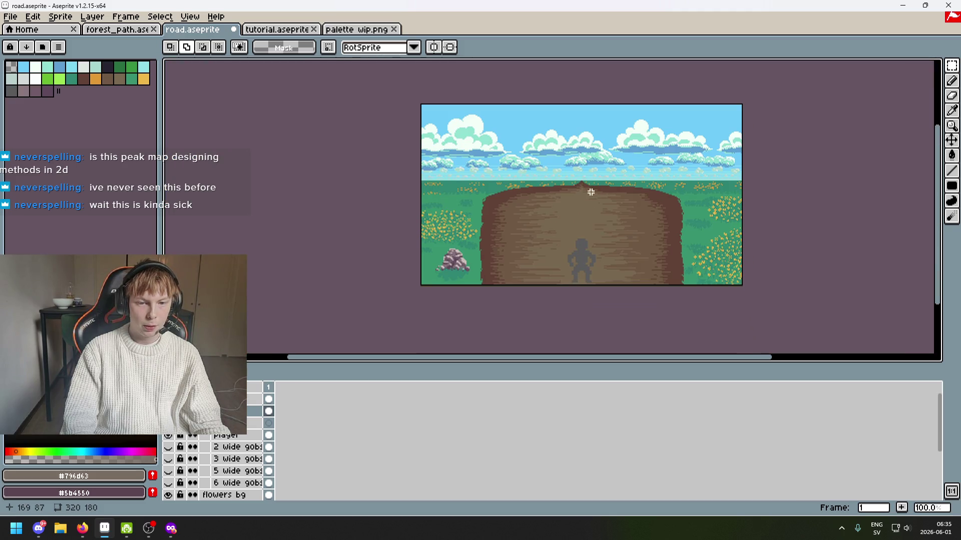
pyautogui.click(168, 446)
pyautogui.click(168, 446)
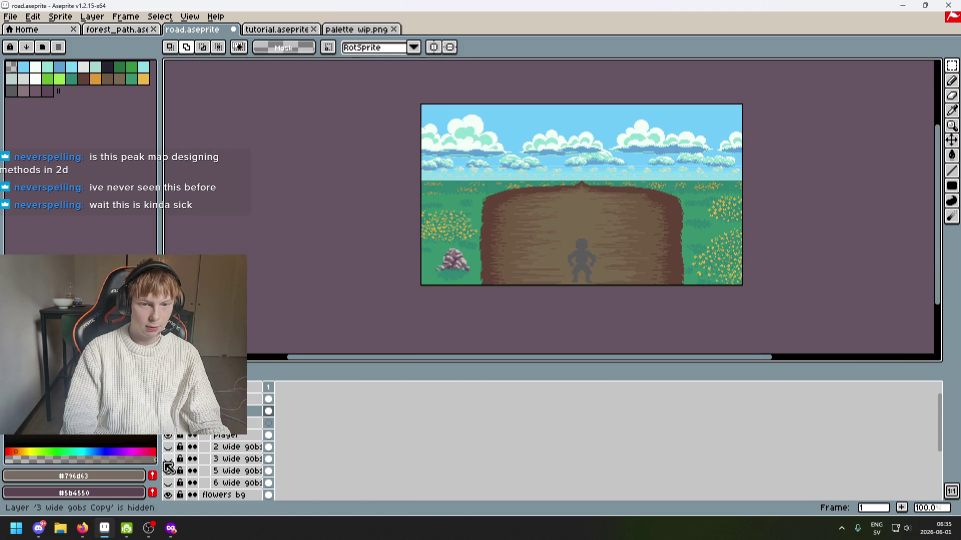
pyautogui.click(168, 458)
# On '3 wide gobs', move the left column's bottom goblins left and the right column's bottom goblins right.
pyautogui.scroll(1, 560, 211)
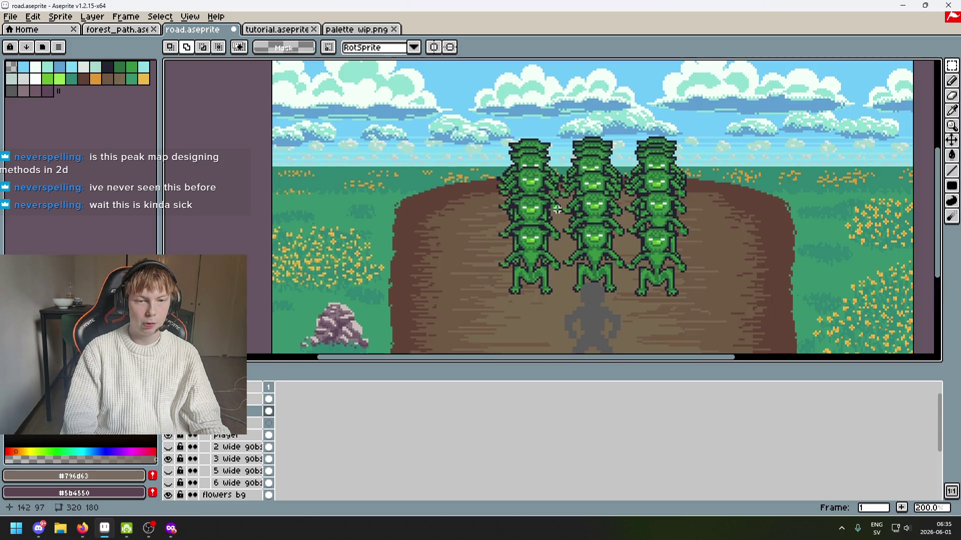
pyautogui.click(235, 459)
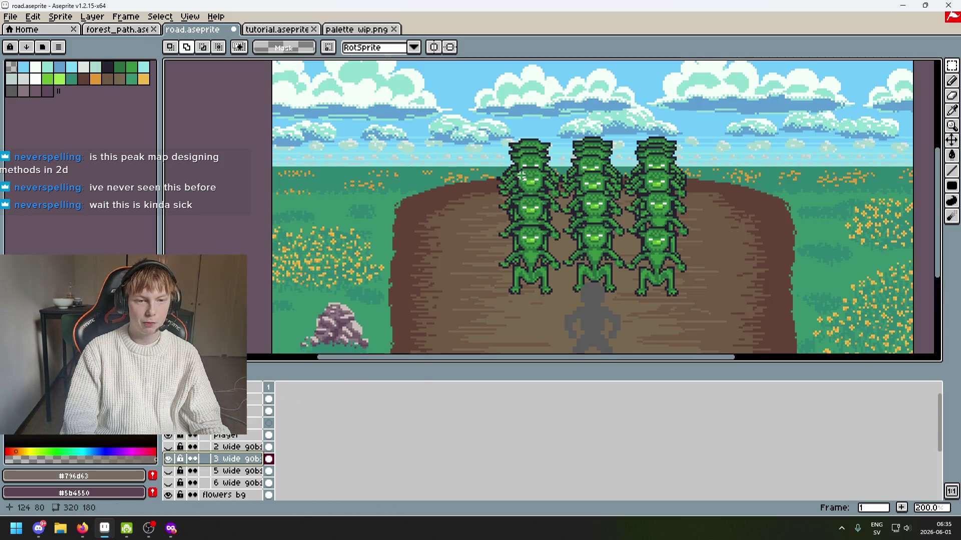
pyautogui.moveTo(563, 300); pyautogui.dragTo(467, 200)
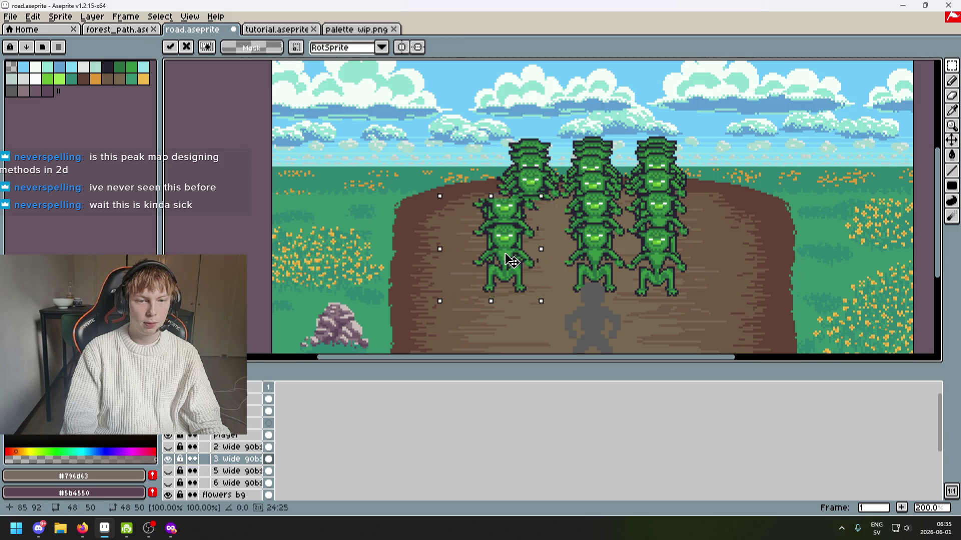
pyautogui.moveTo(561, 267); pyautogui.dragTo(505, 268)
pyautogui.hotkey('ctrl', 'd')
pyautogui.moveTo(687, 316); pyautogui.dragTo(625, 191)
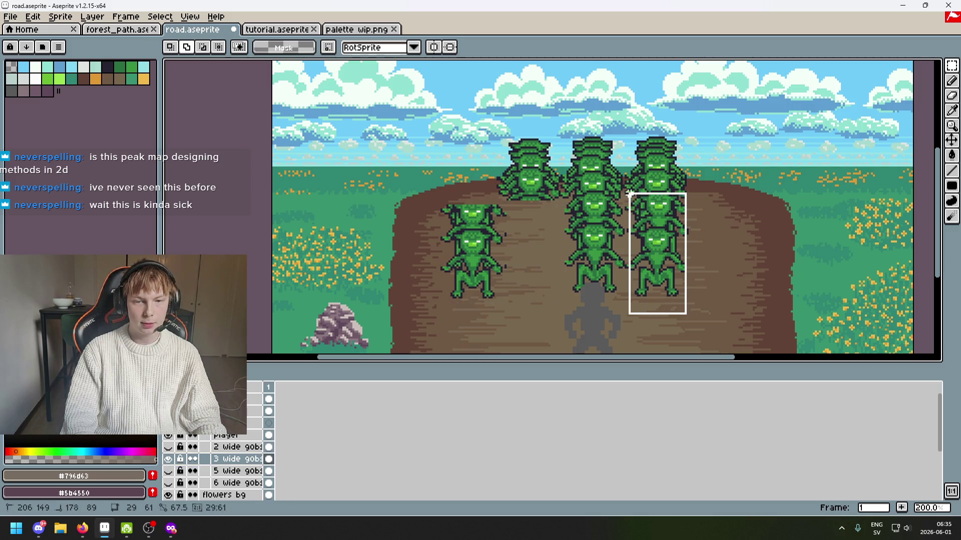
pyautogui.moveTo(656, 245); pyautogui.dragTo(709, 251)
pyautogui.click(519, 199)
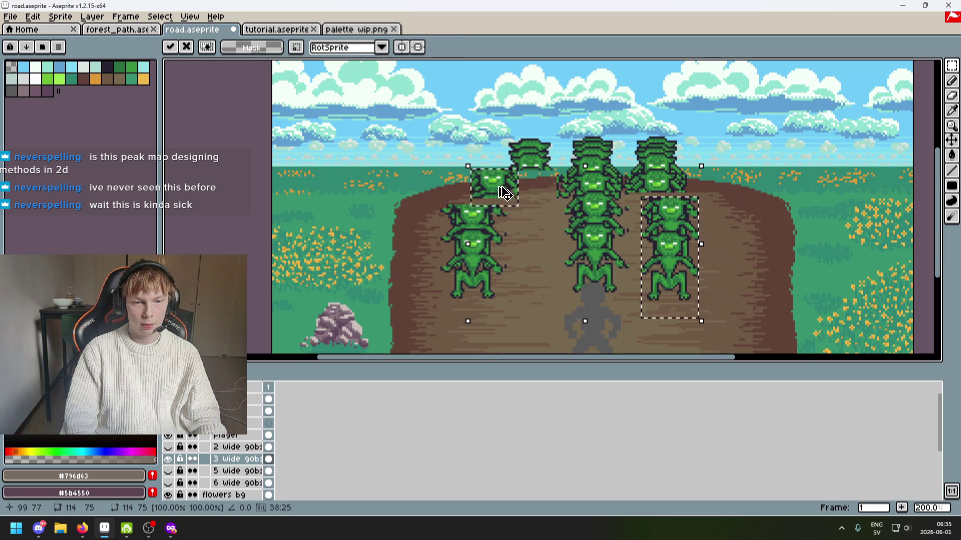
# Shift the goblin beside the centre stack to the right, undoing a mistaken move.
pyautogui.moveTo(476, 164)
pyautogui.mouseDown()
pyautogui.moveTo(549, 200)
pyautogui.moveTo(457, 168)
pyautogui.mouseUp()
pyautogui.moveTo(520, 181); pyautogui.dragTo(697, 187)
pyautogui.hotkey('ctrl', 'z')
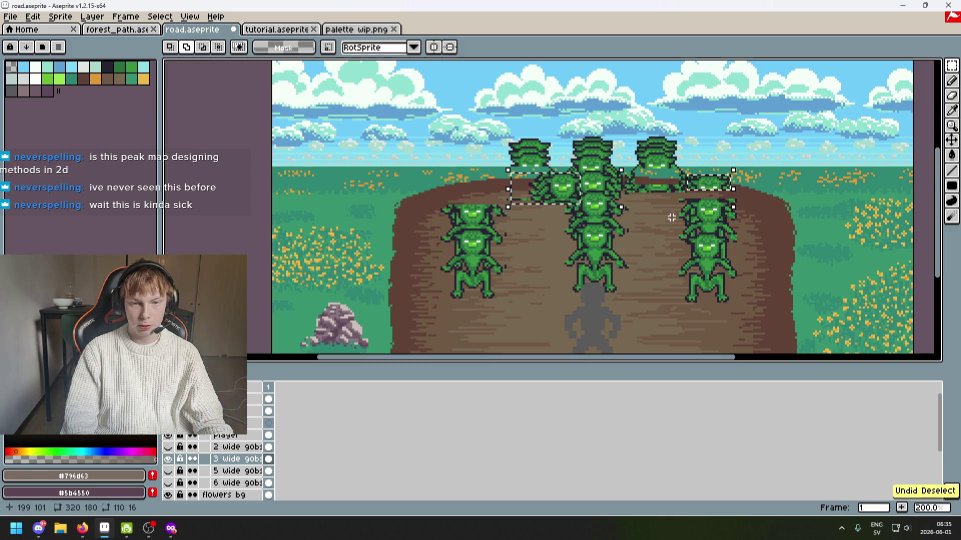
pyautogui.hotkey('ctrl', 'z')
pyautogui.moveTo(639, 197)
pyautogui.mouseDown()
pyautogui.moveTo(685, 160)
pyautogui.moveTo(695, 182)
pyautogui.mouseUp()
pyautogui.click(527, 326)
# Push the left stack's bottom goblin further left and the right stack's lower goblin right.
pyautogui.moveTo(523, 315); pyautogui.dragTo(413, 230)
pyautogui.moveTo(470, 276); pyautogui.dragTo(423, 279)
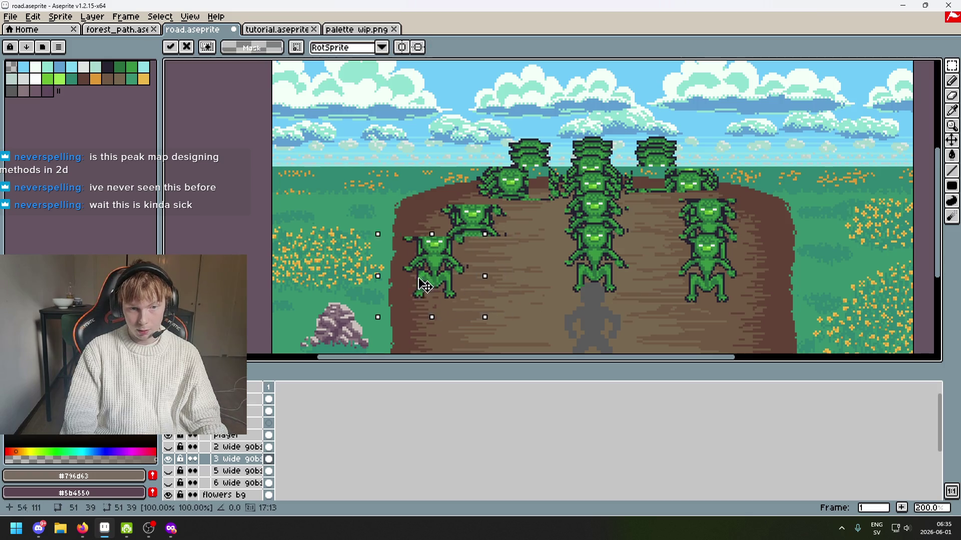
pyautogui.click(684, 322)
pyautogui.moveTo(664, 216); pyautogui.dragTo(776, 295)
pyautogui.click(524, 309)
pyautogui.scroll(-2, 524, 309)
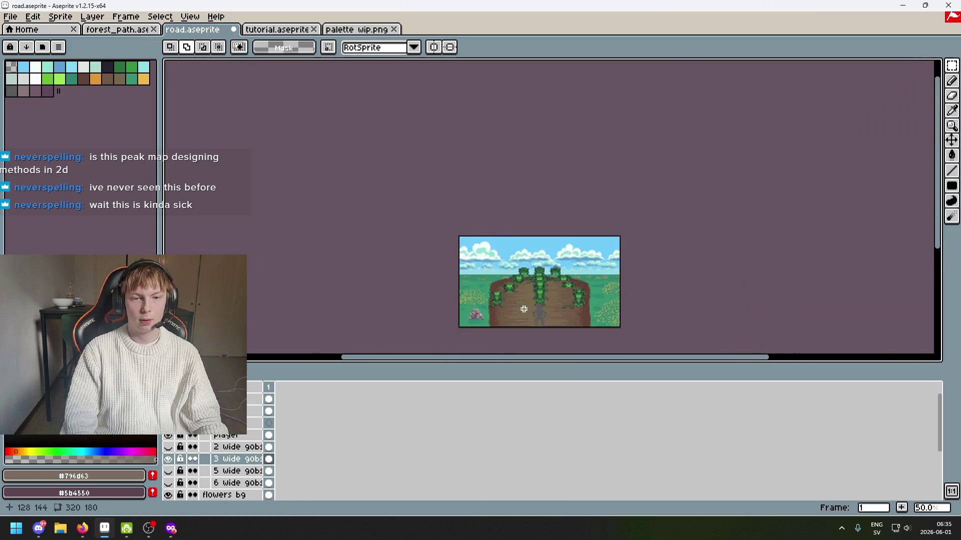
# Undo the goblin moves with Ctrl+Z until the three tight stacked columns return.
pyautogui.scroll(1, 524, 309)
pyautogui.scroll(1, 441, 308)
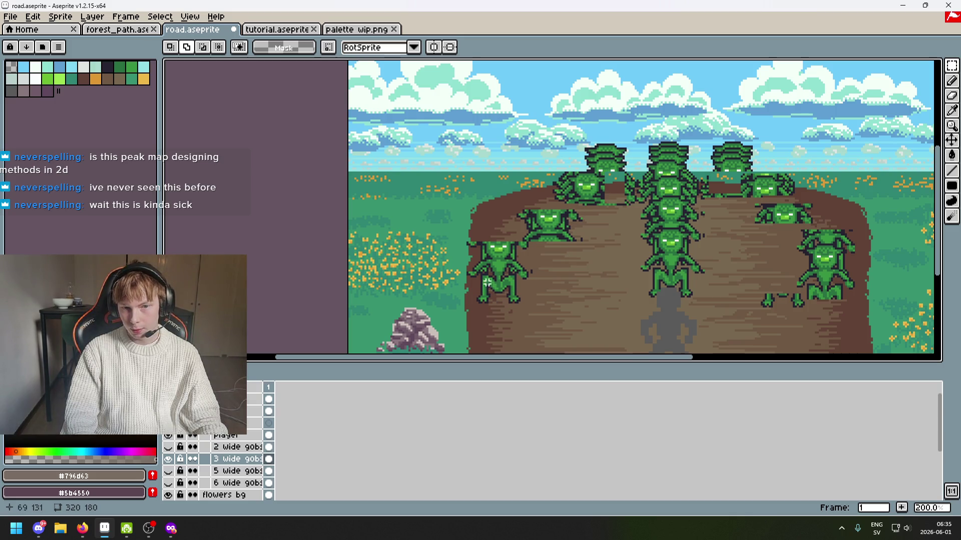
pyautogui.hotkey('ctrl', 'z')
pyautogui.hotkey('ctrl', 'z')
pyautogui.hotkey('ctrl', 'z')
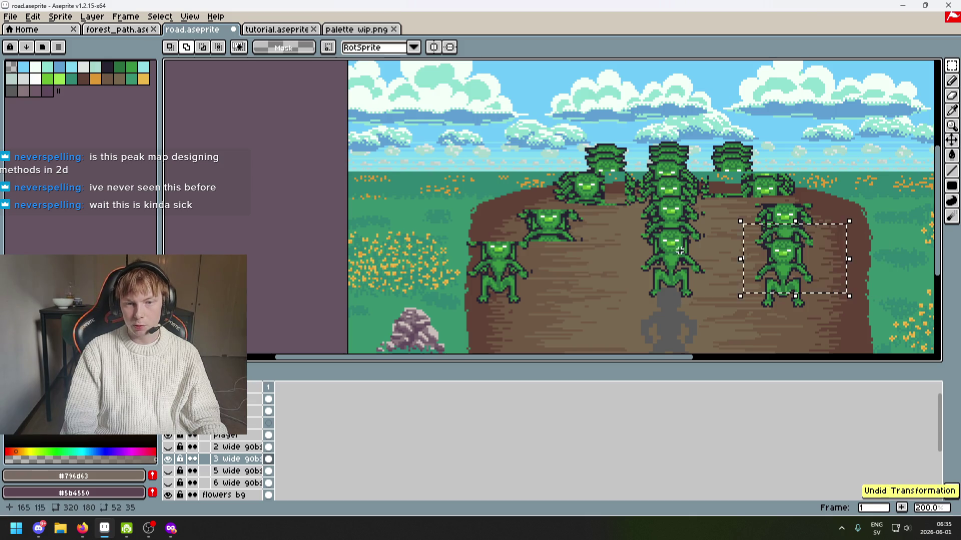
pyautogui.hotkey('ctrl', 'z')
pyautogui.hotkey('ctrl', 'z')
pyautogui.hotkey('ctrl', 'z')
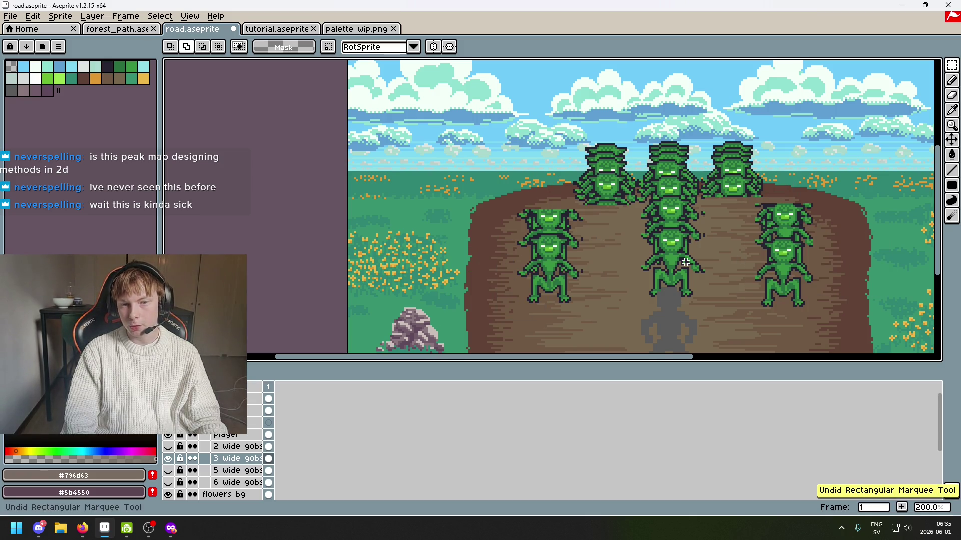
pyautogui.scroll(-1, 685, 263)
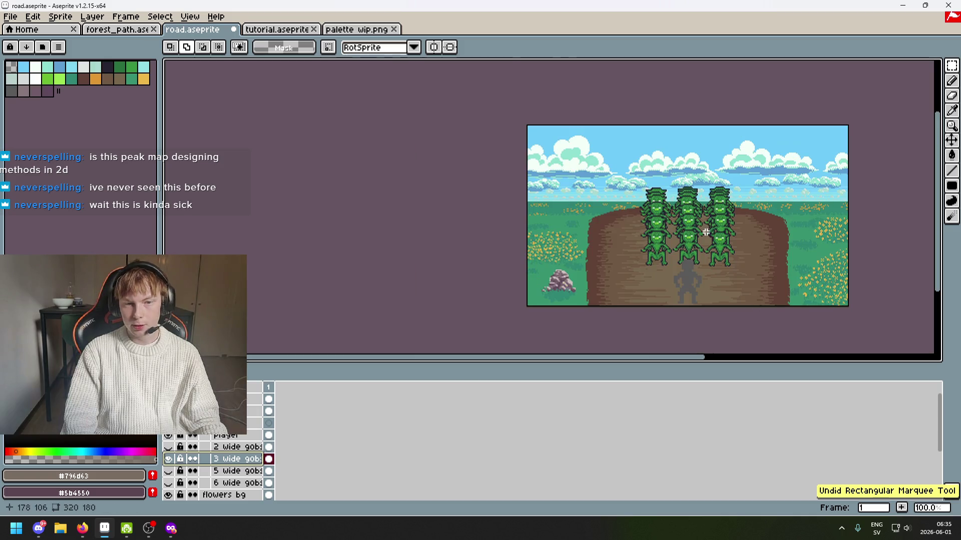
pyautogui.scroll(1, 646, 235)
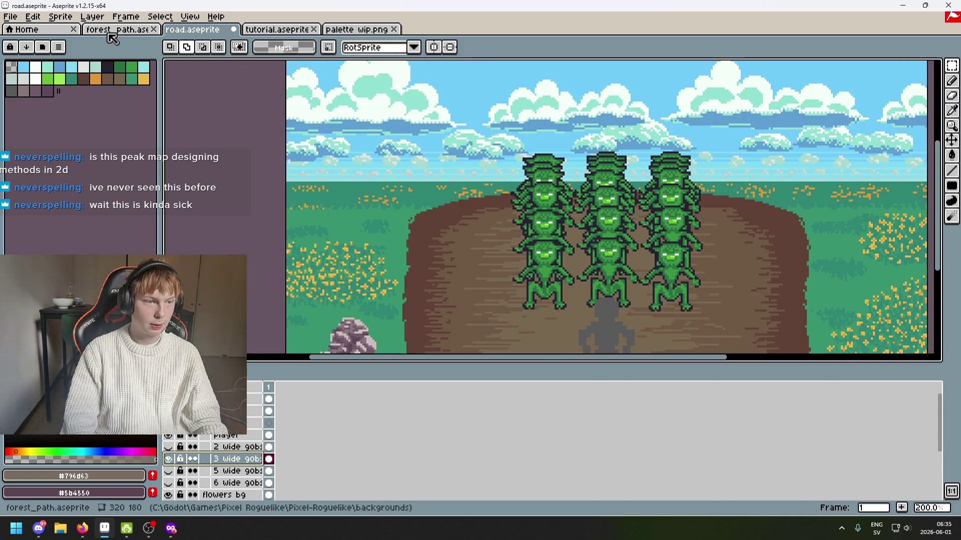
pyautogui.click(114, 30)
# Switch to tutorial.aseprite, give the canvas more room over the timeline, and save it.
pyautogui.click(289, 31)
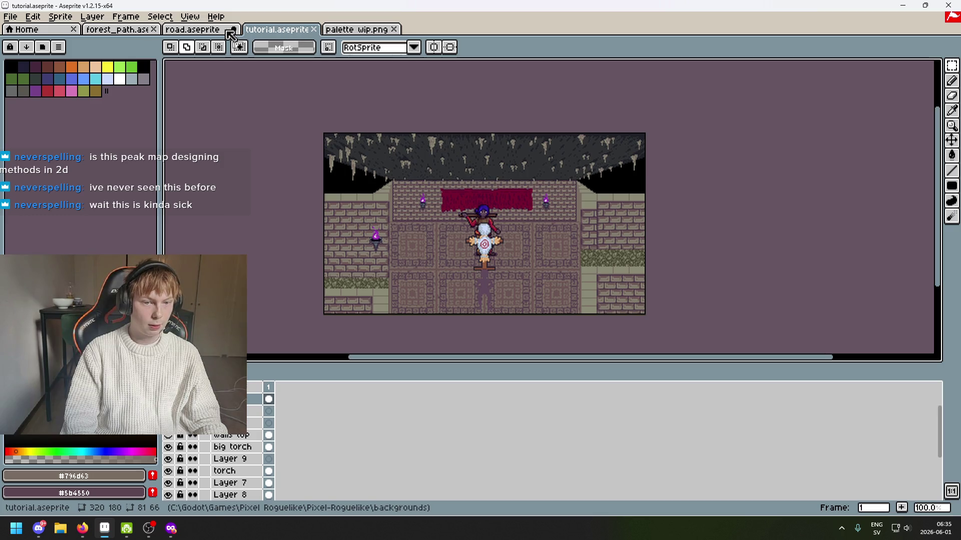
pyautogui.scroll(2, 476, 152)
pyautogui.scroll(-1, 476, 152)
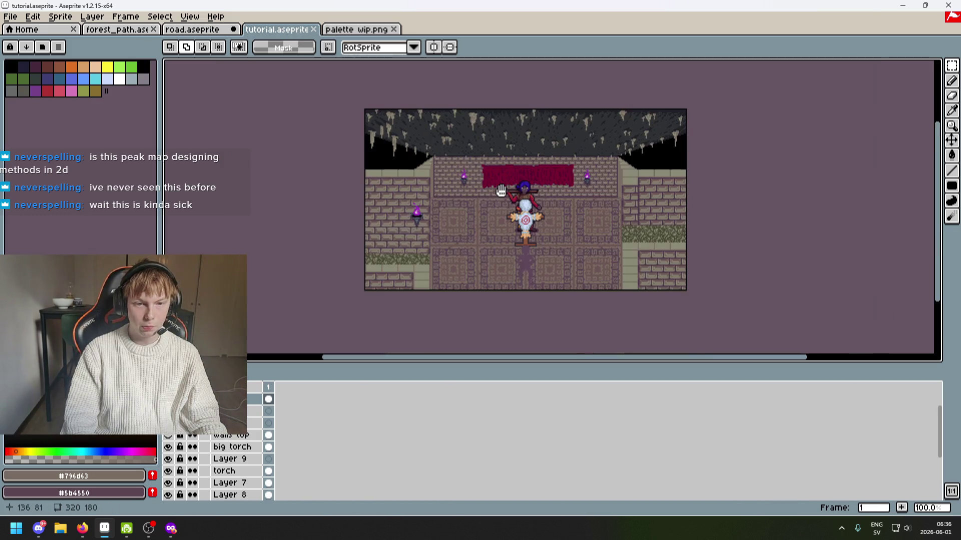
pyautogui.hotkey('ctrl', 's')
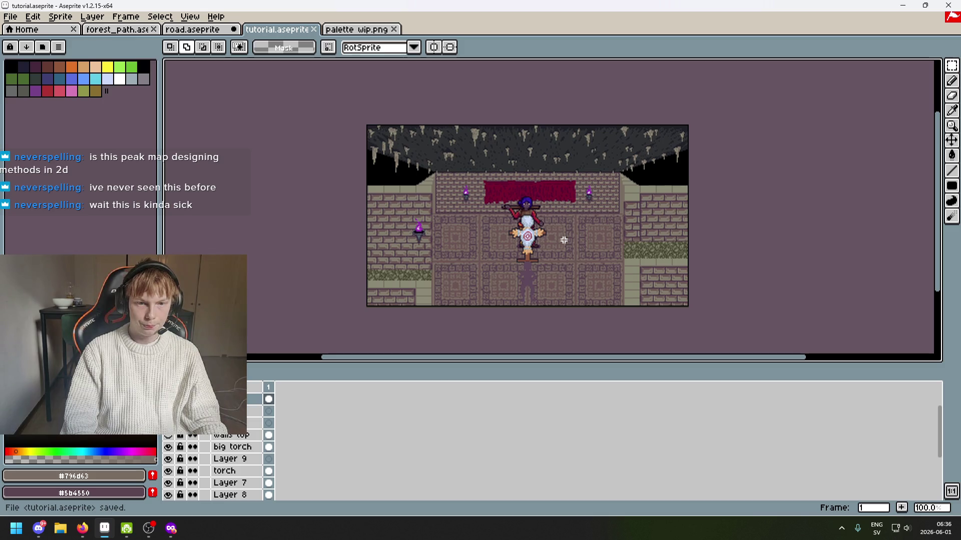
pyautogui.scroll(1, 561, 240)
pyautogui.moveTo(618, 274)
pyautogui.mouseDown()
pyautogui.moveTo(607, 343)
pyautogui.moveTo(596, 231)
pyautogui.moveTo(595, 246)
pyautogui.mouseUp()
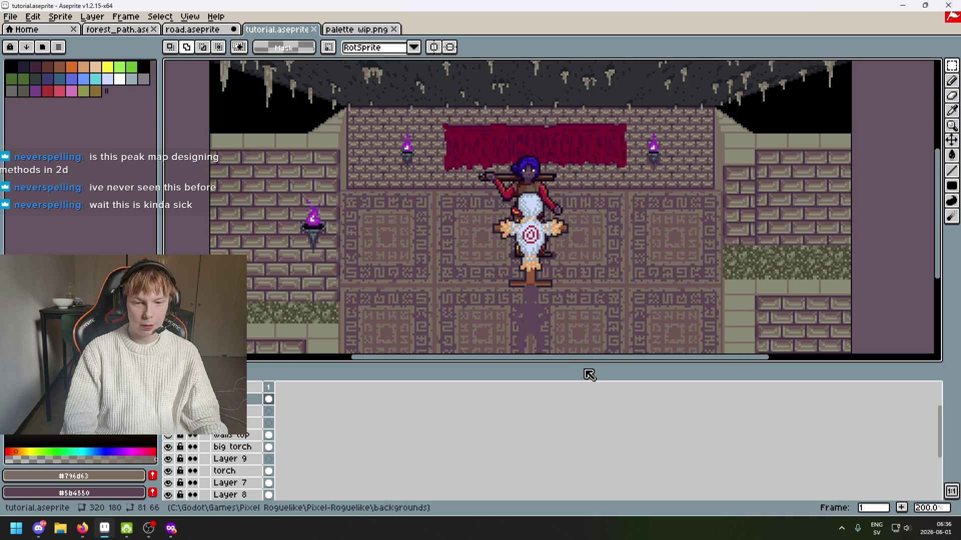
pyautogui.moveTo(584, 364); pyautogui.dragTo(600, 435)
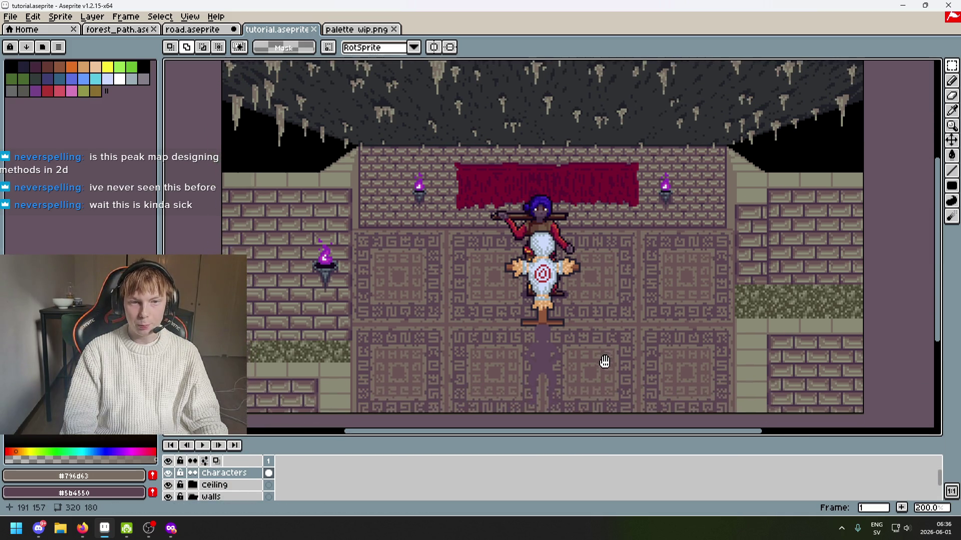
pyautogui.hotkey('ctrl', 's')
pyautogui.moveTo(602, 365)
pyautogui.mouseDown()
pyautogui.moveTo(598, 378)
pyautogui.moveTo(605, 340)
pyautogui.moveTo(604, 356)
pyautogui.mouseUp()
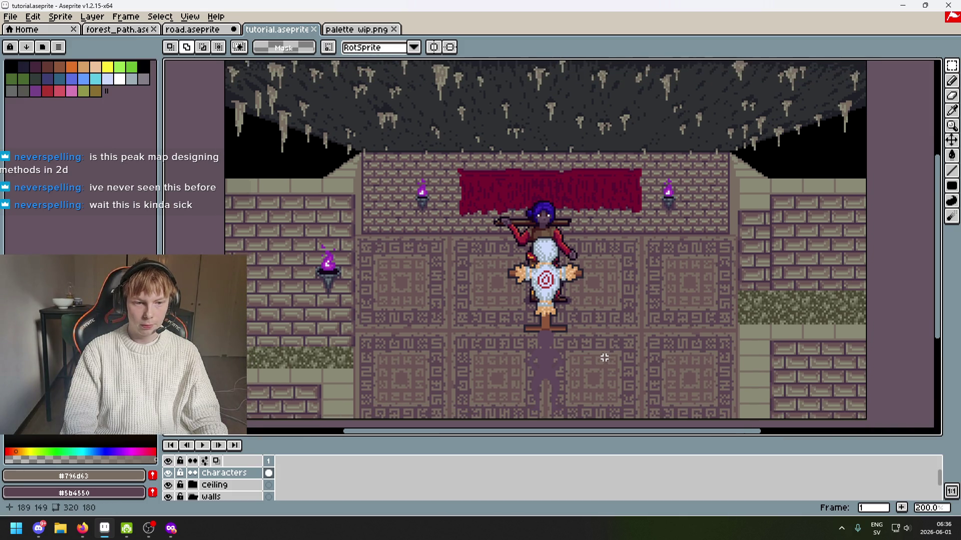
pyautogui.hotkey('ctrl', 's')
# Hide the characters layer so the dungeon floor is empty.
pyautogui.scroll(2, 452, 332)
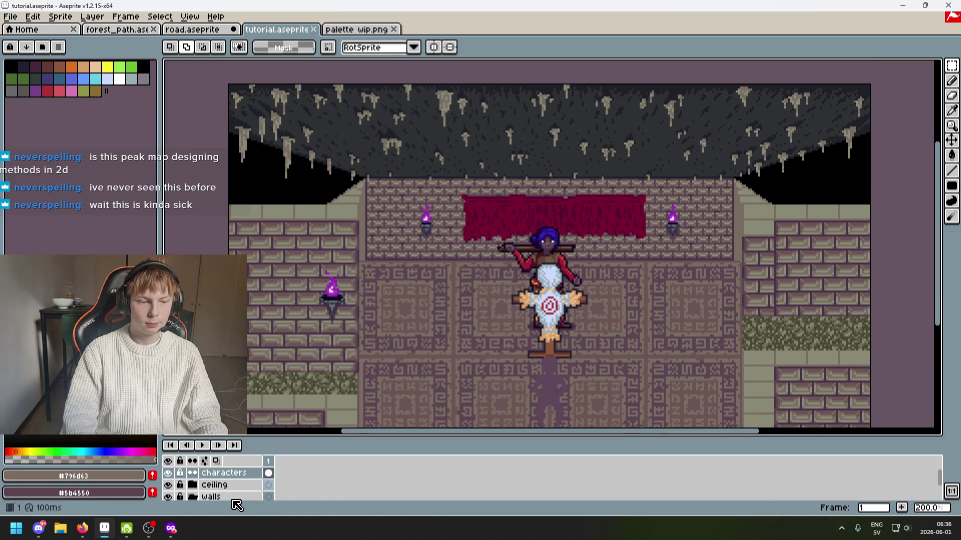
pyautogui.click(168, 473)
pyautogui.scroll(-3, 388, 349)
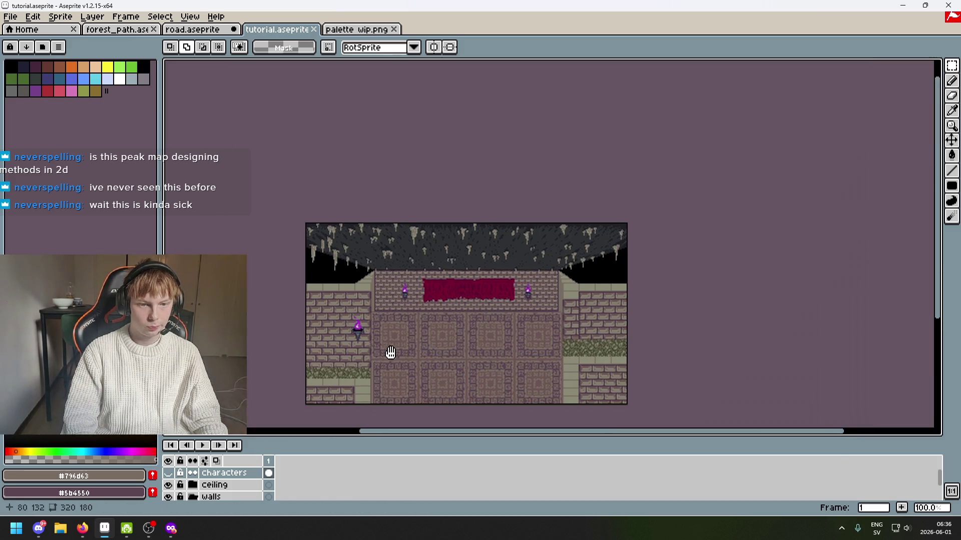
pyautogui.scroll(3, 429, 321)
pyautogui.moveTo(429, 321)
pyautogui.mouseDown()
pyautogui.moveTo(435, 255)
pyautogui.moveTo(371, 271)
pyautogui.mouseUp()
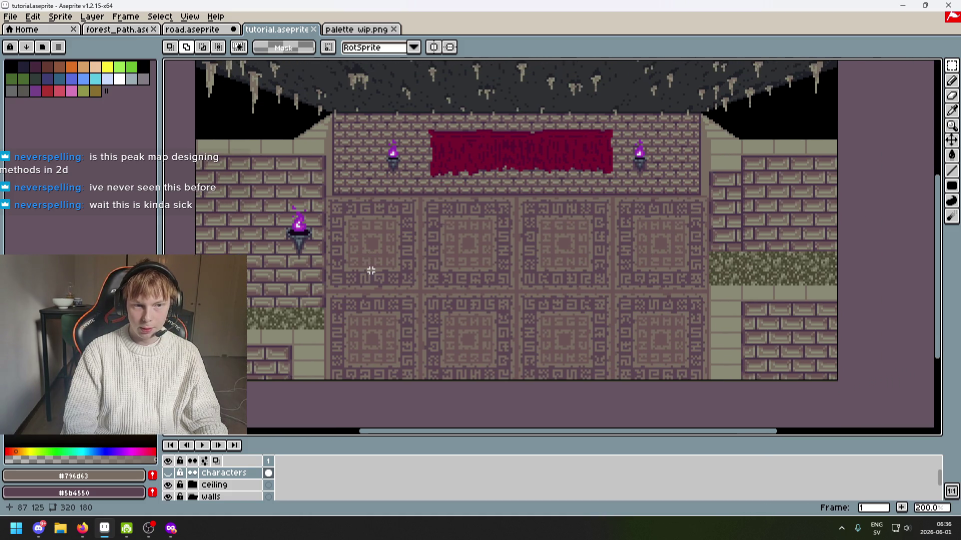
# Make the walls top layer visible, keep characters hidden, and save tutorial.aseprite.
pyautogui.scroll(1, 180, 496)
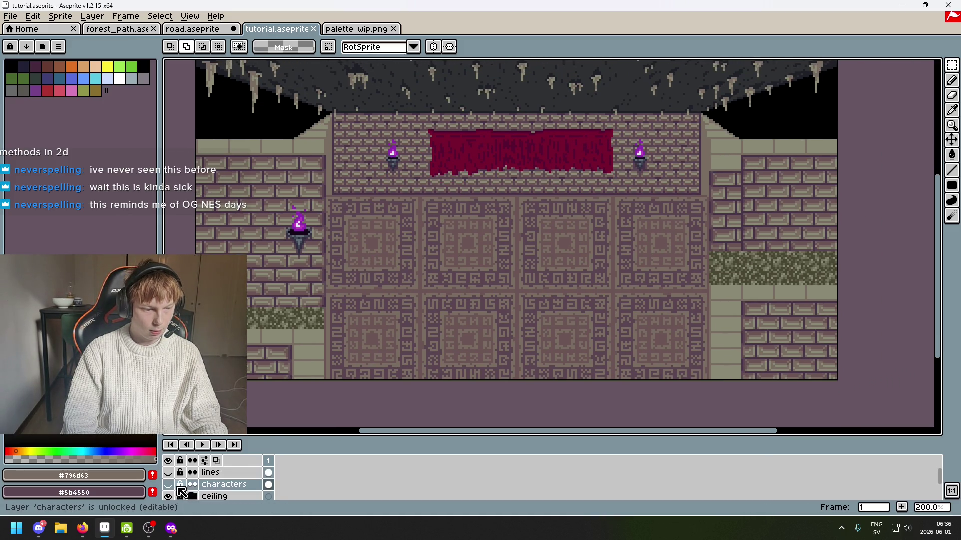
pyautogui.click(172, 485)
pyautogui.scroll(-2, 176, 488)
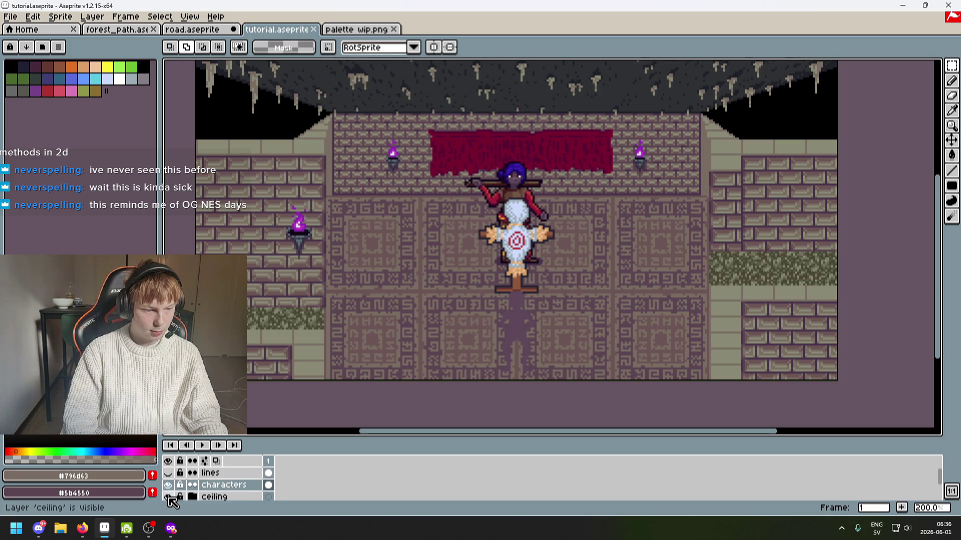
pyautogui.scroll(-1, 180, 498)
pyautogui.click(169, 473)
pyautogui.scroll(3, 180, 481)
pyautogui.scroll(1, 179, 481)
pyautogui.click(170, 484)
pyautogui.hotkey('ctrl', 's')
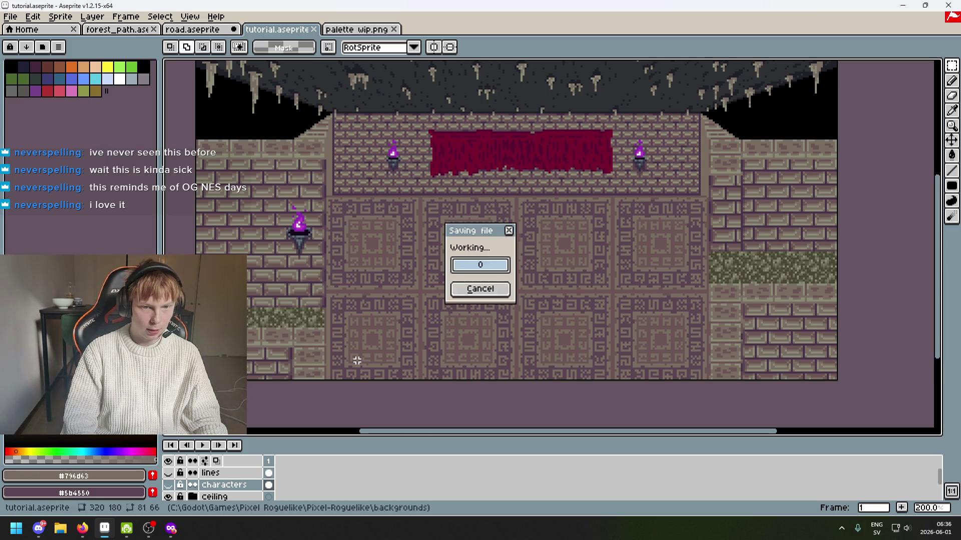
# Pan and zoom out to review the empty dungeon room.
pyautogui.moveTo(432, 320); pyautogui.dragTo(474, 366)
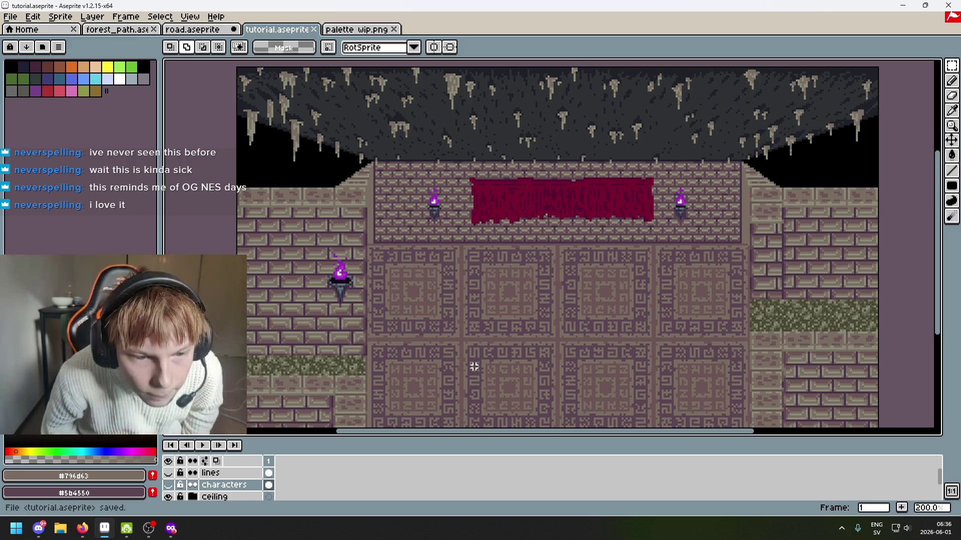
pyautogui.scroll(-1, 474, 367)
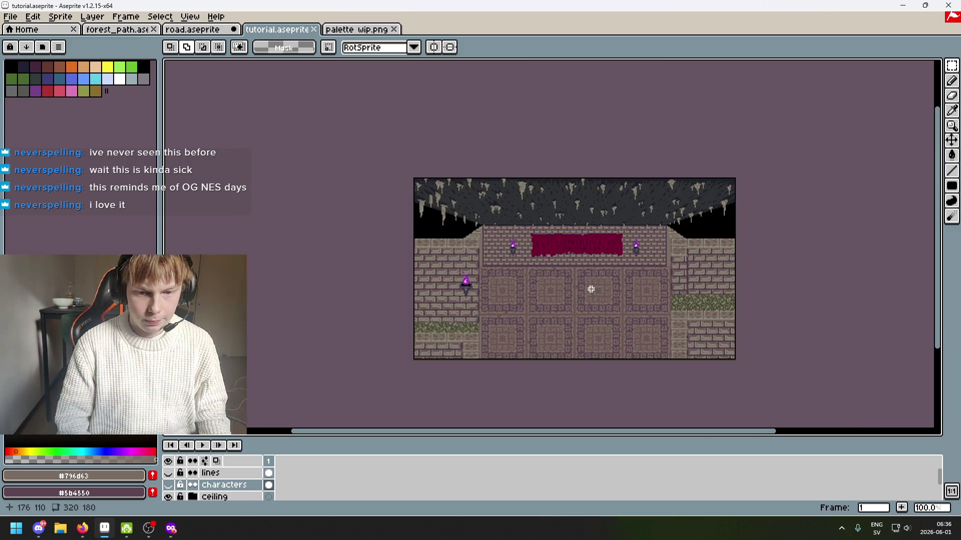
pyautogui.moveTo(566, 276)
pyautogui.mouseDown()
pyautogui.moveTo(512, 263)
pyautogui.moveTo(512, 244)
pyautogui.moveTo(507, 254)
pyautogui.mouseUp()
pyautogui.scroll(1, 511, 263)
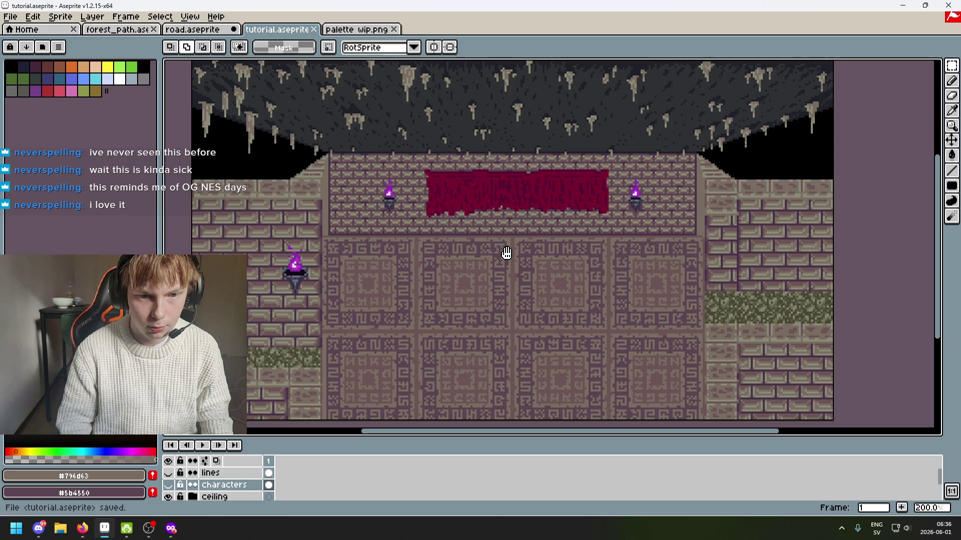
pyautogui.scroll(-1, 506, 254)
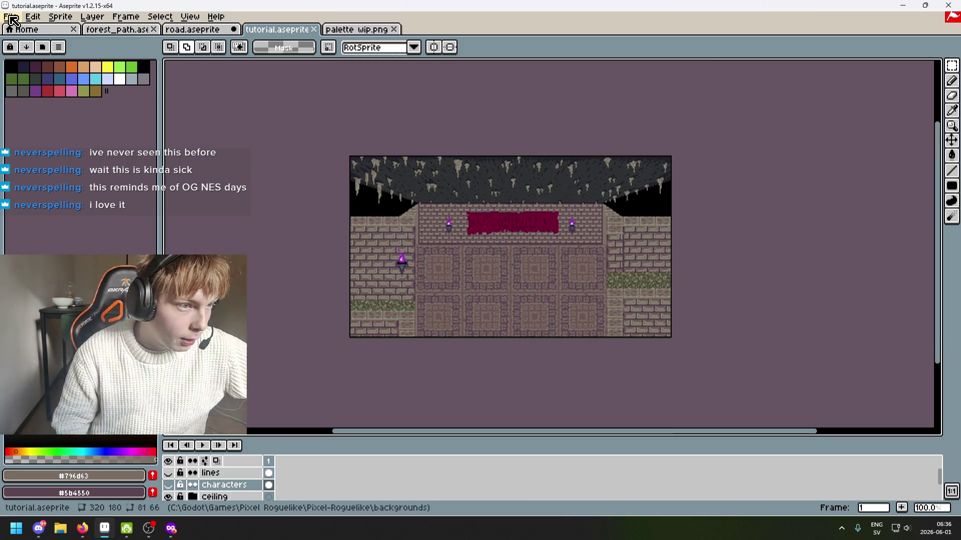
# Bring up the File > Export dialog and dismiss it.
pyautogui.click(10, 16)
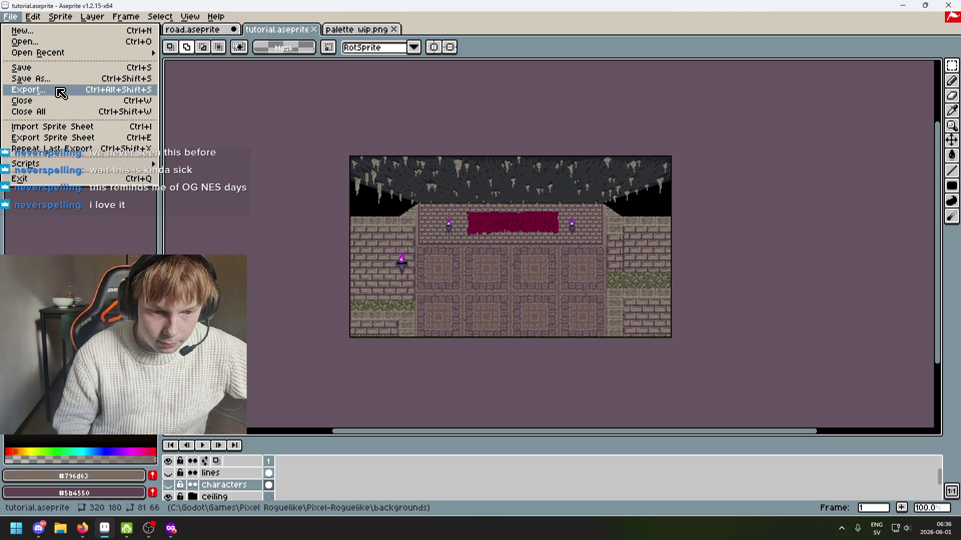
pyautogui.click(61, 93)
pyautogui.press('Return')
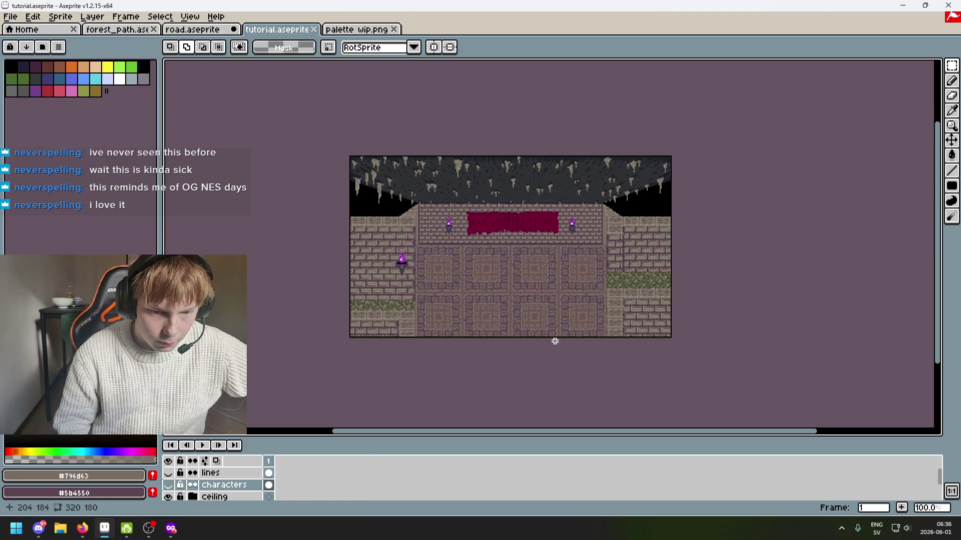
# Enlarge the layers panel and expand the ground group to show its layers.
pyautogui.moveTo(354, 439); pyautogui.dragTo(274, 306)
pyautogui.scroll(-1, 220, 450)
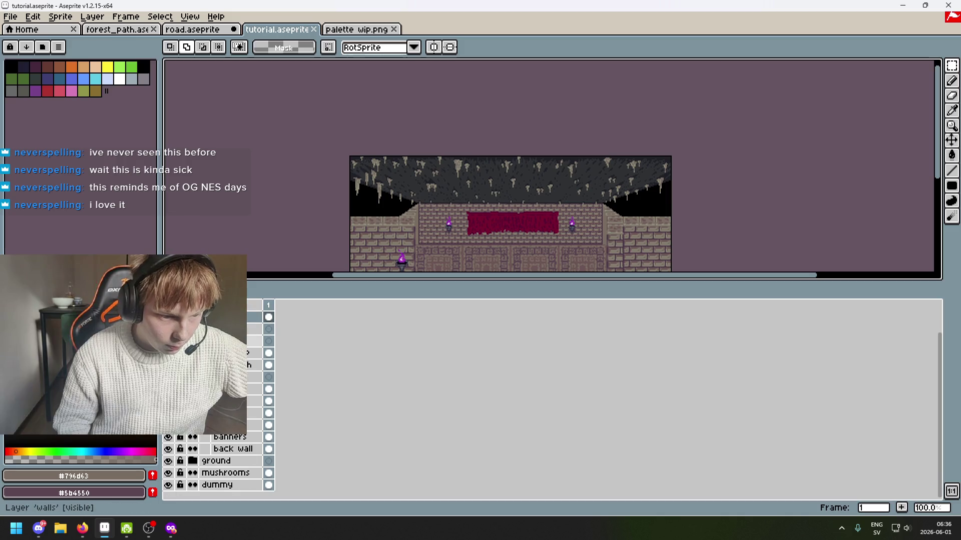
pyautogui.click(192, 461)
pyautogui.scroll(-2, 193, 461)
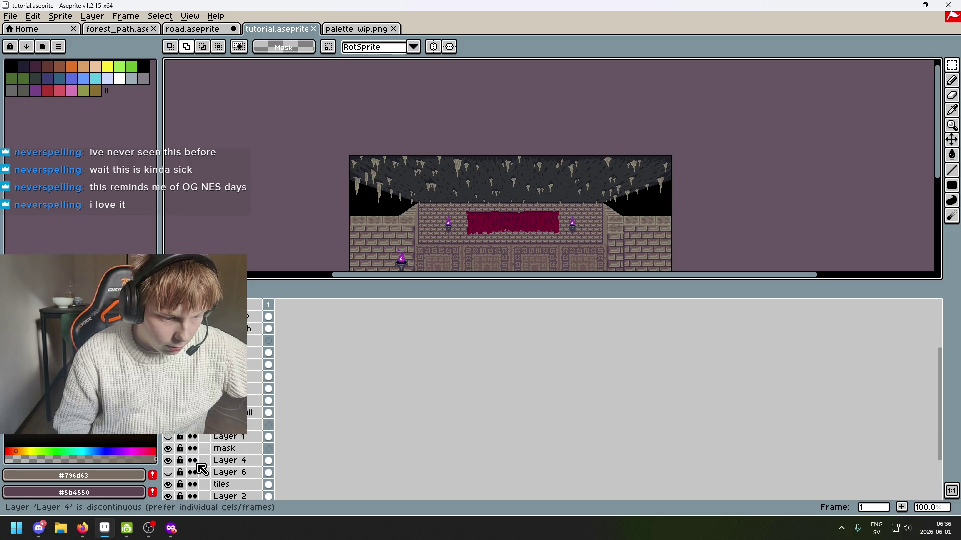
pyautogui.moveTo(364, 269)
pyautogui.mouseDown()
pyautogui.moveTo(351, 193)
pyautogui.moveTo(337, 185)
pyautogui.mouseUp()
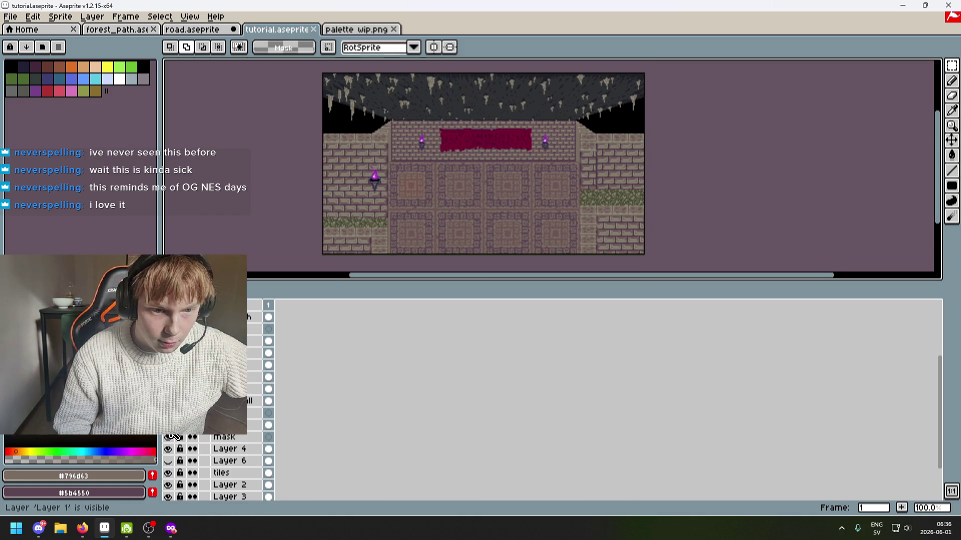
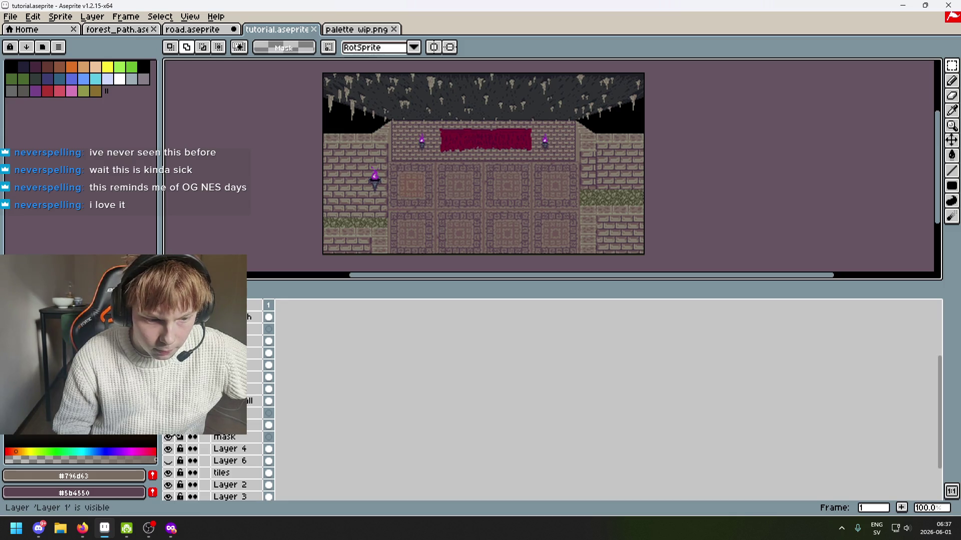
# Hide the floor layers, delete Layer 1 and another unused layer, and restore Layer 4 and tiles.
pyautogui.moveTo(173, 449); pyautogui.dragTo(172, 476)
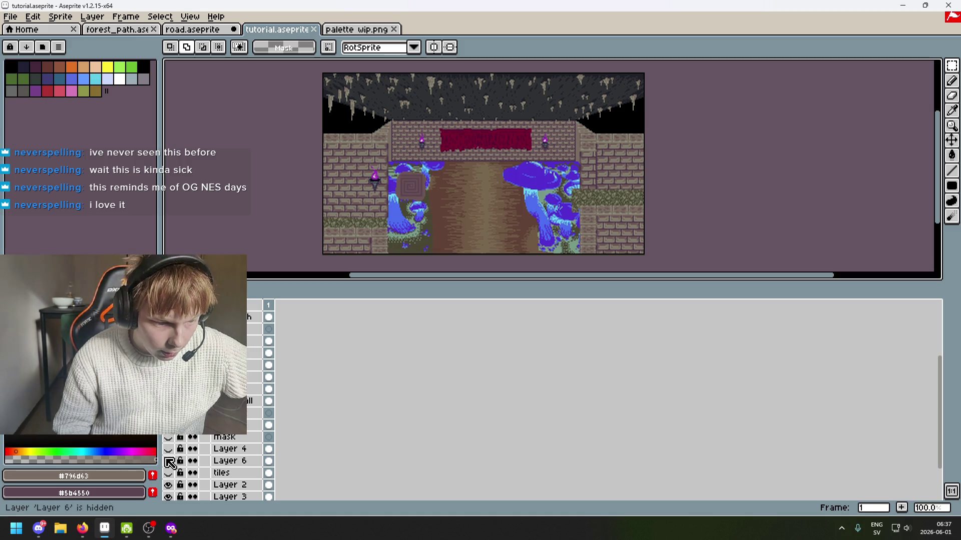
pyautogui.click(225, 426)
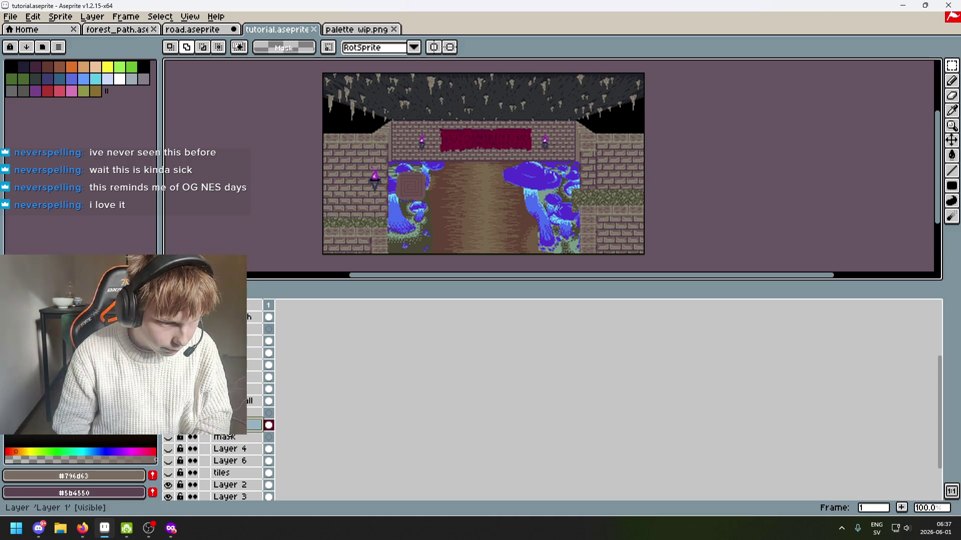
pyautogui.press('Delete')
pyautogui.click(169, 438)
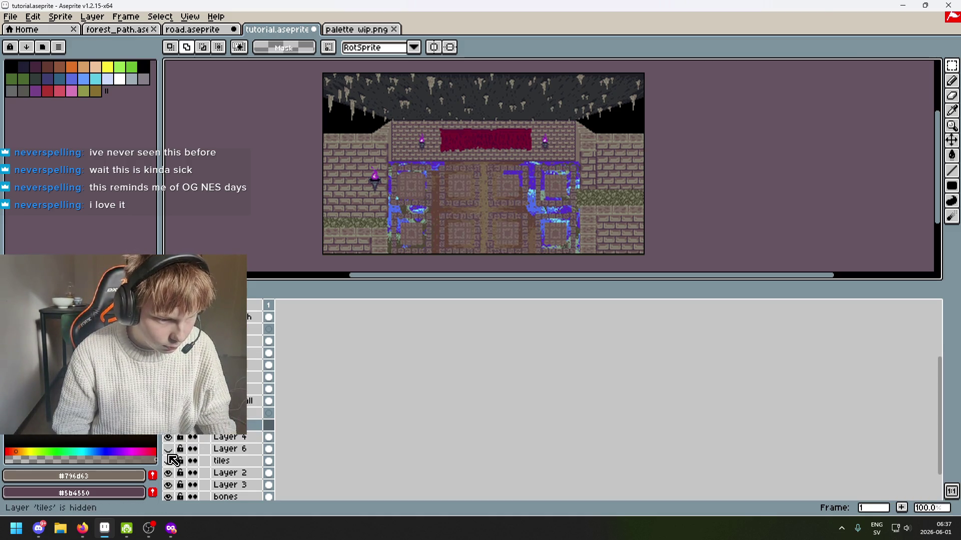
pyautogui.scroll(-1, 173, 460)
pyautogui.click(169, 450)
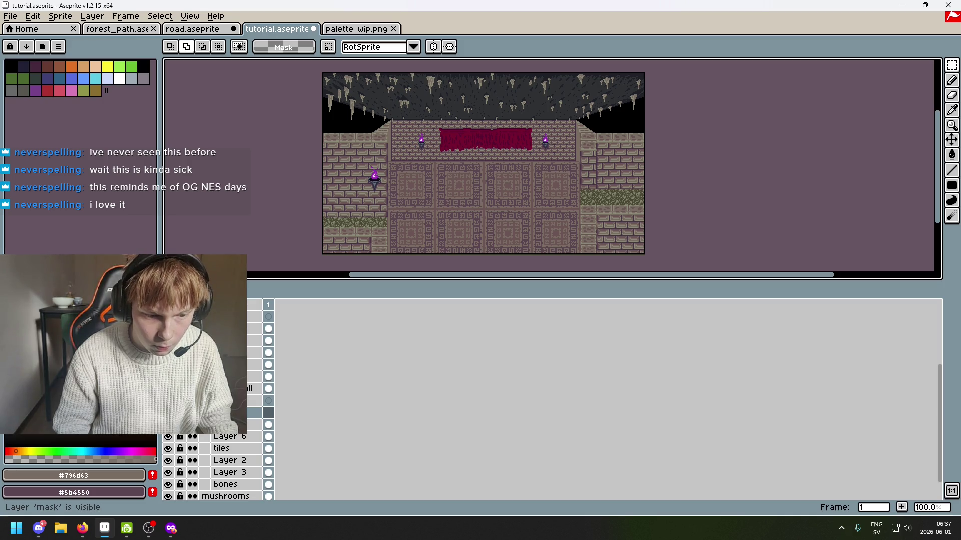
pyautogui.press('Delete')
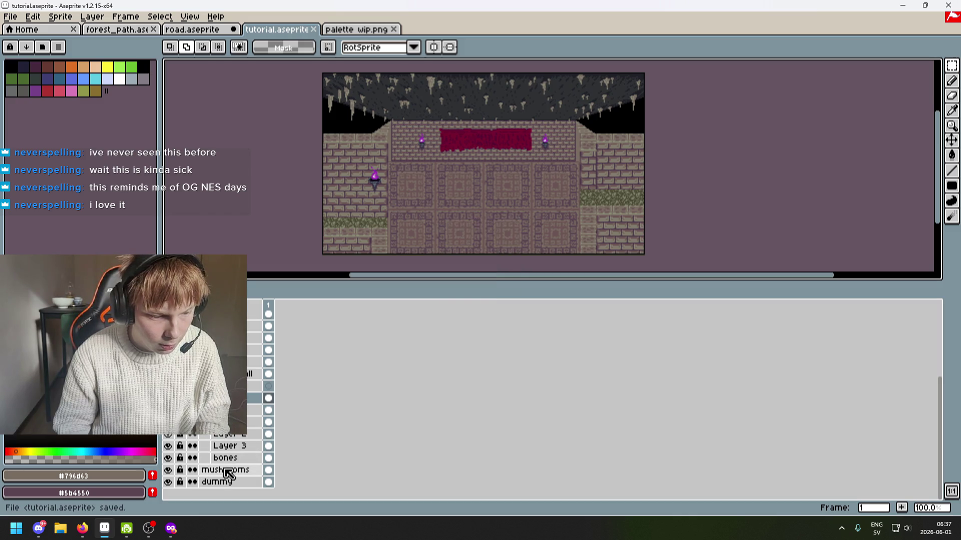
# Delete the mushrooms and dummy layers.
pyautogui.click(224, 470)
pyautogui.press('Delete')
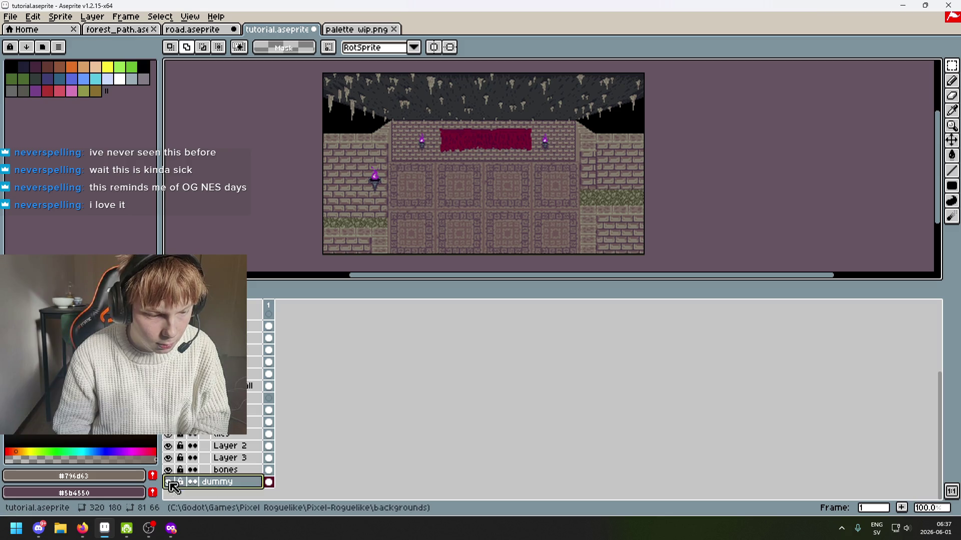
pyautogui.click(169, 482)
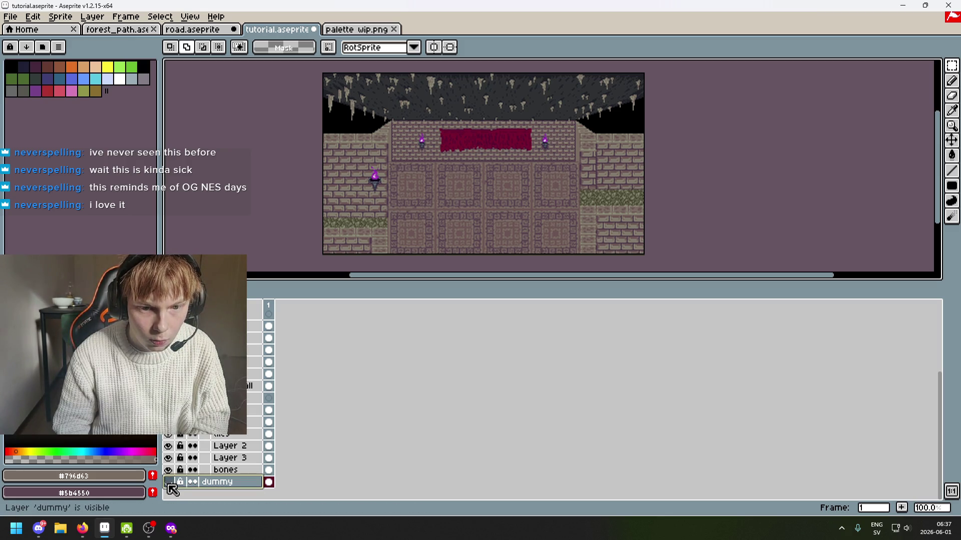
pyautogui.press('Delete')
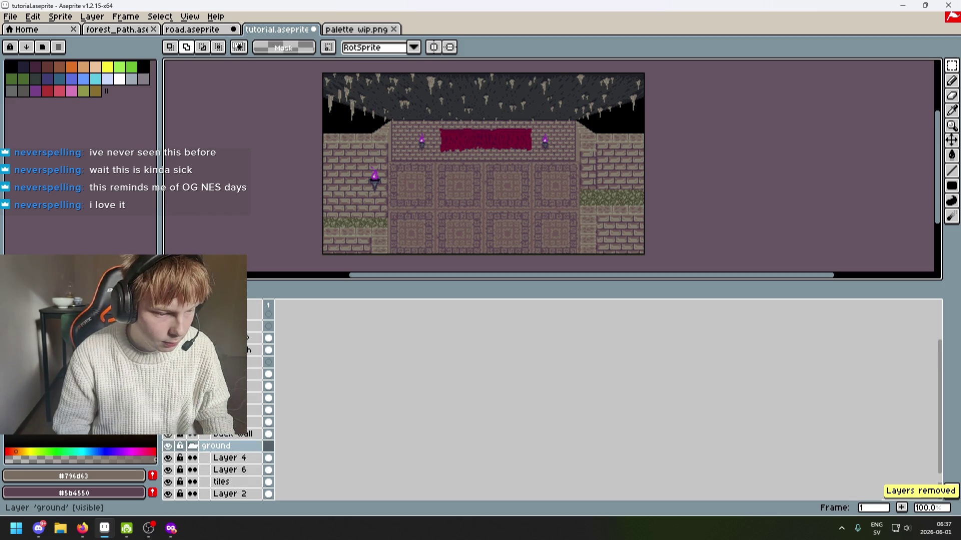
# Save tutorial.aseprite with Ctrl+S.
pyautogui.hotkey('ctrl', 's')
pyautogui.scroll(2, 215, 461)
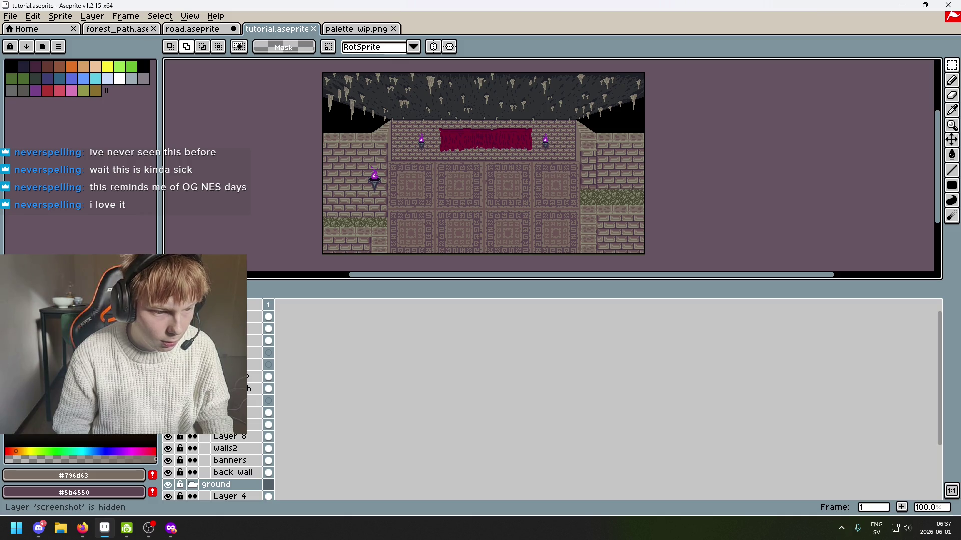
pyautogui.scroll(-1, 215, 465)
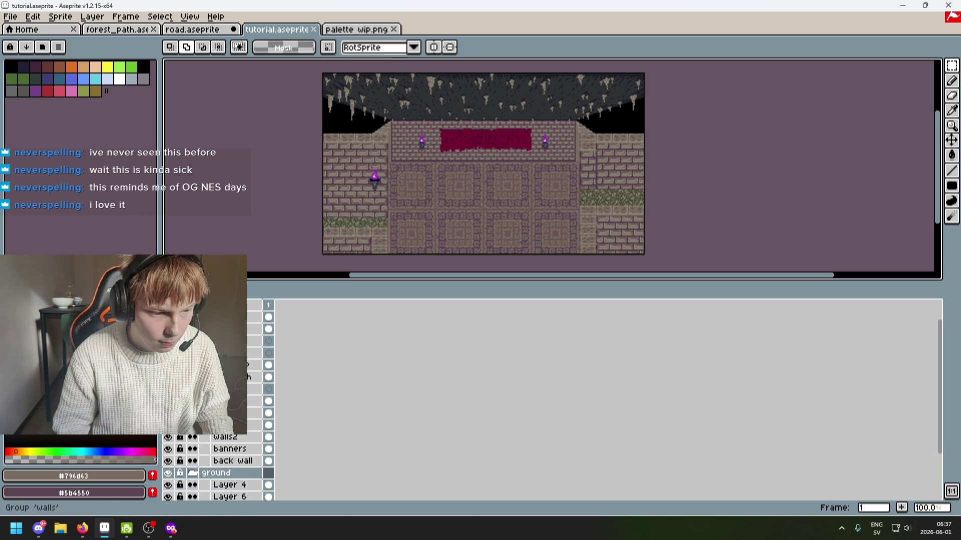
pyautogui.scroll(3, 215, 465)
pyautogui.scroll(-3, 221, 425)
pyautogui.scroll(3, 220, 425)
pyautogui.scroll(-6, 220, 426)
pyautogui.scroll(-1, 220, 450)
pyautogui.hotkey('ctrl', 's')
# Use Export As to write tutorial.png into the backgrounds folder, accepting the PNG warning.
pyautogui.moveTo(389, 212)
pyautogui.mouseDown()
pyautogui.moveTo(389, 253)
pyautogui.moveTo(395, 207)
pyautogui.mouseUp()
pyautogui.click(10, 17)
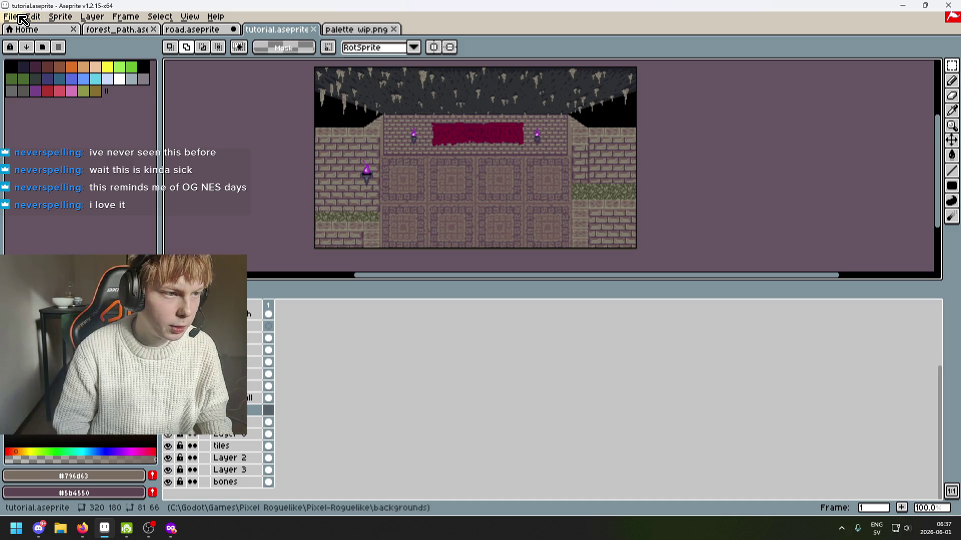
pyautogui.click(25, 78)
pyautogui.click(592, 205)
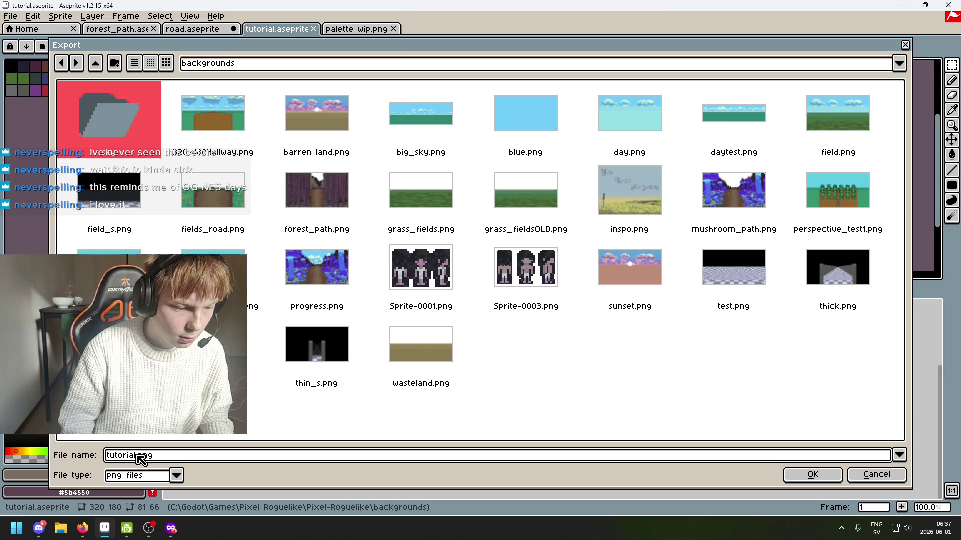
pyautogui.press('Left')
pyautogui.press('Left')
pyautogui.press('Left')
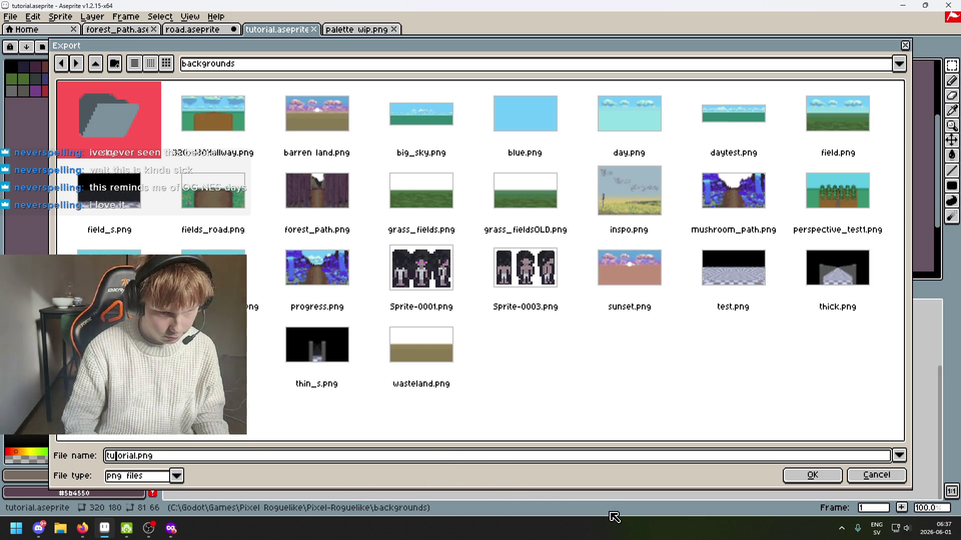
pyautogui.click(819, 478)
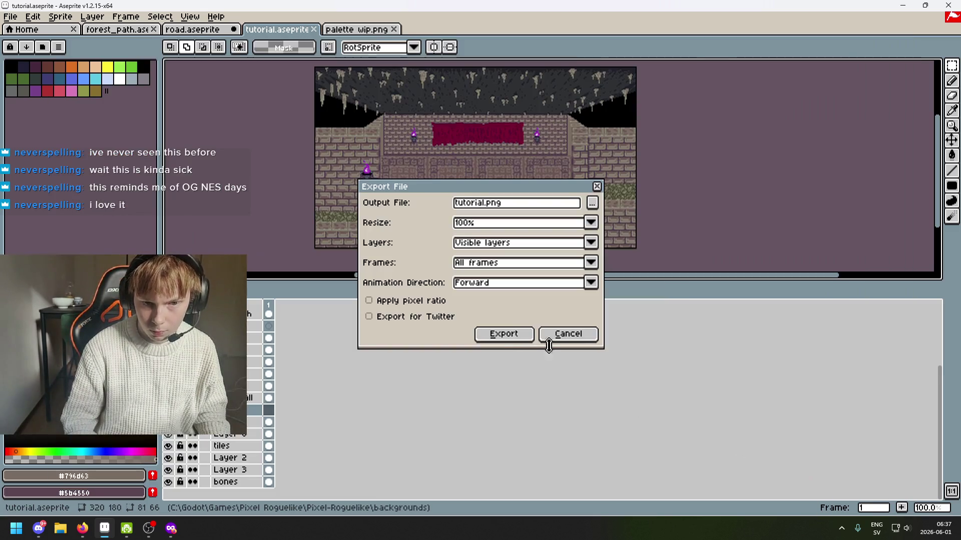
pyautogui.click(513, 341)
pyautogui.click(464, 307)
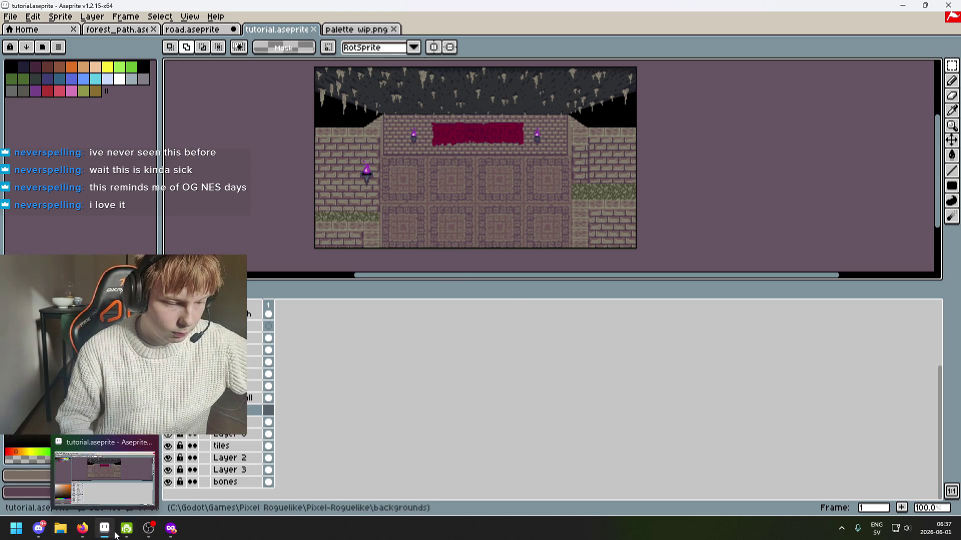
# Search the Start menu for 'aseprite' and open it.
pyautogui.moveTo(180, 535)
pyautogui.press('super')
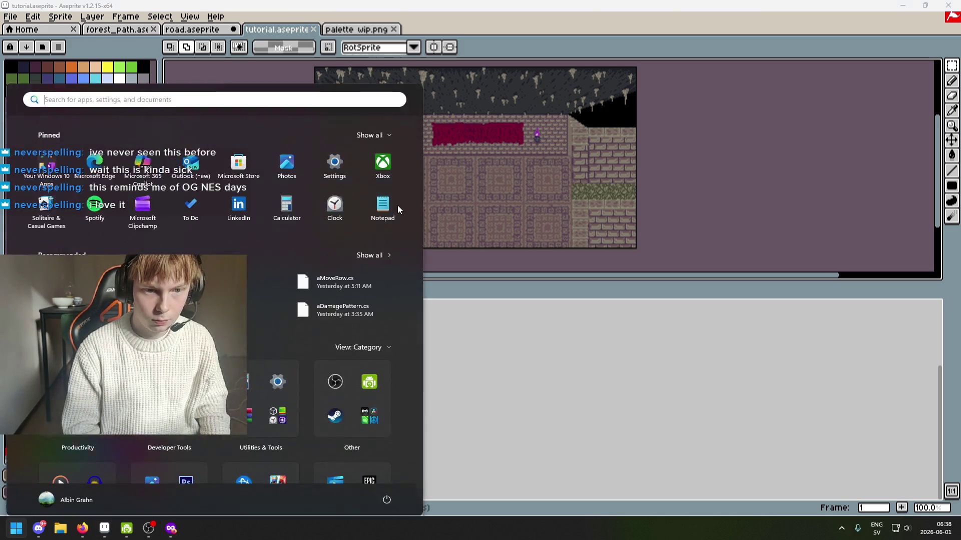
pyautogui.write('aseprite')
pyautogui.press('Return')
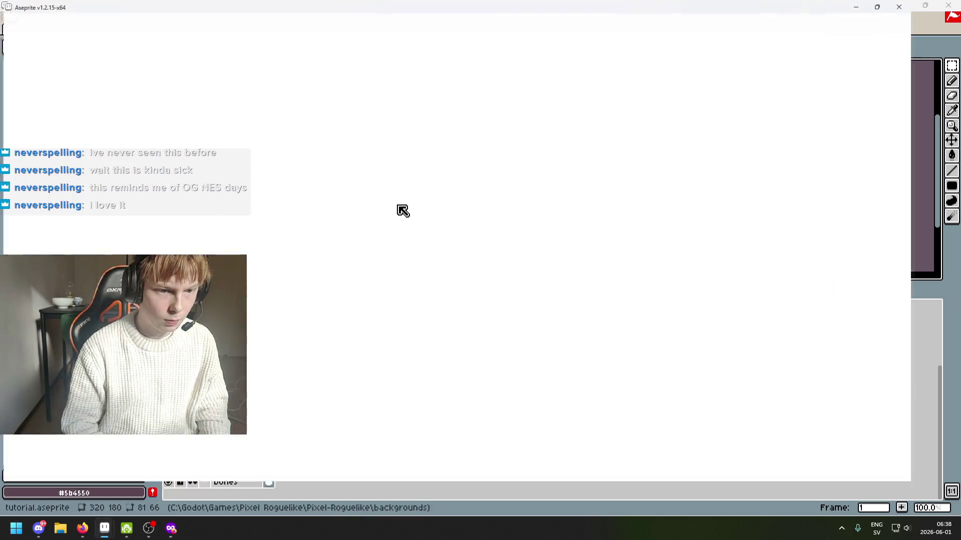
# Search the Start menu for 'godo' and launch Godot Engine with Pixel Roguelike.
pyautogui.press('g')
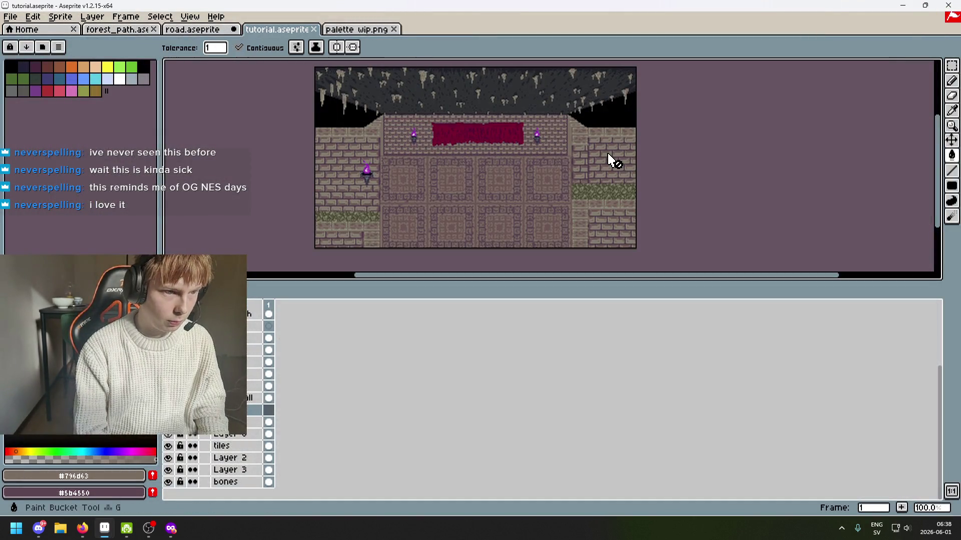
pyautogui.press('super')
pyautogui.write('godo')
pyautogui.press('Return')
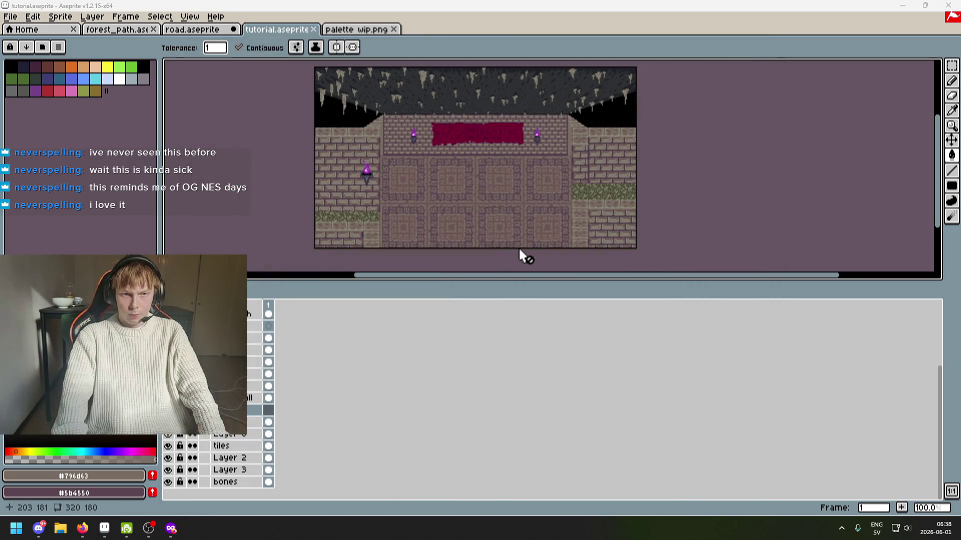
pyautogui.click(499, 248)
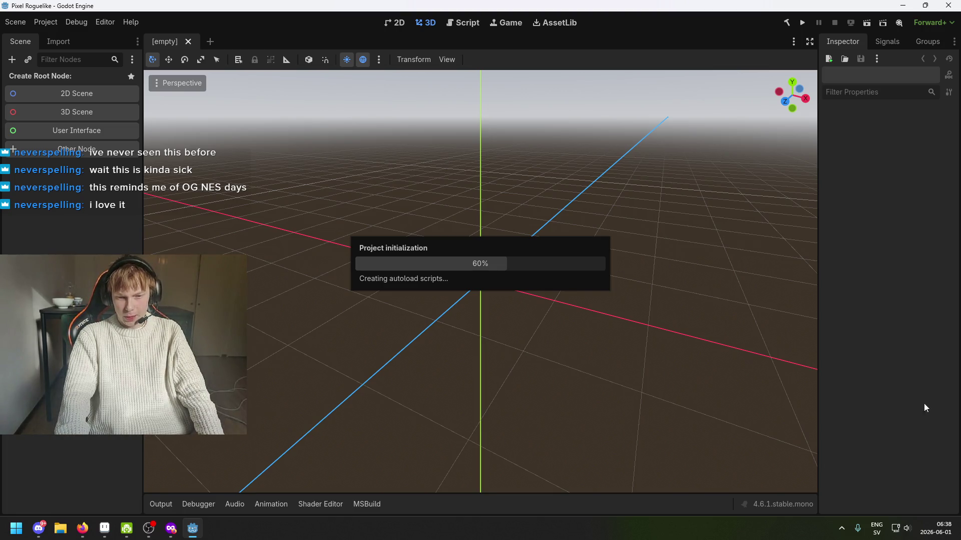
pyautogui.click(945, 534)
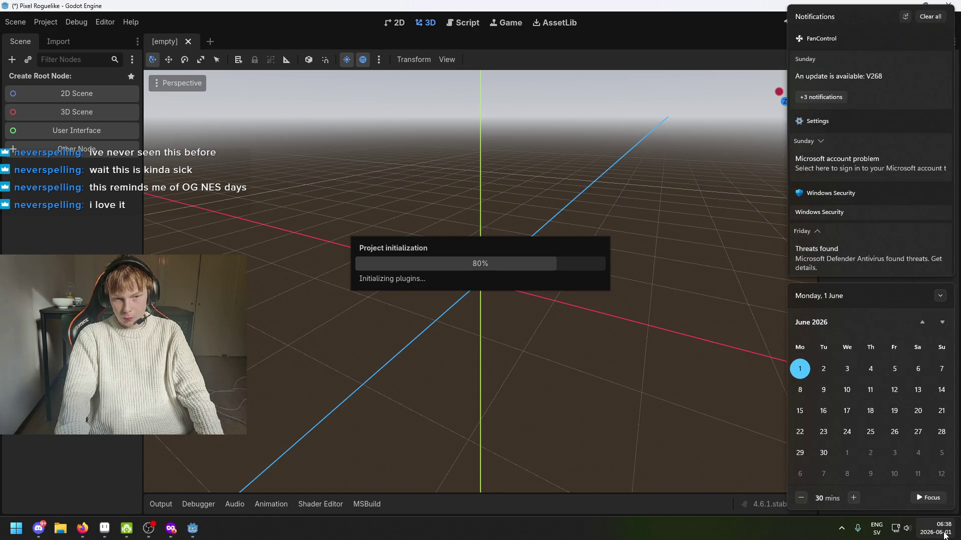
# Close the calendar panel and bring the player.tscn Godot window forward.
pyautogui.click(944, 536)
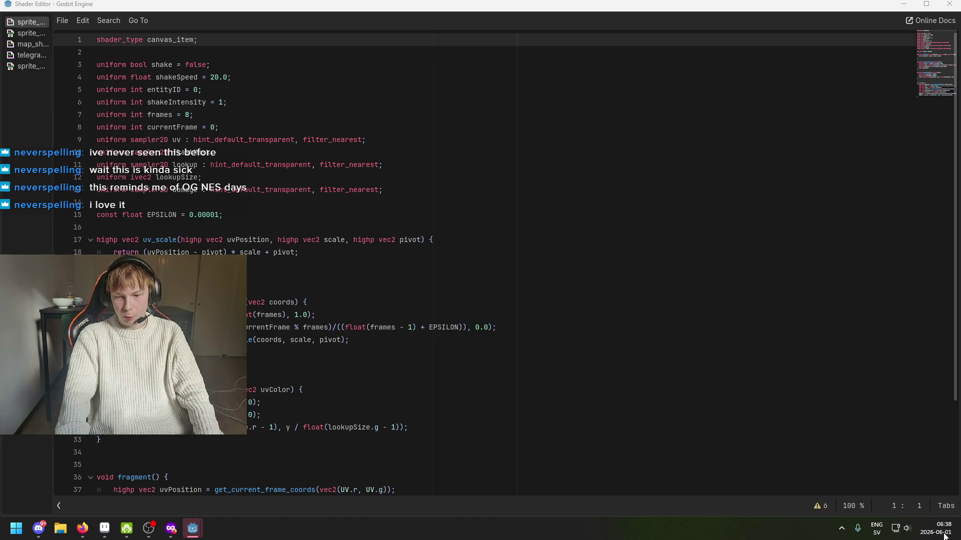
pyautogui.click(528, 261)
pyautogui.scroll(-3, 498, 386)
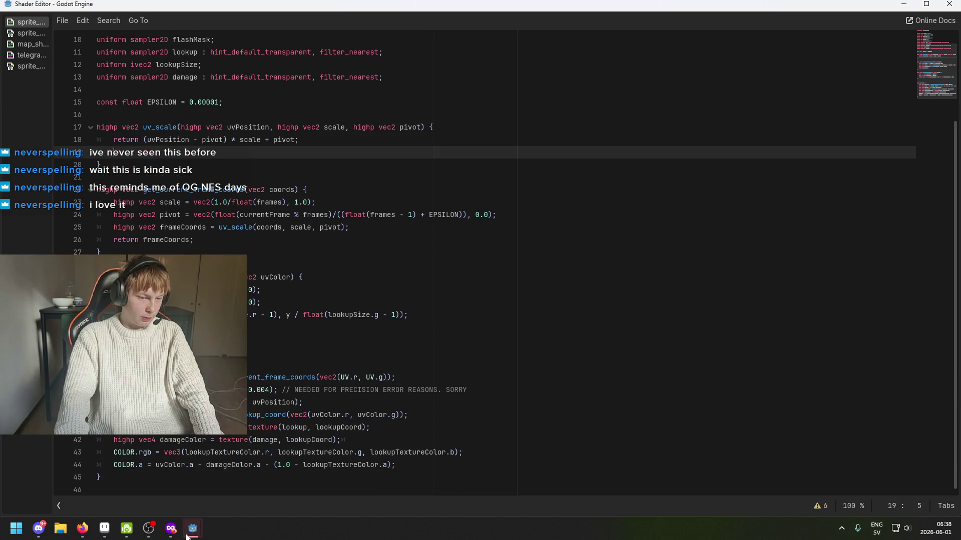
pyautogui.moveTo(188, 534)
pyautogui.click(160, 471)
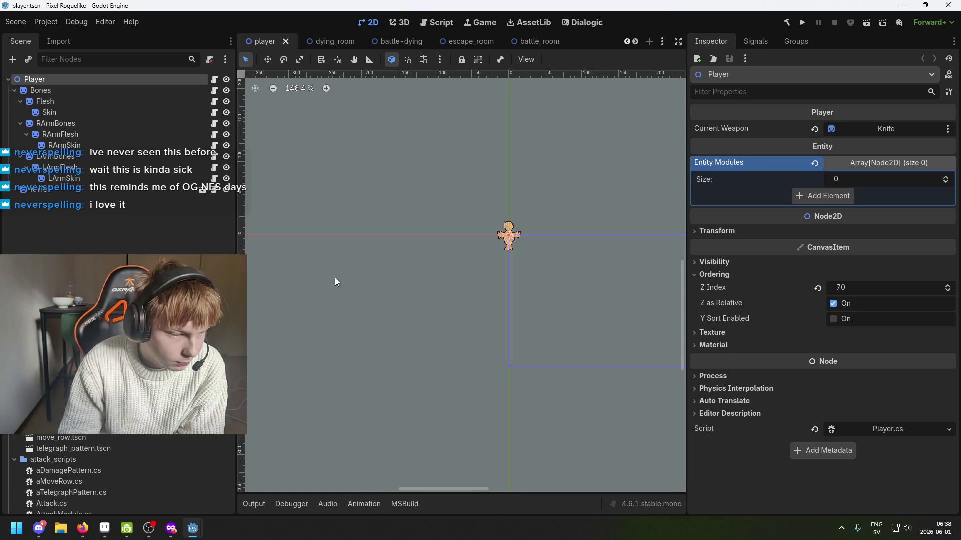
# Preview tutorial.png in the FileSystem dock, then open battle_tutorial4_0.tscn.
pyautogui.scroll(-5, 110, 470)
pyautogui.scroll(5, 110, 475)
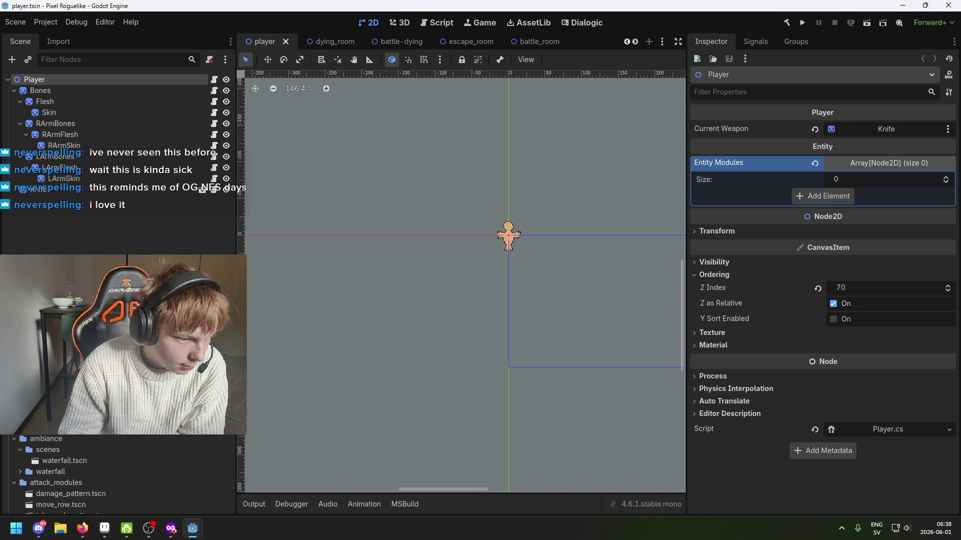
pyautogui.scroll(-2, 110, 475)
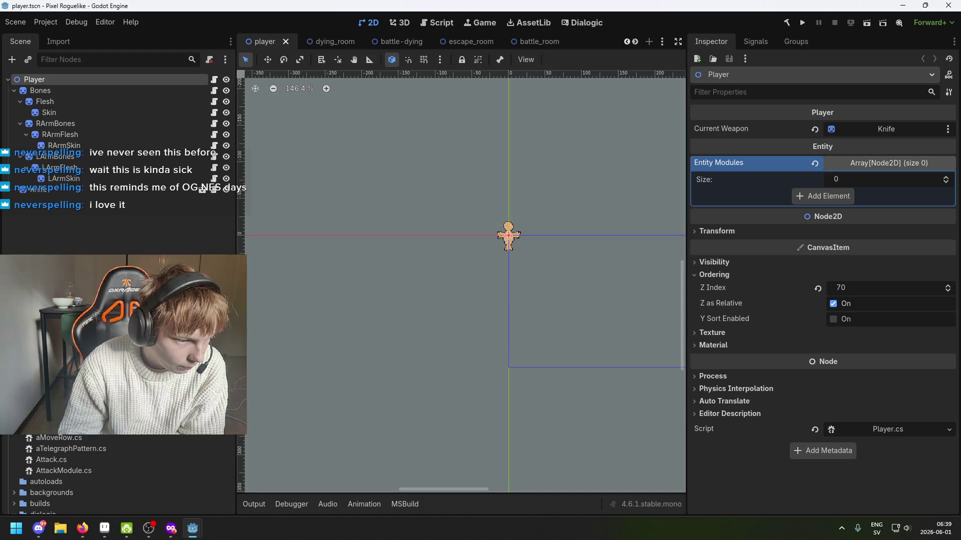
pyautogui.scroll(-10, 110, 476)
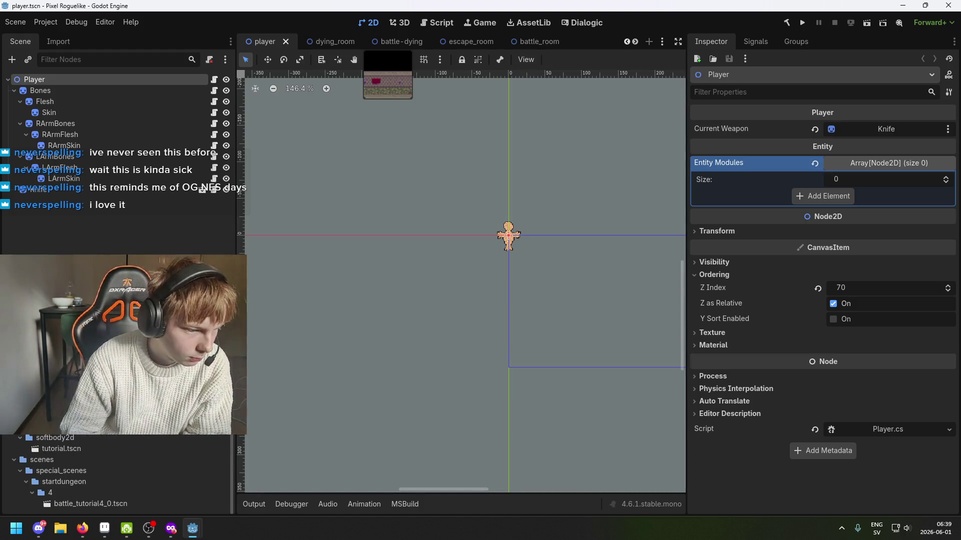
pyautogui.scroll(2, 110, 475)
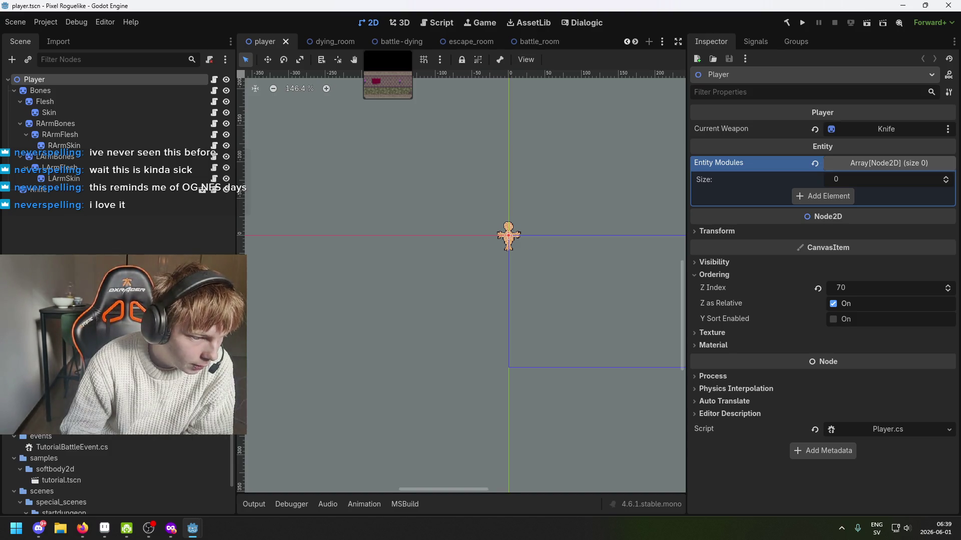
pyautogui.scroll(-2, 80, 501)
pyautogui.click(75, 502)
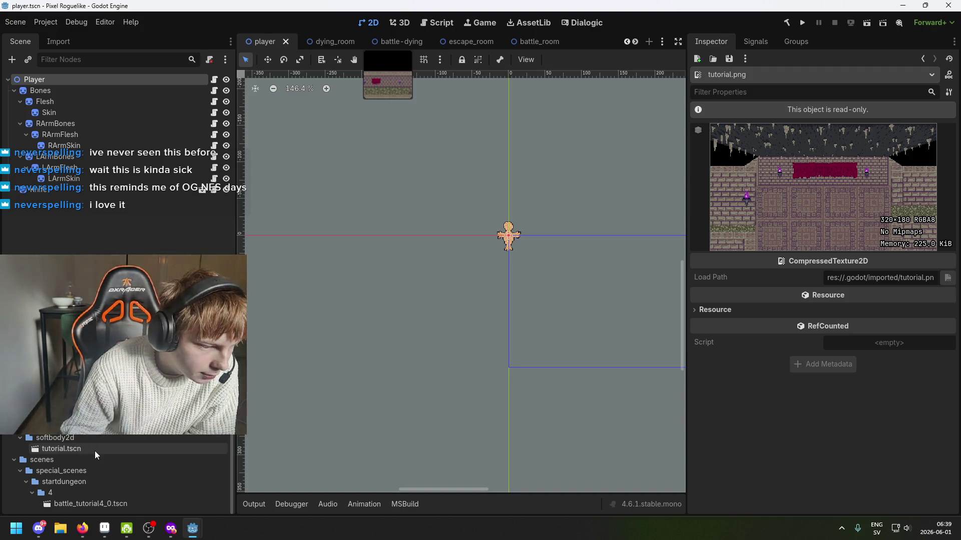
pyautogui.doubleClick(111, 503)
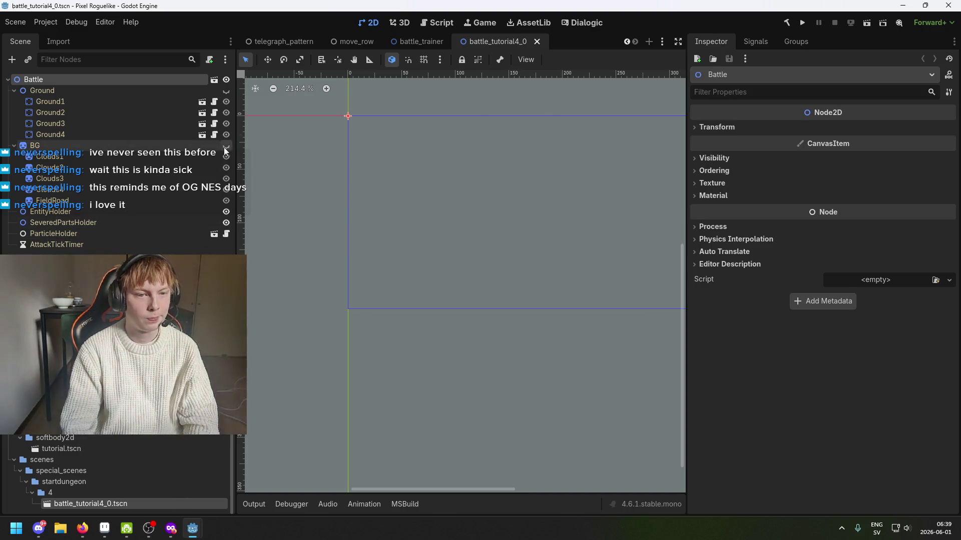
# Try deleting the Clouds1 node, dismiss the inherited-node warning, and save the scene.
pyautogui.click(225, 146)
pyautogui.moveTo(383, 222)
pyautogui.mouseDown()
pyautogui.moveTo(295, 244)
pyautogui.moveTo(377, 233)
pyautogui.mouseUp()
pyautogui.scroll(1, 377, 234)
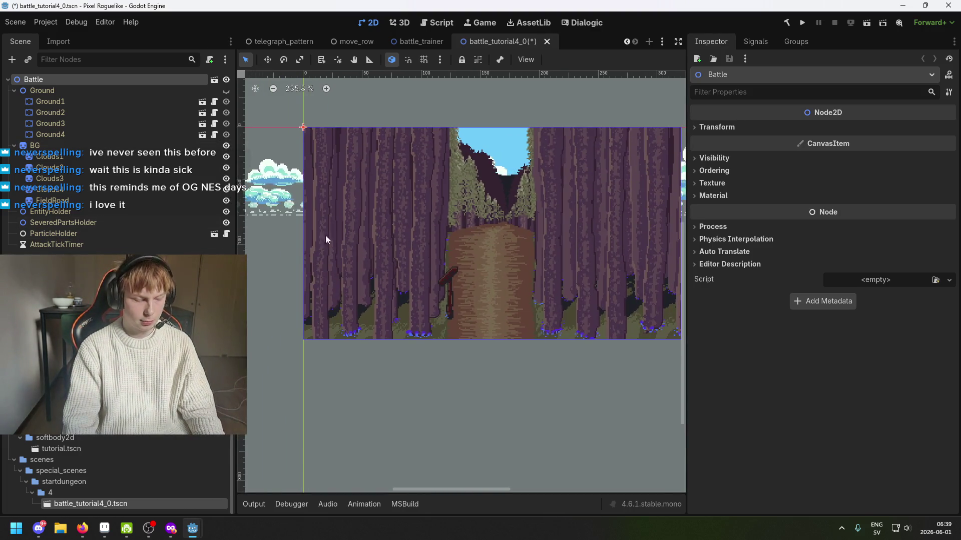
pyautogui.click(122, 157)
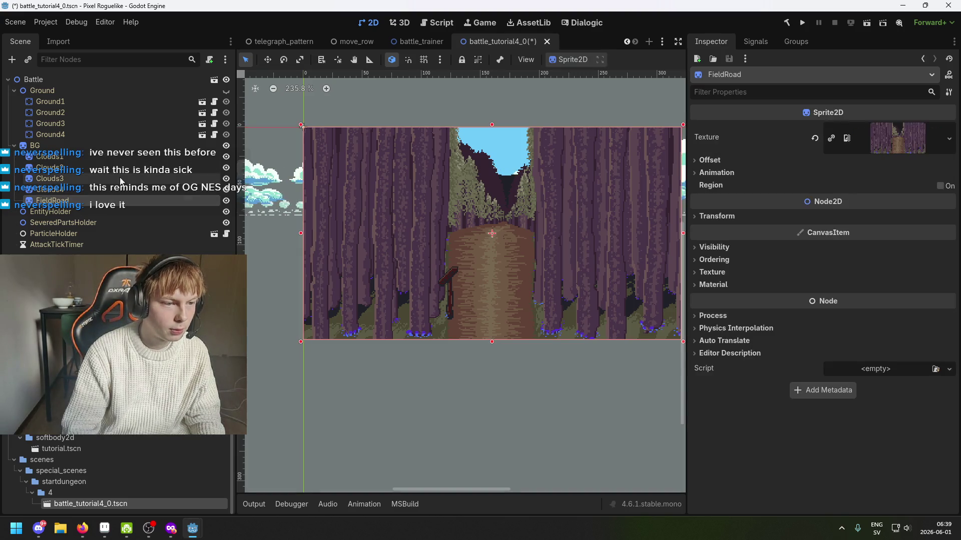
pyautogui.press('Delete')
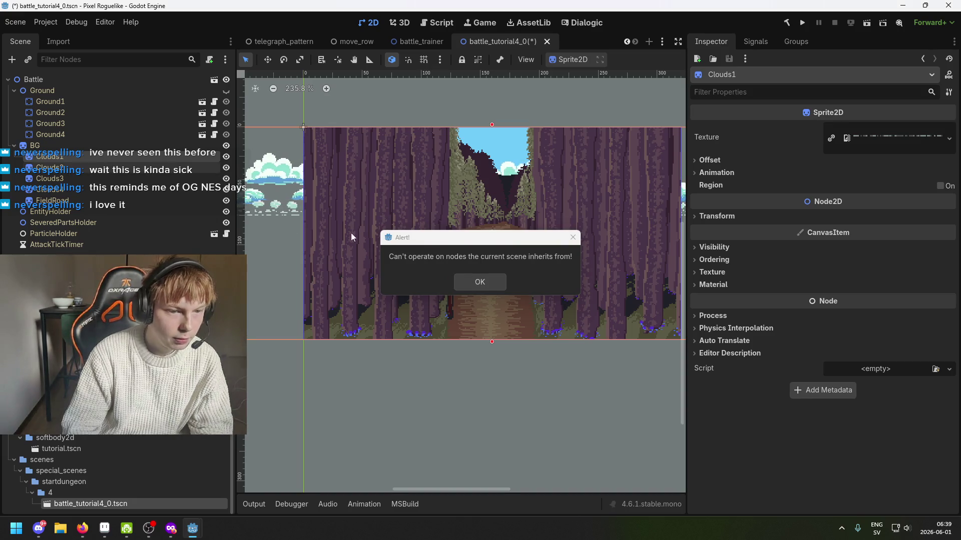
pyautogui.click(473, 278)
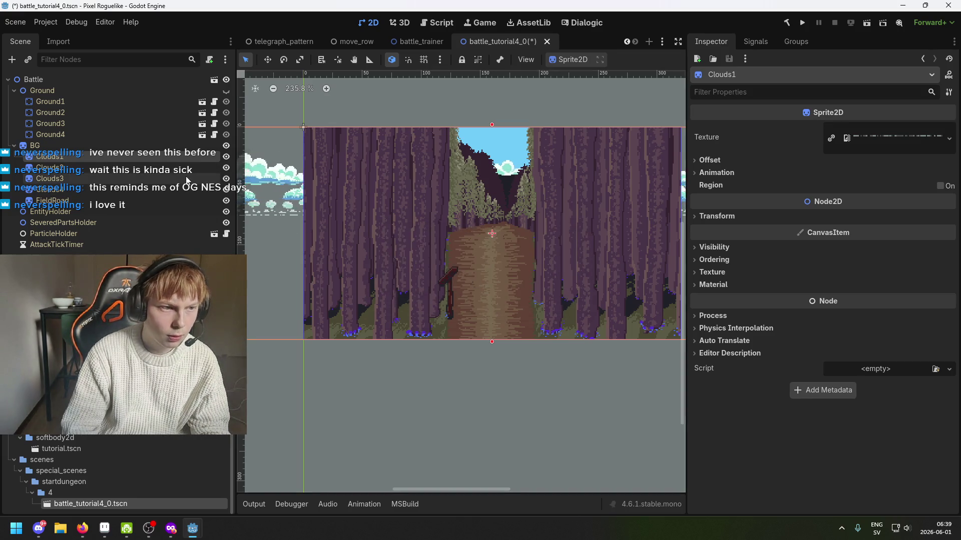
pyautogui.hotkey('ctrl', 's')
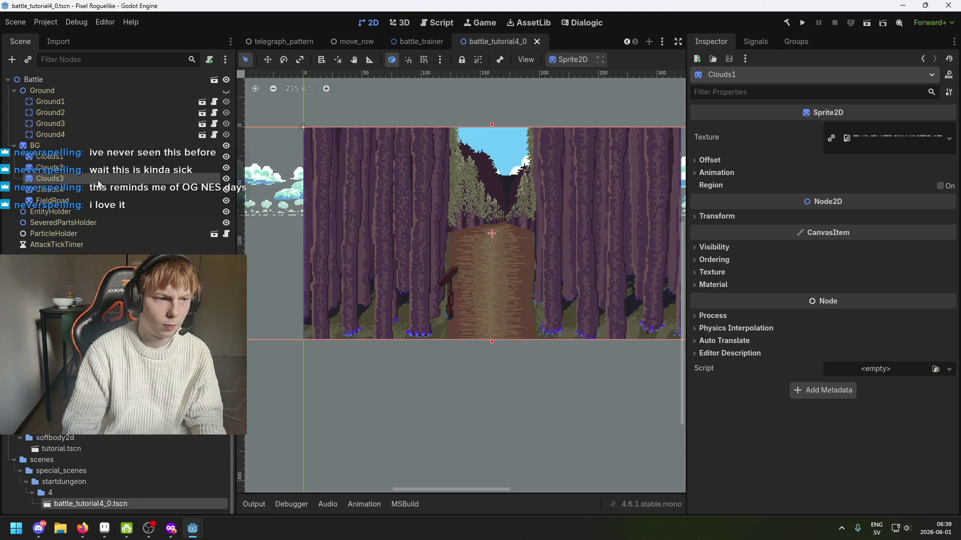
# Retry removing Clouds1 and the BG node, dismissing the inherited-node warnings.
pyautogui.click(109, 147)
pyautogui.click(107, 155)
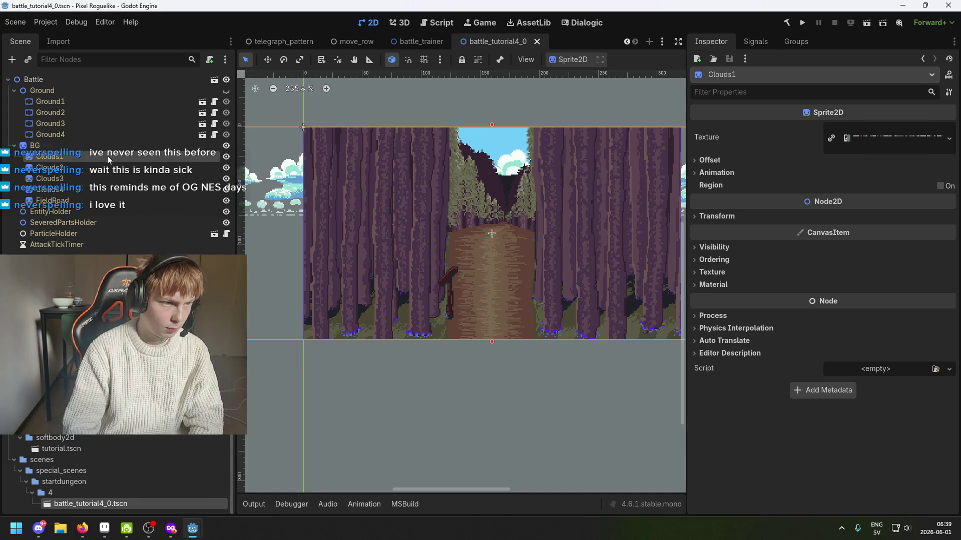
pyautogui.press('Delete')
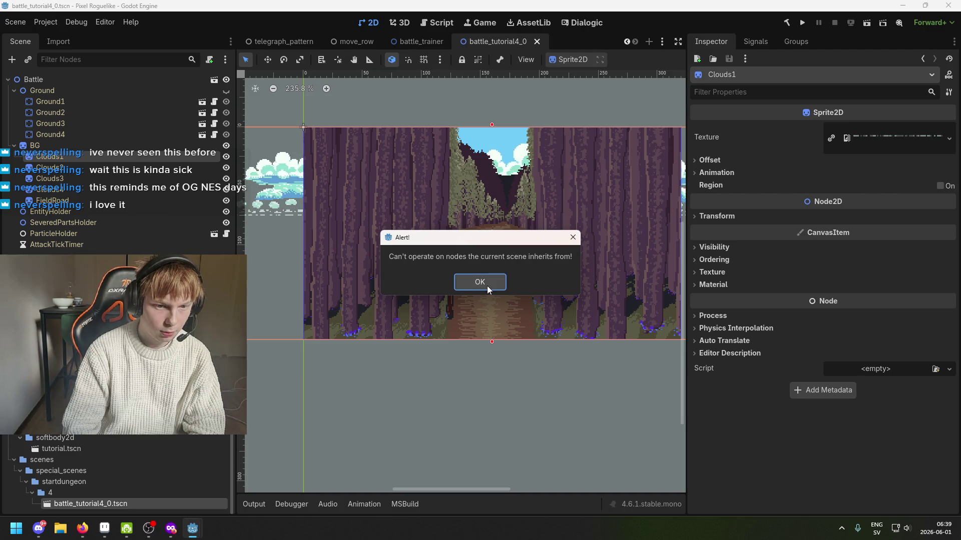
pyautogui.click(487, 286)
pyautogui.click(112, 192)
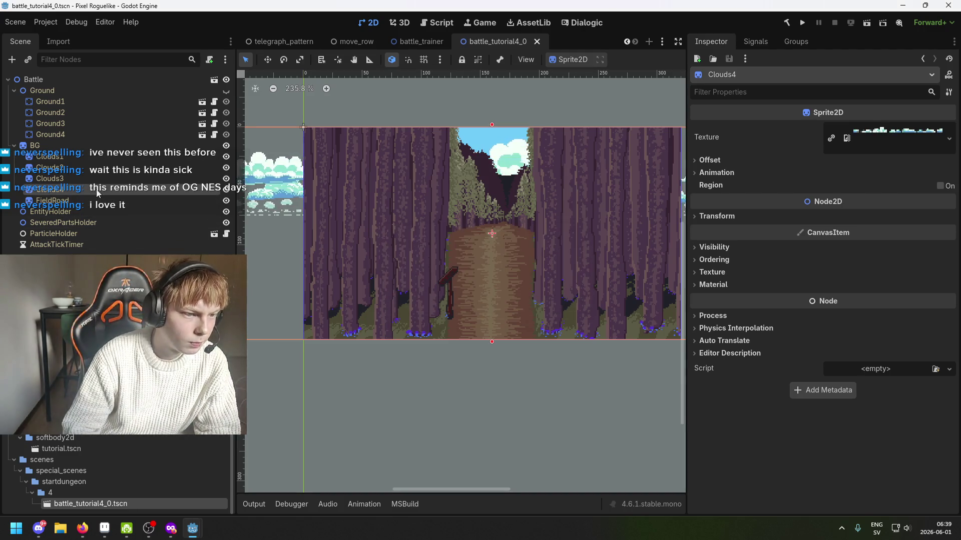
pyautogui.click(85, 144)
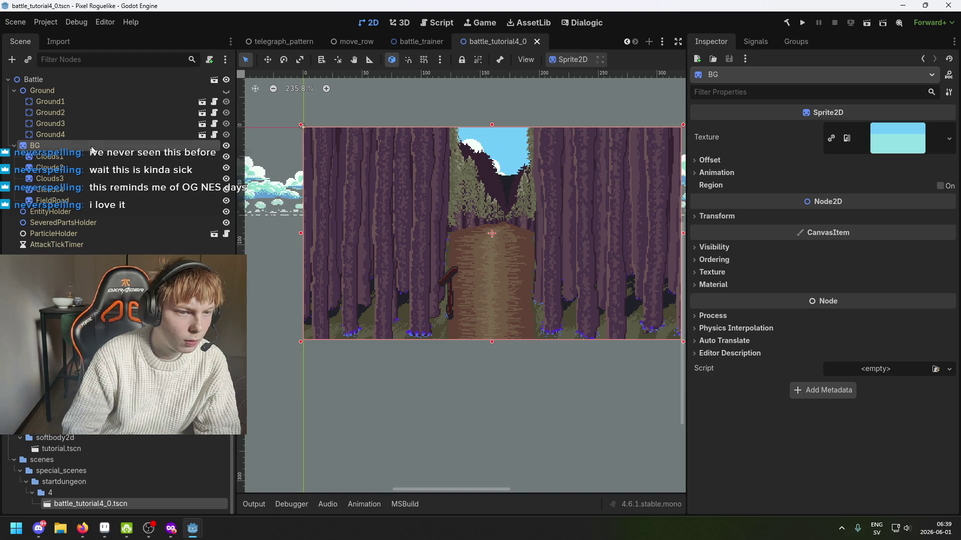
pyautogui.rightClick(76, 147)
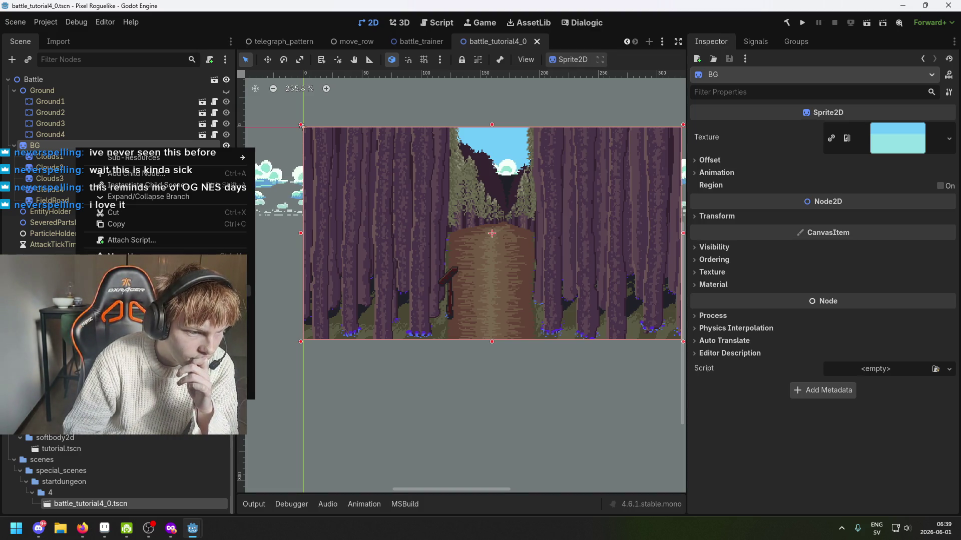
pyautogui.click(125, 270)
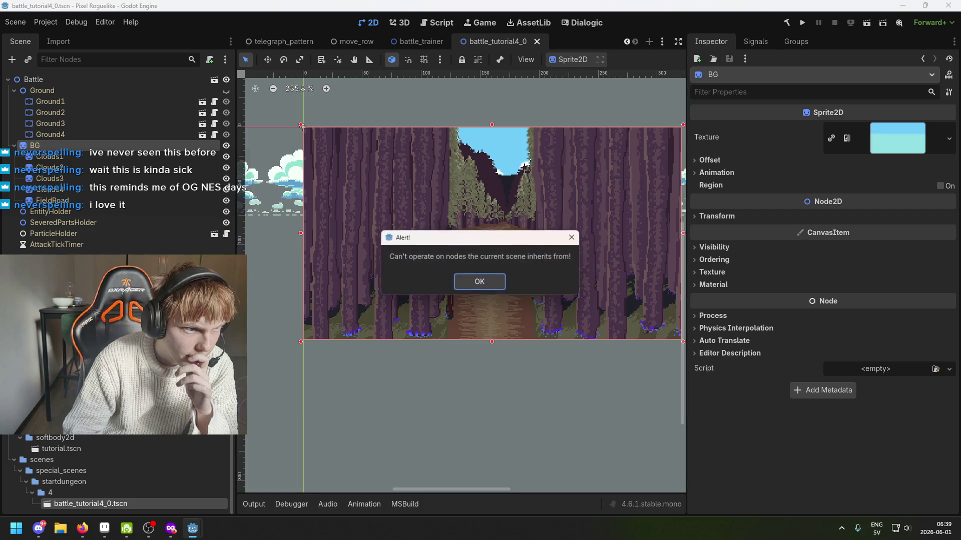
pyautogui.click(496, 284)
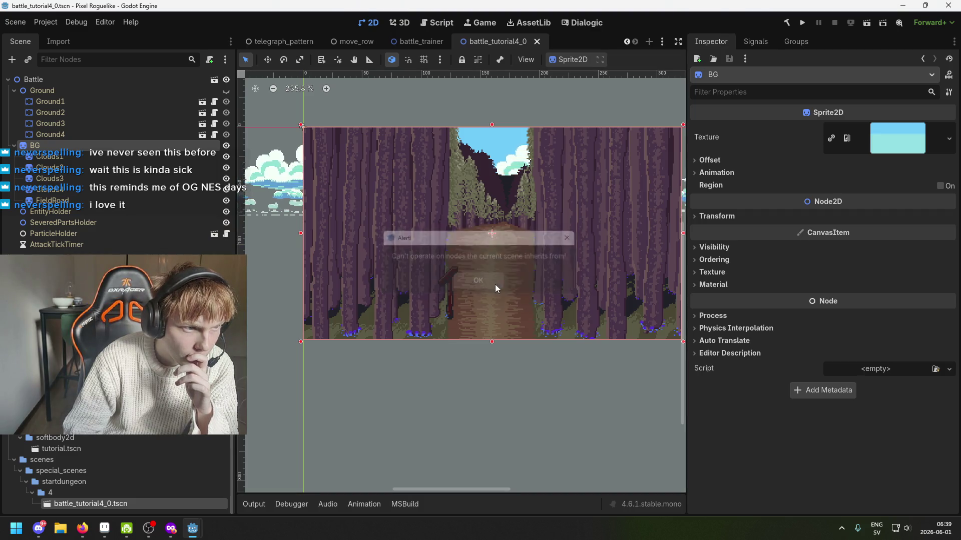
# Inspect the context menus of the Clouds1, BG and Battle nodes in the Scene dock.
pyautogui.click(71, 155)
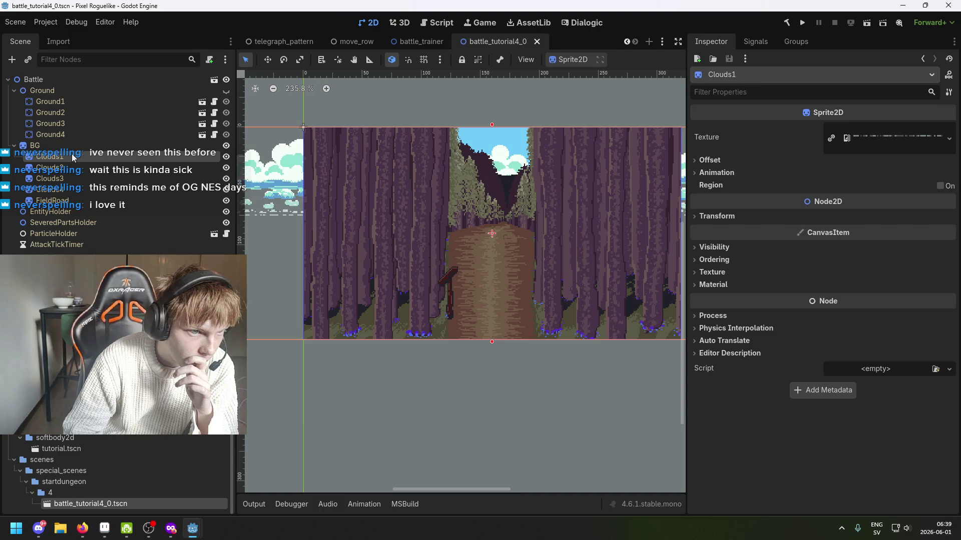
pyautogui.rightClick(70, 155)
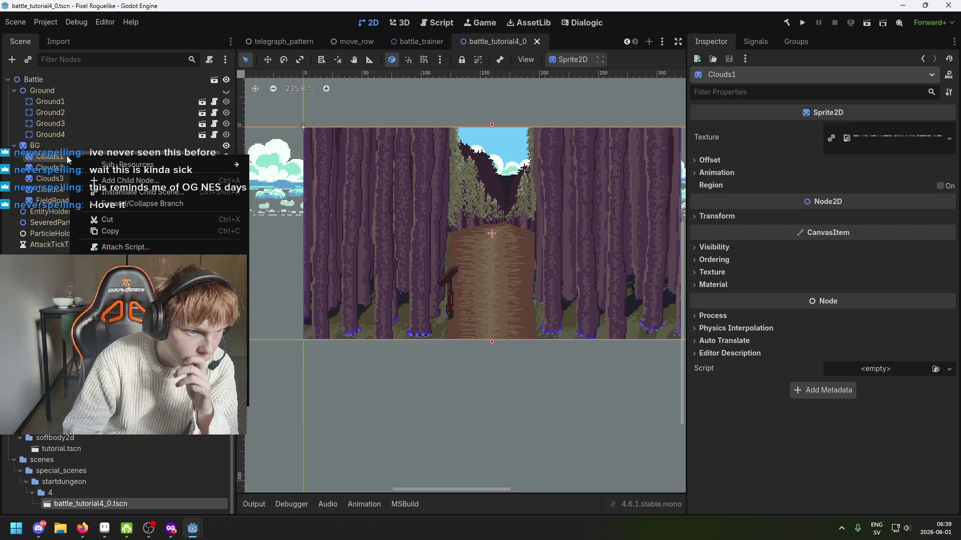
pyautogui.click(58, 141)
pyautogui.rightClick(58, 142)
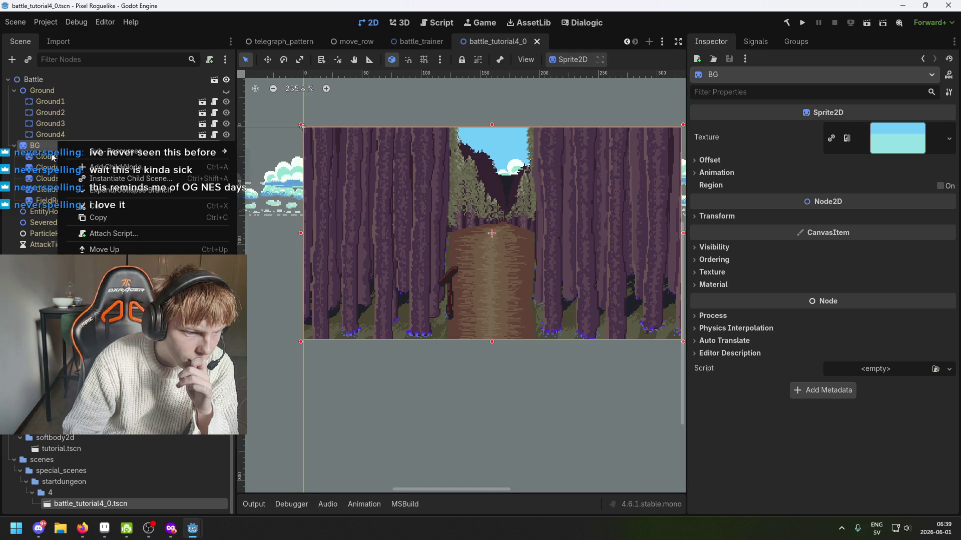
pyautogui.rightClick(50, 150)
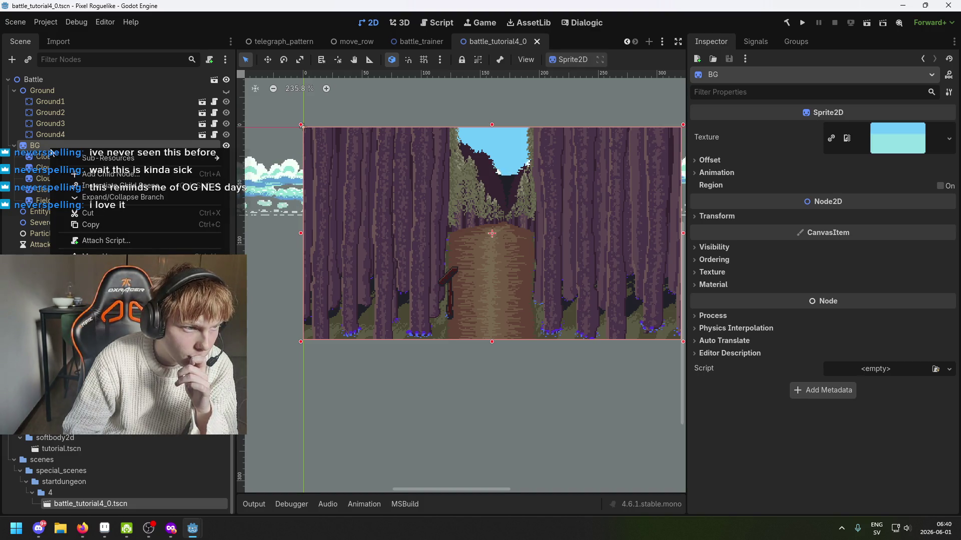
pyautogui.click(11, 91)
pyautogui.click(40, 81)
pyautogui.click(38, 79)
pyautogui.rightClick(76, 77)
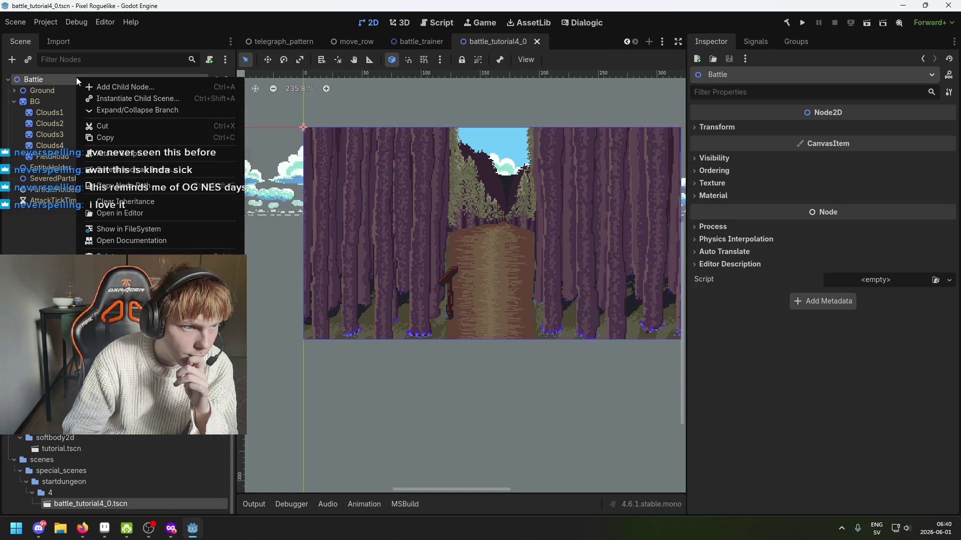
pyautogui.click(130, 110)
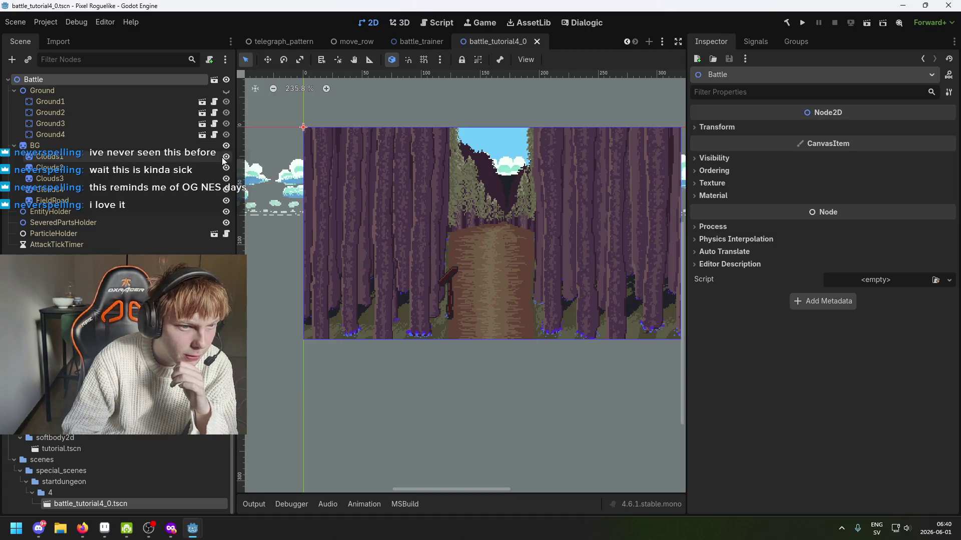
# Turn off visibility for Clouds1, Clouds2, Clouds3 and Clouds4.
pyautogui.click(55, 157)
pyautogui.click(226, 156)
pyautogui.click(226, 169)
pyautogui.click(225, 180)
pyautogui.click(225, 190)
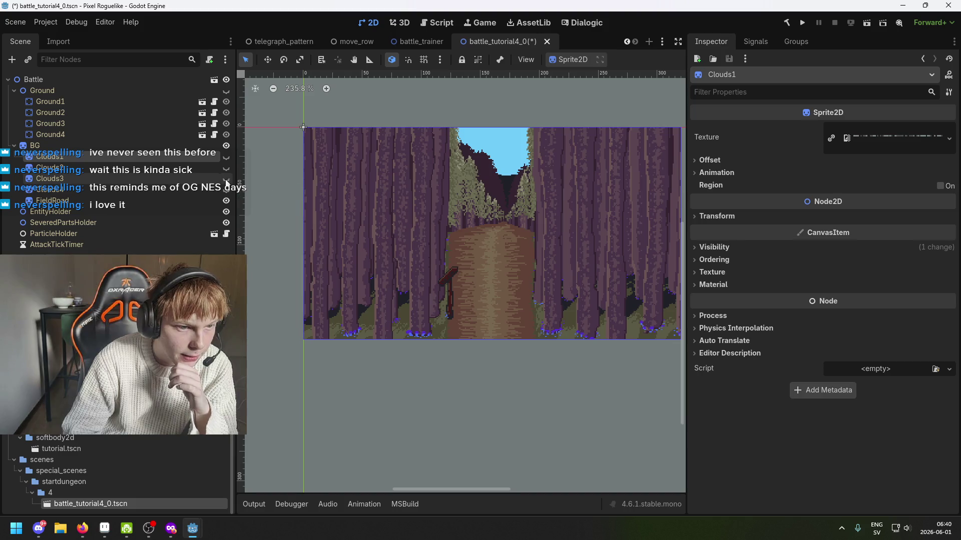
pyautogui.click(167, 199)
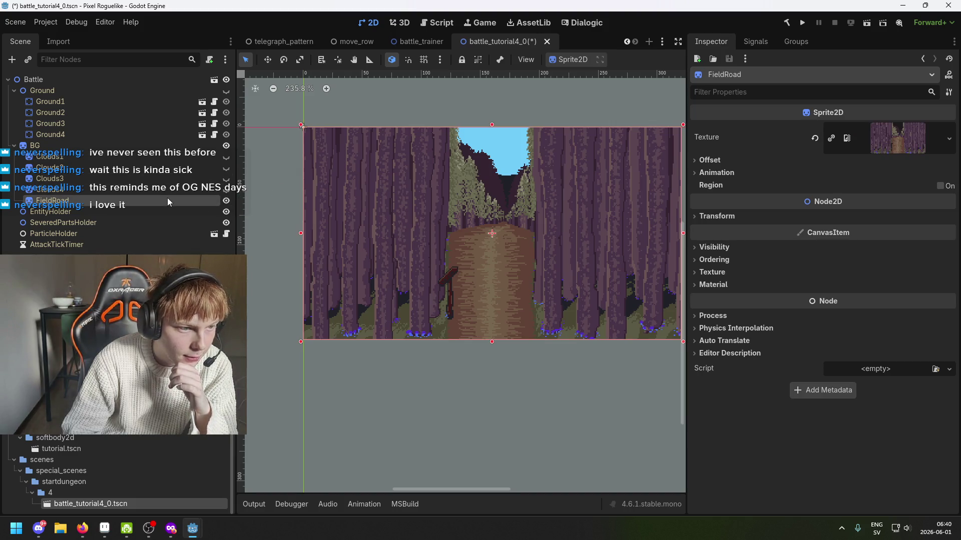
# Give FieldRoad the dungeon tutorial.png texture, save the scene, and run the project.
pyautogui.scroll(10, 109, 461)
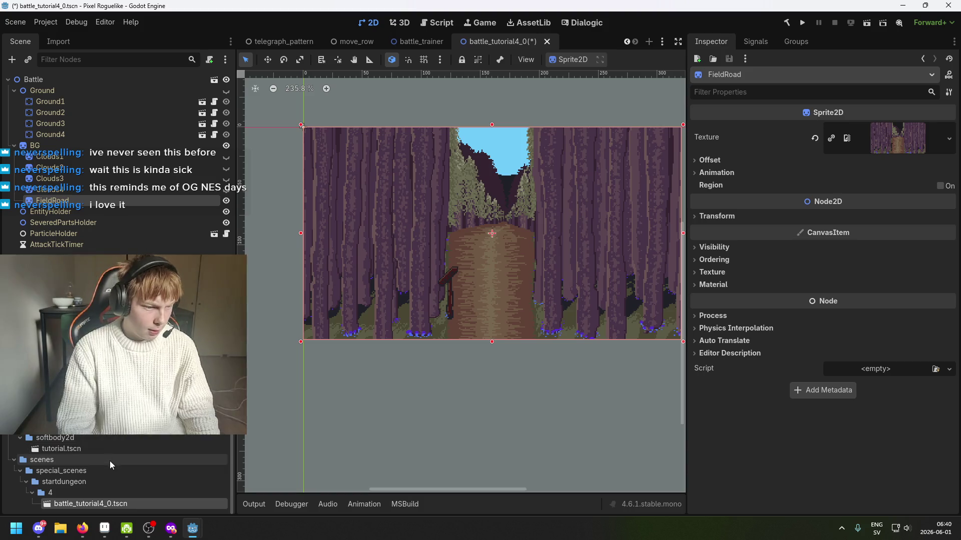
pyautogui.scroll(-10, 115, 471)
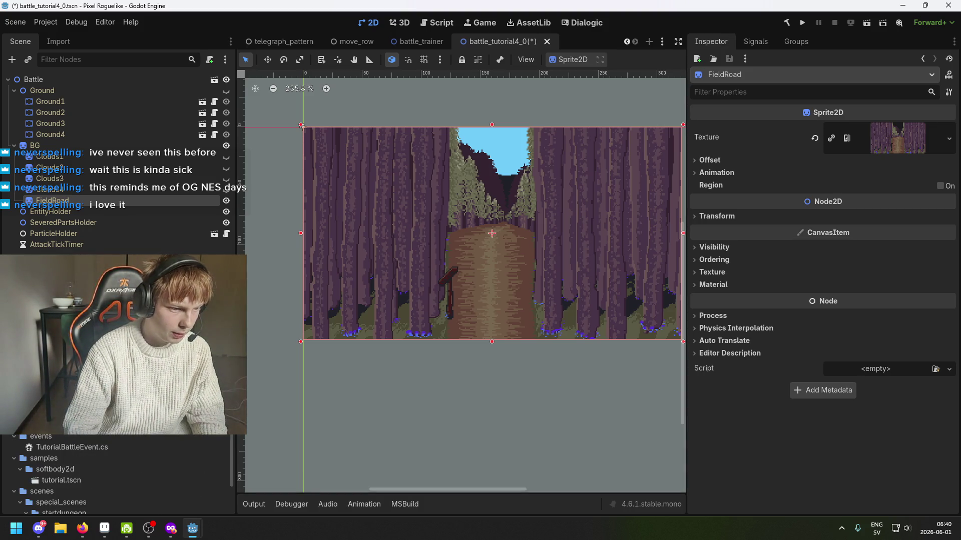
pyautogui.moveTo(907, 151); pyautogui.dragTo(907, 152)
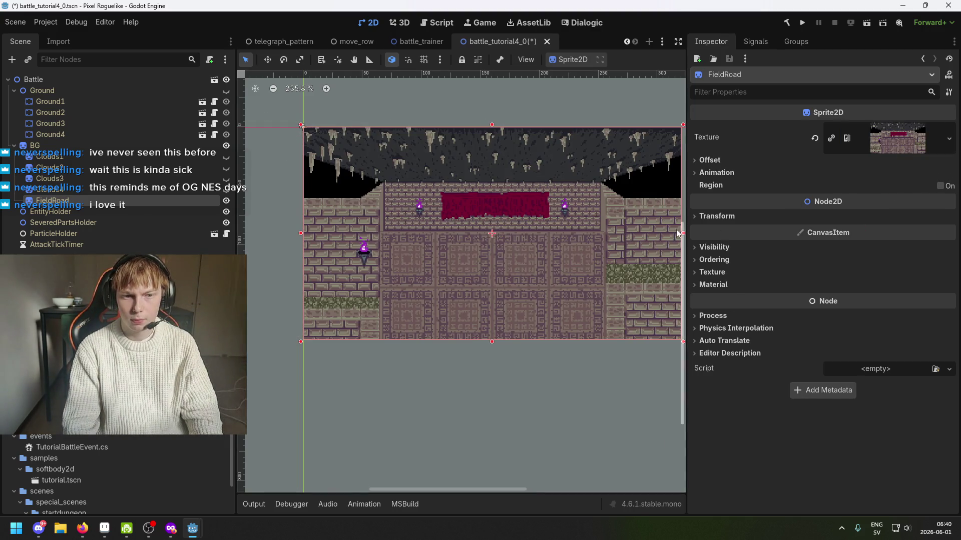
pyautogui.hscroll(3, 500, 235)
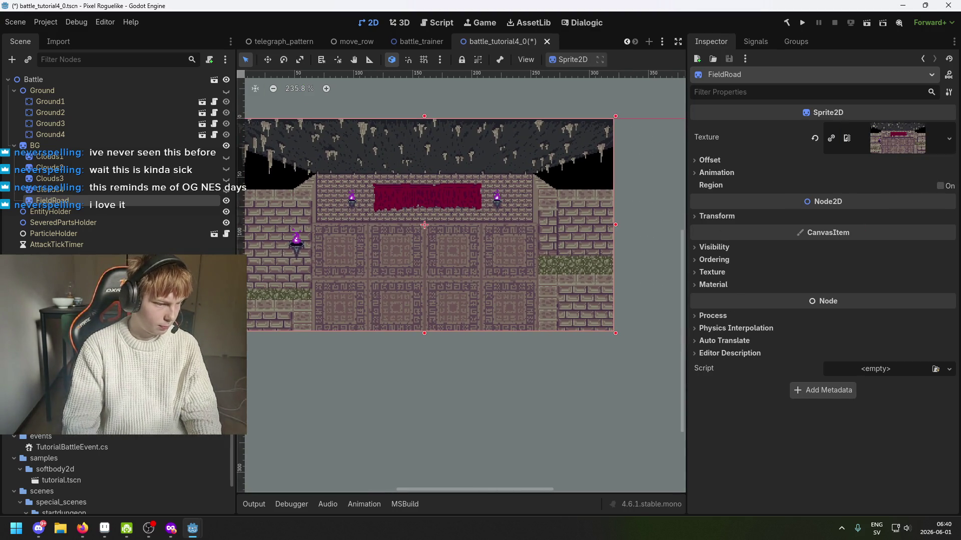
pyautogui.hotkey('ctrl', 's')
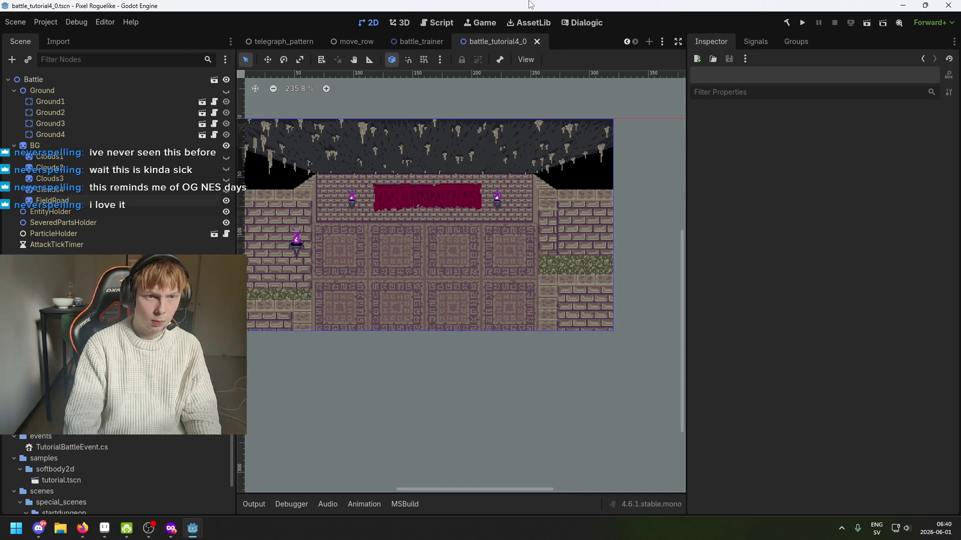
pyautogui.click(802, 22)
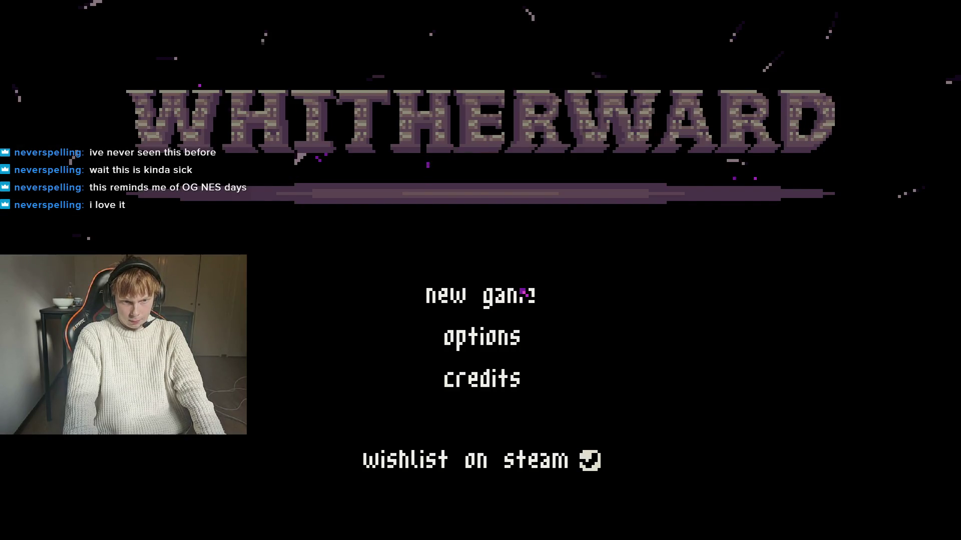
# Start a new game to check the dungeon battle, quit with Alt+F4, and relaunch.
pyautogui.click(523, 295)
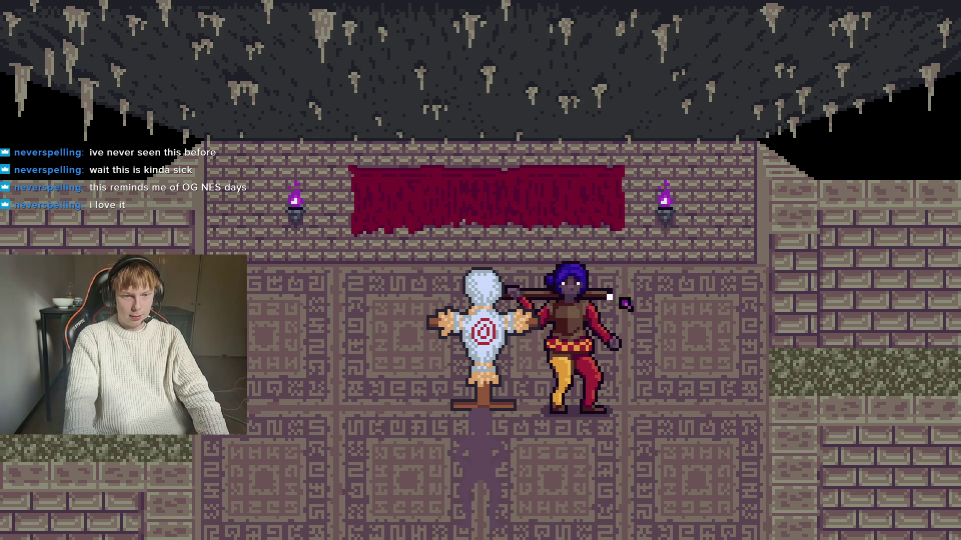
pyautogui.hotkey('alt', 'F4')
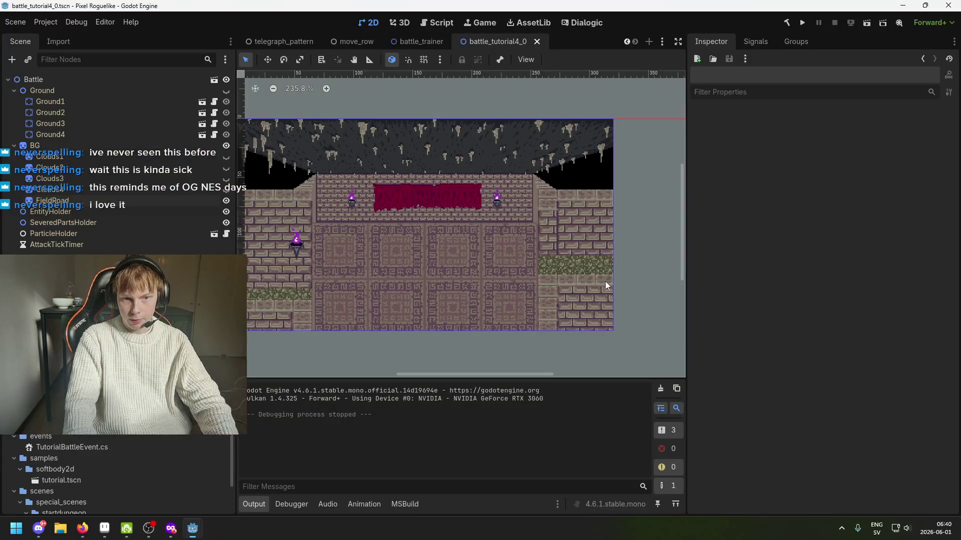
pyautogui.click(801, 24)
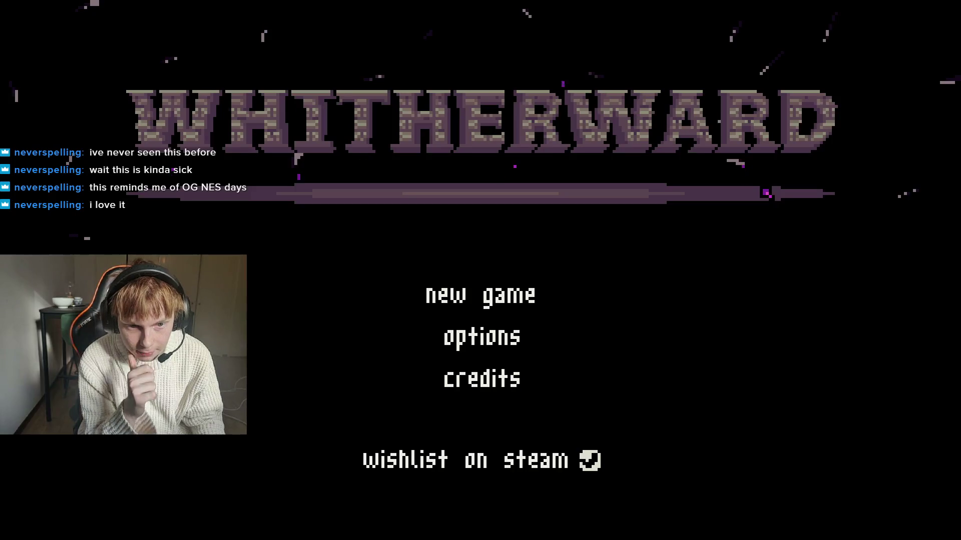
# Start a new game, walk through the doorway to the training dummy, and read its dialogue.
pyautogui.click(532, 308)
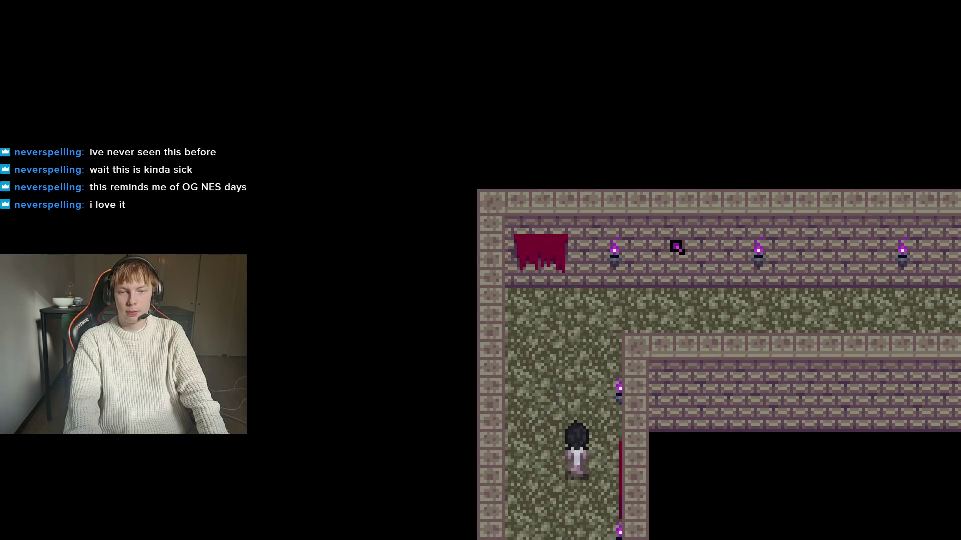
pyautogui.click(676, 247)
pyautogui.press('Right')
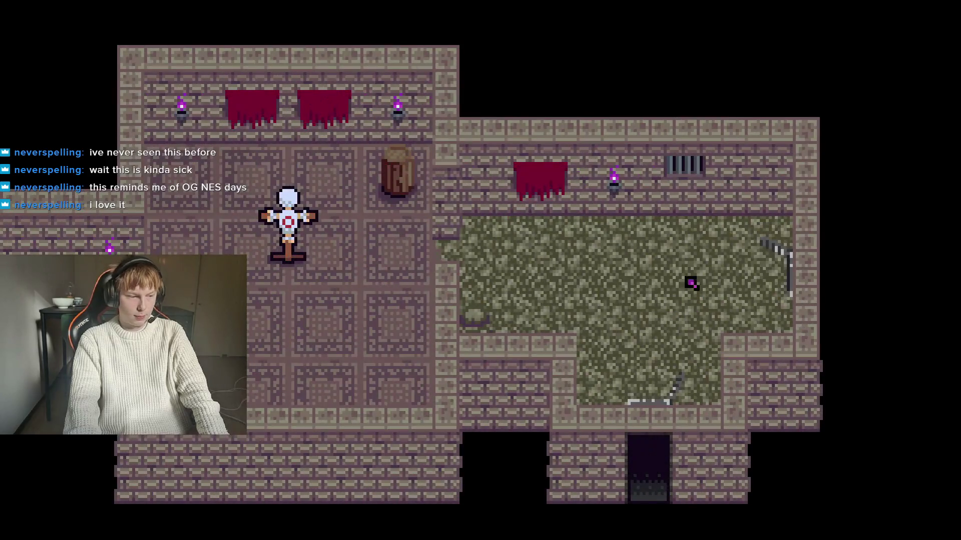
pyautogui.press('Up')
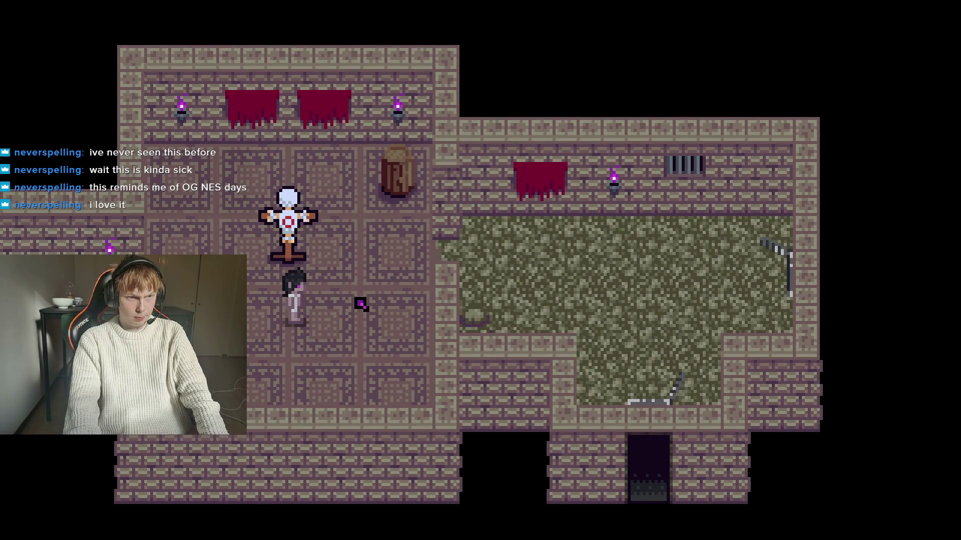
pyautogui.press('Up')
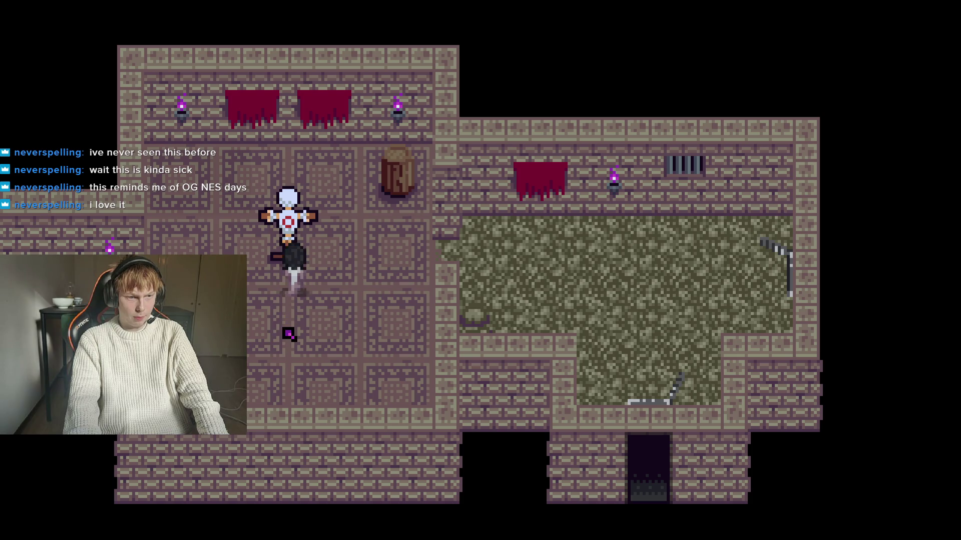
pyautogui.press('z')
pyautogui.press('z')
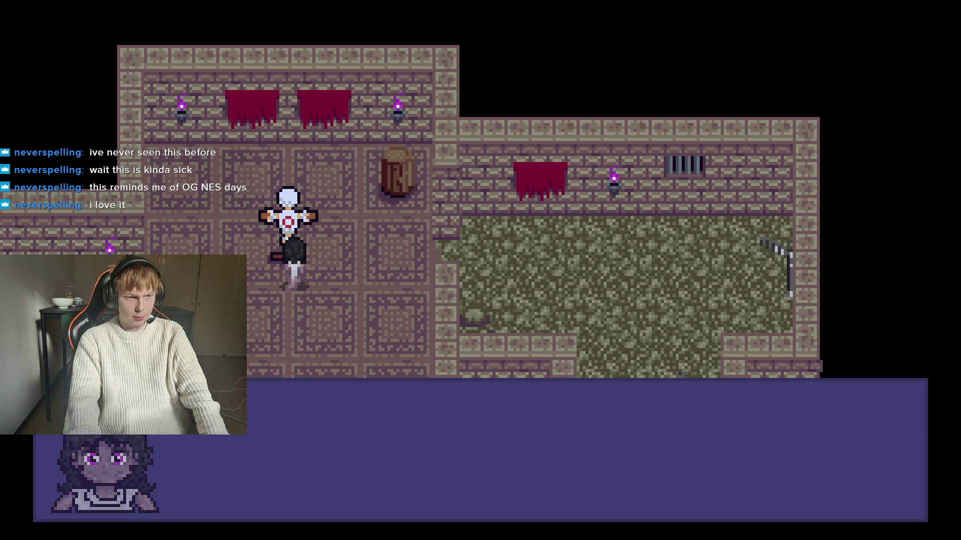
pyautogui.press('z')
pyautogui.press('Down')
# Talk to the trainer, choose Fight Training, enter the room, then stop with F8.
pyautogui.press('Left')
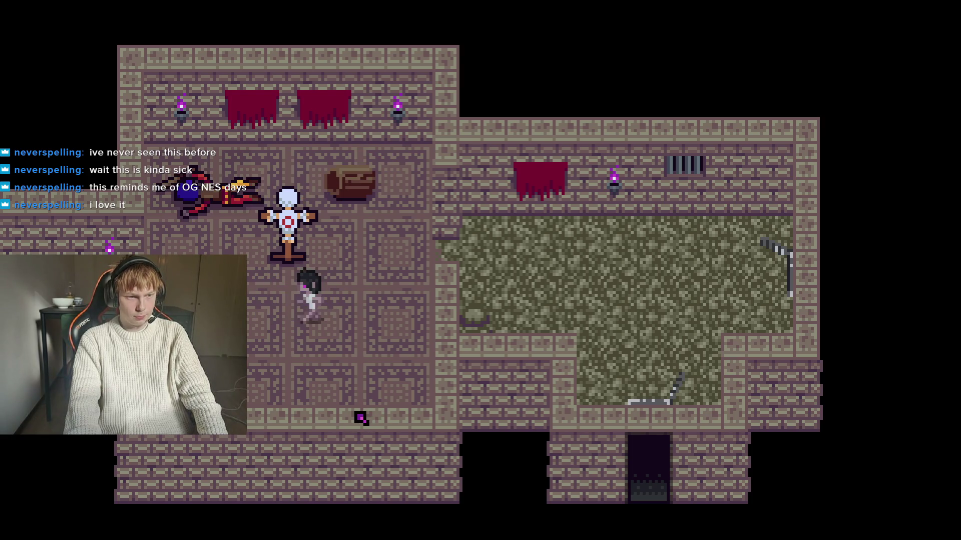
pyautogui.press('z')
pyautogui.press('z')
pyautogui.press('z')
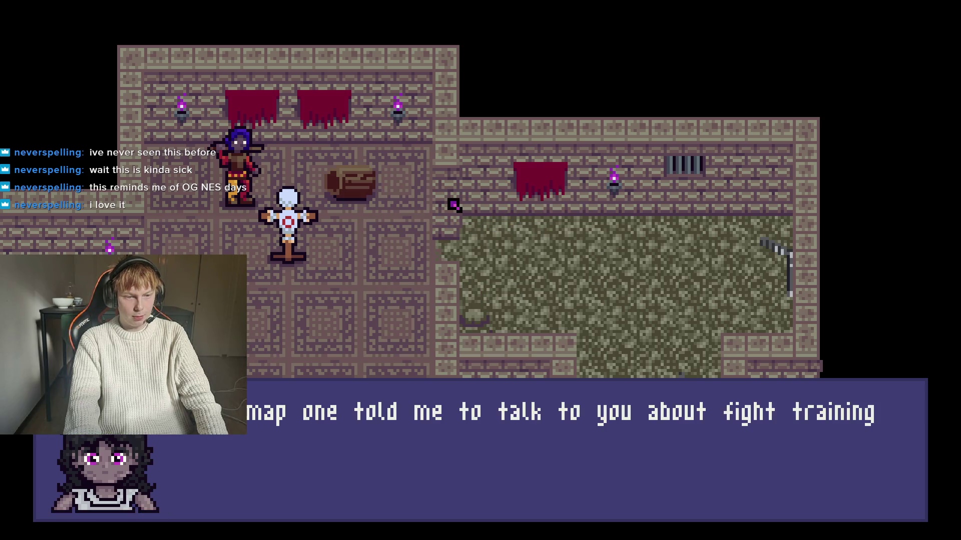
pyautogui.press('z')
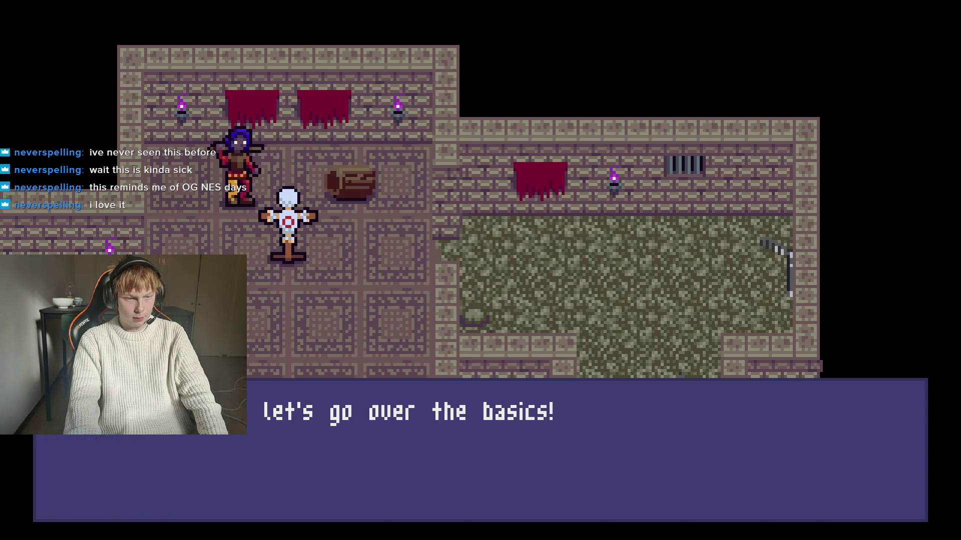
pyautogui.press('z')
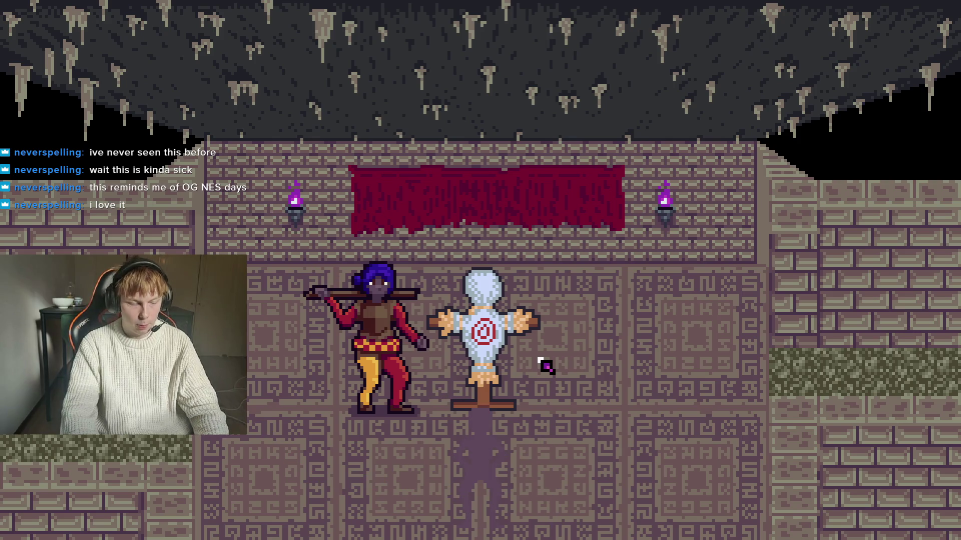
pyautogui.press('F8')
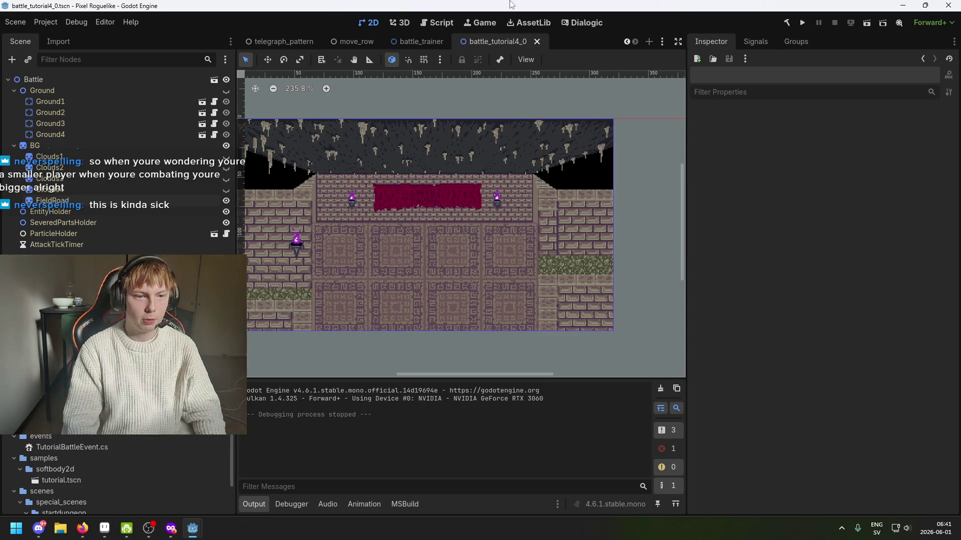
# Zoom the 2D canvas and open the Dialogic editor with Ctrl+F6.
pyautogui.scroll(-1, 477, 266)
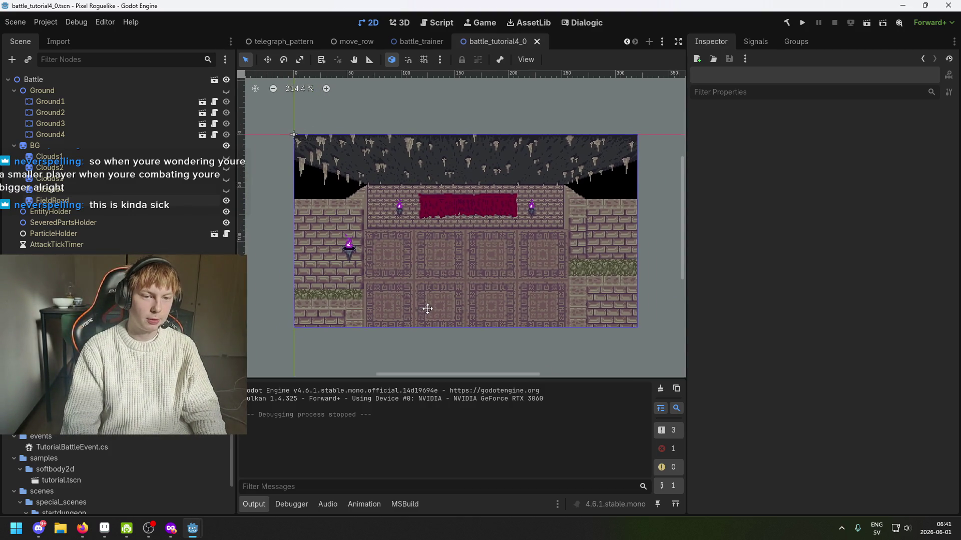
pyautogui.hscroll(-2, 419, 279)
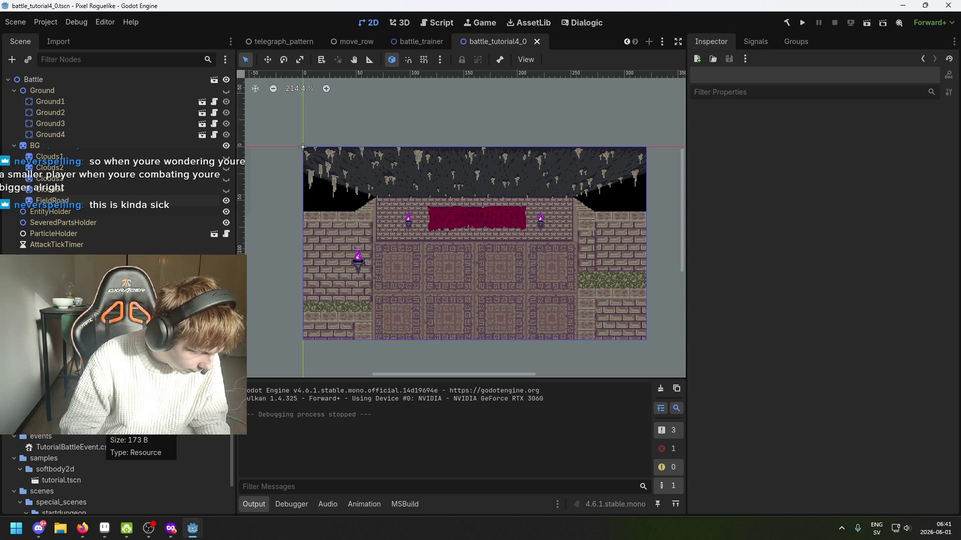
pyautogui.hotkey('ctrl', 'F6')
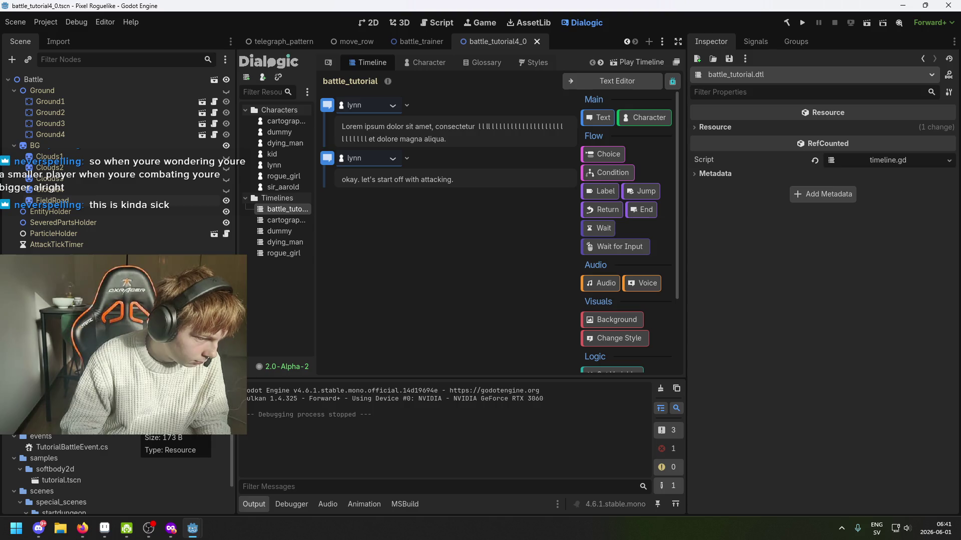
# In tutorial_battle.txt, replace 'dummy' on line 7 with 'g'.
pyautogui.scroll(-2, 100, 465)
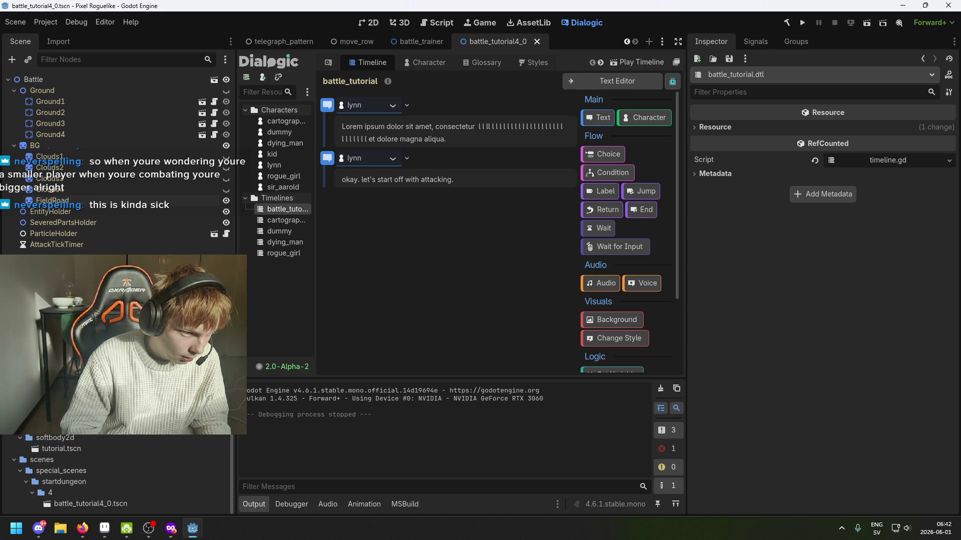
pyautogui.hotkey('ctrl', 'F3')
pyautogui.moveTo(443, 193); pyautogui.dragTo(396, 193)
pyautogui.write('g g')
pyautogui.press('BackSpace')
pyautogui.press('BackSpace')
# Undo line 7 of tutorial_battle.txt back to 'dummy' and relaunch the game to its title screen.
pyautogui.hotkey('ctrl', 's')
pyautogui.hotkey('ctrl', 's')
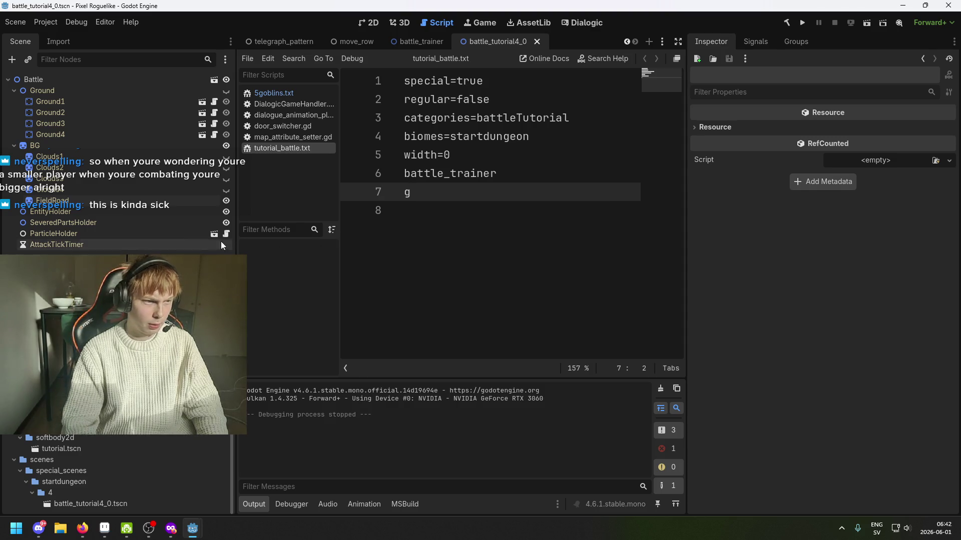
pyautogui.hotkey('ctrl', 'z')
pyautogui.hotkey('ctrl', 'z')
pyautogui.hotkey('ctrl', 'z')
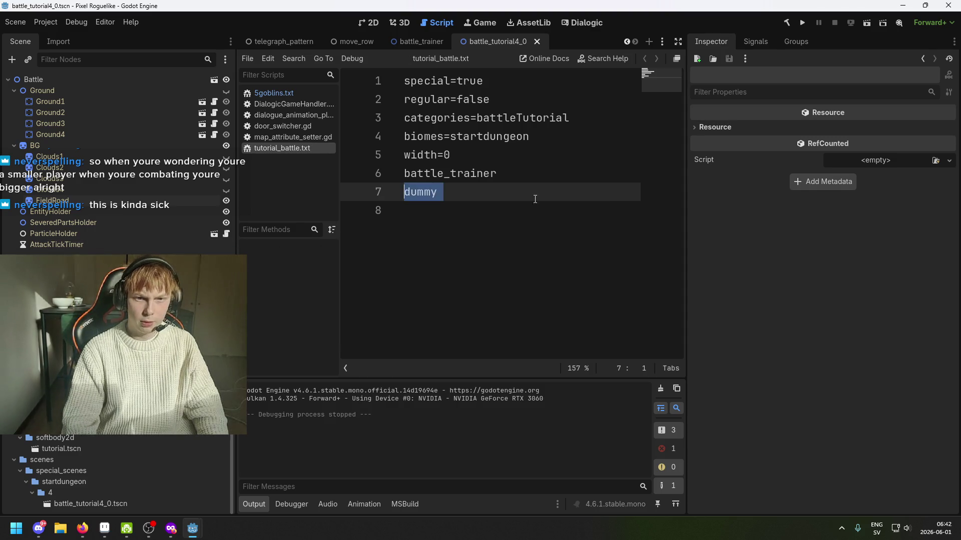
pyautogui.click(516, 205)
pyautogui.click(802, 22)
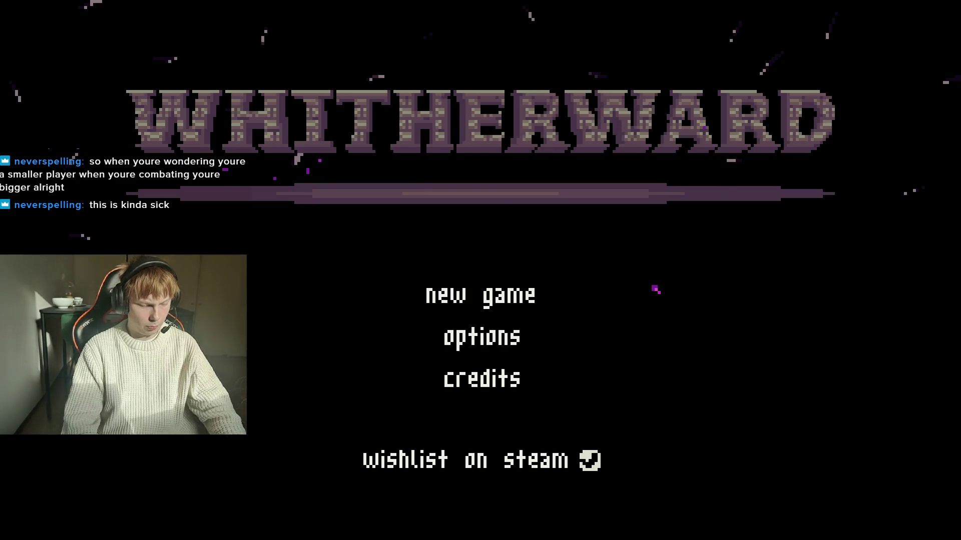
# Close the running game, save, and bring up the cartographer timeline in the Dialogic editor.
pyautogui.hotkey('alt', 'F4')
pyautogui.hotkey('ctrl', 's')
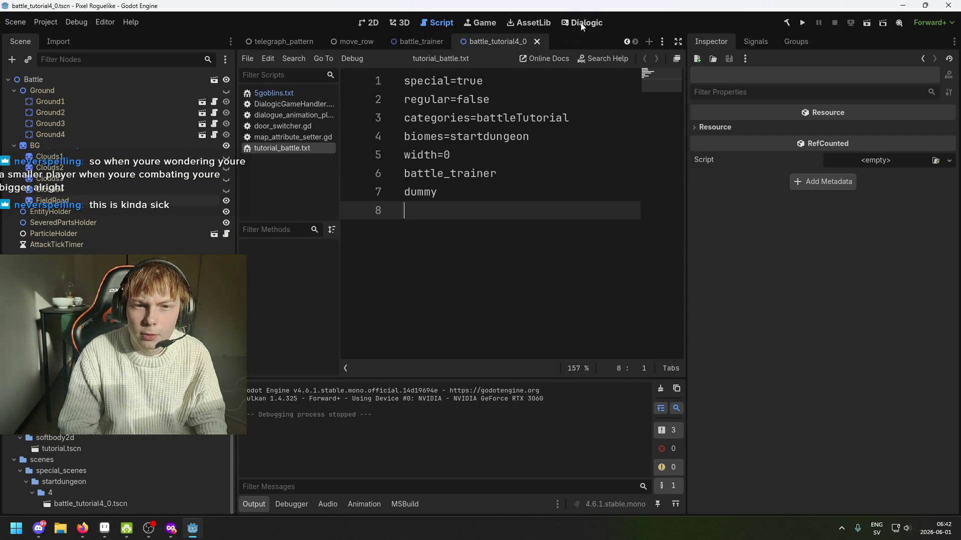
pyautogui.click(581, 24)
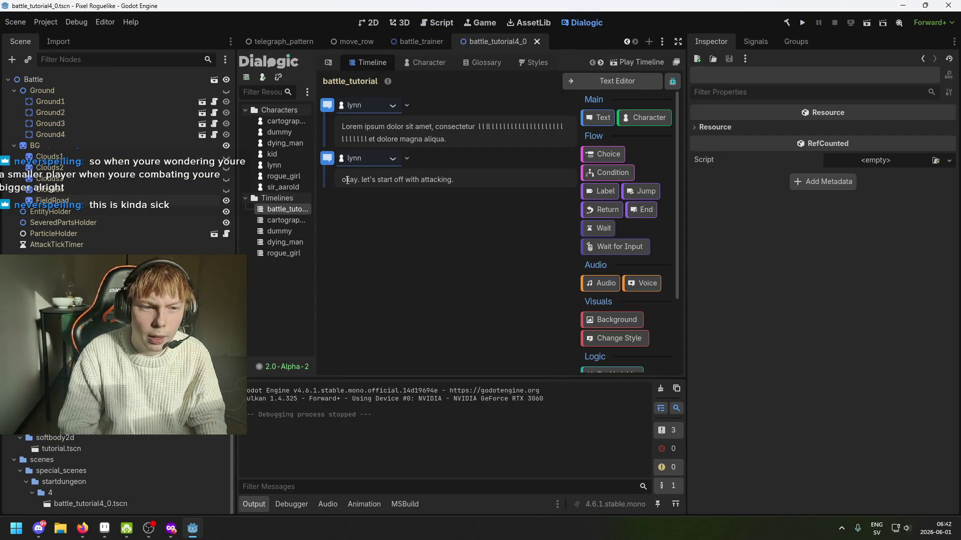
pyautogui.click(288, 211)
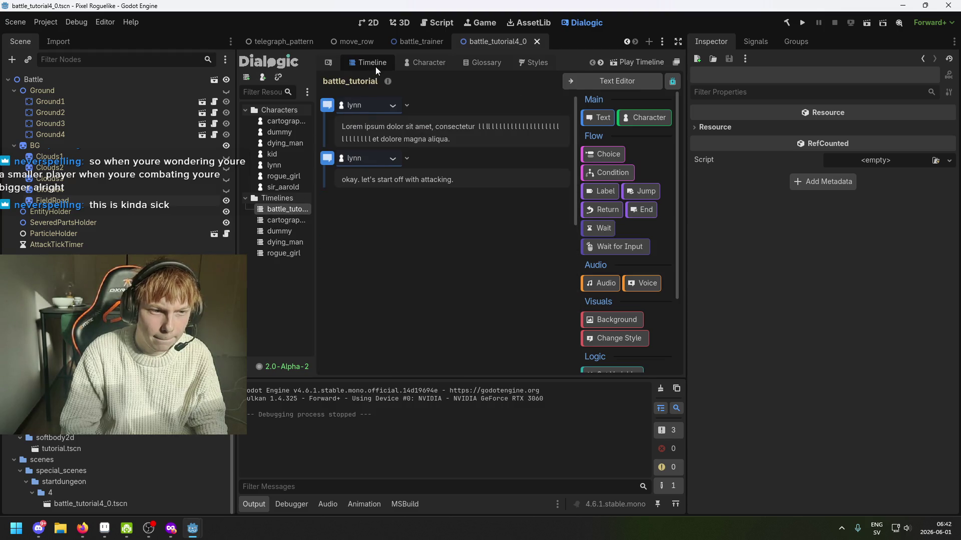
pyautogui.click(281, 220)
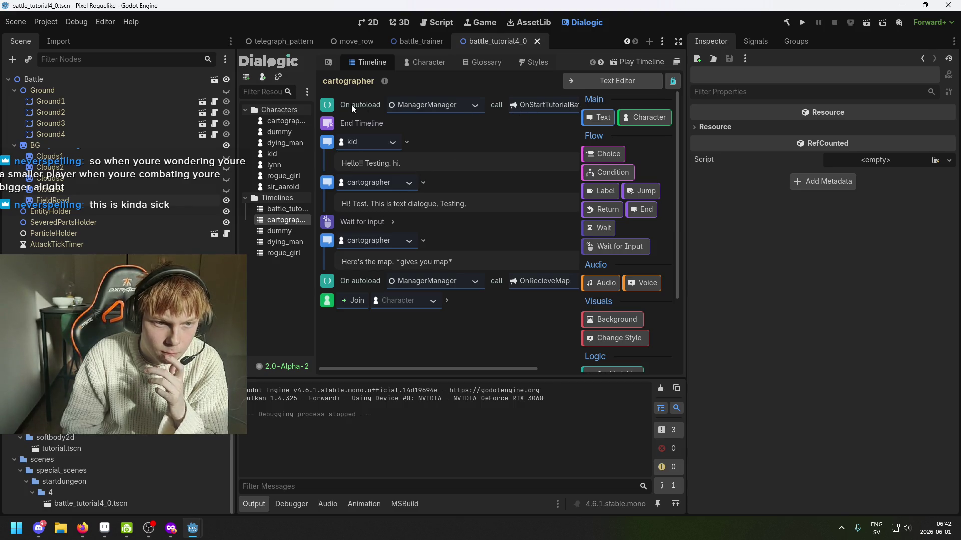
# Delete the top End Timeline and On autoload events from the cartographer timeline and save.
pyautogui.click(355, 121)
pyautogui.press('Delete')
pyautogui.click(357, 108)
pyautogui.press('Delete')
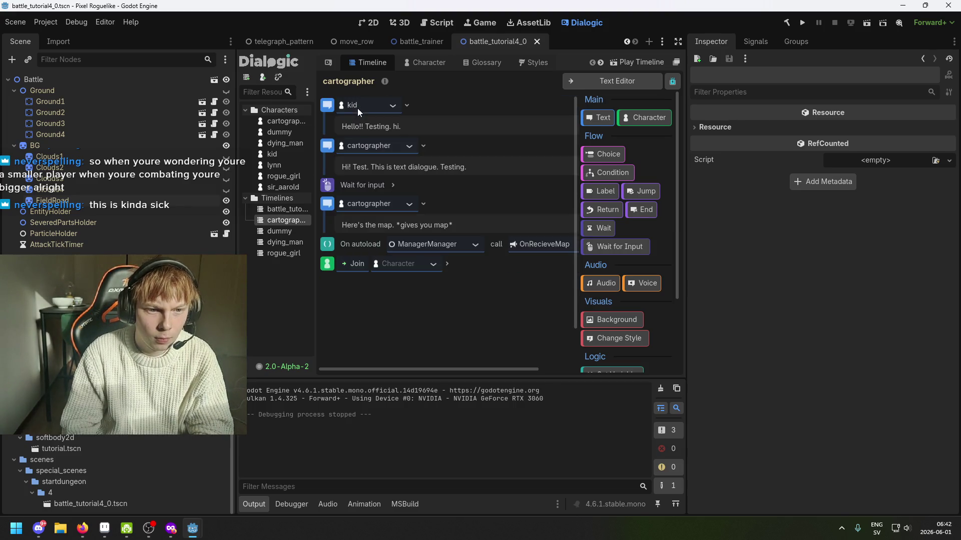
pyautogui.hotkey('ctrl', 's')
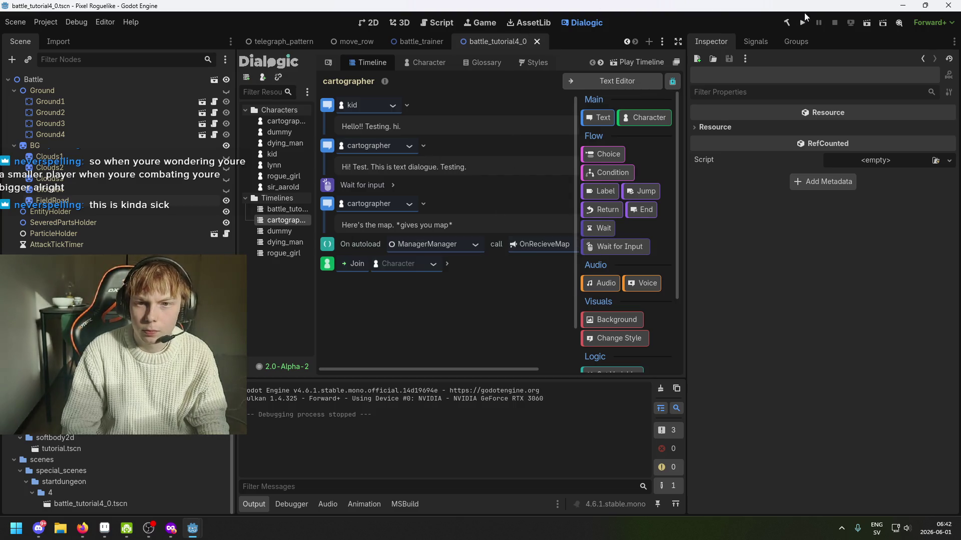
pyautogui.click(804, 23)
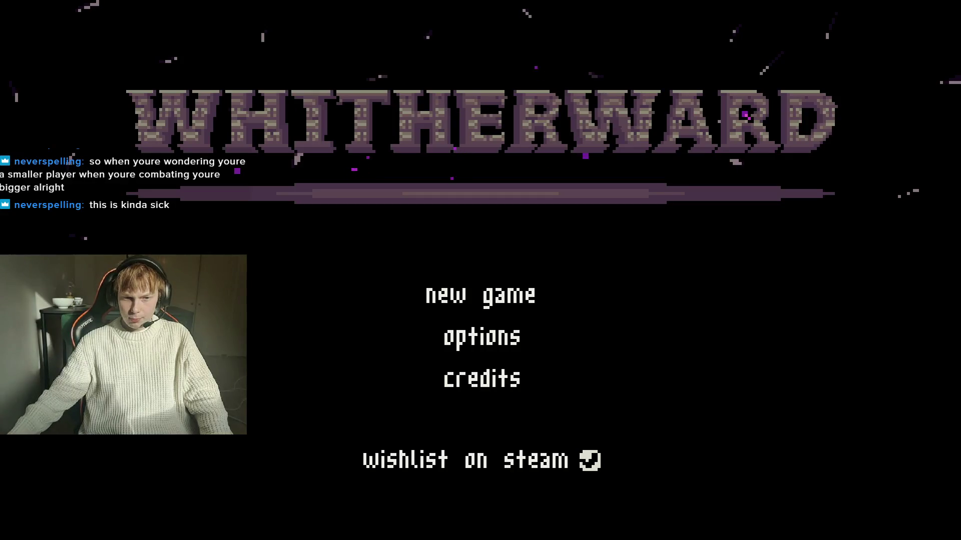
pyautogui.press('Return')
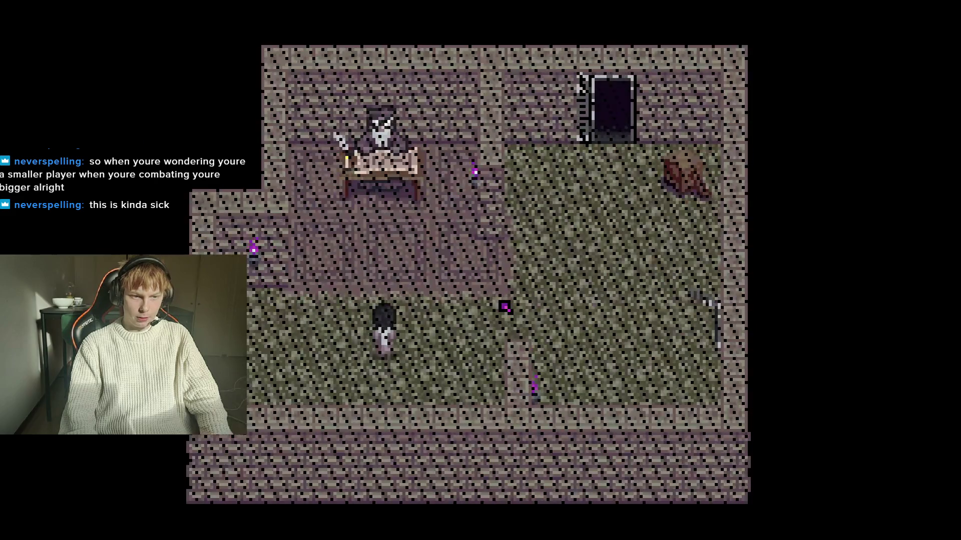
pyautogui.press('w')
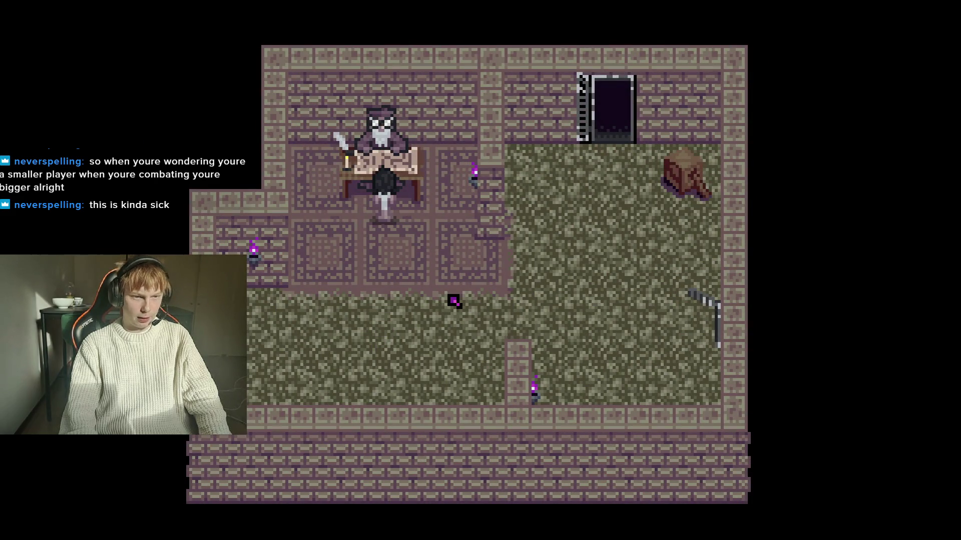
pyautogui.press('e')
pyautogui.press('e')
pyautogui.press('e')
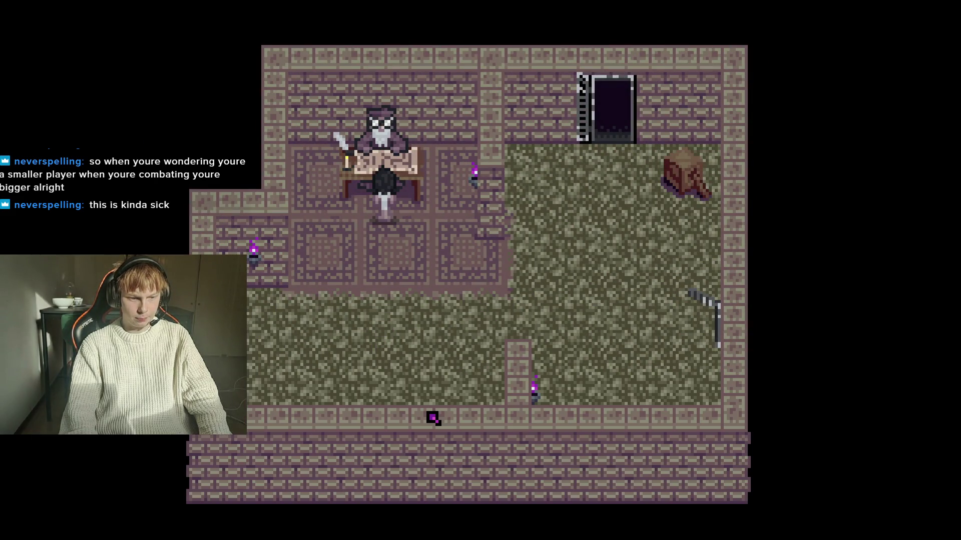
pyautogui.press('s')
pyautogui.press('Tab')
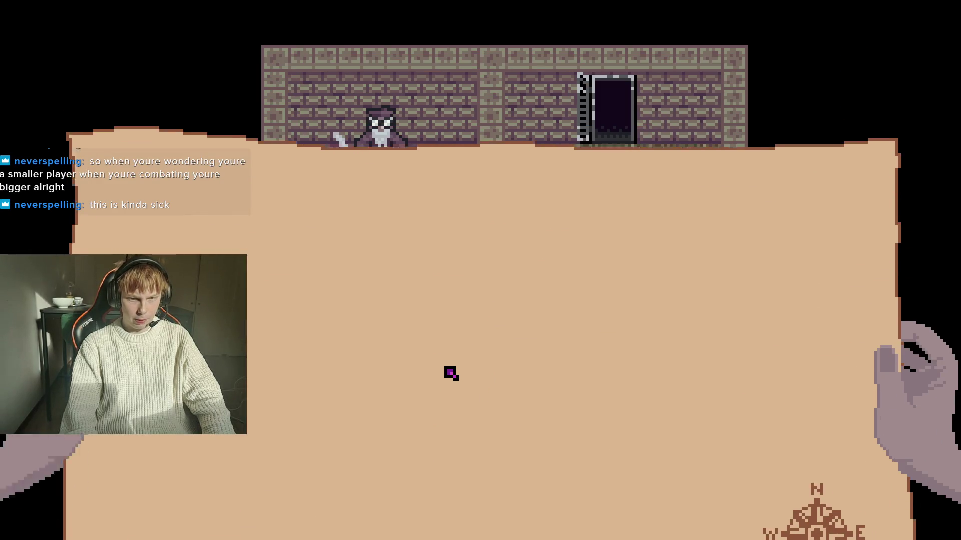
pyautogui.press('Tab')
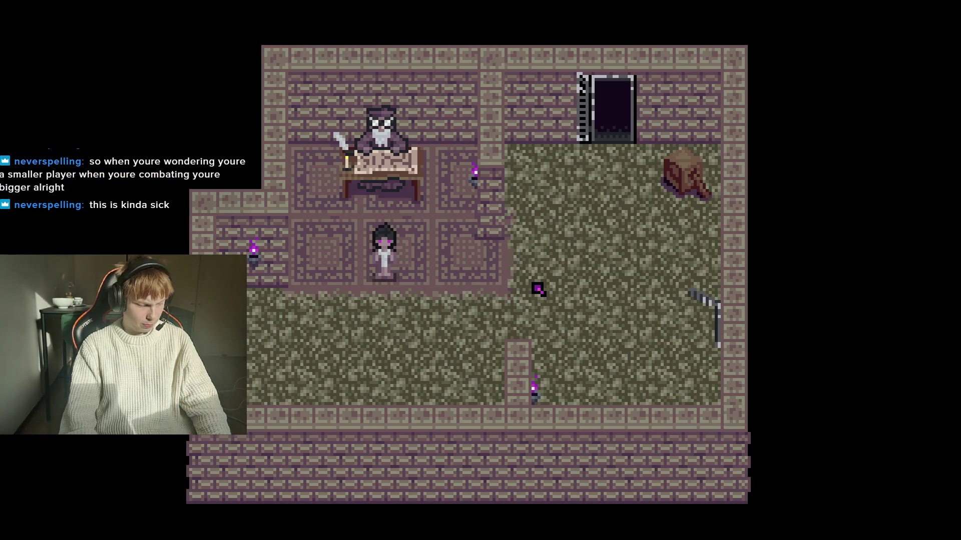
pyautogui.press('F8')
pyautogui.hotkey('ctrl', 's')
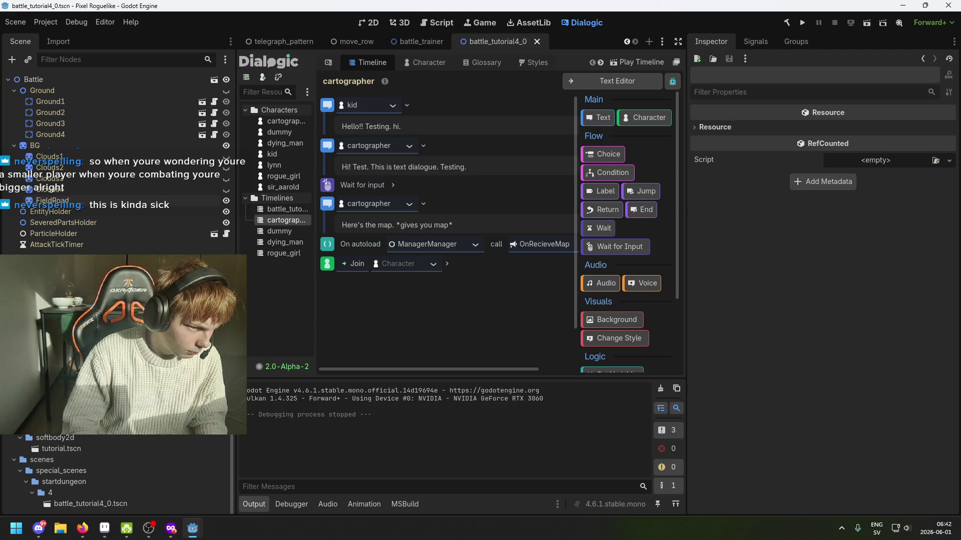
# Replace lines 6–8 of tutorial_battle.txt with 'g g g' and run the project to test.
pyautogui.click(288, 209)
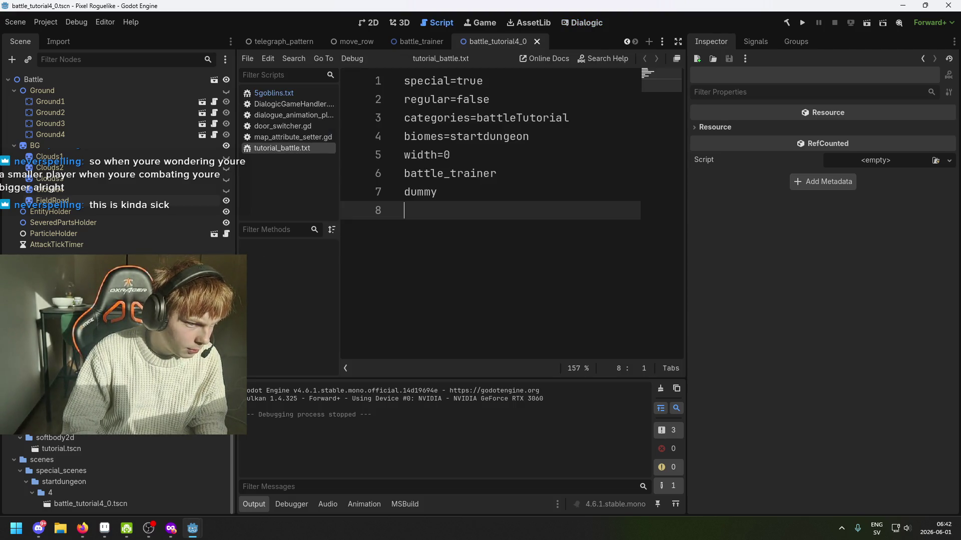
pyautogui.hotkey('ctrl', 'F3')
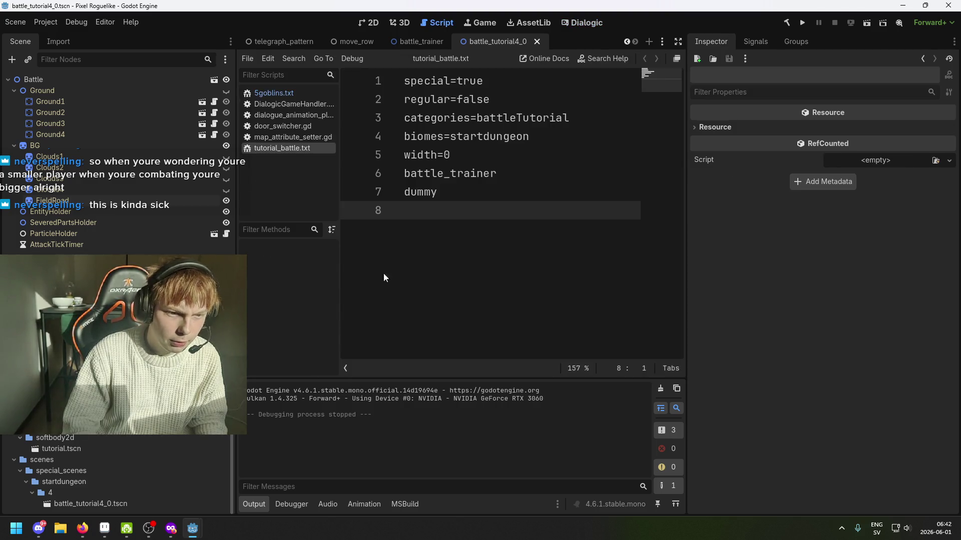
pyautogui.moveTo(382, 276); pyautogui.dragTo(350, 172)
pyautogui.write('g g g')
pyautogui.press('F5')
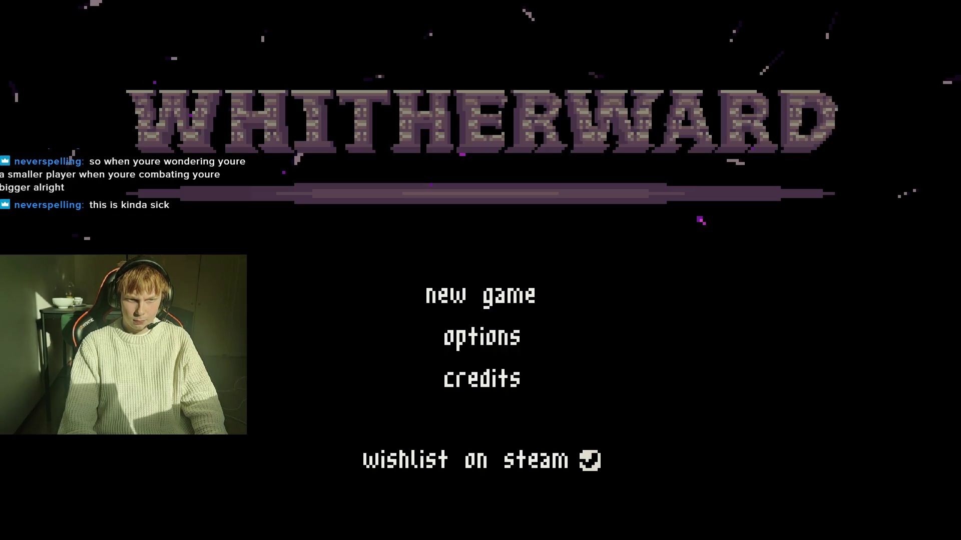
# Stop the game, return to the battle_tutorial4_0 scene and go back to the Dialogic editor.
pyautogui.hotkey('alt', 'F4')
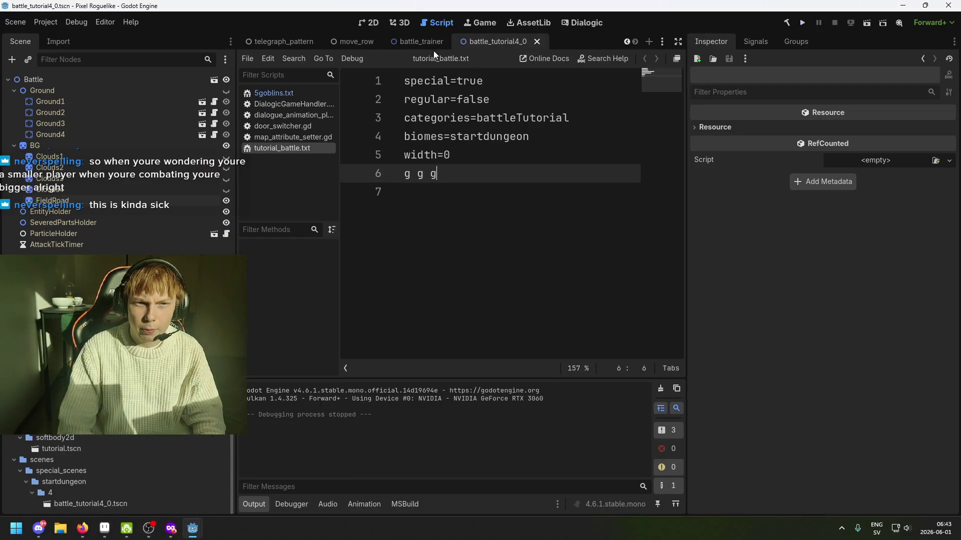
pyautogui.click(424, 46)
pyautogui.click(491, 37)
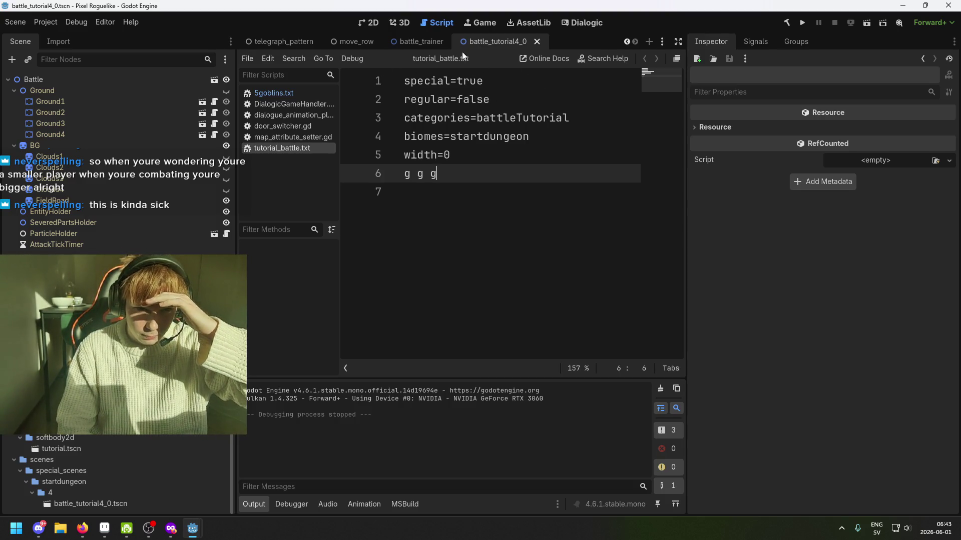
pyautogui.click(589, 22)
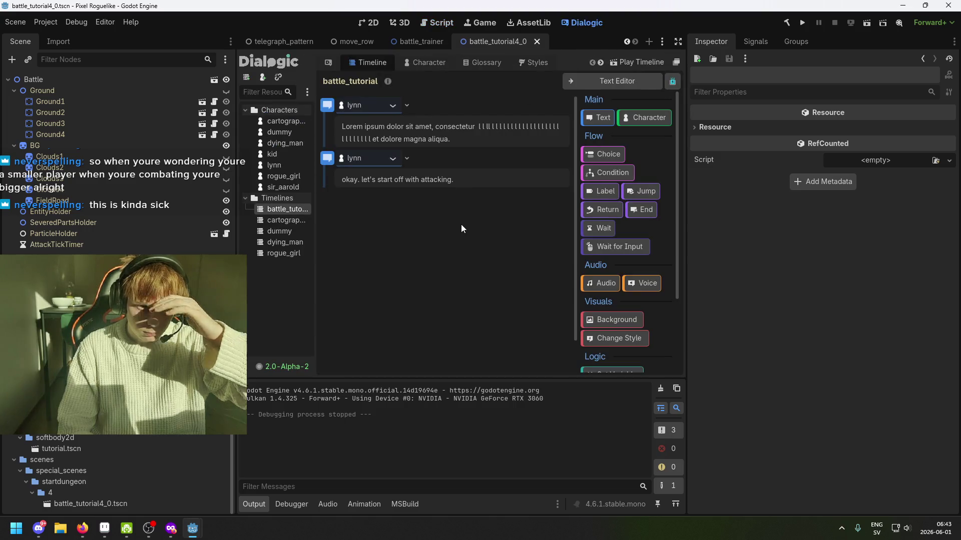
# Save the cartographer timeline, test a new game by walking up to the desk, then stop and save.
pyautogui.click(294, 220)
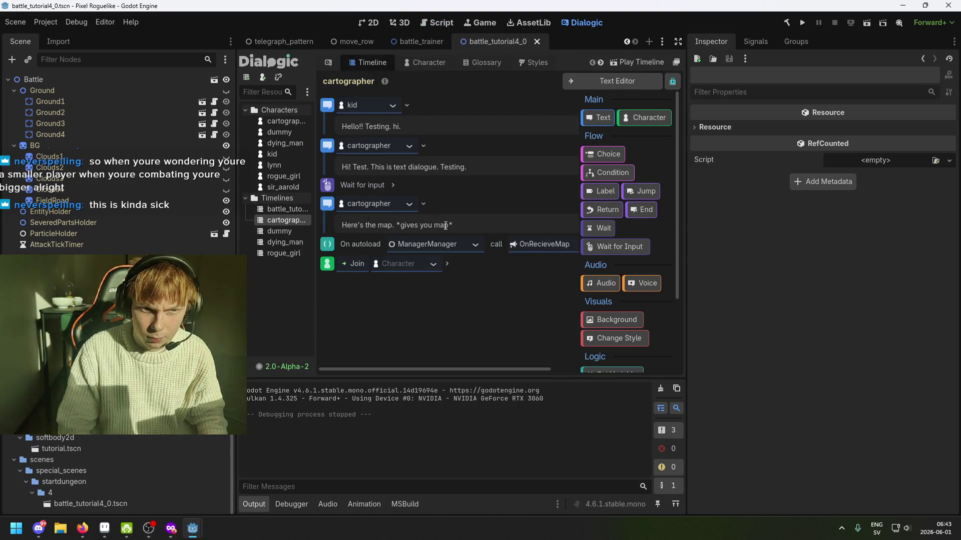
pyautogui.hotkey('ctrl', 's')
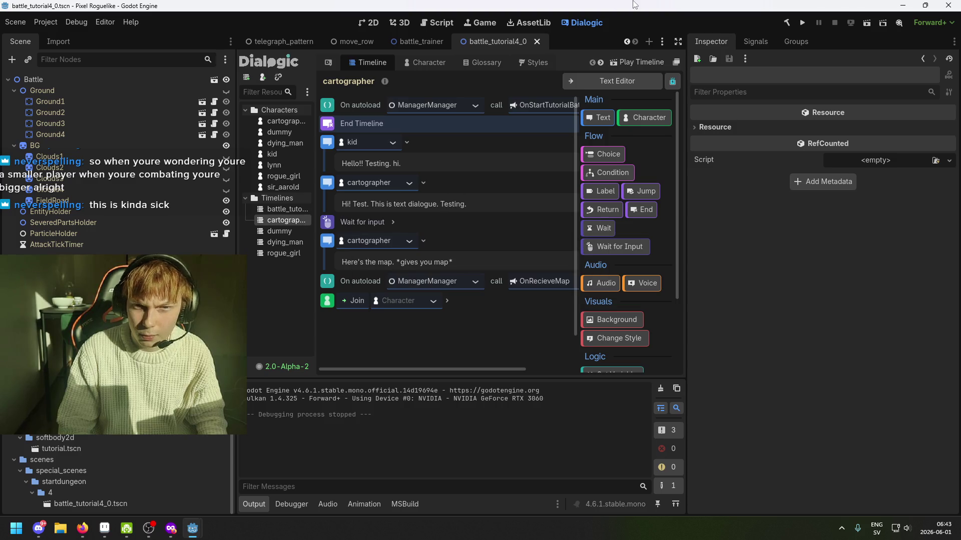
pyautogui.press('F5')
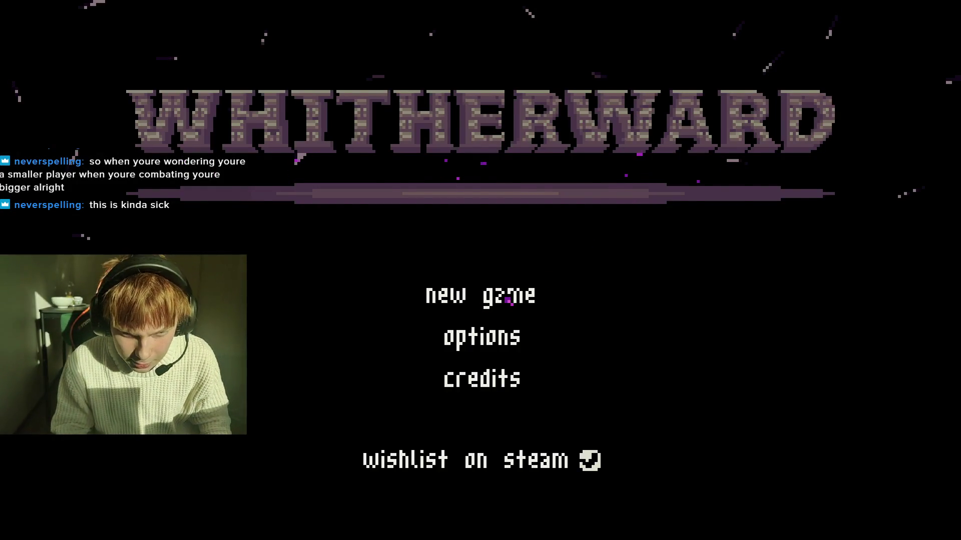
pyautogui.press('Return')
pyautogui.press('w')
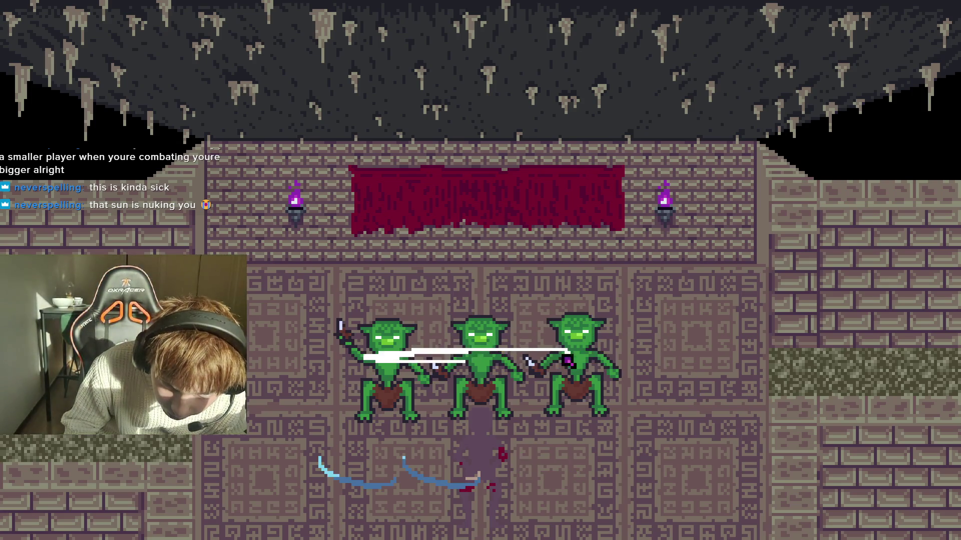
pyautogui.press('F8')
pyautogui.hotkey('ctrl', 's')
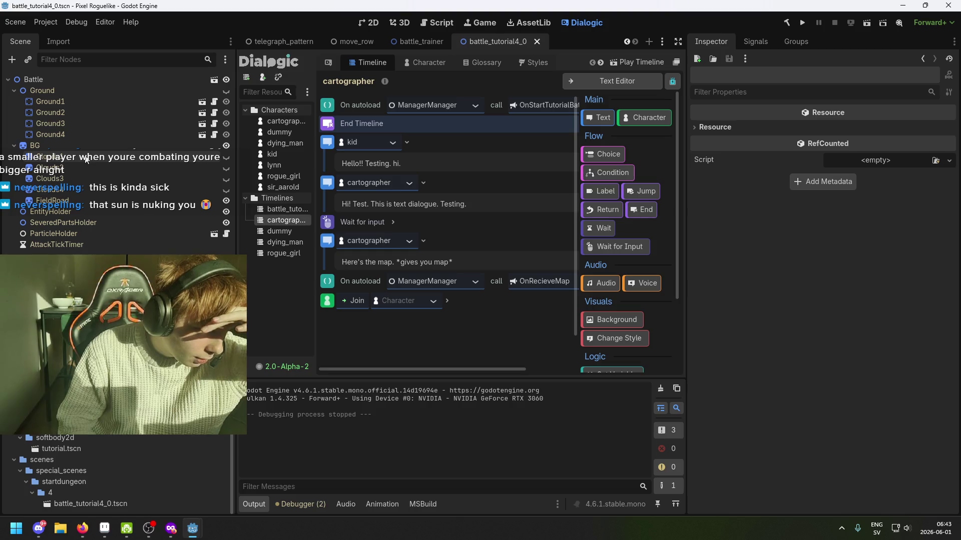
# Inspect the EntityHolder node and view the battle scene in the 2D workspace.
pyautogui.click(71, 212)
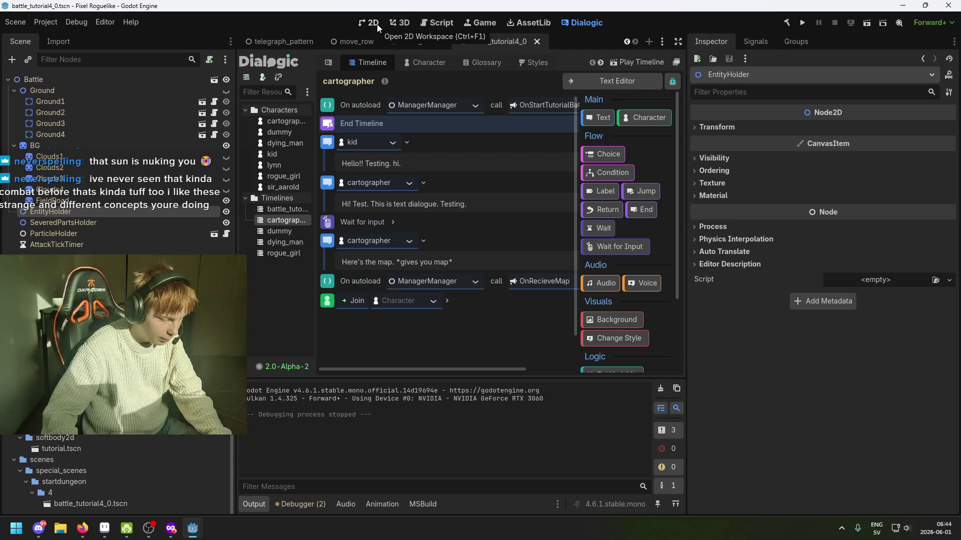
pyautogui.click(362, 24)
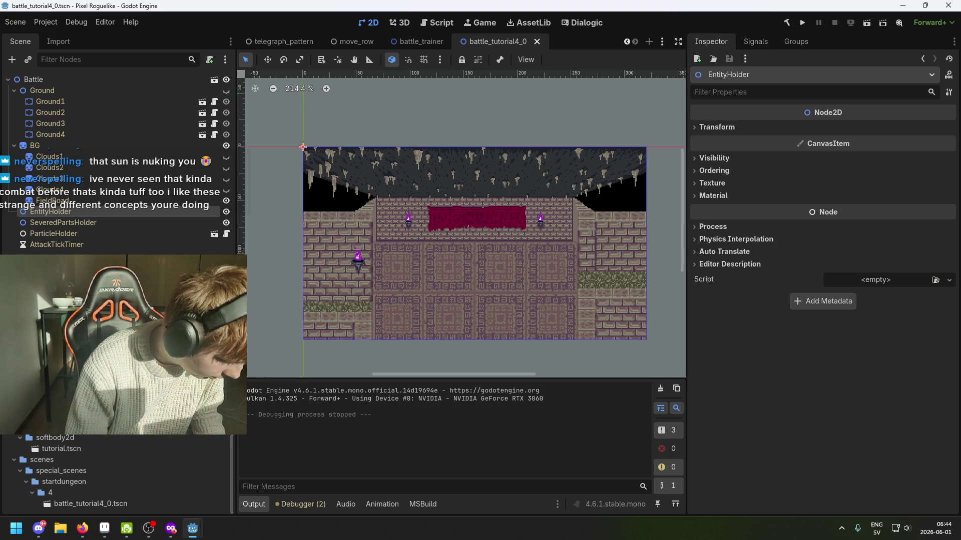
pyautogui.scroll(5, 120, 475)
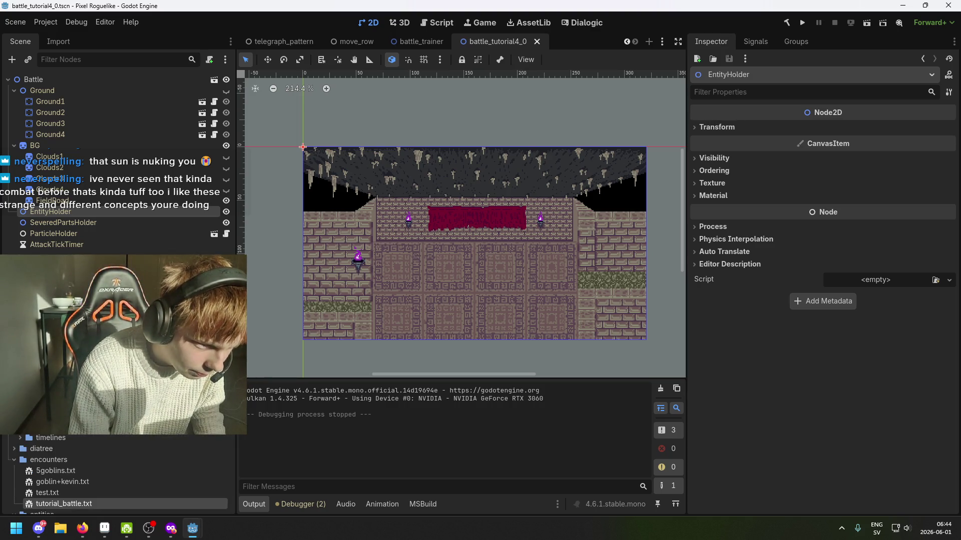
pyautogui.scroll(-5, 120, 476)
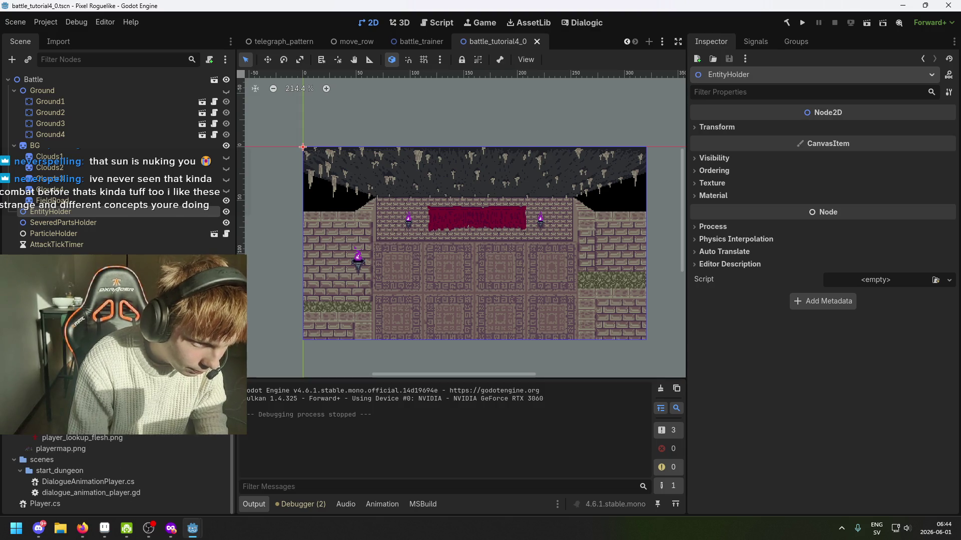
# Set the Player's Z Index to 1 in player.tscn and run the game.
pyautogui.hotkey('ctrl', 'Tab')
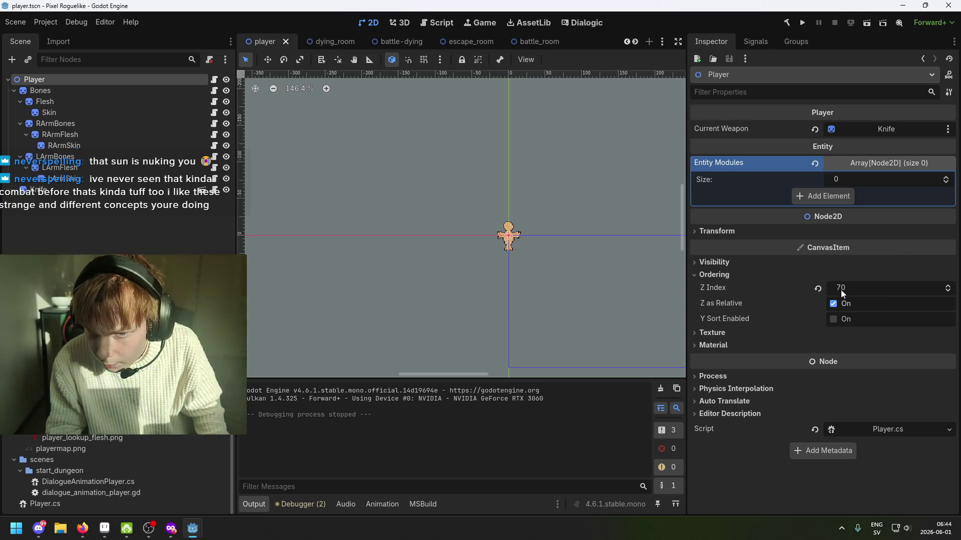
pyautogui.click(865, 287)
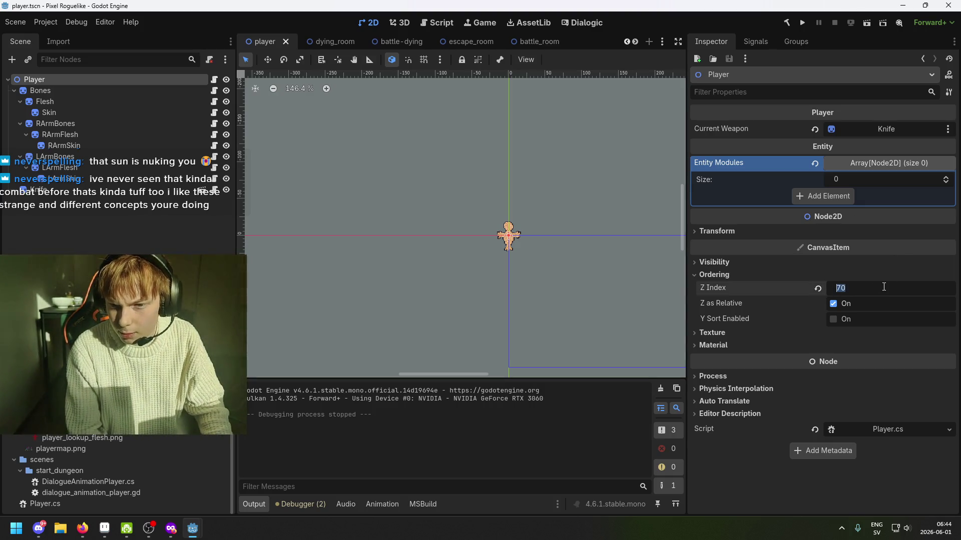
pyautogui.write('1')
pyautogui.press('Return')
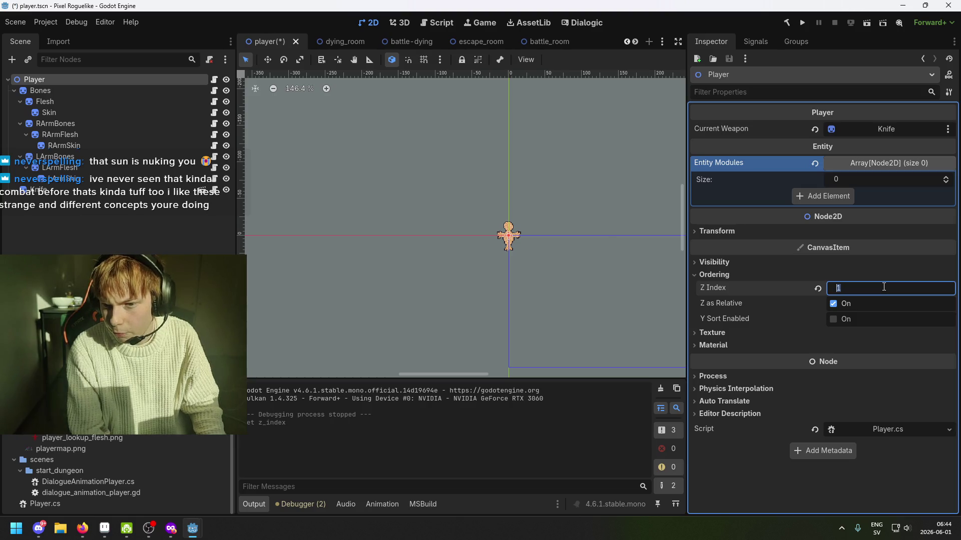
pyautogui.click(802, 24)
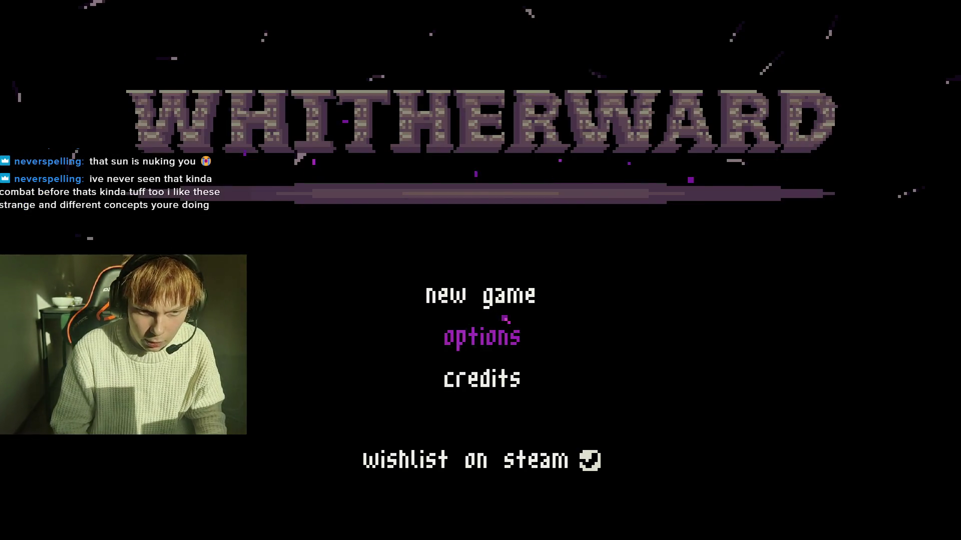
# Start a new game, walk to the desk, and slash the right, middle and left goblins with the knife.
pyautogui.press('Up')
pyautogui.press('Return')
pyautogui.press('Up')
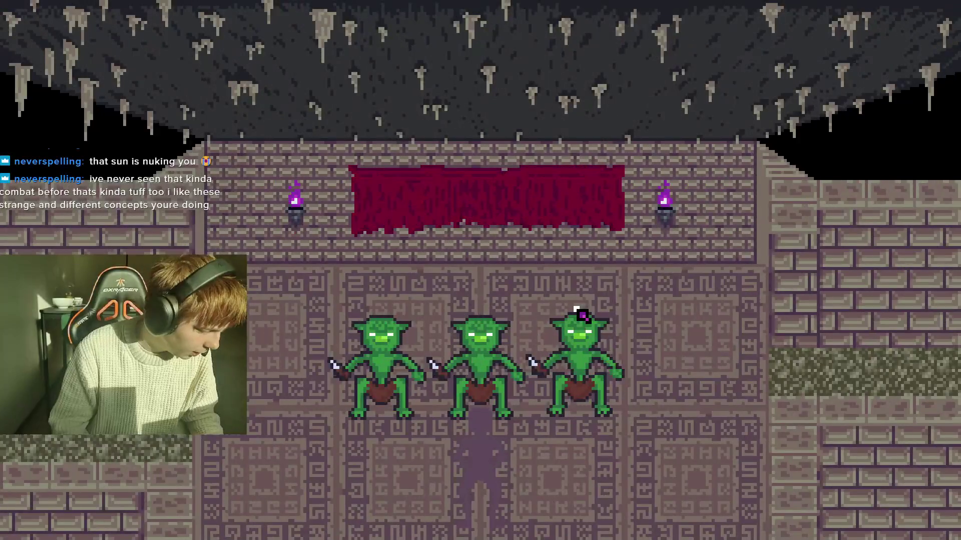
pyautogui.click(534, 321)
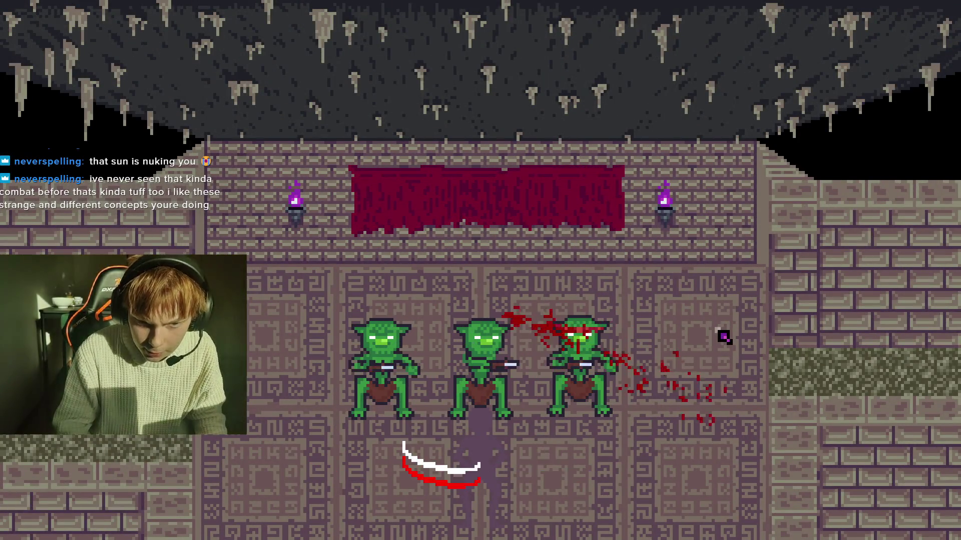
pyautogui.moveTo(677, 361); pyautogui.dragTo(523, 354)
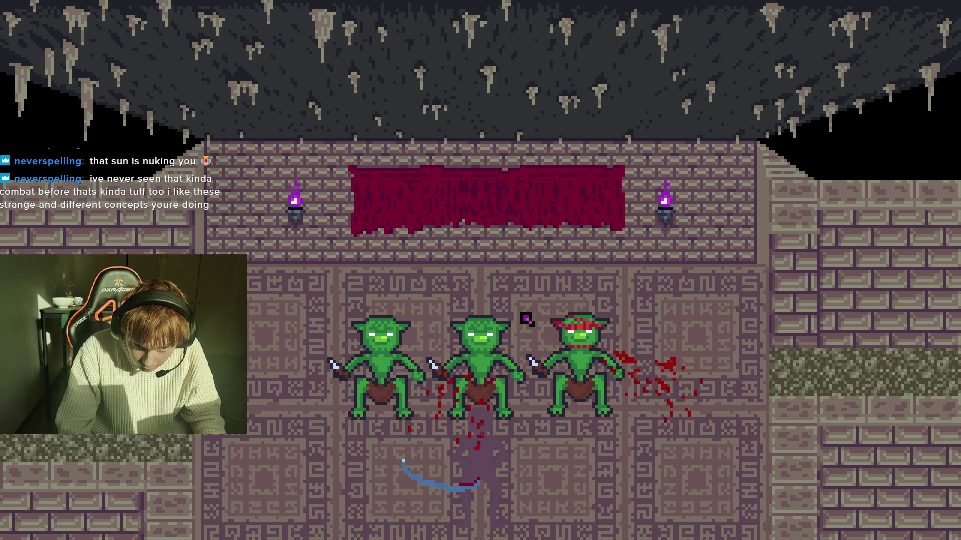
pyautogui.moveTo(524, 320); pyautogui.dragTo(429, 355)
pyautogui.moveTo(404, 292); pyautogui.dragTo(345, 370)
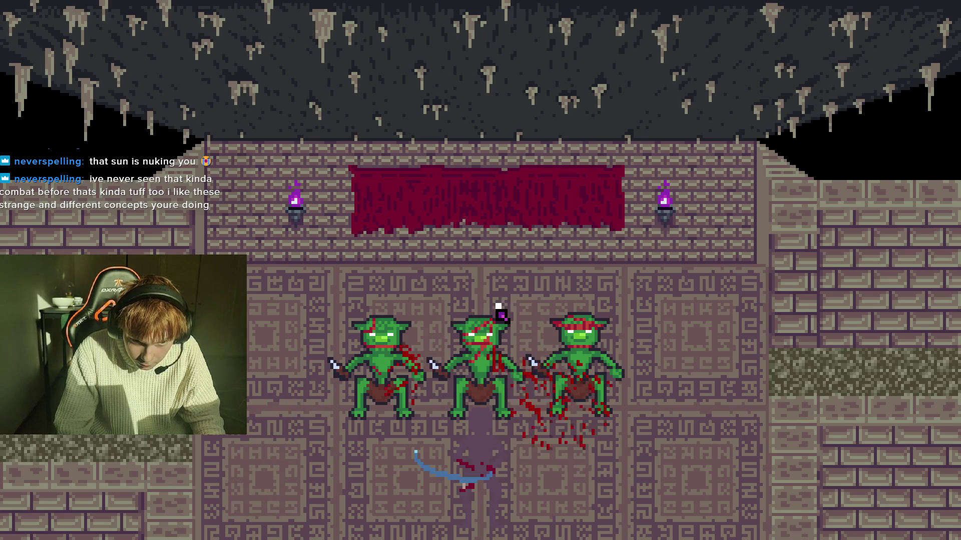
# Keep slashing and striking the goblins with the knife, then stop the game with F8.
pyautogui.moveTo(498, 306); pyautogui.dragTo(457, 325)
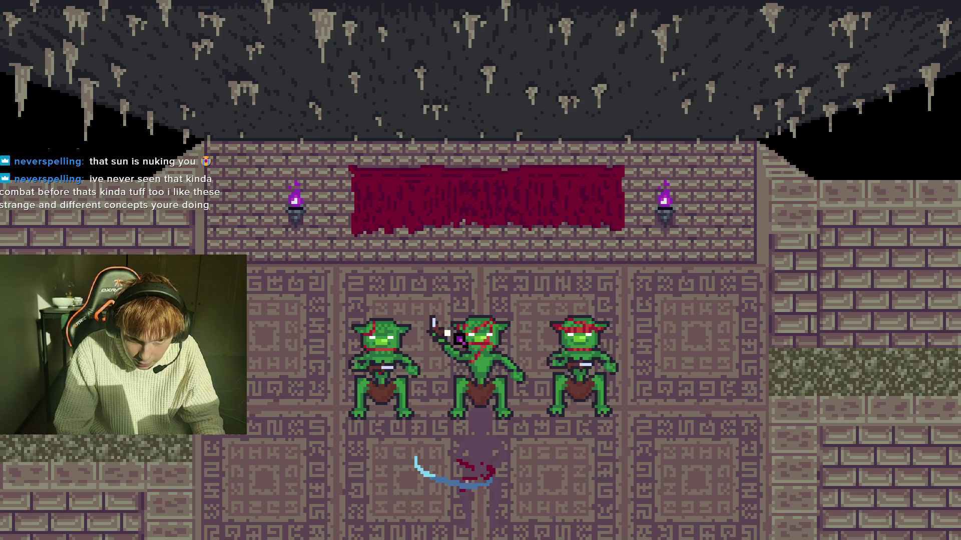
pyautogui.moveTo(450, 354)
pyautogui.mouseDown()
pyautogui.moveTo(654, 328)
pyautogui.moveTo(644, 354)
pyautogui.moveTo(671, 337)
pyautogui.moveTo(446, 303)
pyautogui.mouseUp()
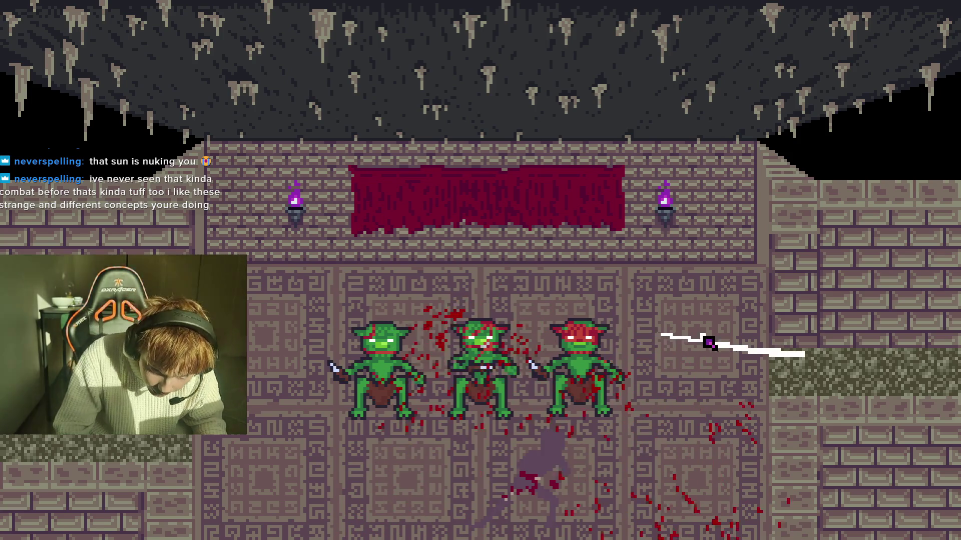
pyautogui.click(538, 349)
pyautogui.click(537, 348)
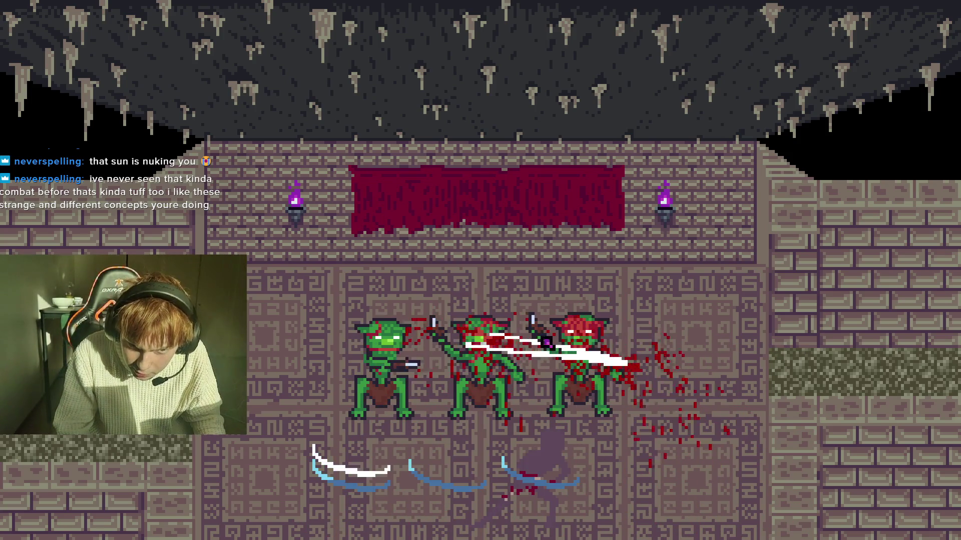
pyautogui.click(668, 326)
pyautogui.click(667, 325)
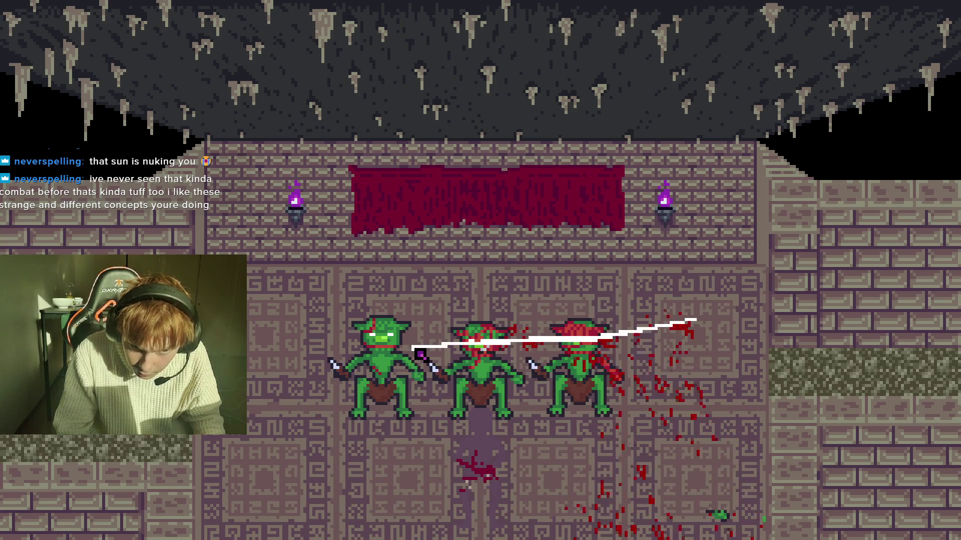
pyautogui.click(440, 307)
pyautogui.click(435, 307)
pyautogui.click(426, 306)
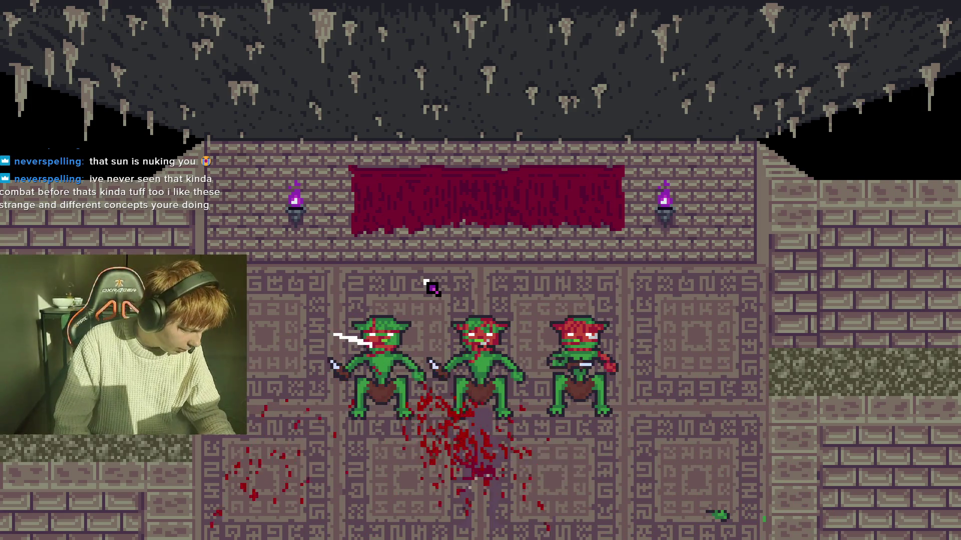
pyautogui.press('F8')
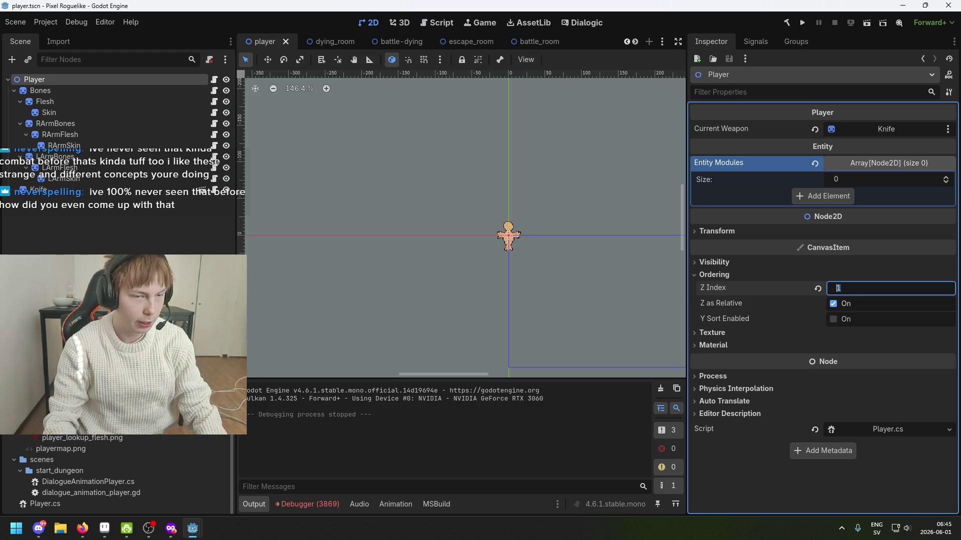
# Return to Godot from Firefox, switch to the player scene, and build and run the game.
pyautogui.hotkey('alt', 'Tab')
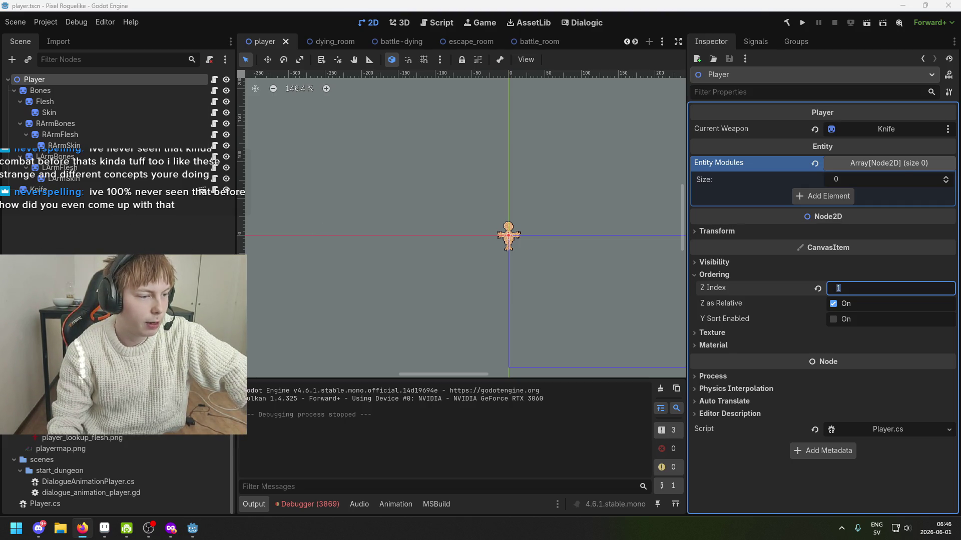
pyautogui.click(92, 233)
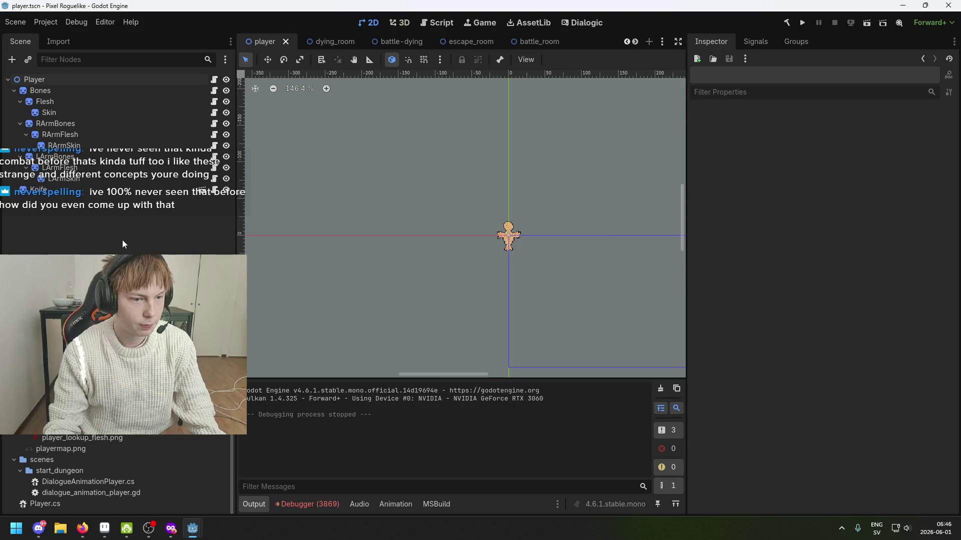
pyautogui.scroll(10, 478, 214)
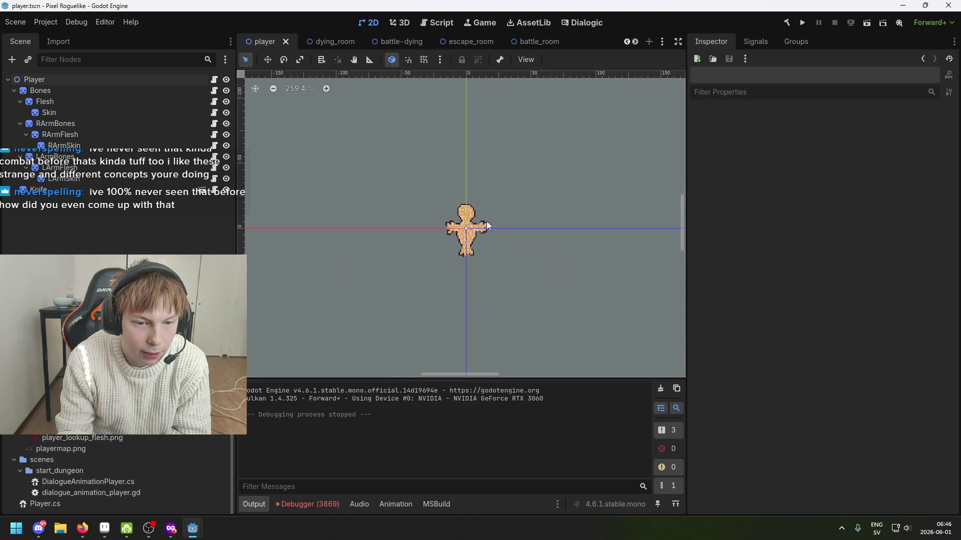
pyautogui.scroll(3, 475, 205)
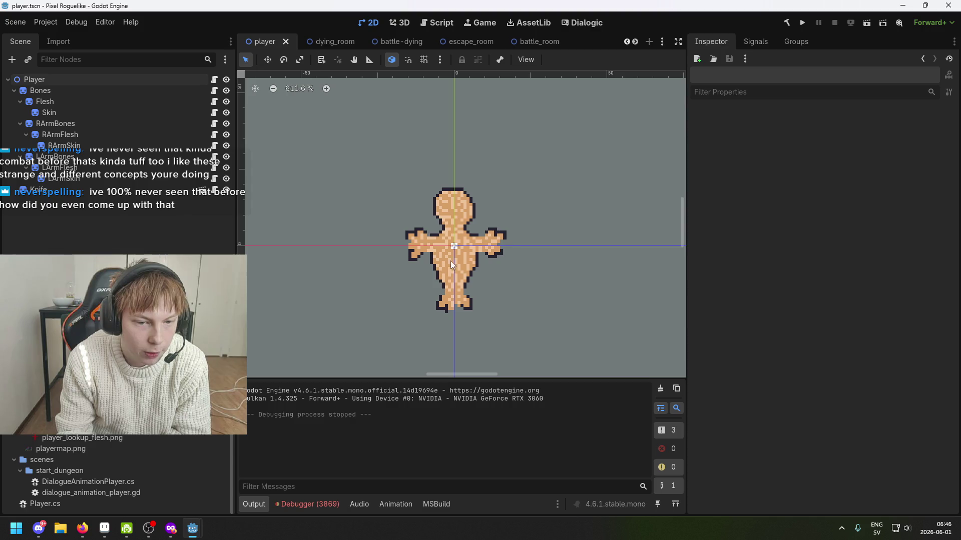
pyautogui.scroll(2, 457, 219)
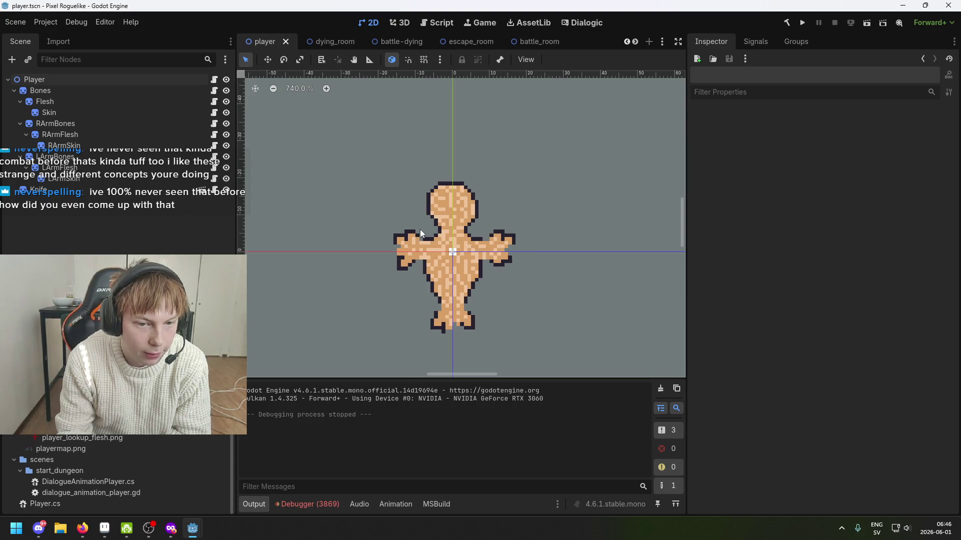
pyautogui.scroll(-3, 436, 225)
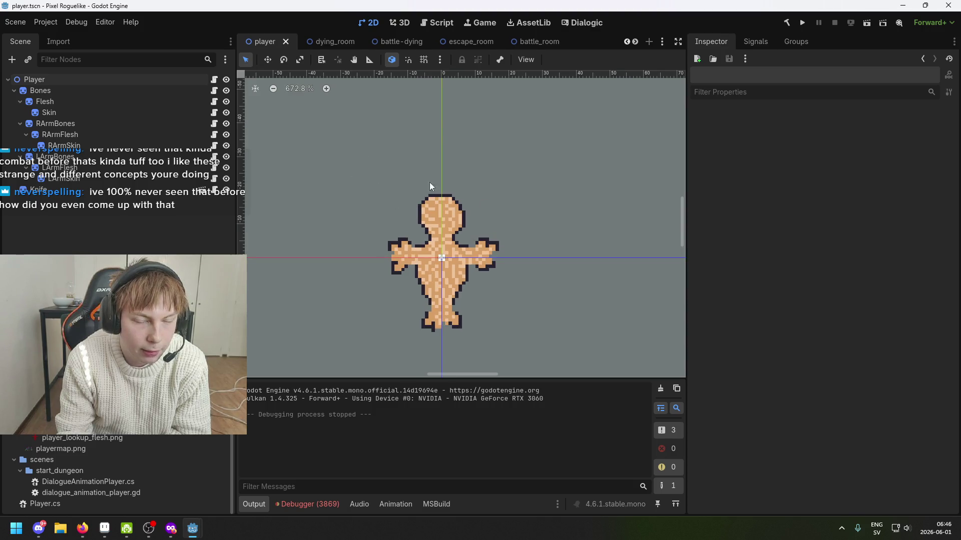
pyautogui.click(393, 42)
pyautogui.click(265, 41)
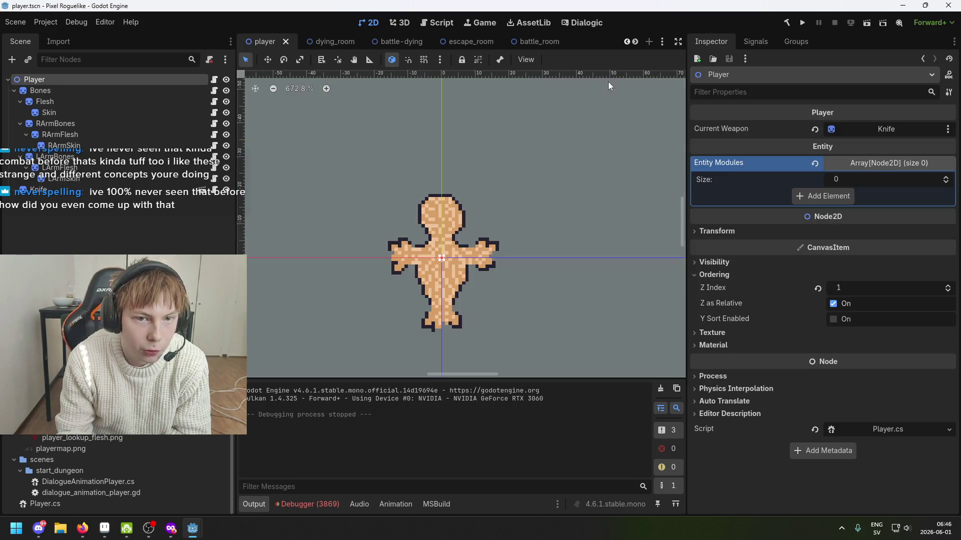
pyautogui.click(801, 23)
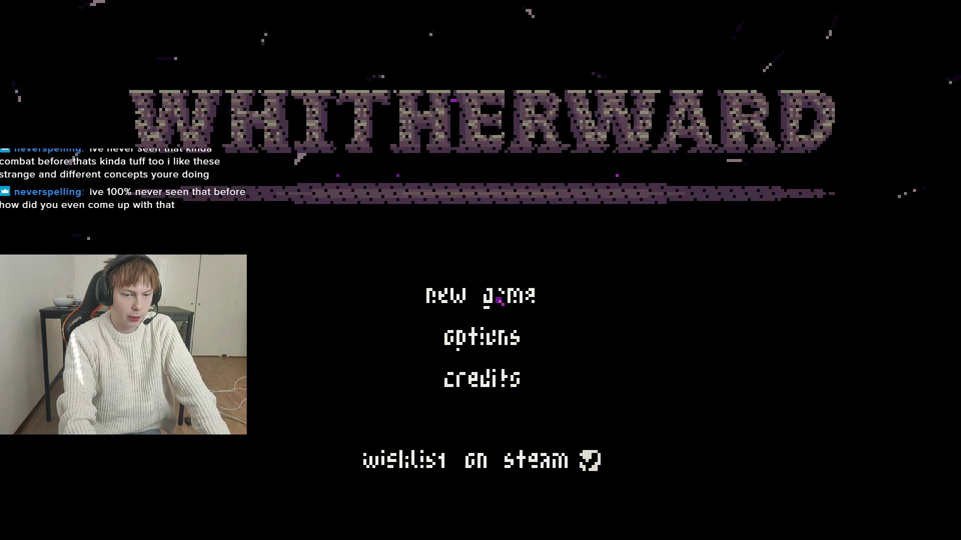
# Start a new game, slash the knife three times across the goblins, then quit the game.
pyautogui.click(499, 301)
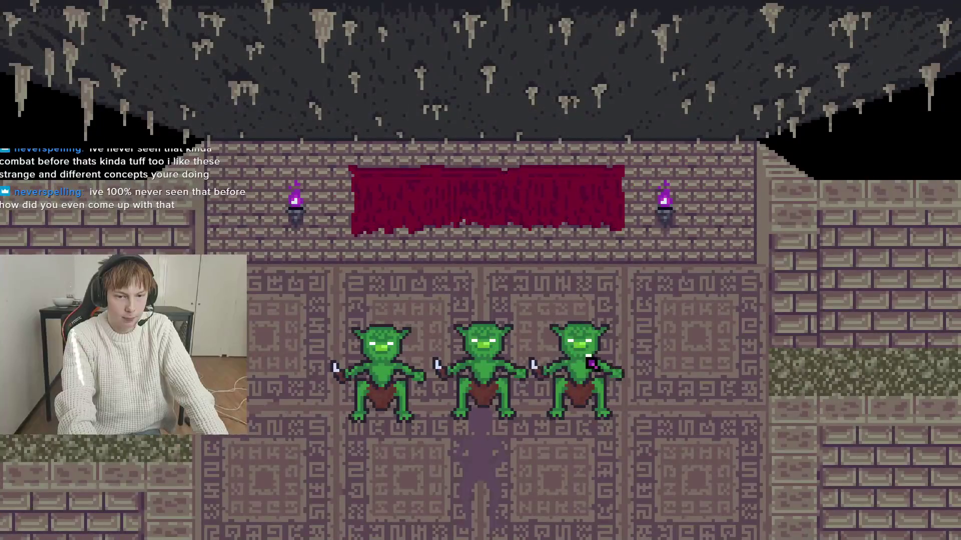
pyautogui.moveTo(408, 337); pyautogui.dragTo(515, 337)
pyautogui.moveTo(430, 325); pyautogui.dragTo(635, 293)
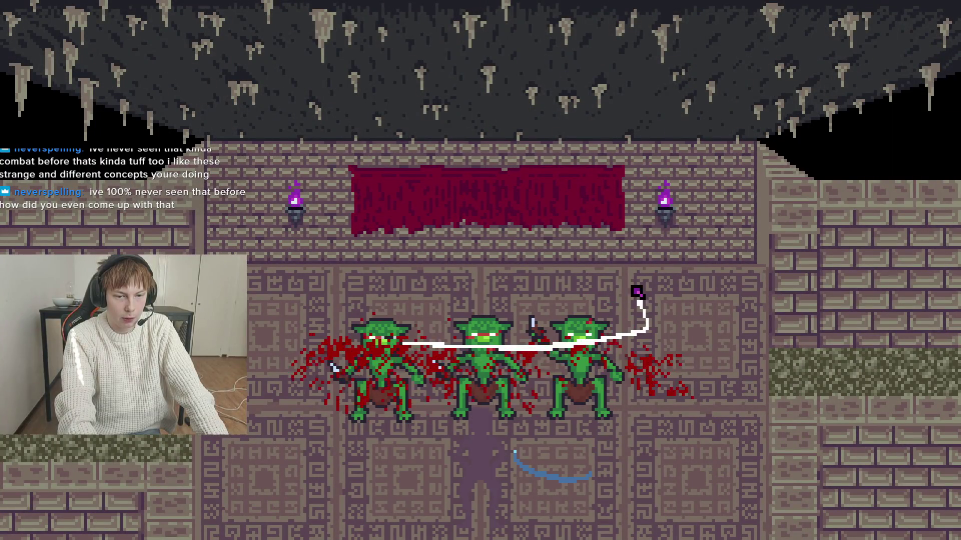
pyautogui.moveTo(532, 370); pyautogui.dragTo(450, 313)
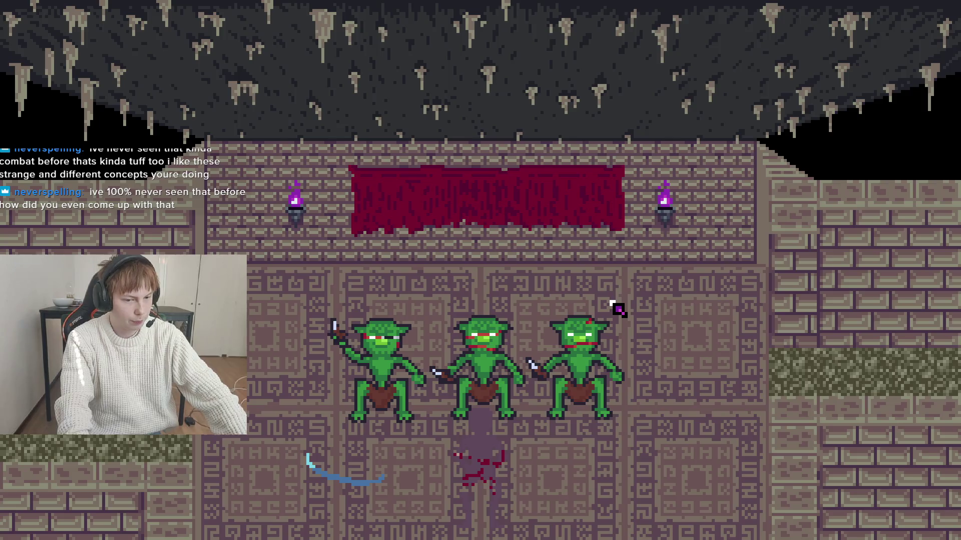
pyautogui.hotkey('alt', 'F4')
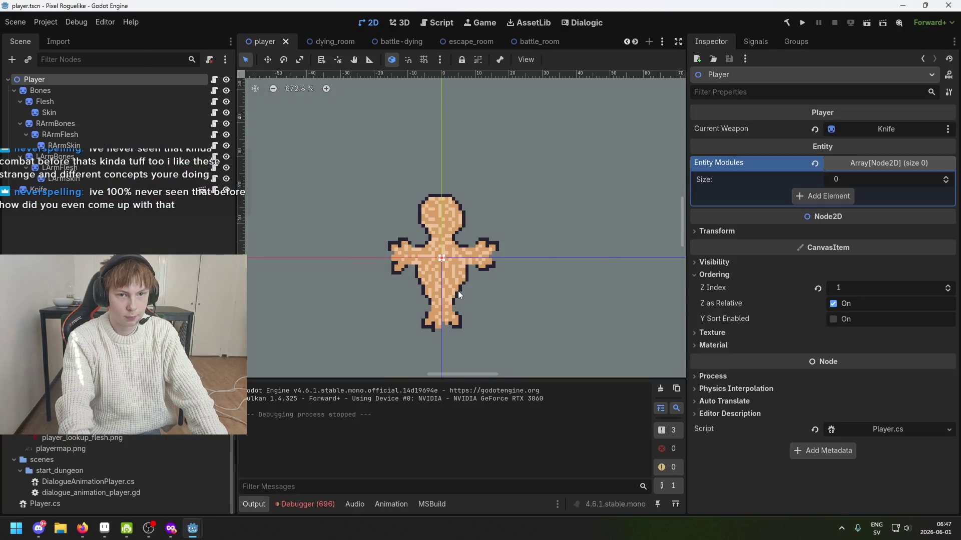
# Come back from the browser and click through the Flesh, Bones and Player nodes in the Scene tree.
pyautogui.scroll(-3, 447, 288)
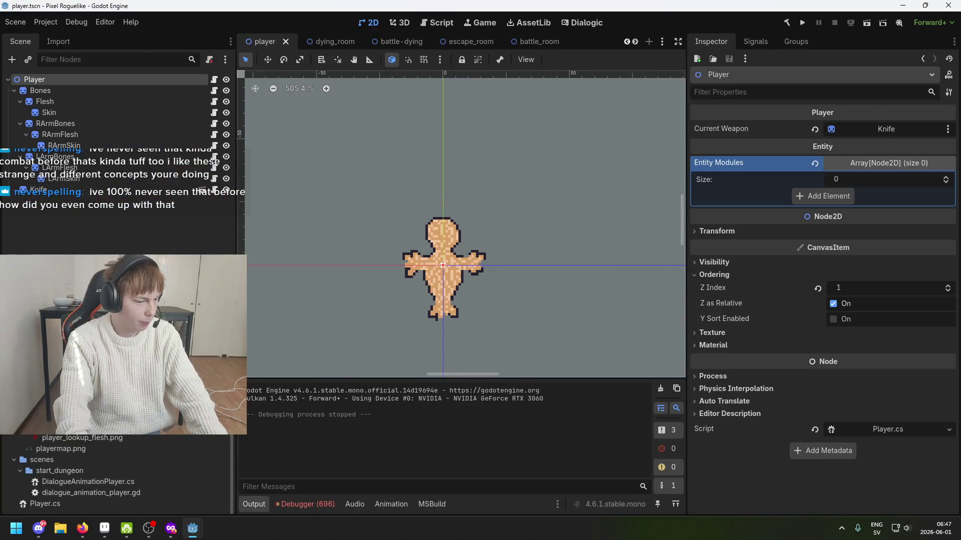
pyautogui.hotkey('alt', 'Tab')
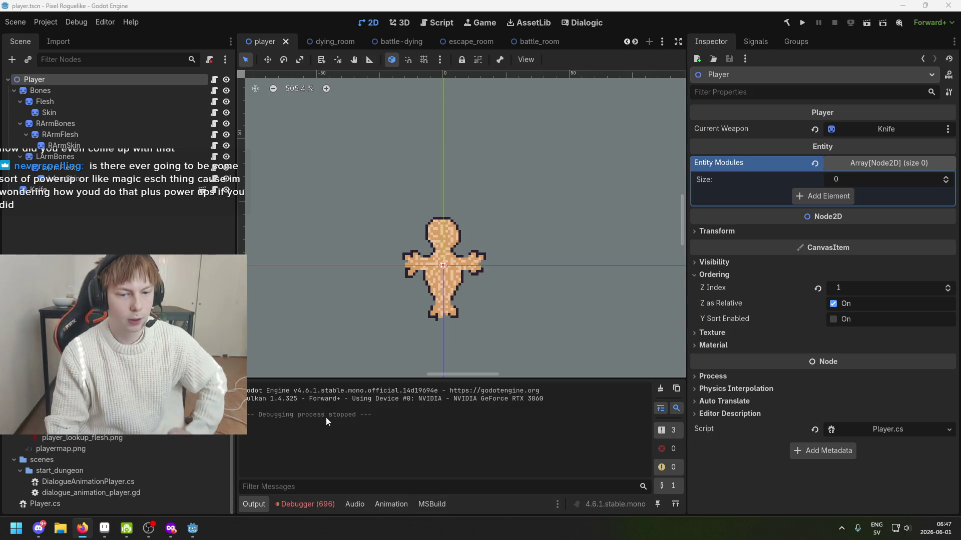
pyautogui.scroll(-2, 371, 167)
pyautogui.scroll(1, 371, 167)
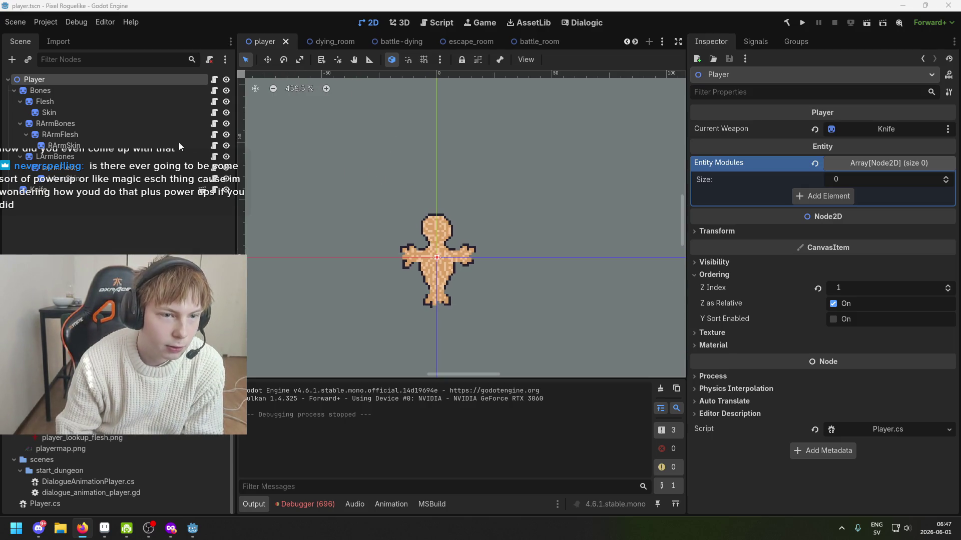
pyautogui.click(84, 101)
pyautogui.click(80, 90)
pyautogui.click(79, 79)
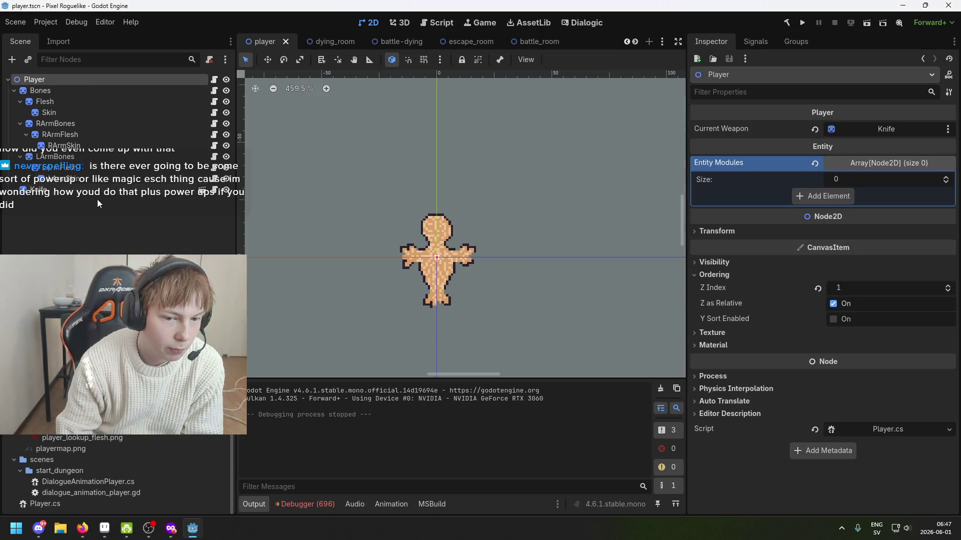
pyautogui.click(97, 199)
pyautogui.click(94, 91)
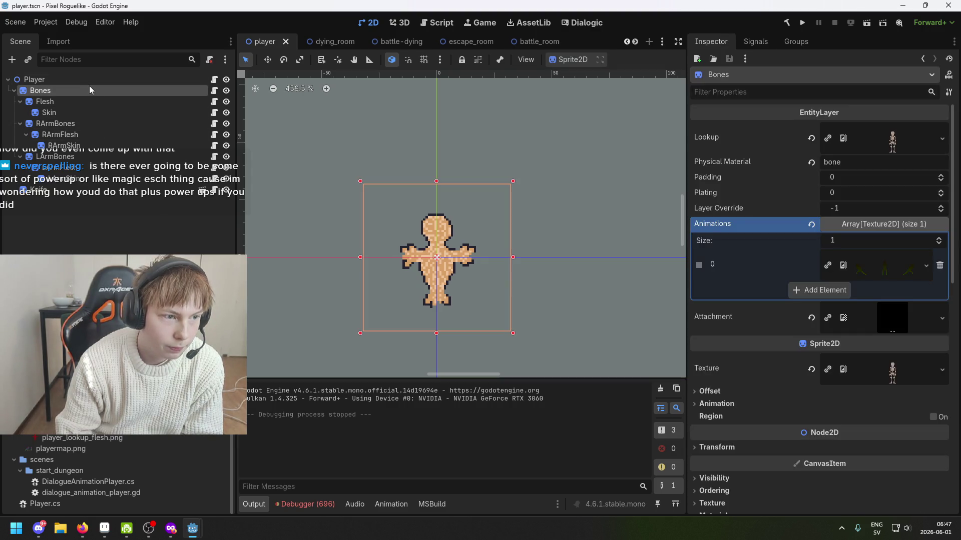
pyautogui.click(287, 253)
# Zoom the 2D canvas and select the Knife to check its 99 blunt and sharp damage.
pyautogui.scroll(1, 364, 233)
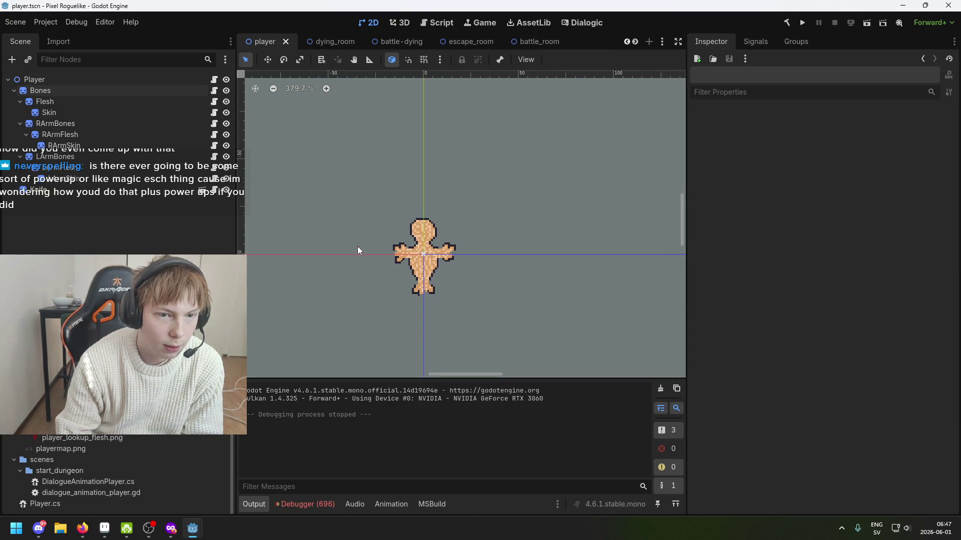
pyautogui.scroll(1, 394, 236)
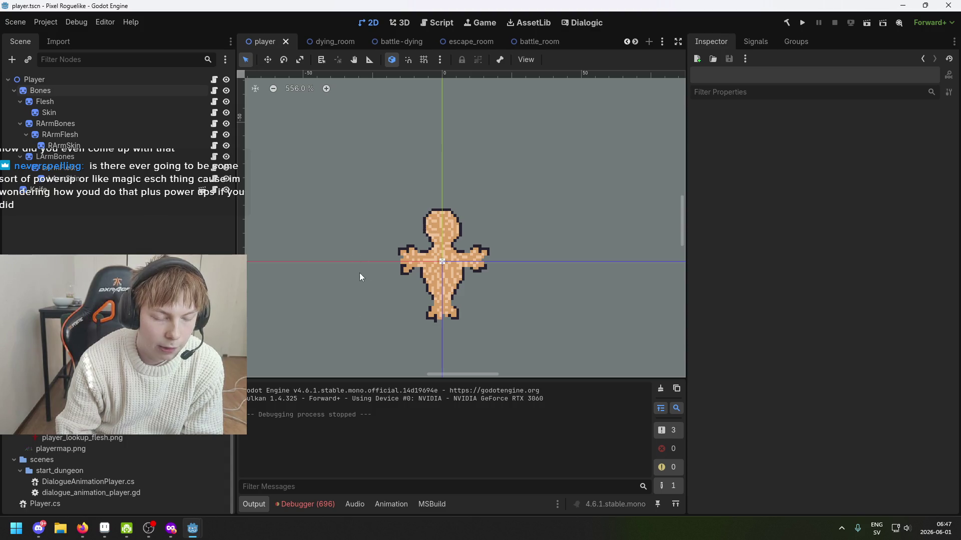
pyautogui.scroll(-1, 374, 278)
pyautogui.scroll(4, 418, 276)
pyautogui.scroll(-2, 433, 261)
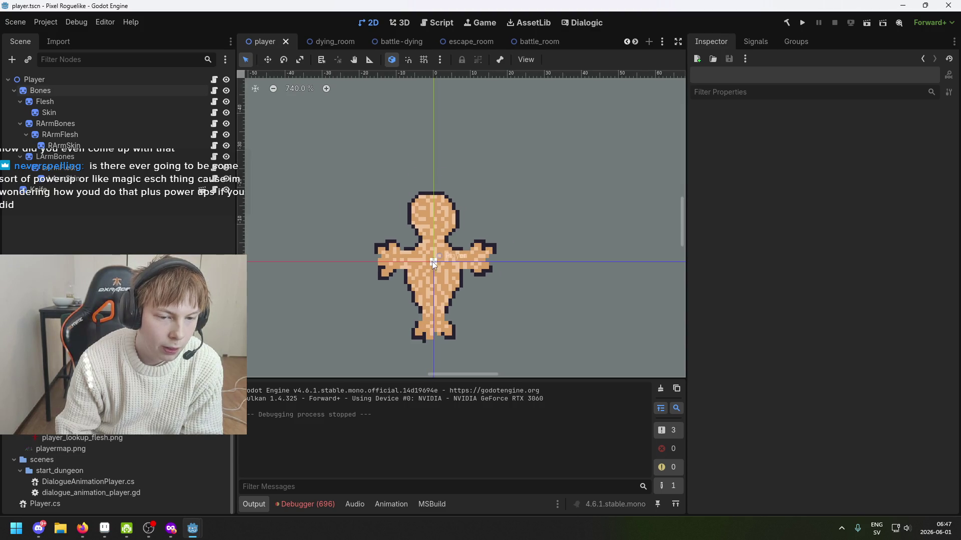
pyautogui.scroll(-2, 419, 263)
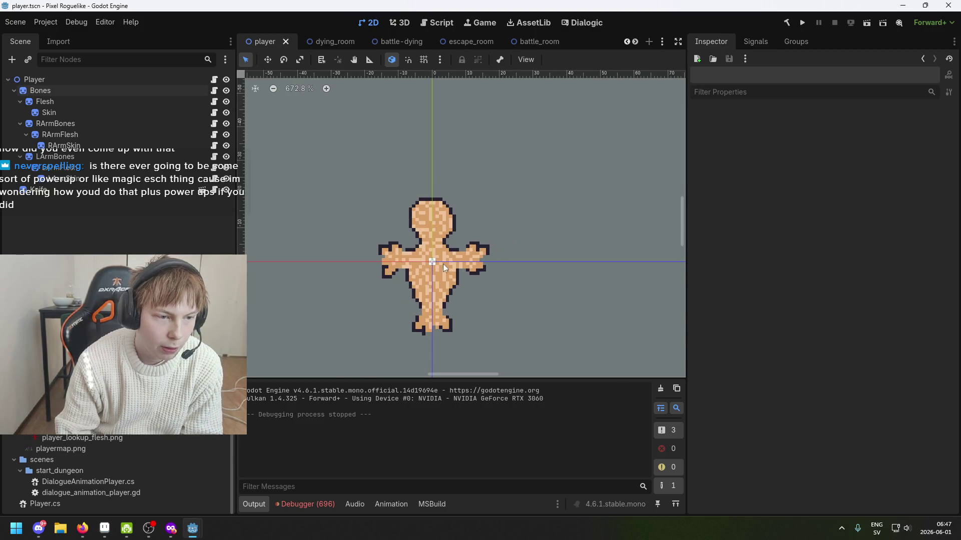
pyautogui.scroll(-1, 415, 271)
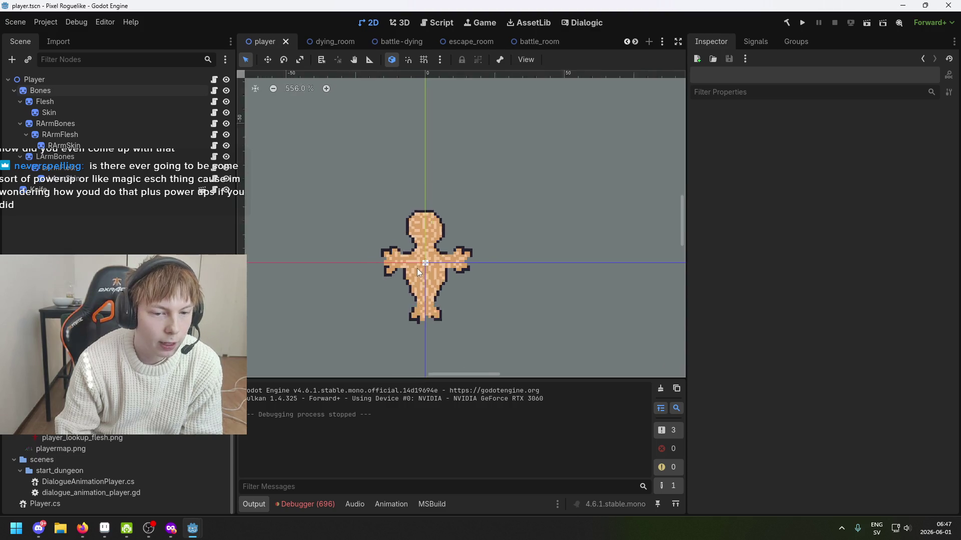
pyautogui.scroll(2, 419, 270)
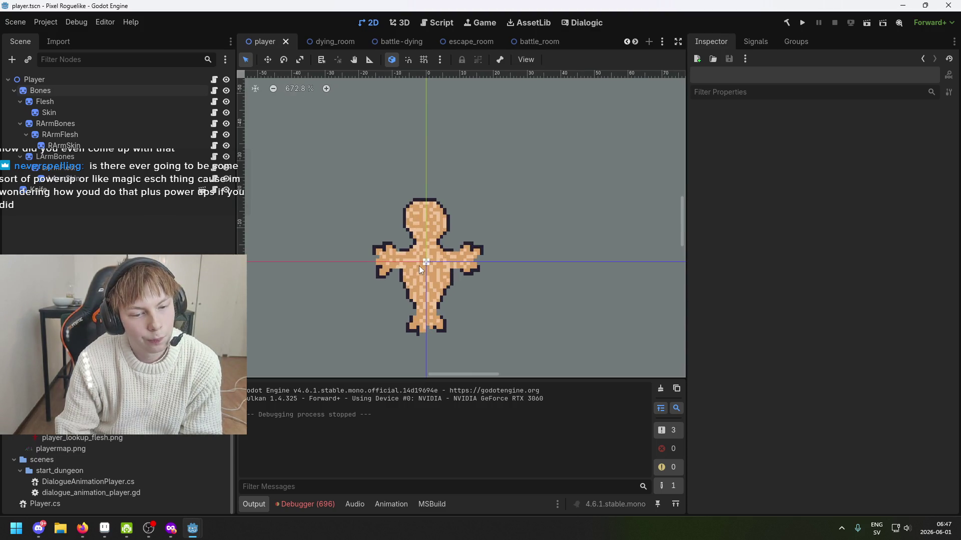
pyautogui.scroll(-2, 421, 263)
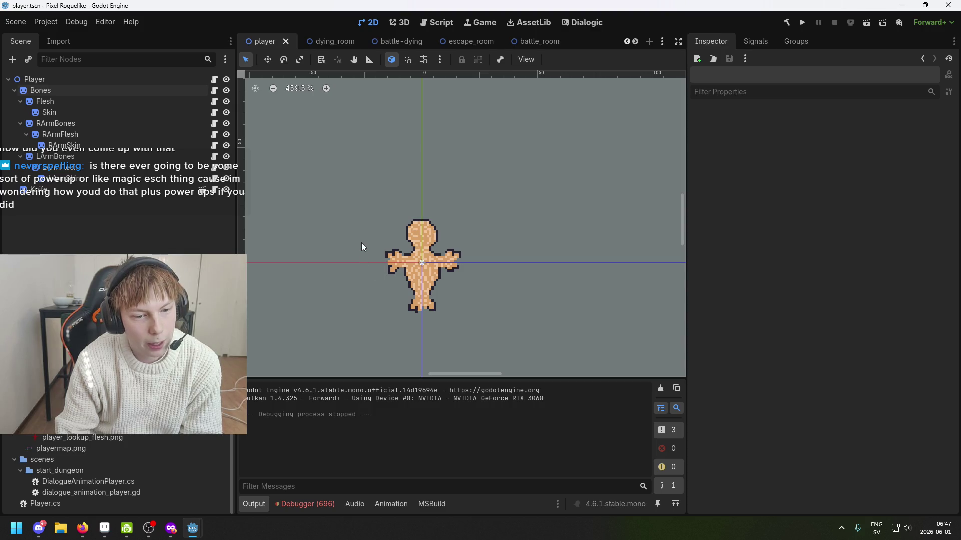
pyautogui.click(437, 269)
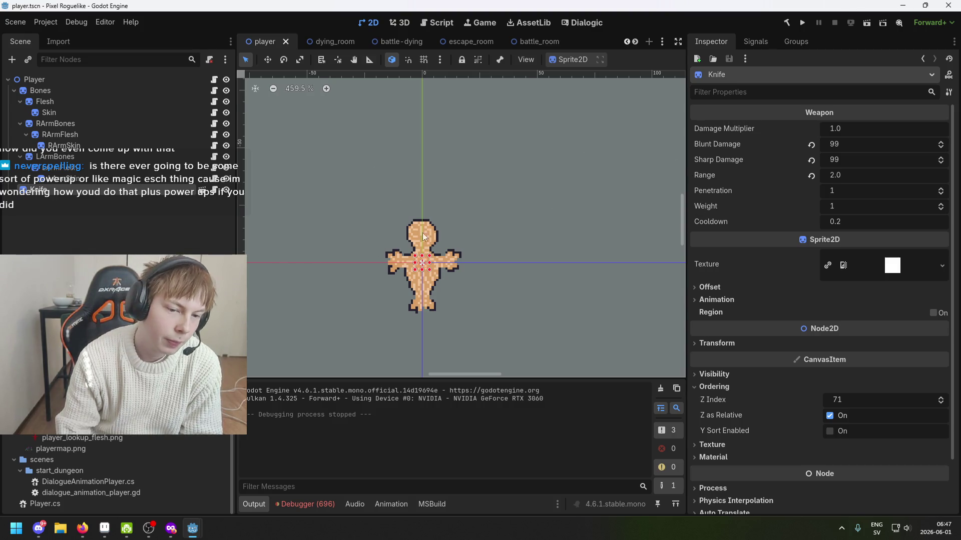
# Deselect and reselect the Knife while zooming, then save player.tscn.
pyautogui.click(386, 234)
pyautogui.scroll(-1, 386, 235)
pyautogui.scroll(1, 350, 233)
pyautogui.click(425, 258)
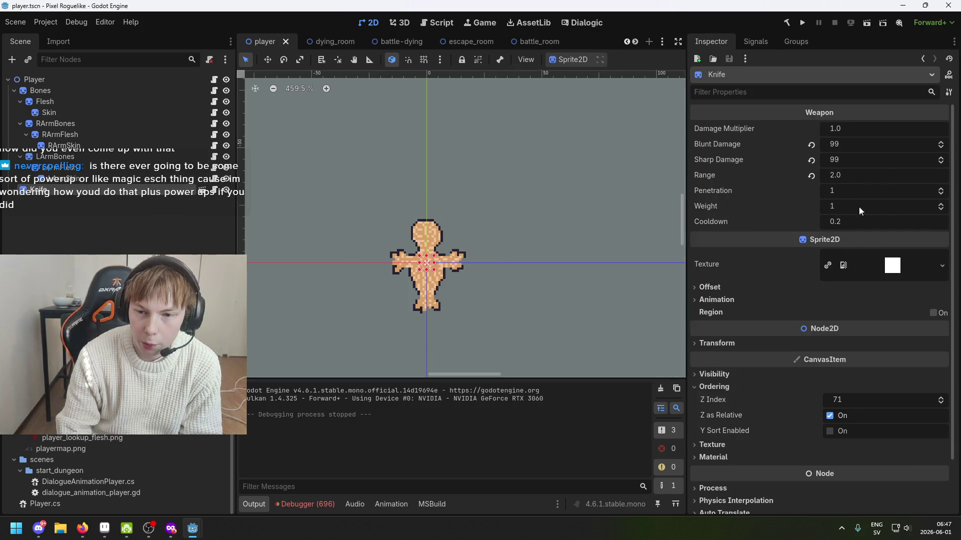
pyautogui.scroll(-3, 843, 194)
pyautogui.scroll(3, 843, 194)
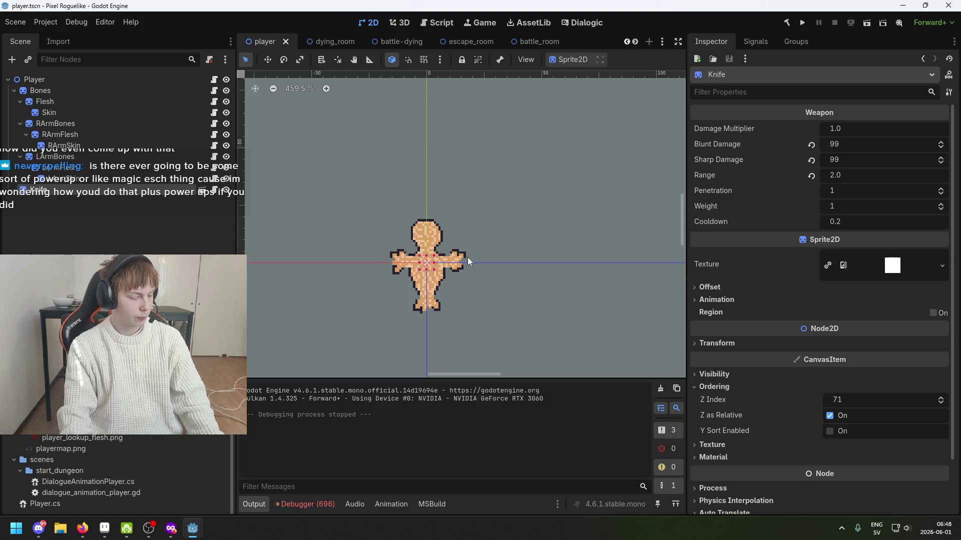
pyautogui.click(341, 238)
pyautogui.hotkey('ctrl', 's')
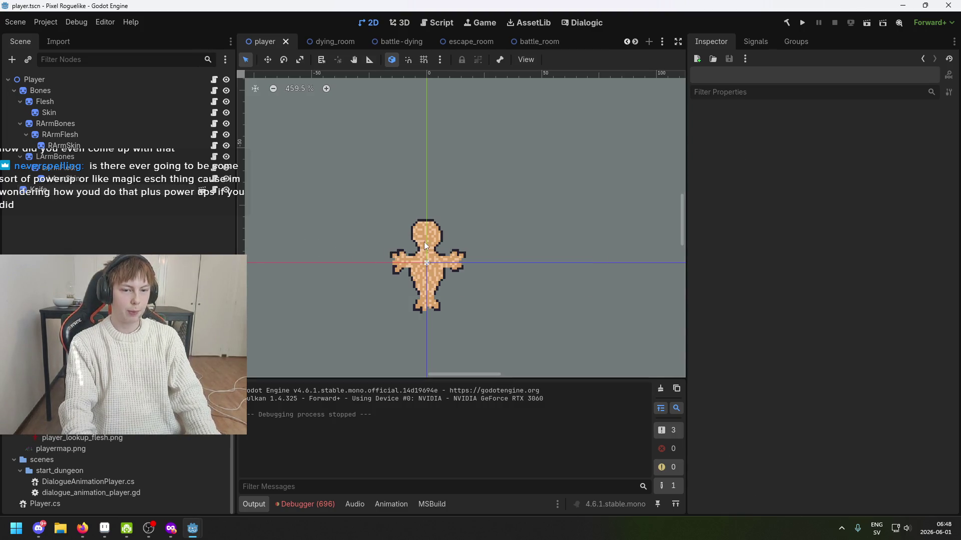
# Pan and zoom the viewport around the player figure and save the scene again.
pyautogui.scroll(-1, 475, 284)
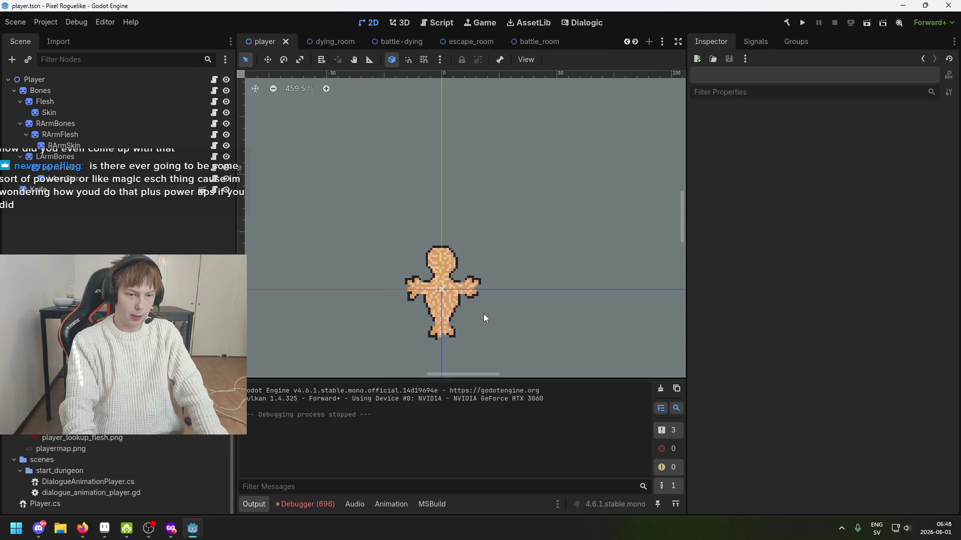
pyautogui.hscroll(3, 519, 294)
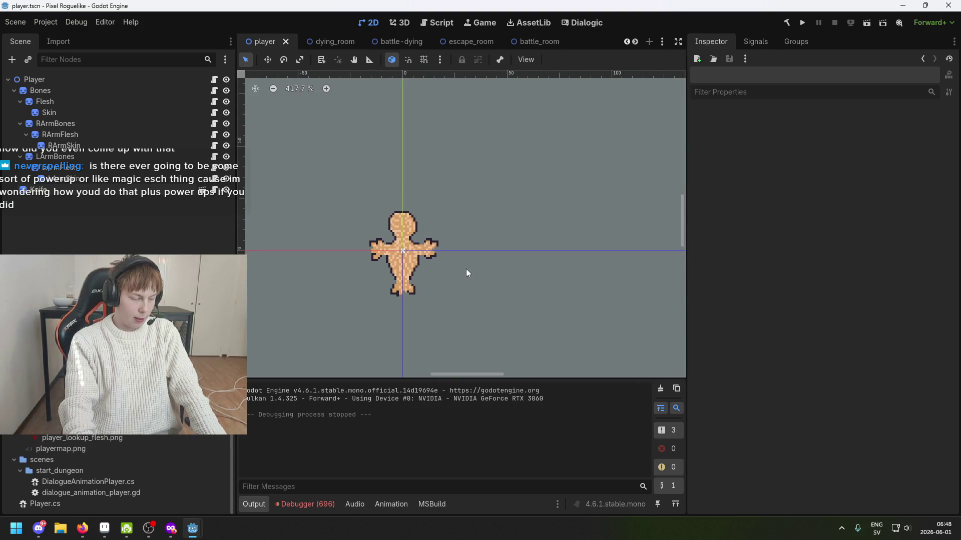
pyautogui.moveTo(422, 253); pyautogui.dragTo(509, 222)
pyautogui.scroll(-1, 485, 229)
pyautogui.hotkey('ctrl', 's')
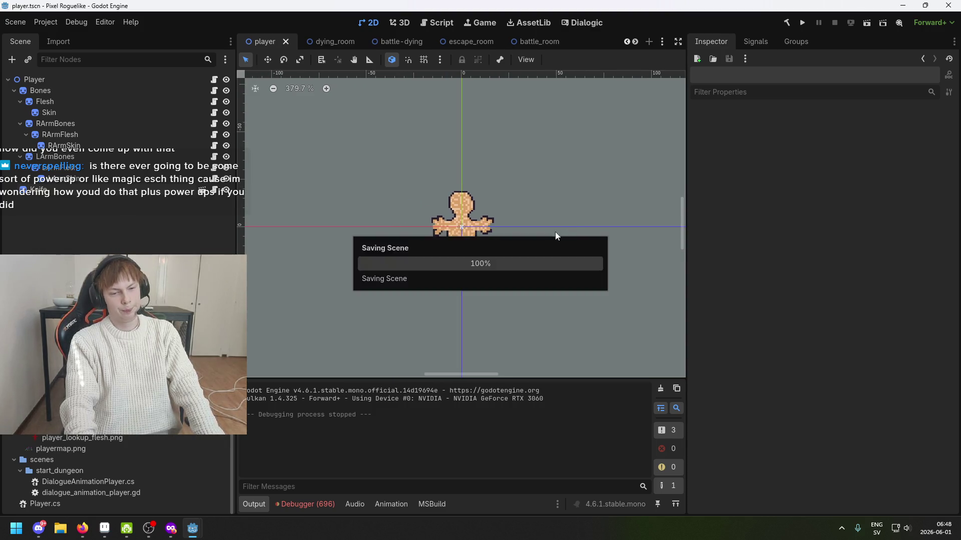
pyautogui.scroll(-1, 517, 239)
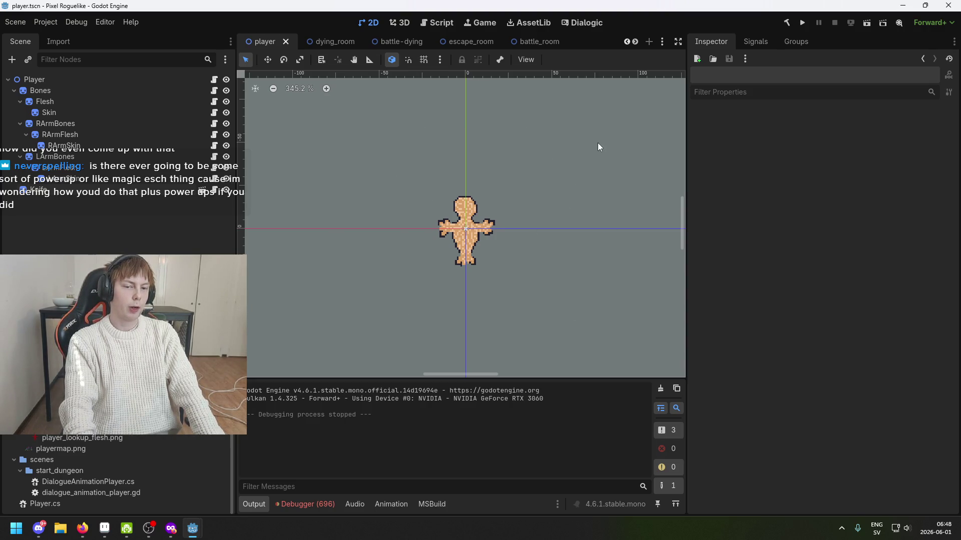
pyautogui.moveTo(598, 144); pyautogui.dragTo(535, 161)
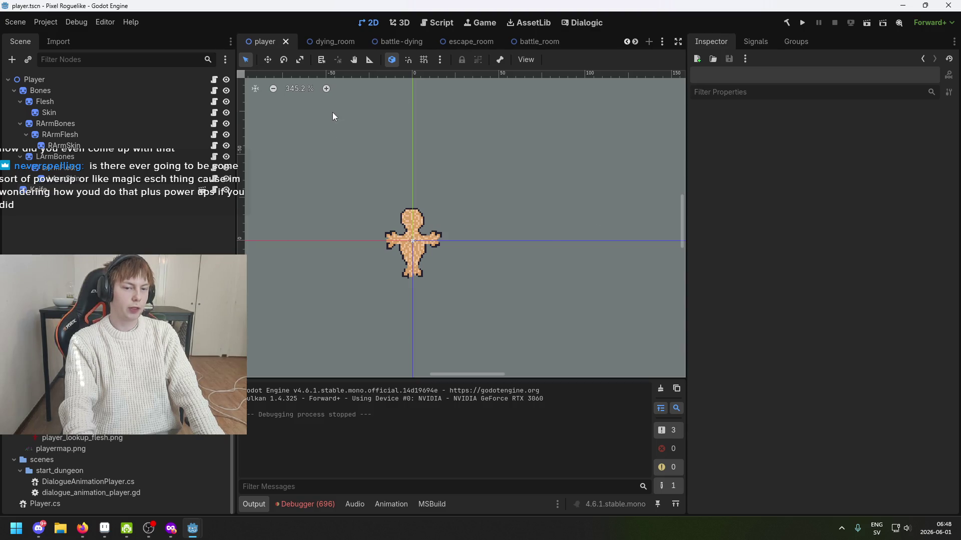
pyautogui.moveTo(376, 140); pyautogui.dragTo(504, 154)
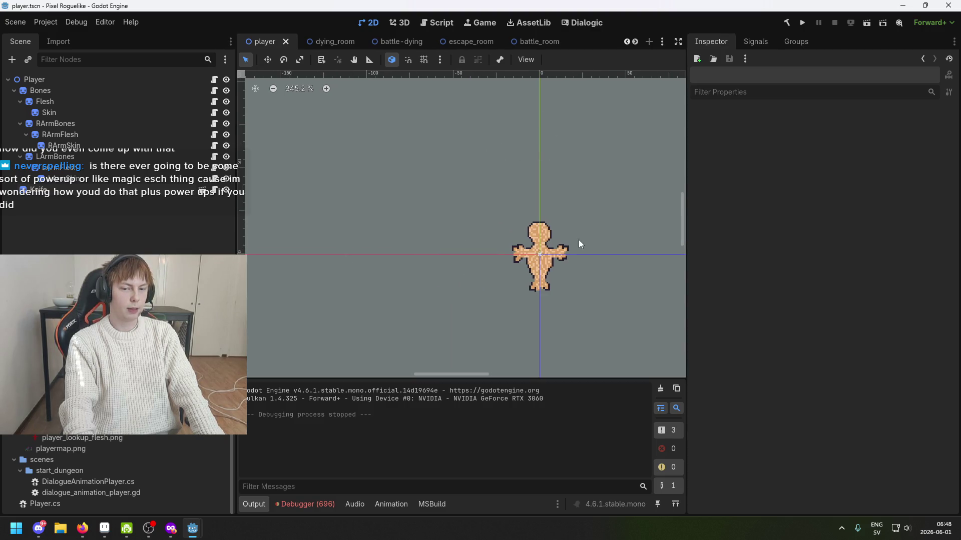
pyautogui.moveTo(579, 244); pyautogui.dragTo(413, 237)
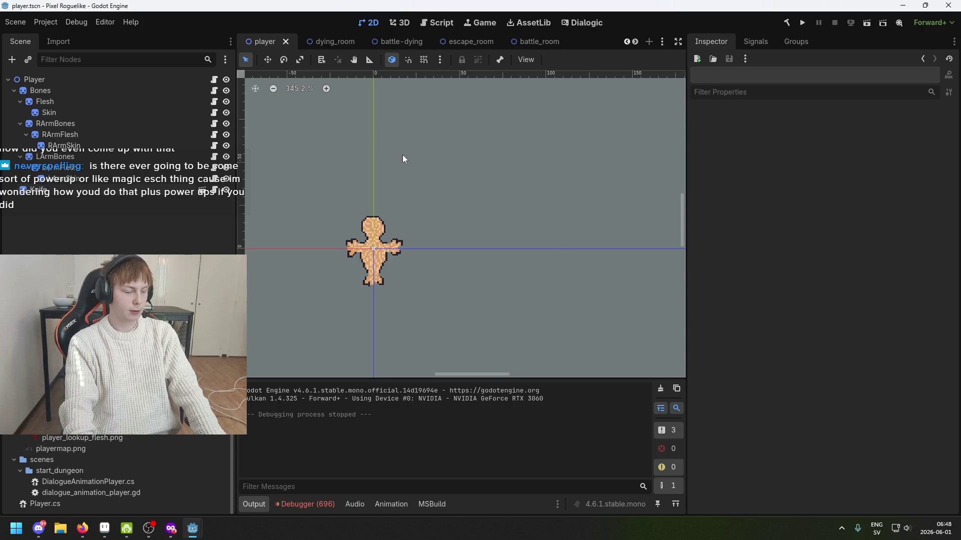
pyautogui.moveTo(404, 159); pyautogui.dragTo(530, 166)
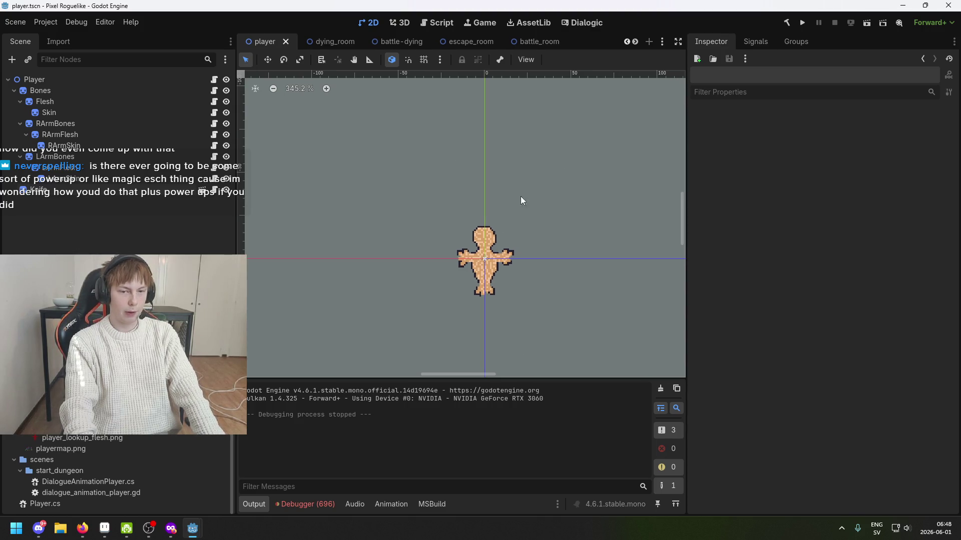
pyautogui.scroll(1, 521, 196)
pyautogui.scroll(3, 512, 269)
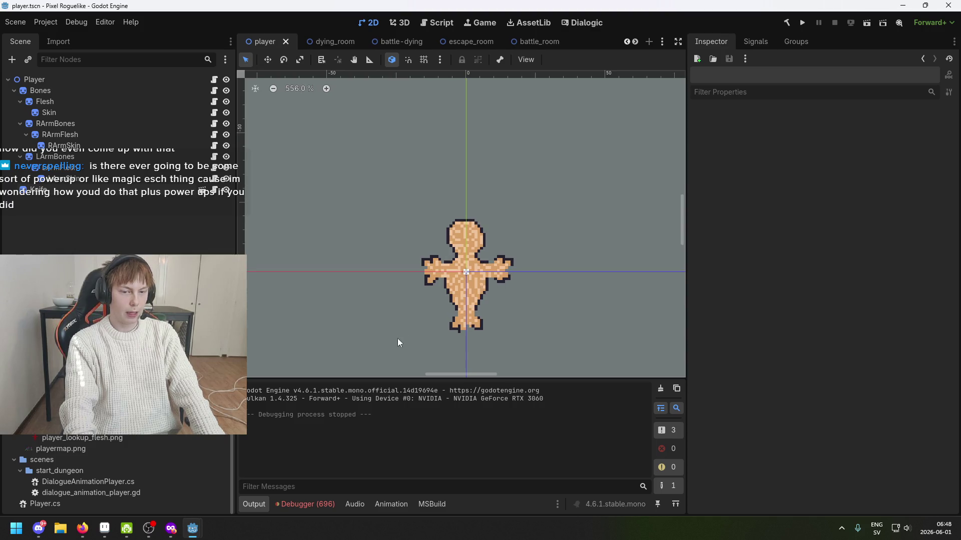
pyautogui.scroll(-1, 484, 287)
pyautogui.scroll(1, 473, 294)
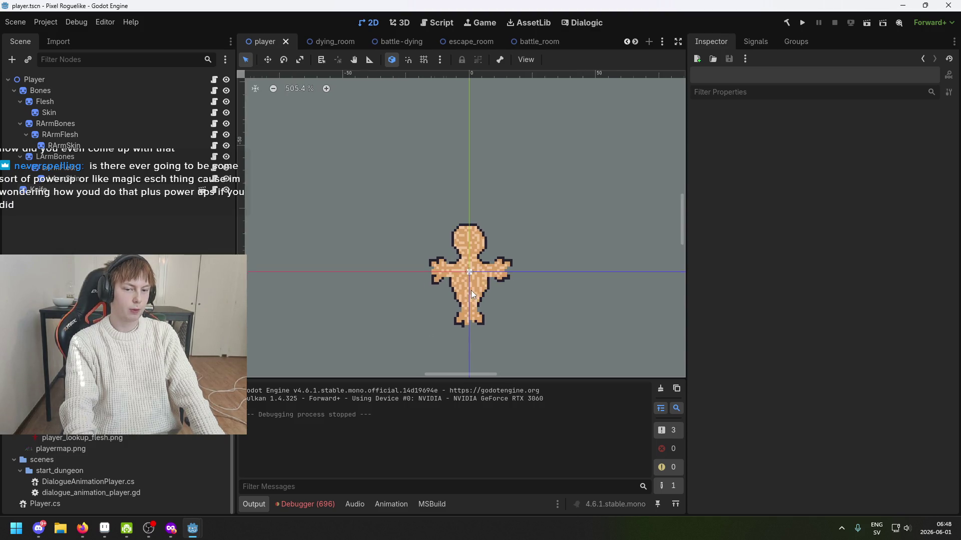
pyautogui.scroll(-3, 479, 293)
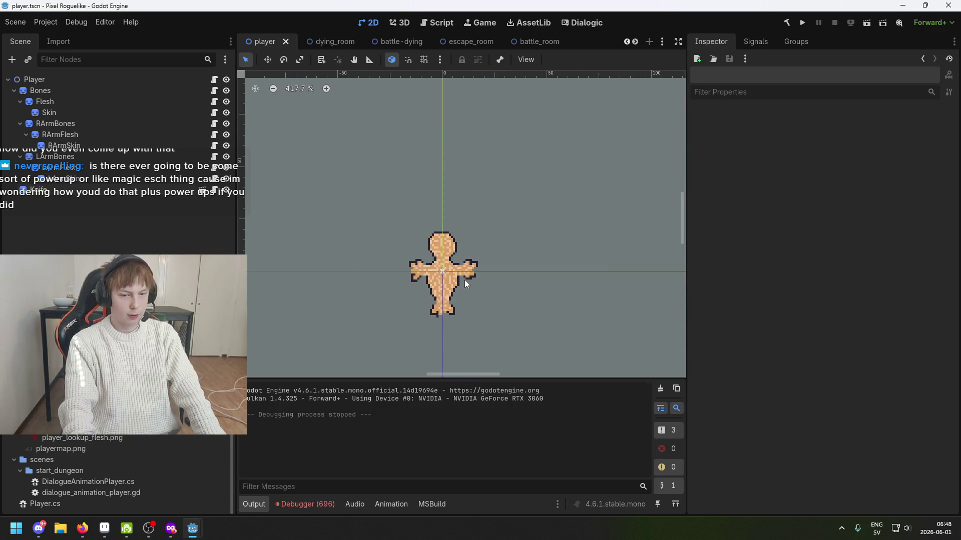
pyautogui.scroll(-1, 350, 151)
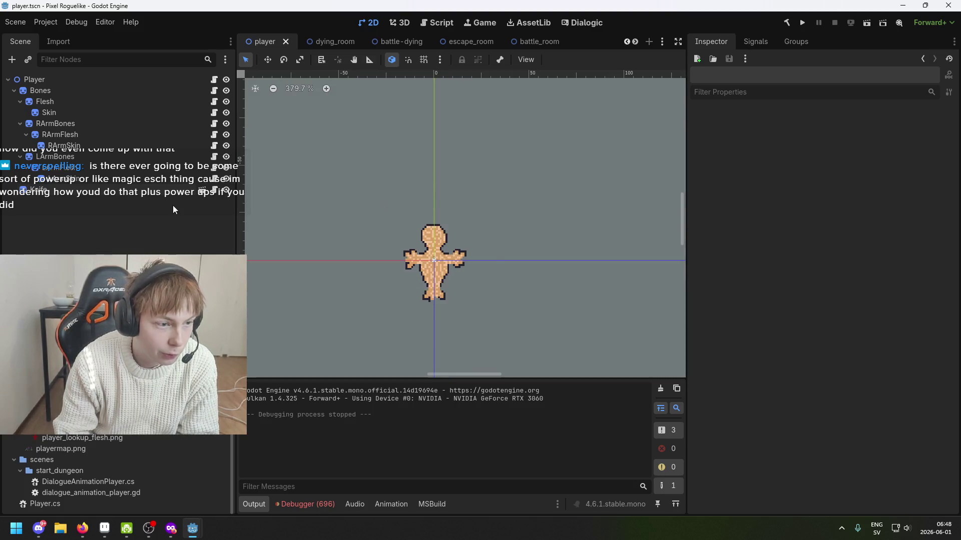
pyautogui.click(125, 134)
pyautogui.click(111, 167)
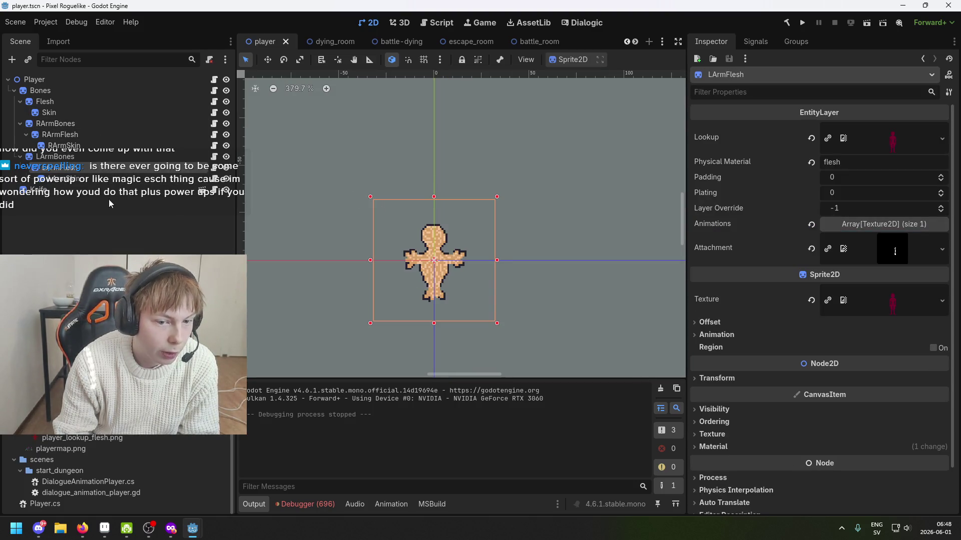
pyautogui.click(114, 188)
pyautogui.scroll(7, 401, 244)
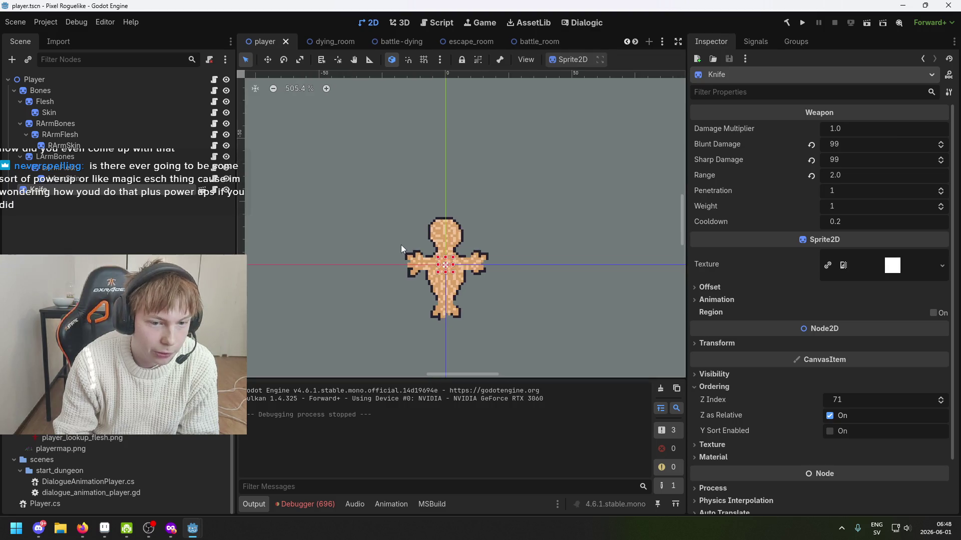
pyautogui.scroll(-2, 440, 235)
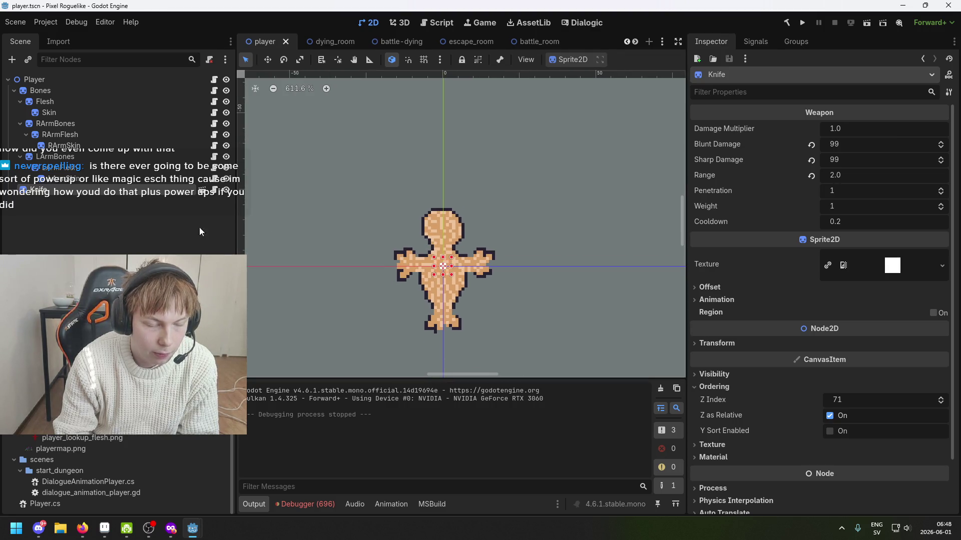
pyautogui.click(125, 193)
pyautogui.scroll(2, 415, 240)
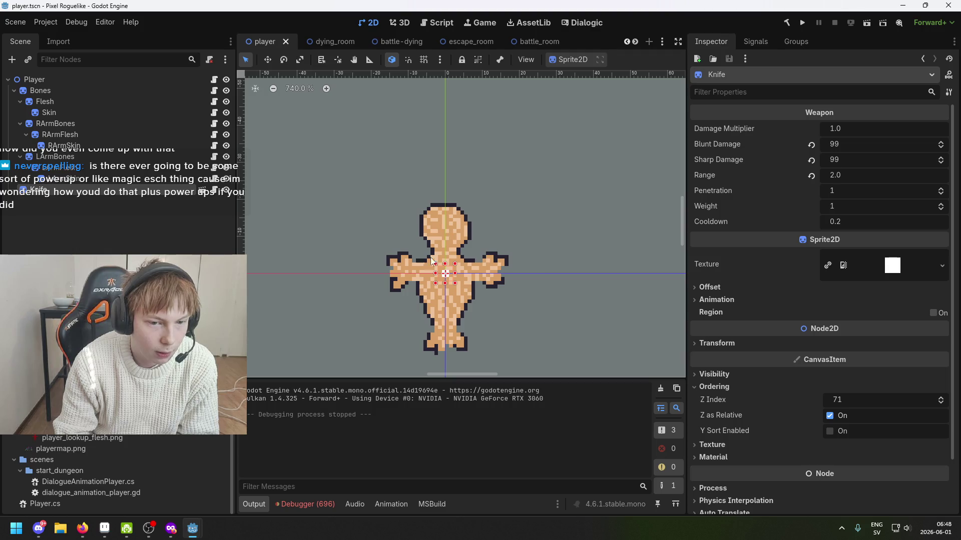
pyautogui.hscroll(2, 480, 240)
pyautogui.scroll(-2, 475, 240)
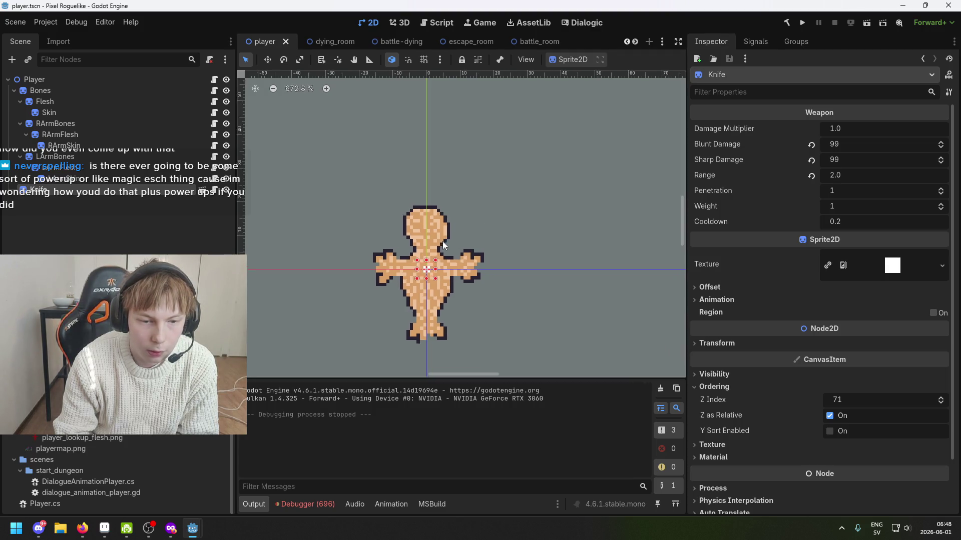
pyautogui.click(128, 171)
pyautogui.click(125, 190)
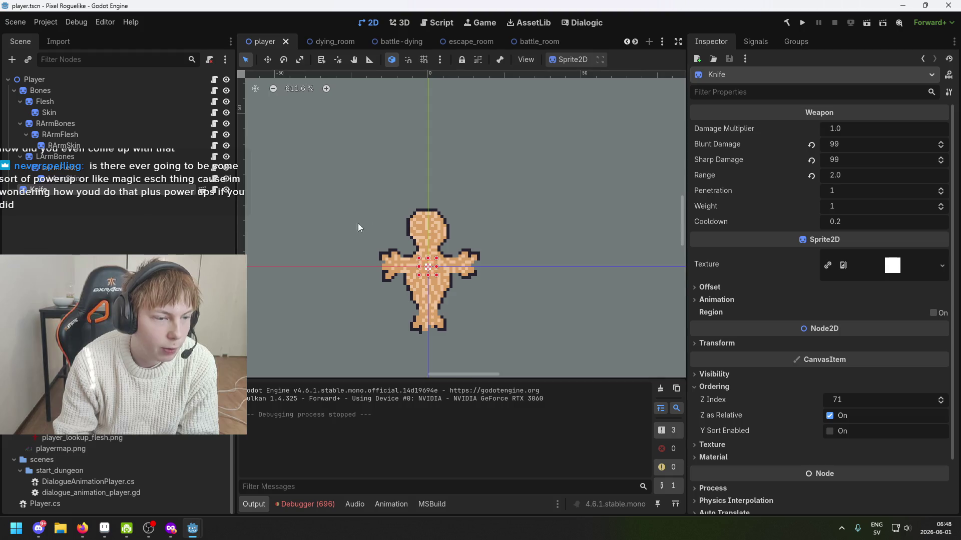
pyautogui.scroll(2, 358, 224)
pyautogui.click(114, 144)
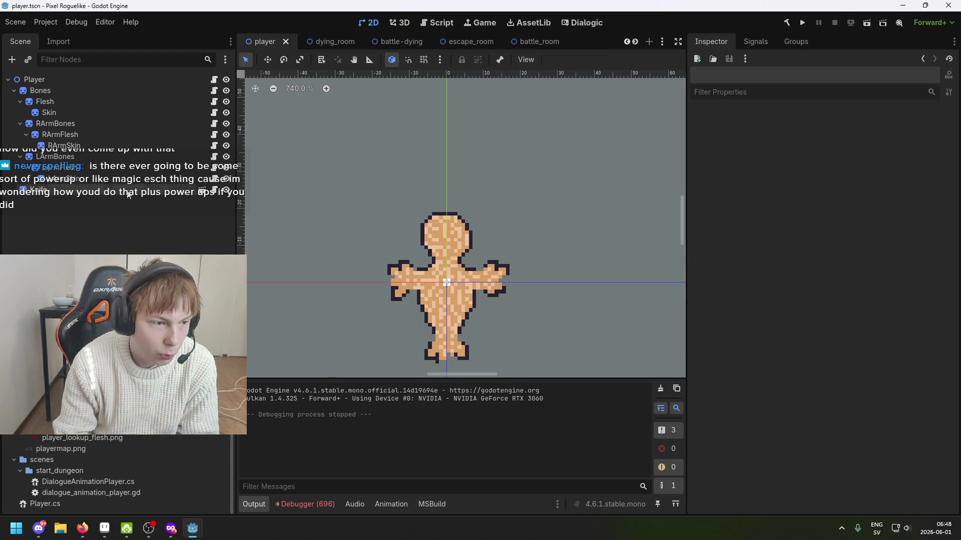
# Clear the selection and select the RArmSkin node, zooming in on the figure.
pyautogui.click(164, 225)
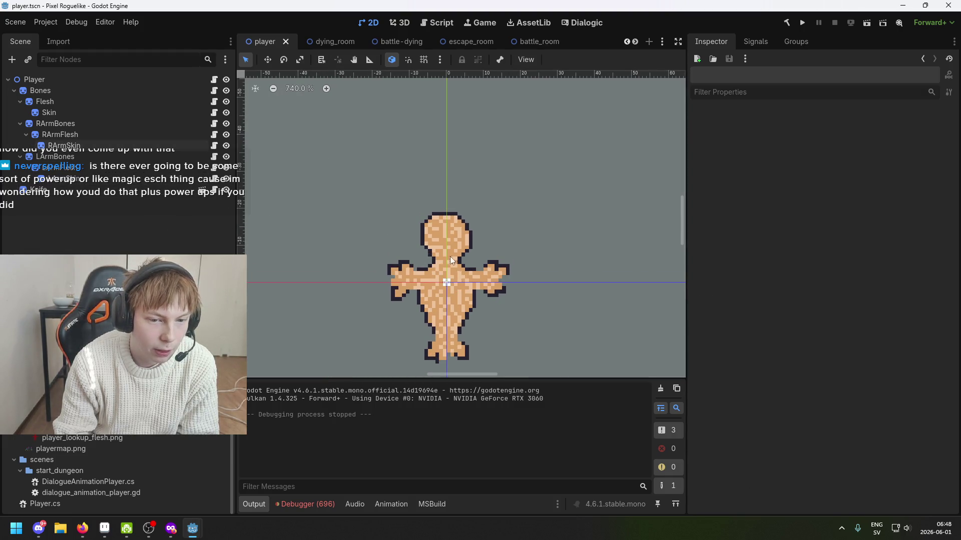
pyautogui.scroll(3, 450, 252)
pyautogui.scroll(8, 398, 224)
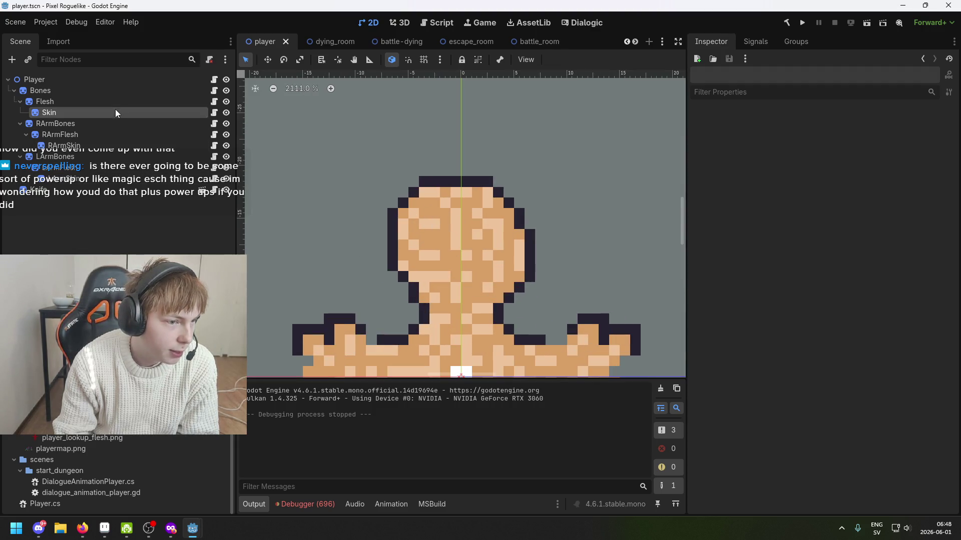
pyautogui.click(115, 145)
pyautogui.scroll(4, 436, 248)
pyautogui.scroll(2, 439, 208)
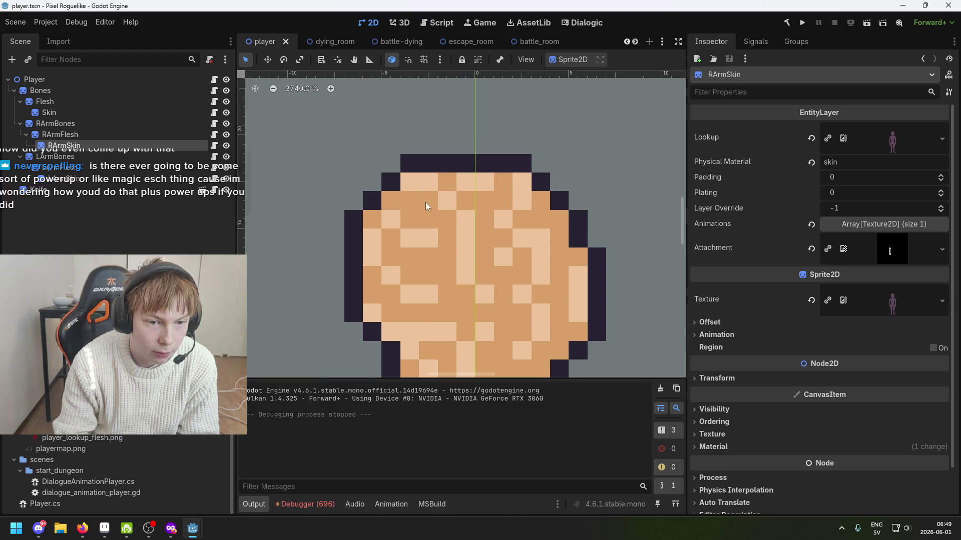
pyautogui.scroll(-4, 453, 235)
# Inspect the Skin node's sprite_mat.tres material around the head, then deselect it.
pyautogui.click(49, 112)
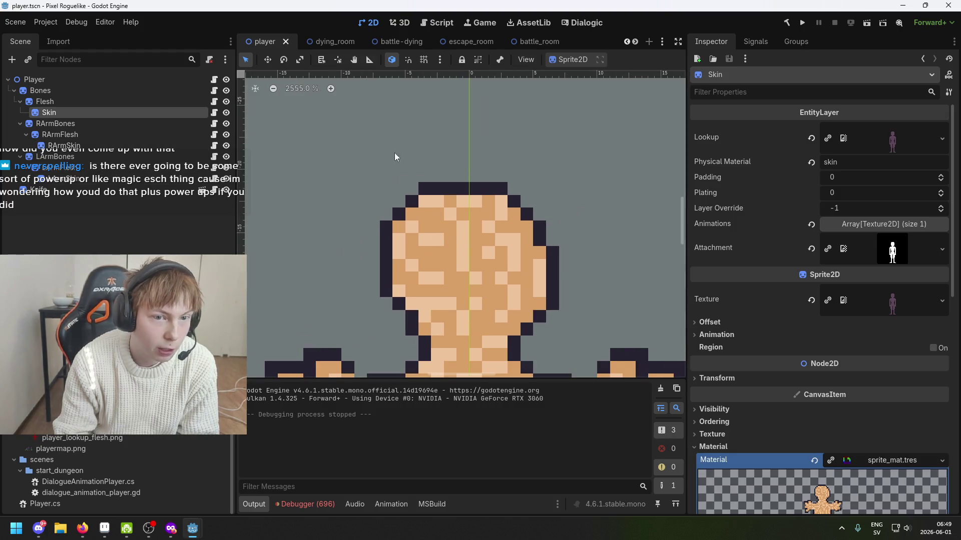
pyautogui.scroll(2, 435, 184)
pyautogui.scroll(-1, 467, 224)
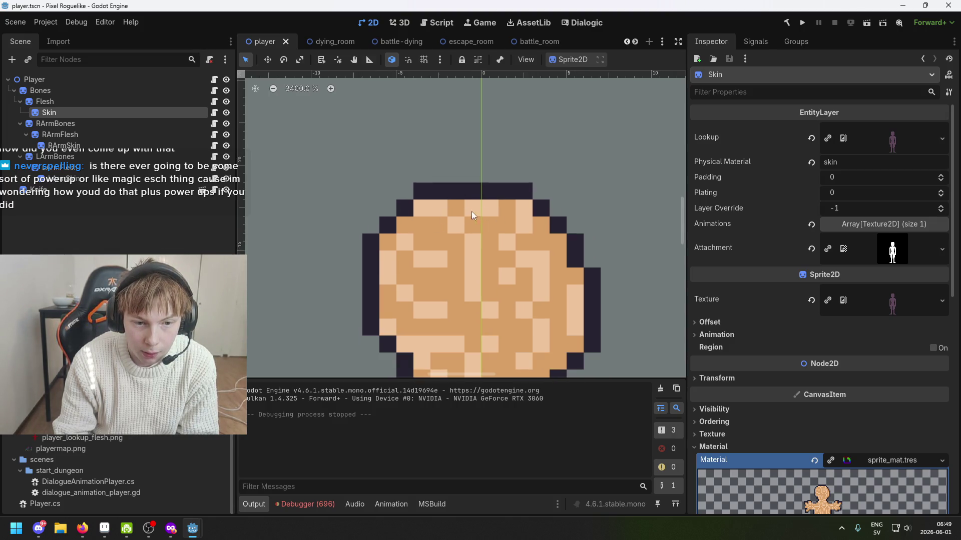
pyautogui.scroll(4, 472, 212)
pyautogui.scroll(-1, 428, 221)
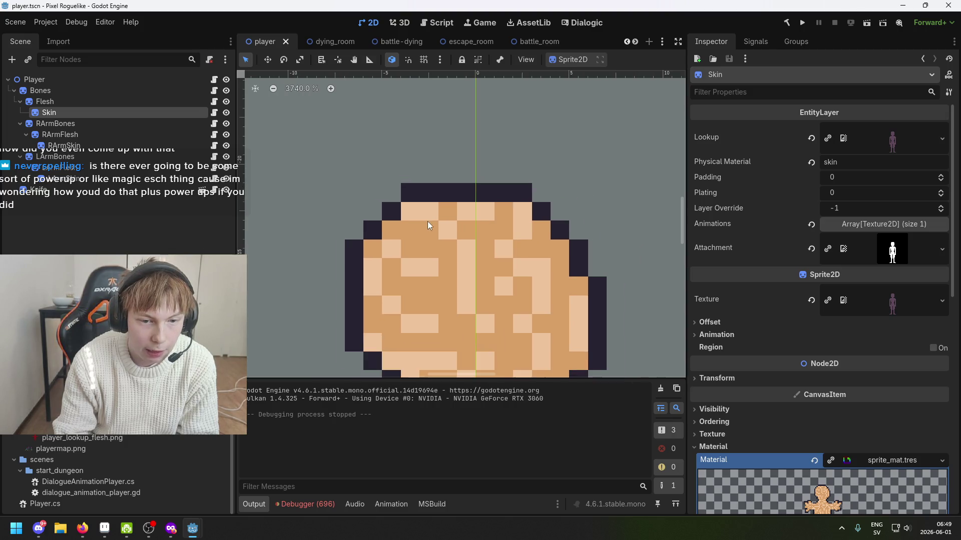
pyautogui.scroll(-1, 440, 226)
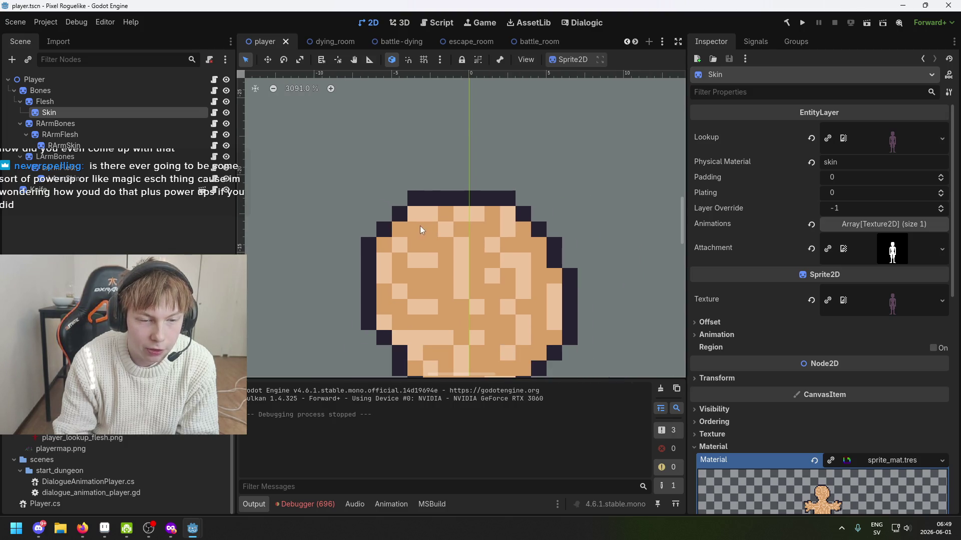
pyautogui.scroll(-1, 422, 230)
pyautogui.scroll(-8, 450, 228)
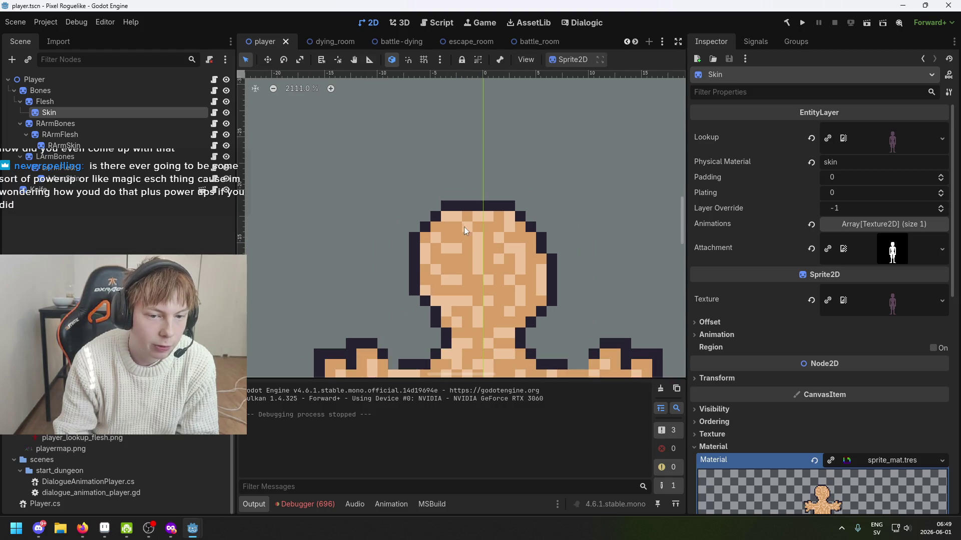
pyautogui.click(143, 208)
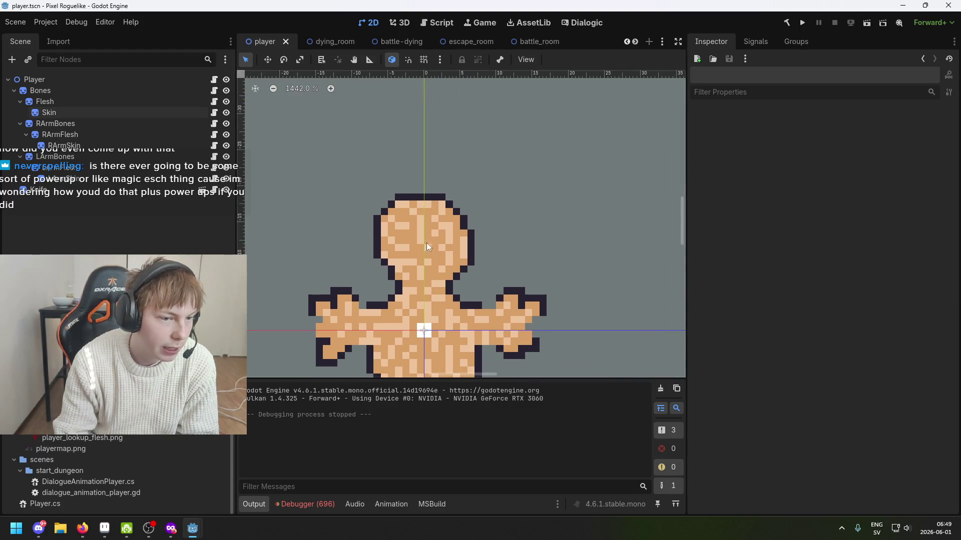
# Save the player scene and switch to the dying_room scene.
pyautogui.scroll(-9, 437, 236)
pyautogui.hotkey('ctrl', 's')
pyautogui.click(349, 45)
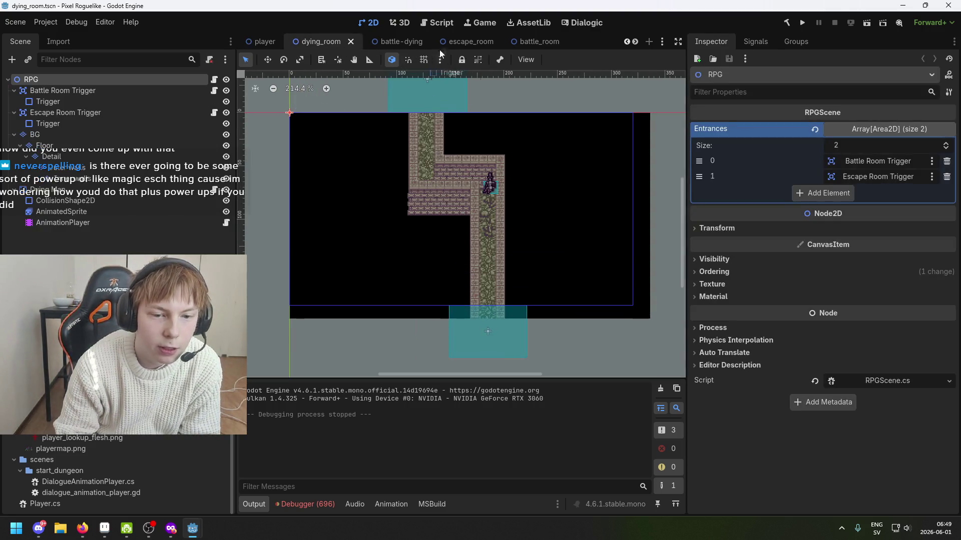
# Glance at the battle-dying scene, then return to the player scene and nudge its view.
pyautogui.click(398, 44)
pyautogui.click(251, 44)
pyautogui.click(226, 229)
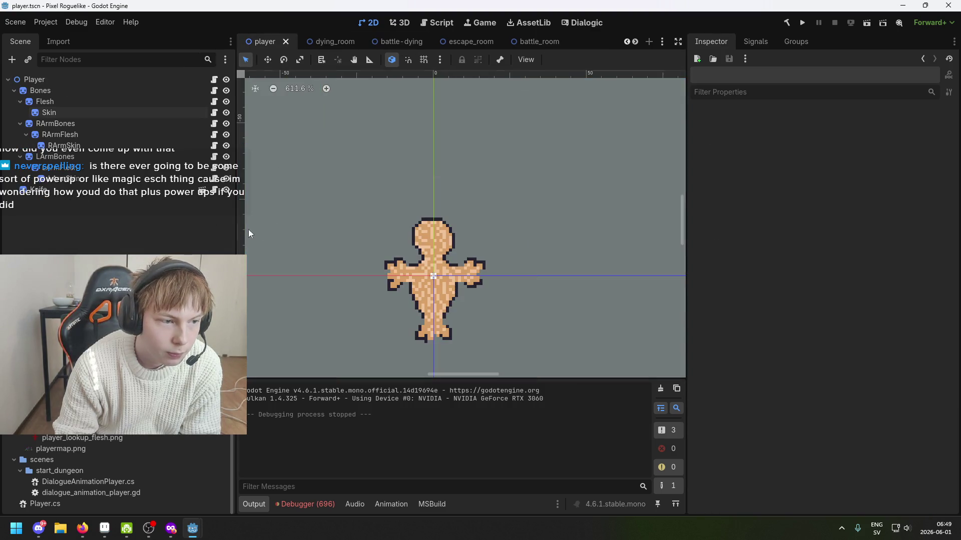
pyautogui.scroll(-3, 369, 251)
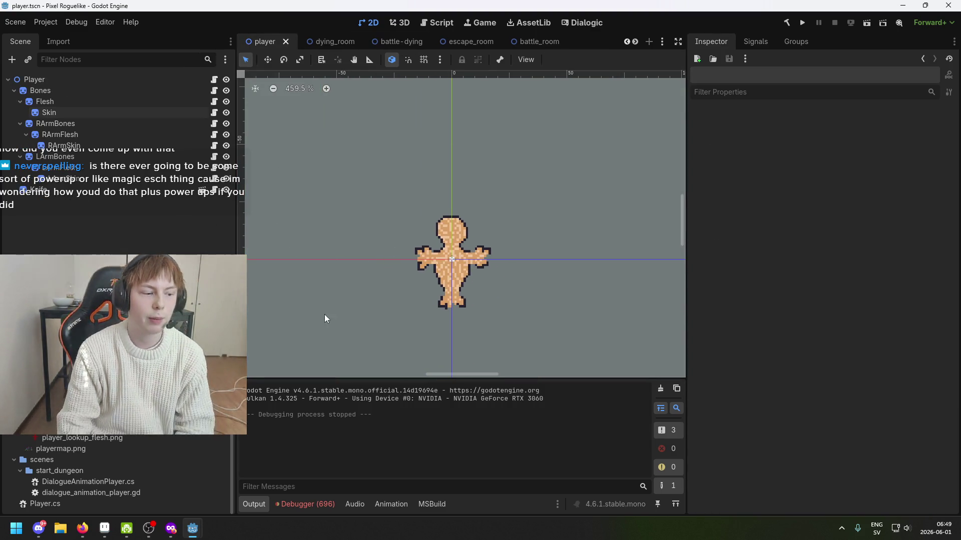
pyautogui.moveTo(409, 291); pyautogui.dragTo(403, 294)
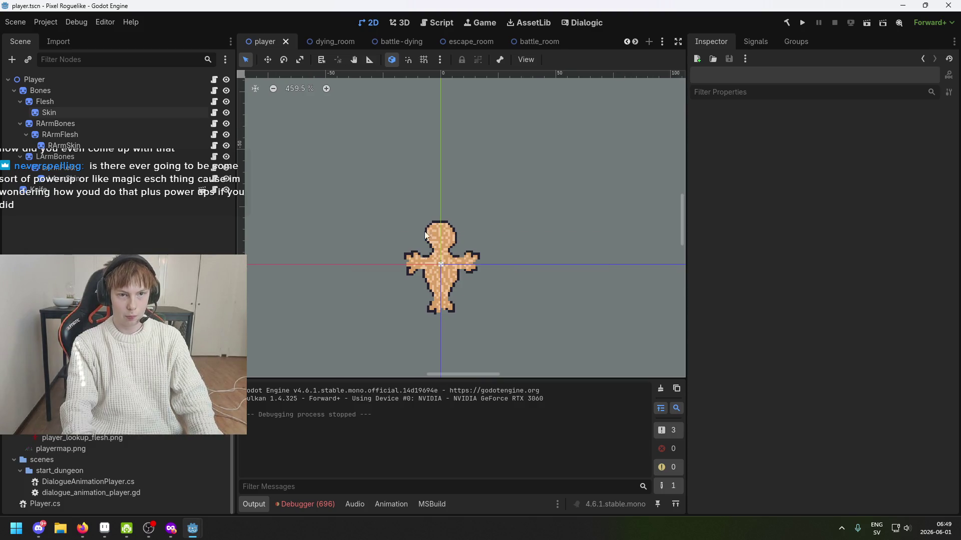
# View battle_room, save the escape_room scene, and return to the player scene.
pyautogui.click(534, 41)
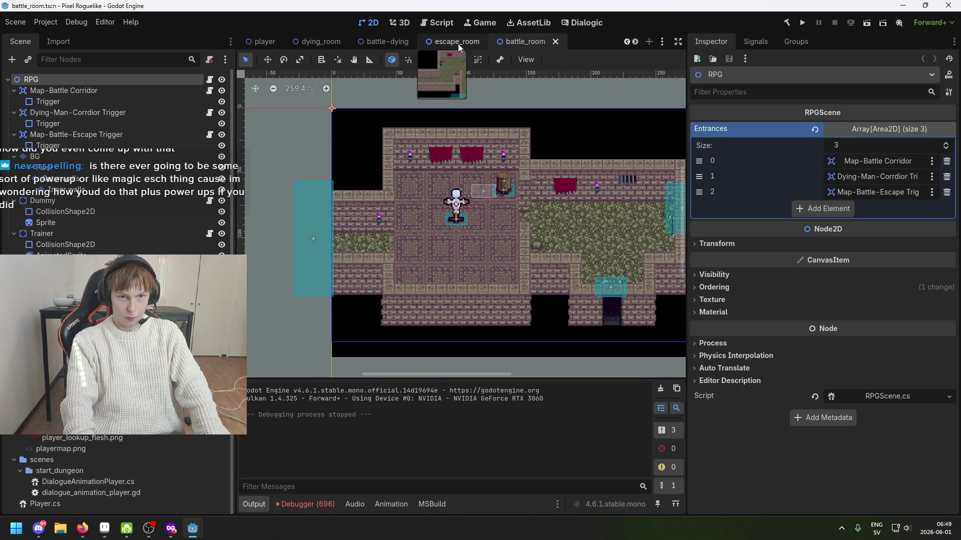
pyautogui.click(457, 42)
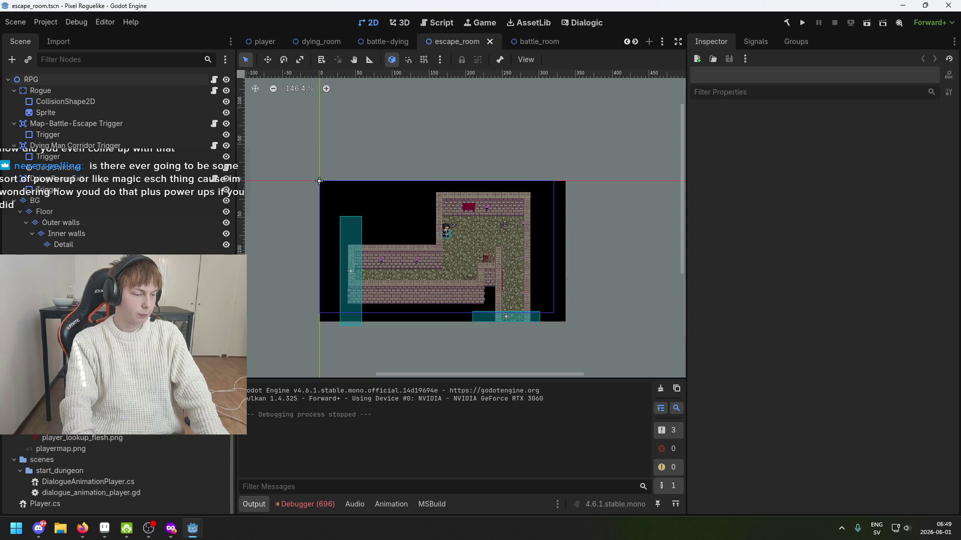
pyautogui.hotkey('ctrl', 's')
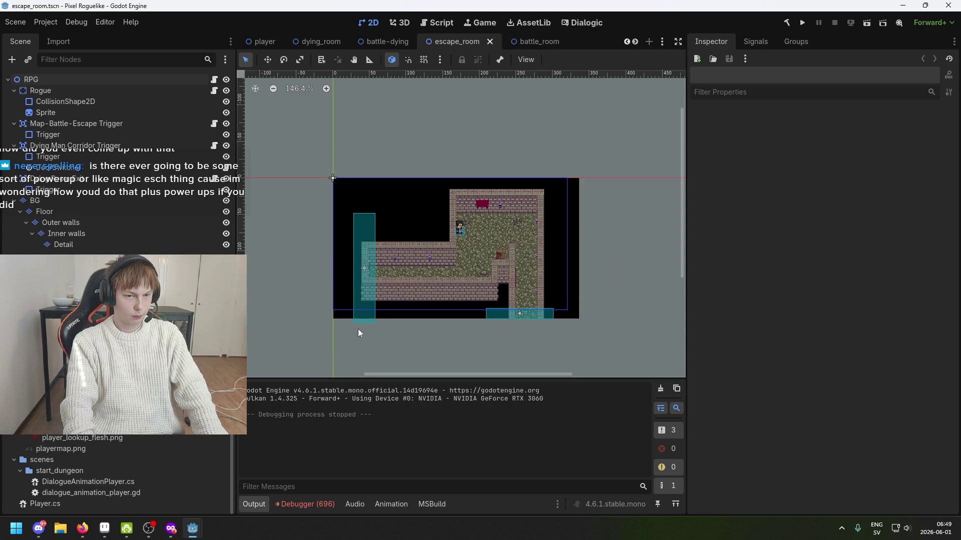
pyautogui.scroll(2, 390, 250)
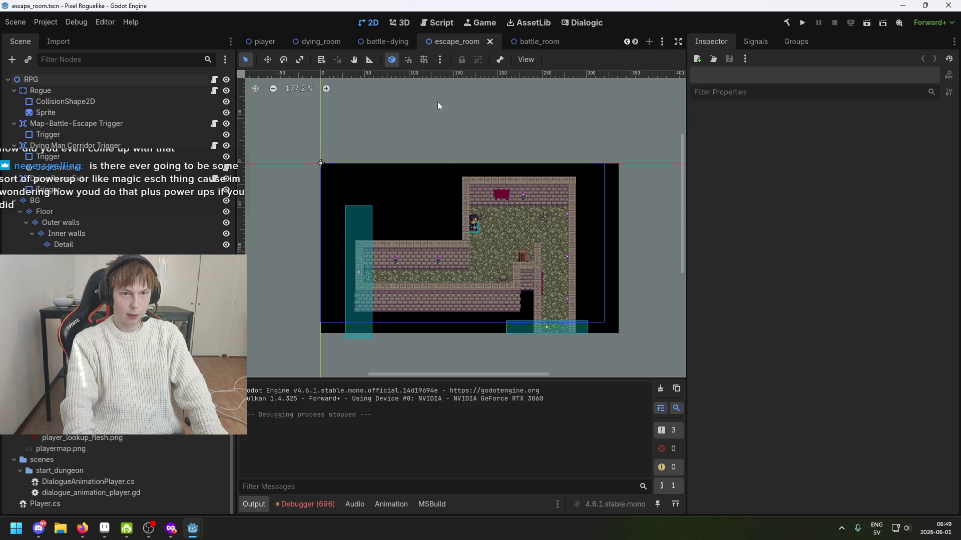
pyautogui.click(258, 44)
# Save the player scene several times, clearing the selection in between.
pyautogui.hotkey('ctrl', 's')
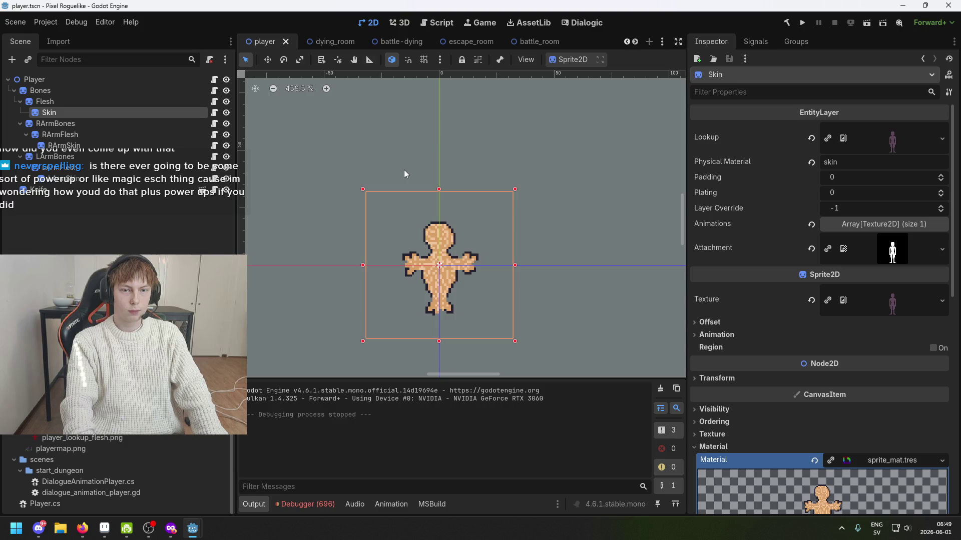
pyautogui.hotkey('ctrl', 's')
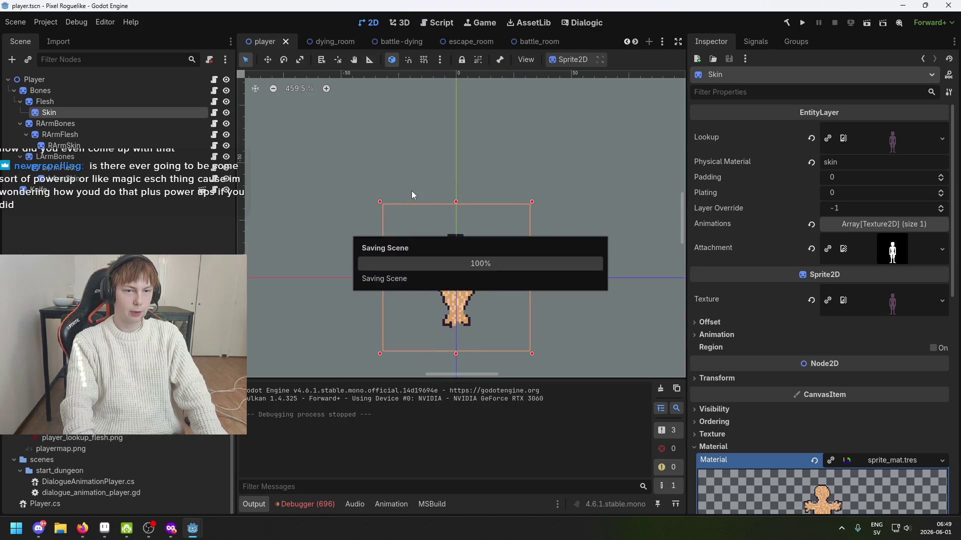
pyautogui.scroll(2, 322, 171)
pyautogui.scroll(-3, 412, 229)
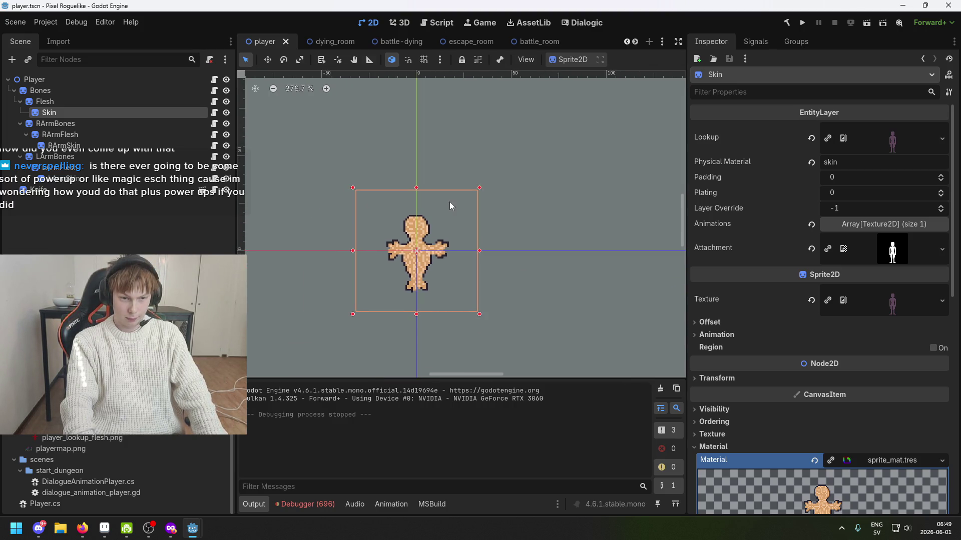
pyautogui.click(179, 235)
pyautogui.hotkey('ctrl', 's')
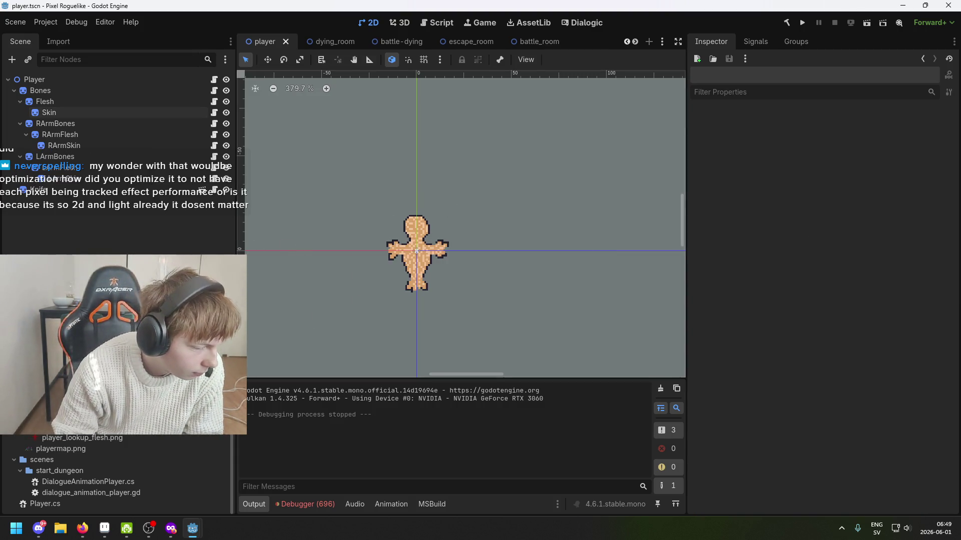
# Switch briefly to Firefox and back, then reframe the canvas around the character.
pyautogui.hotkey('alt', 'Tab')
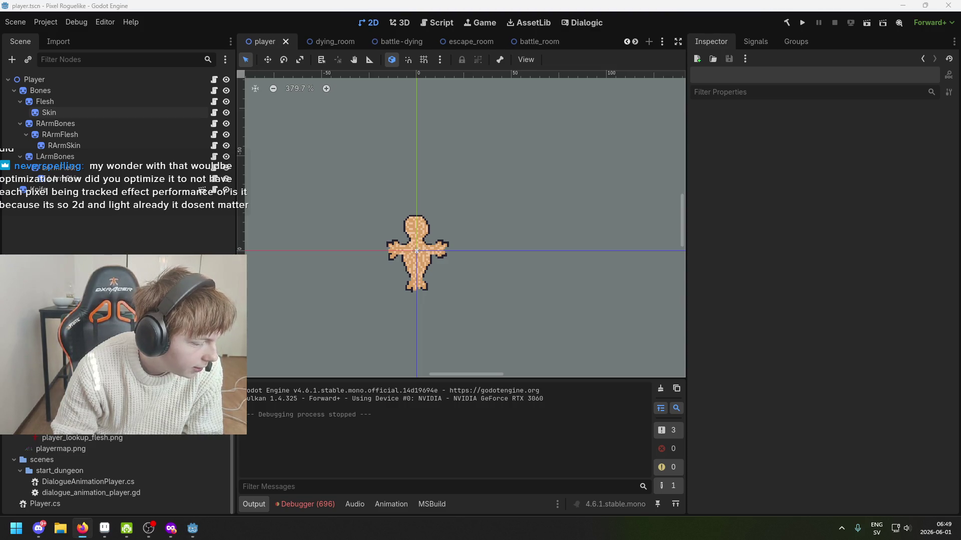
pyautogui.hotkey('alt', 'Tab')
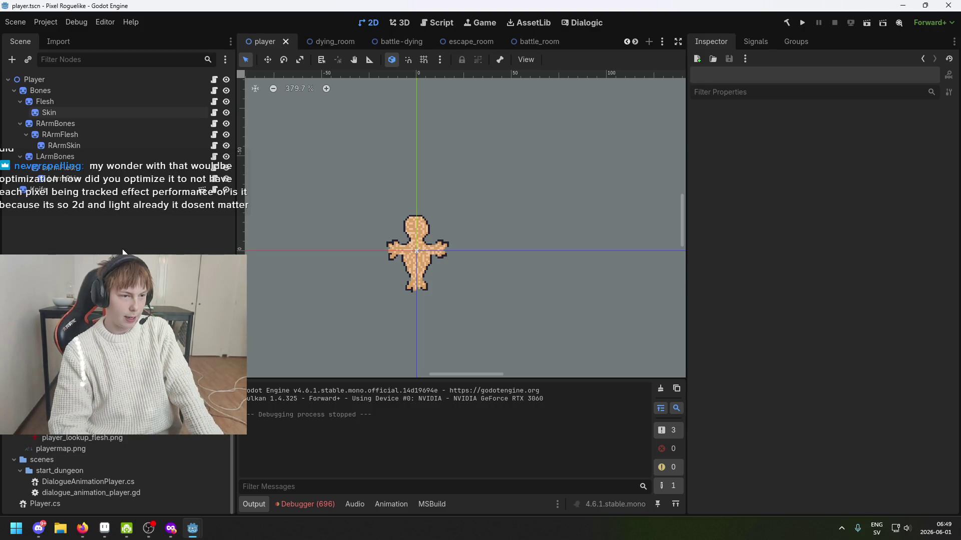
pyautogui.scroll(-2, 385, 245)
pyautogui.moveTo(421, 259)
pyautogui.mouseDown()
pyautogui.moveTo(520, 261)
pyautogui.moveTo(450, 239)
pyautogui.mouseUp()
pyautogui.scroll(1, 450, 239)
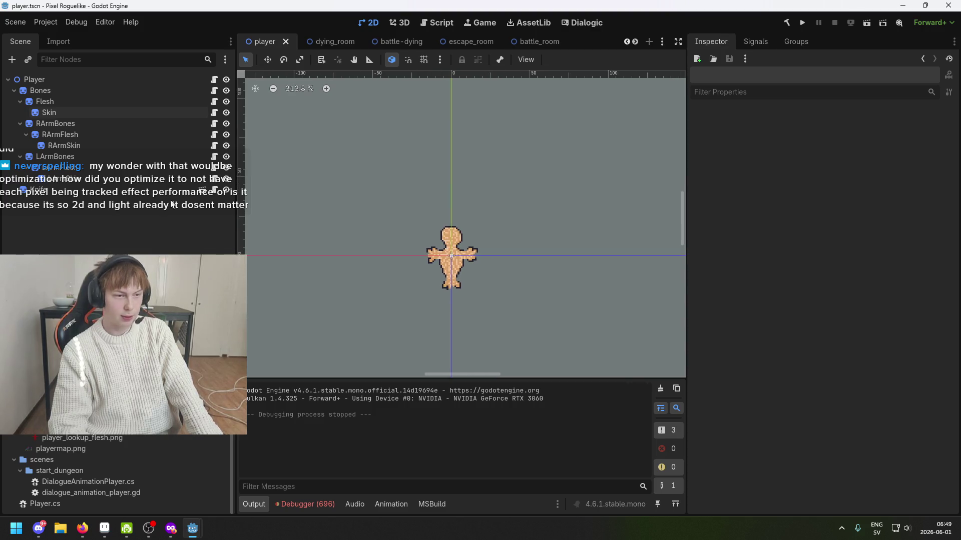
# Inspect RArmFlesh and the Flesh layer with its flesh physical material, then deselect.
pyautogui.click(145, 134)
pyautogui.click(142, 102)
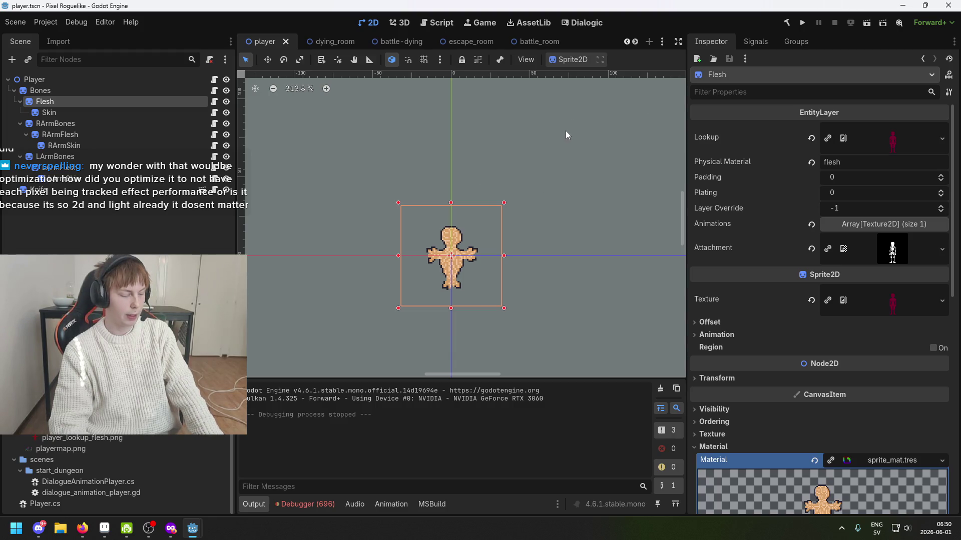
pyautogui.moveTo(564, 227); pyautogui.dragTo(509, 227)
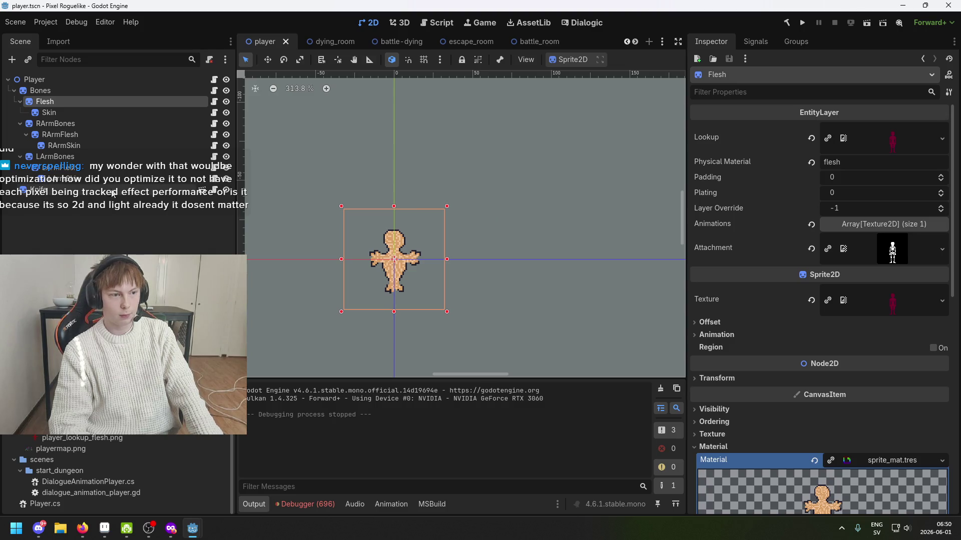
pyautogui.click(485, 220)
# Set the Knife weapon's Penetration from 1 to 99 and save and run the game.
pyautogui.click(100, 80)
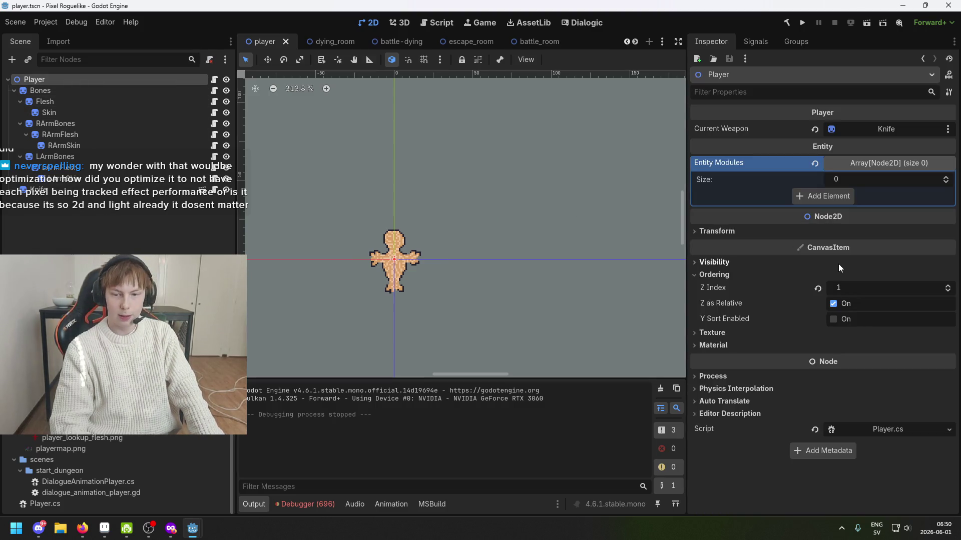
pyautogui.click(394, 260)
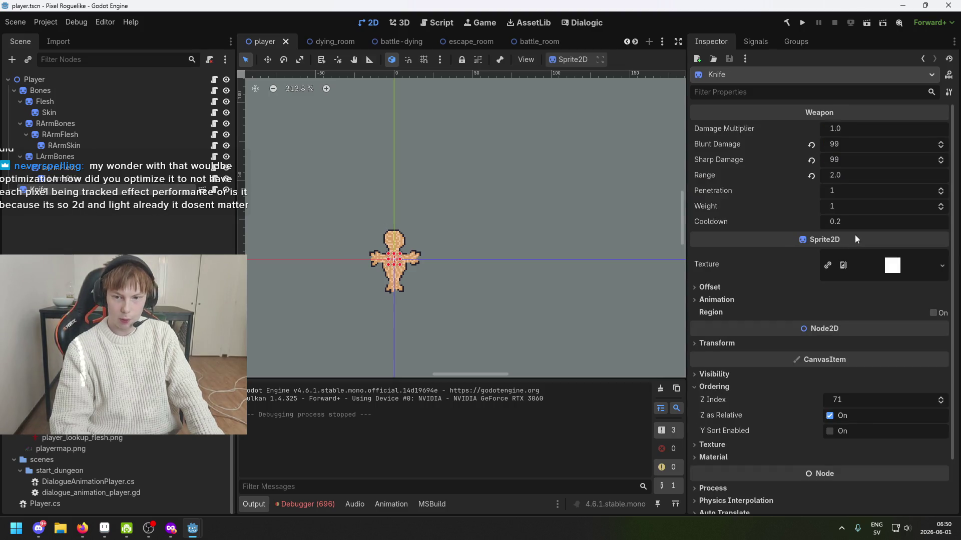
pyautogui.click(858, 191)
pyautogui.write('99')
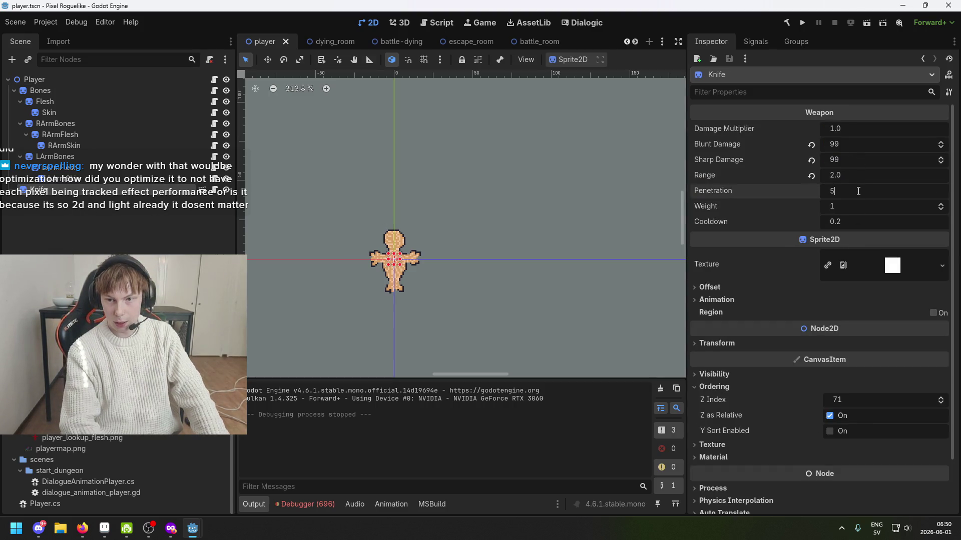
pyautogui.click(802, 22)
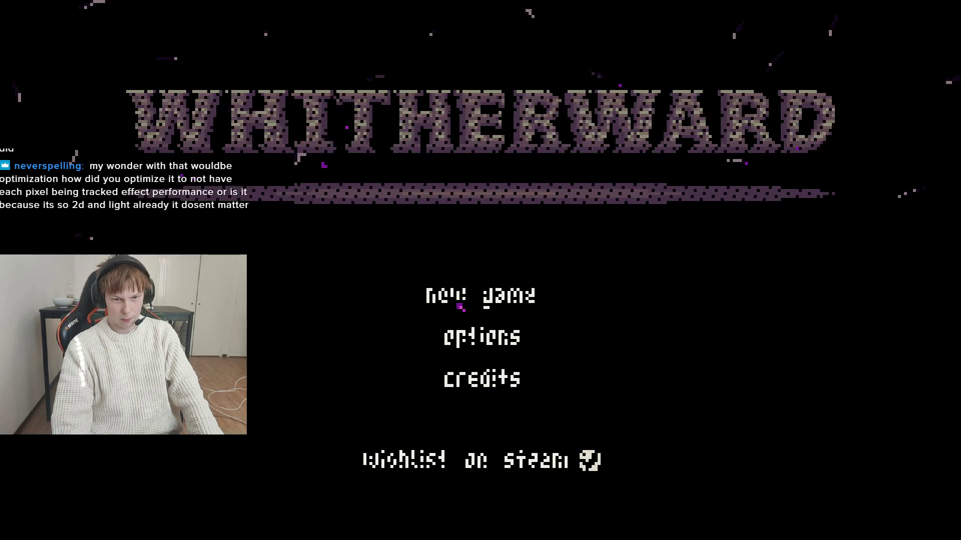
# Start a new game, walk past the desk NPC and begin slashing the goblins.
pyautogui.click(480, 294)
pyautogui.press('w')
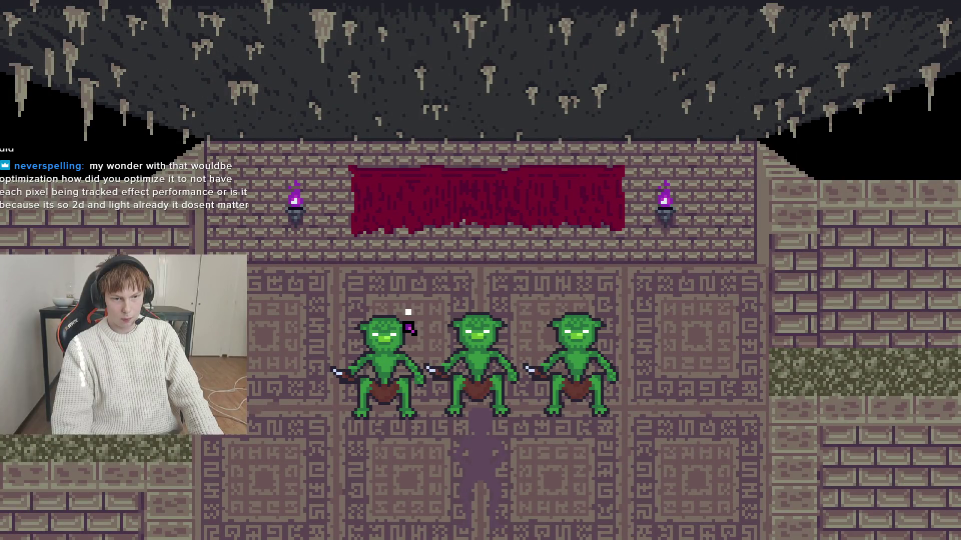
pyautogui.click(325, 365)
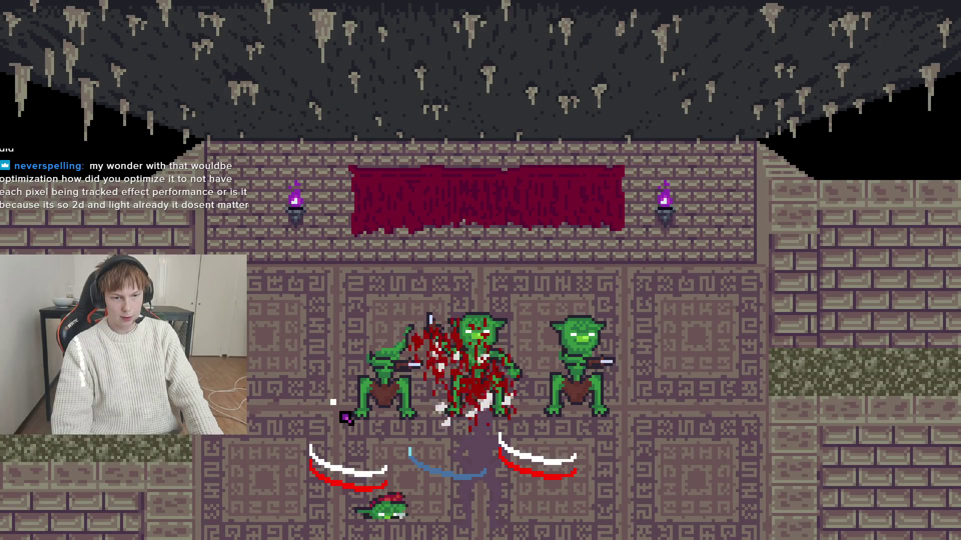
pyautogui.click(436, 367)
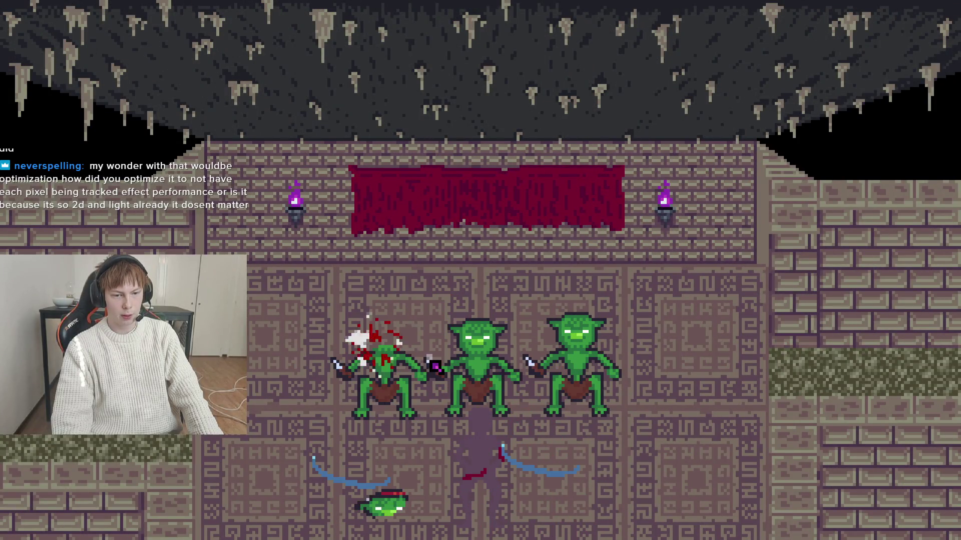
pyautogui.click(437, 364)
# Finish knifing the middle and right goblins, then stop the game with F8 and save.
pyautogui.click(497, 312)
pyautogui.click(505, 303)
pyautogui.click(546, 373)
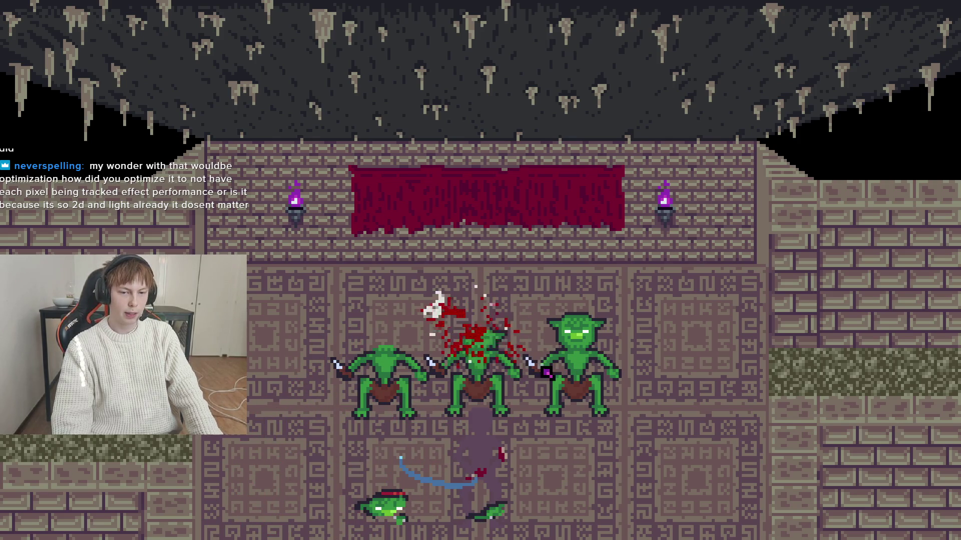
pyautogui.click(605, 293)
pyautogui.click(634, 349)
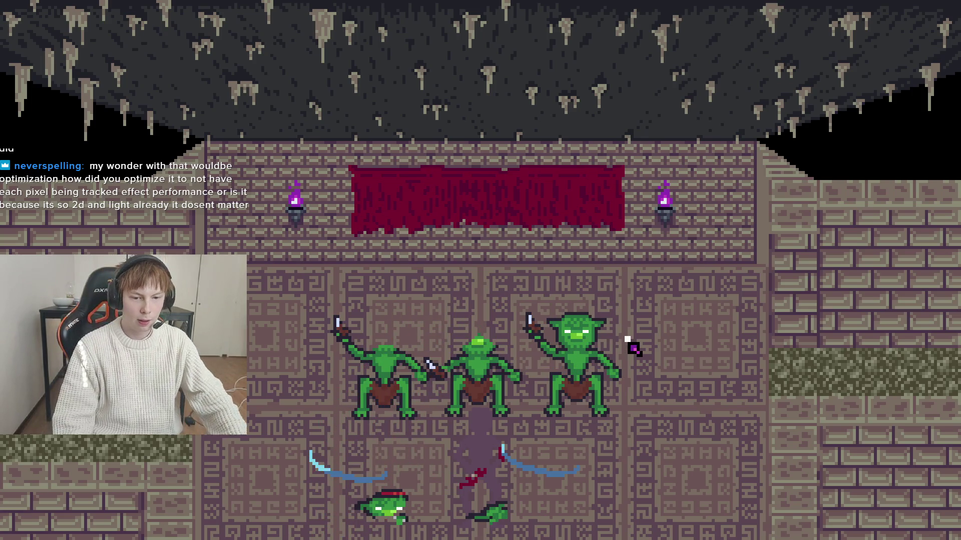
pyautogui.click(634, 349)
pyautogui.press('F8')
pyautogui.hotkey('ctrl', 's')
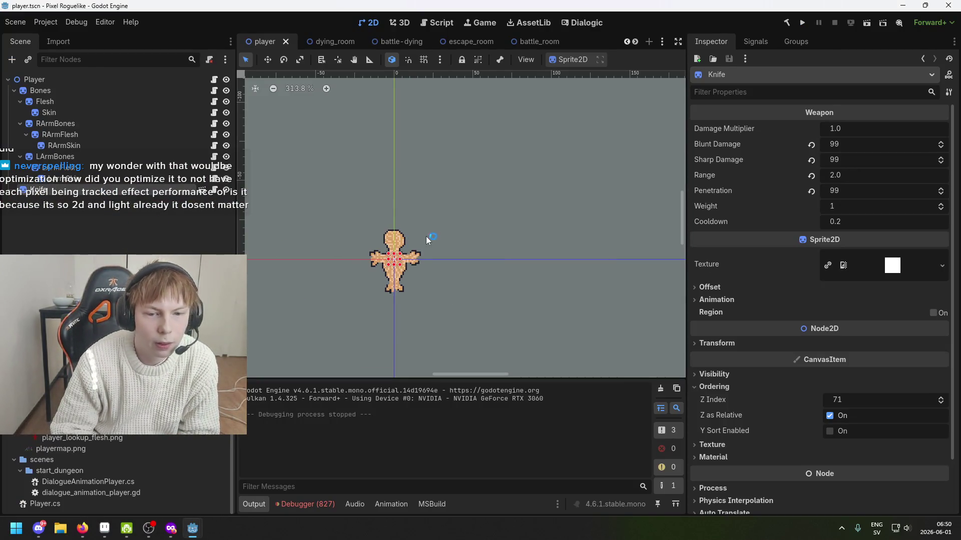
# Zoom in and look at the LArmSkin and Knife nodes, then clear the selection.
pyautogui.scroll(1, 656, 232)
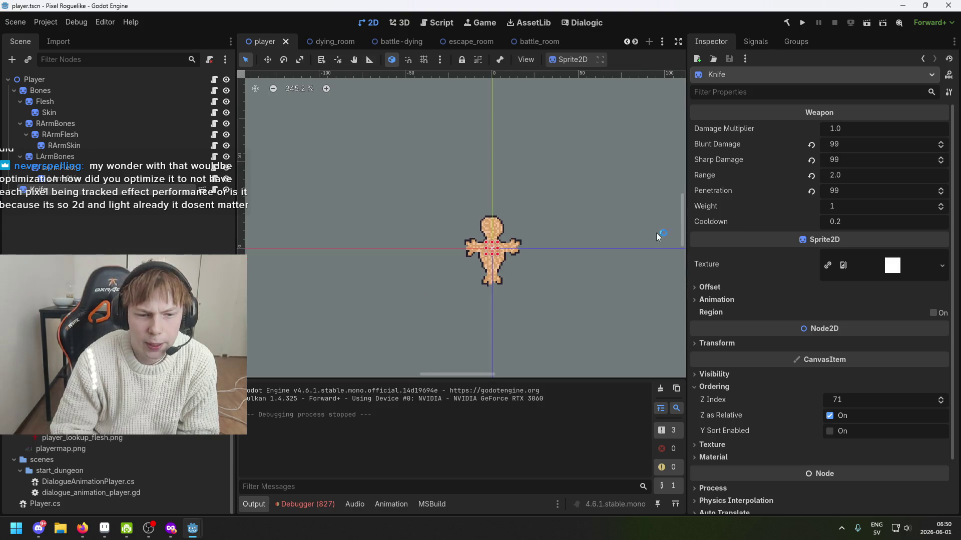
pyautogui.hscroll(3, 372, 244)
pyautogui.hscroll(-2, 371, 244)
pyautogui.scroll(2, 385, 270)
pyautogui.click(136, 179)
pyautogui.click(136, 191)
pyautogui.click(143, 218)
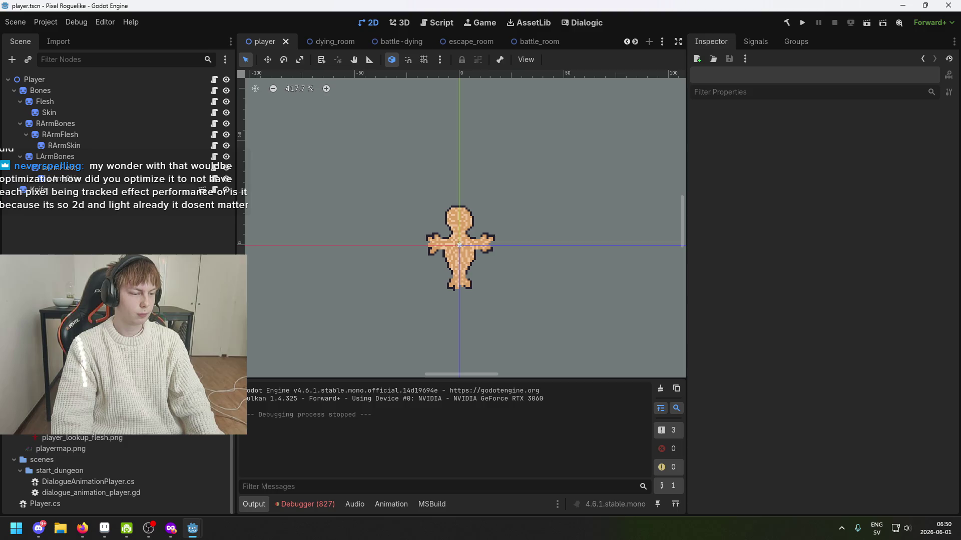
# Select the Bones node and sprite parts while reframing the view around the character.
pyautogui.scroll(-2, 281, 233)
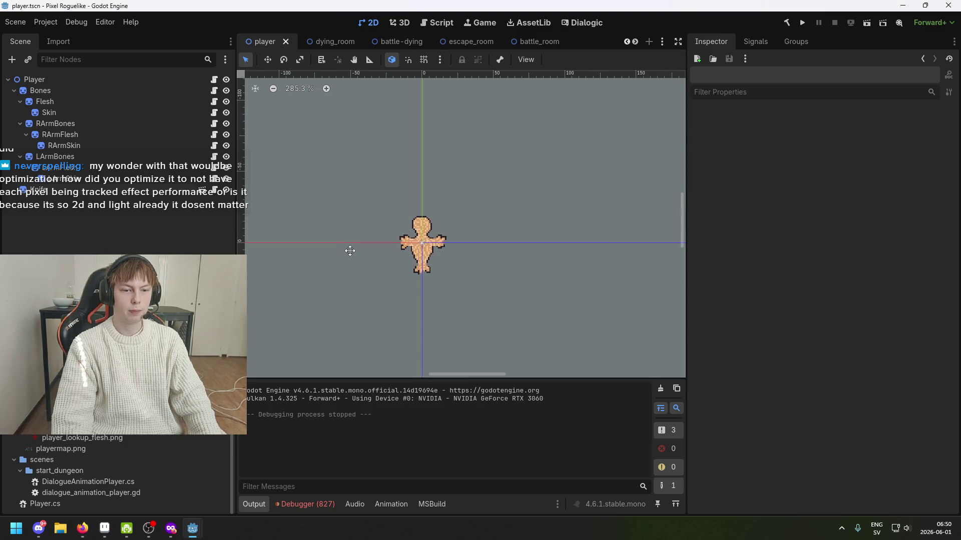
pyautogui.scroll(3, 350, 253)
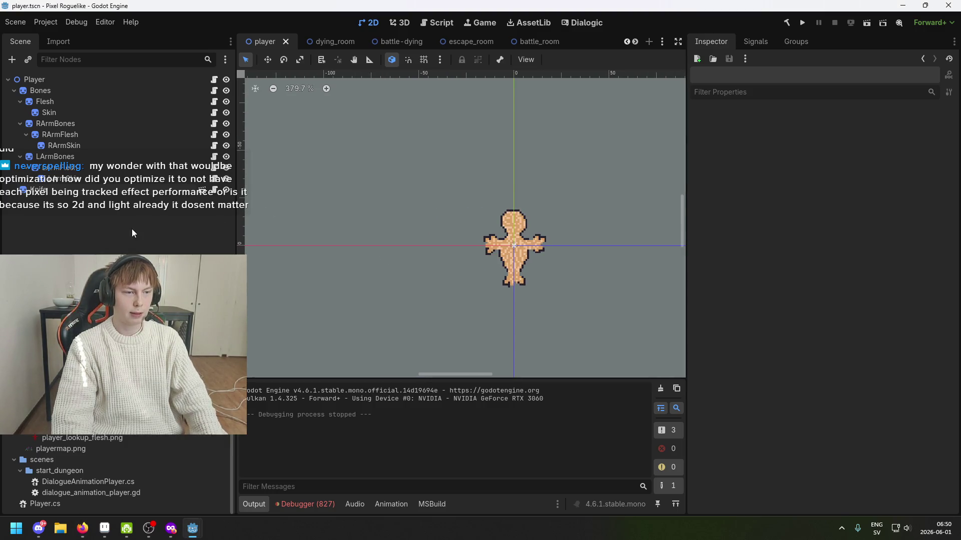
pyautogui.click(117, 92)
pyautogui.moveTo(352, 230); pyautogui.dragTo(301, 255)
pyautogui.click(293, 259)
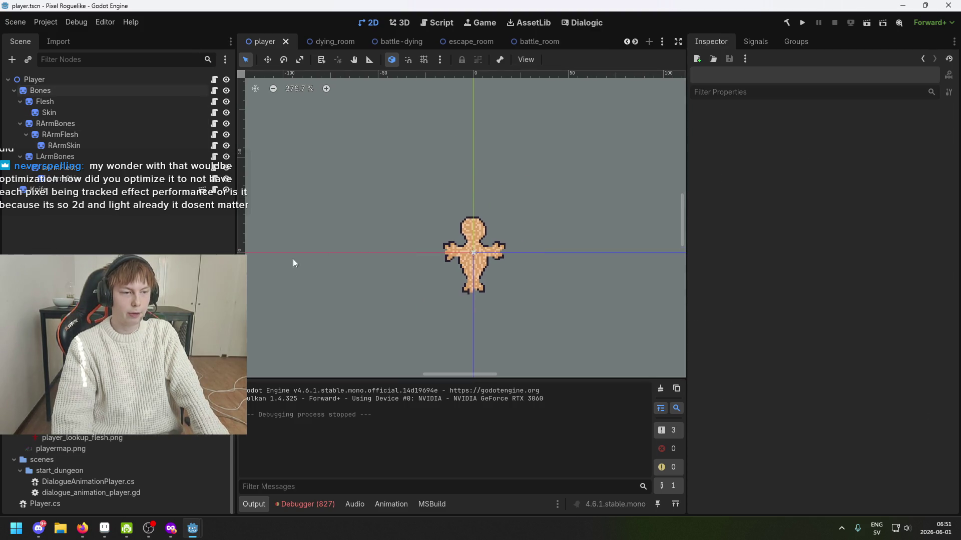
pyautogui.scroll(4, 417, 249)
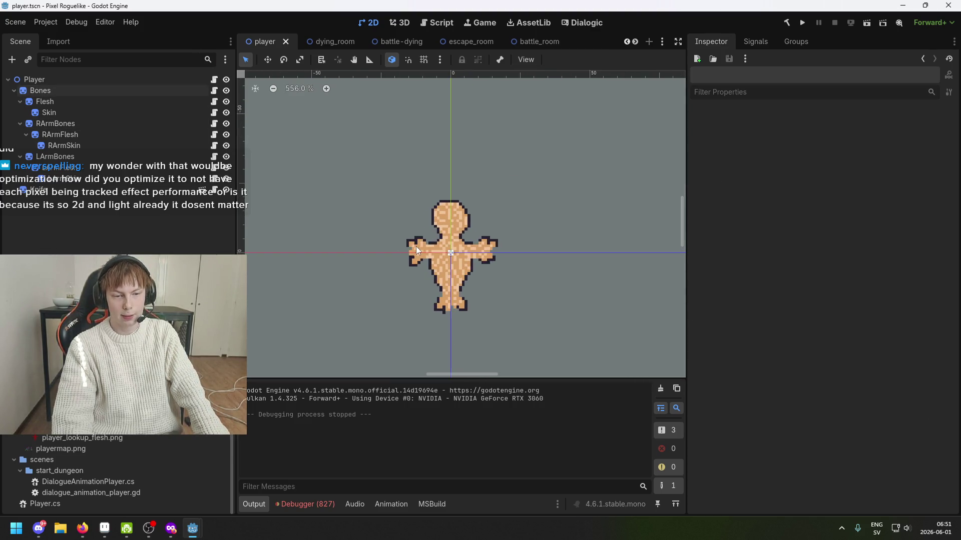
pyautogui.click(416, 246)
pyautogui.click(416, 246)
pyautogui.click(314, 255)
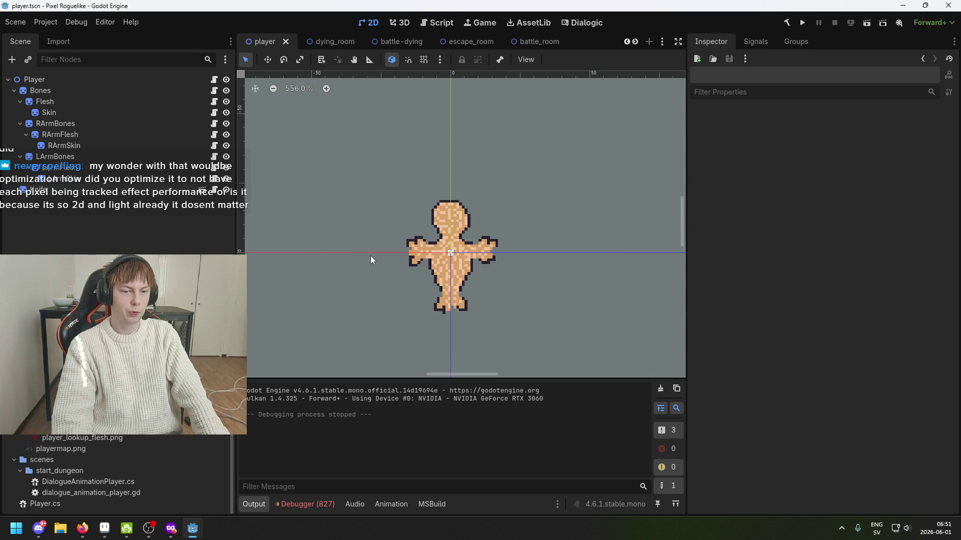
pyautogui.moveTo(378, 240); pyautogui.dragTo(320, 248)
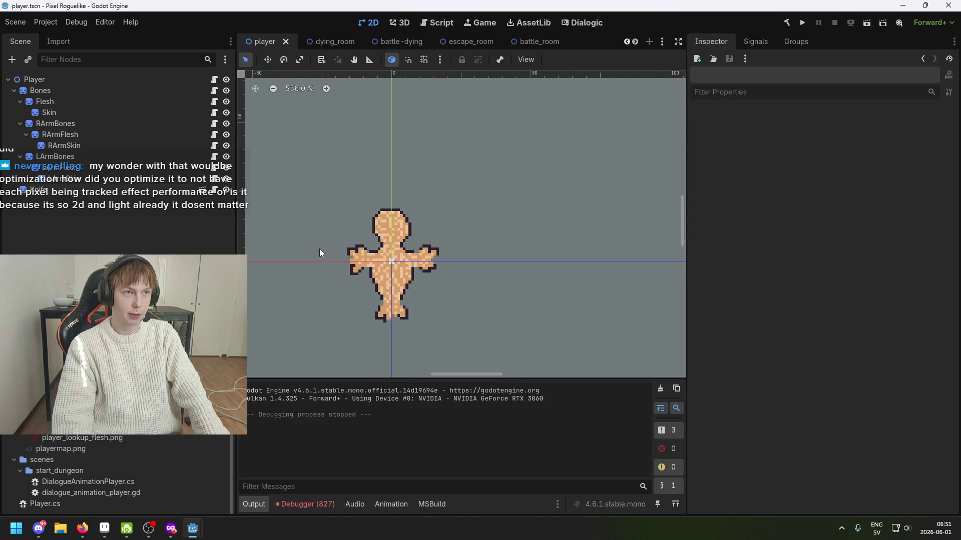
pyautogui.scroll(3, 317, 248)
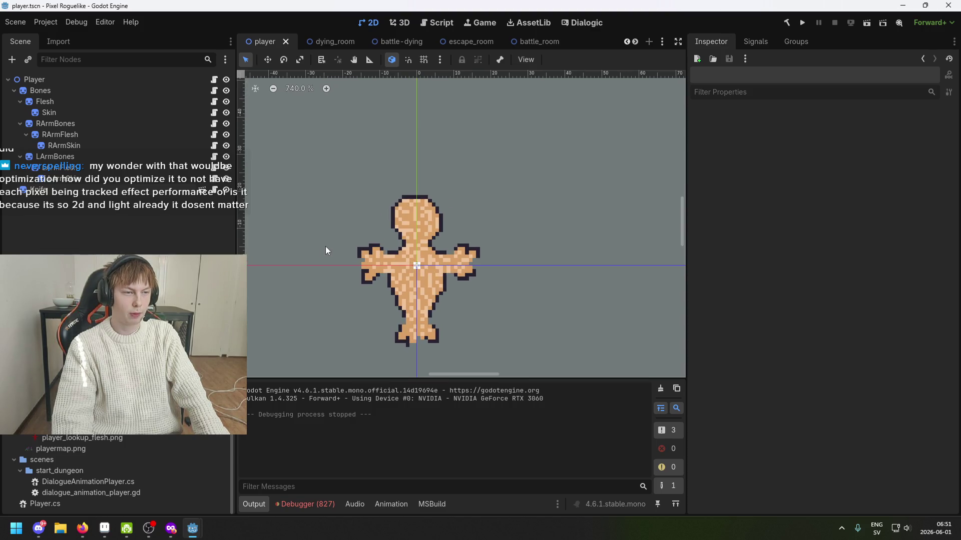
# Open the Windows Start search and type 'cpu'.
pyautogui.press('super')
pyautogui.write('cpu')
pyautogui.press('BackSpace')
pyautogui.press('BackSpace')
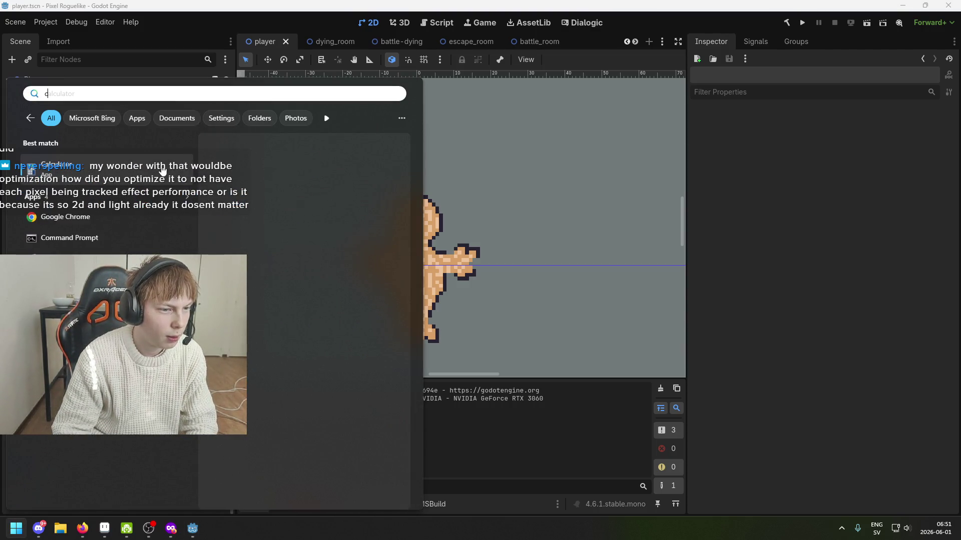
# Open the processor info in Settings, check Ryzen 5 3600/16 GB/RTX 3060, close, and save.
pyautogui.write('pu')
pyautogui.press('Return')
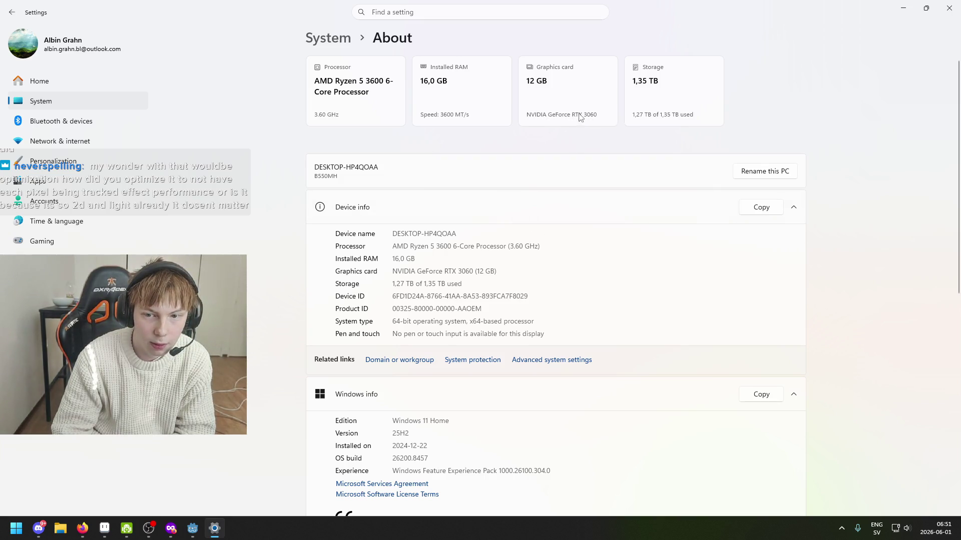
pyautogui.scroll(-1, 551, 135)
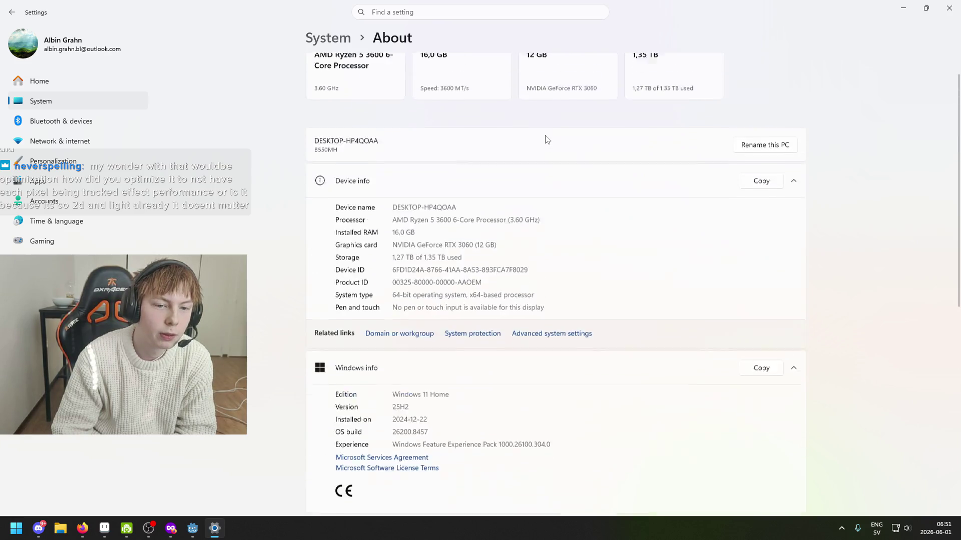
pyautogui.scroll(1, 547, 141)
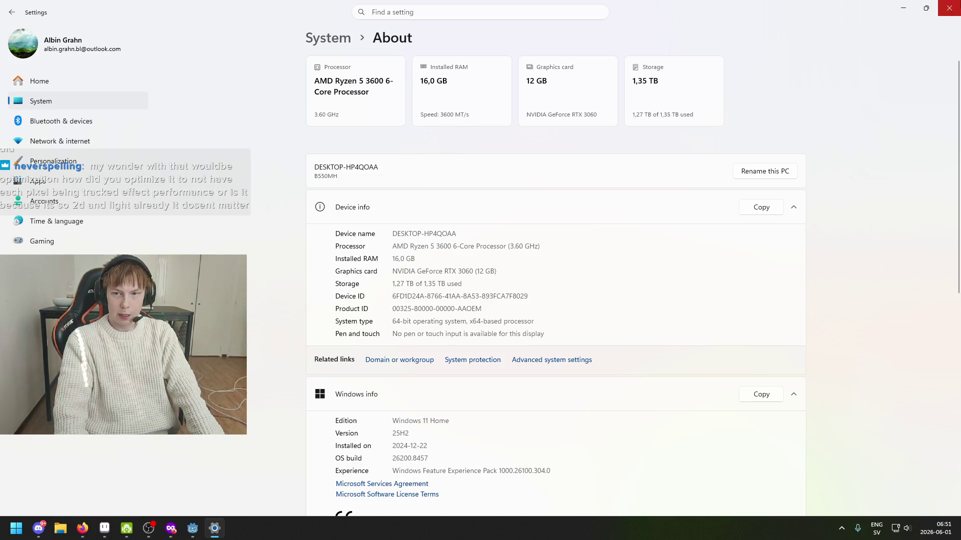
pyautogui.click(948, 8)
pyautogui.hotkey('ctrl', 's')
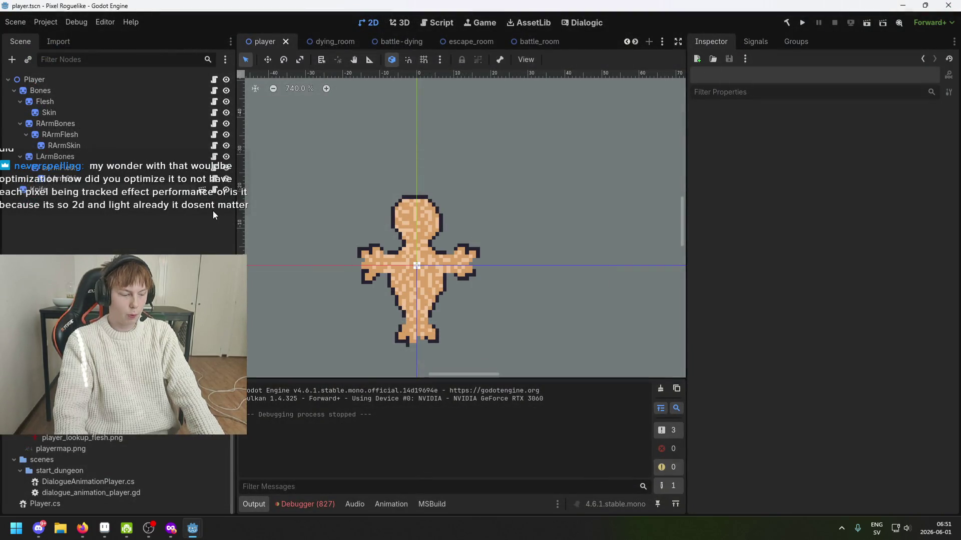
# Select and deselect RArmSkin, then save the player scene.
pyautogui.click(160, 146)
pyautogui.click(165, 222)
pyautogui.hotkey('ctrl', 's')
# Switch through dying_room to the battle-dying scene and deselect its RPG root.
pyautogui.click(322, 41)
pyautogui.click(395, 44)
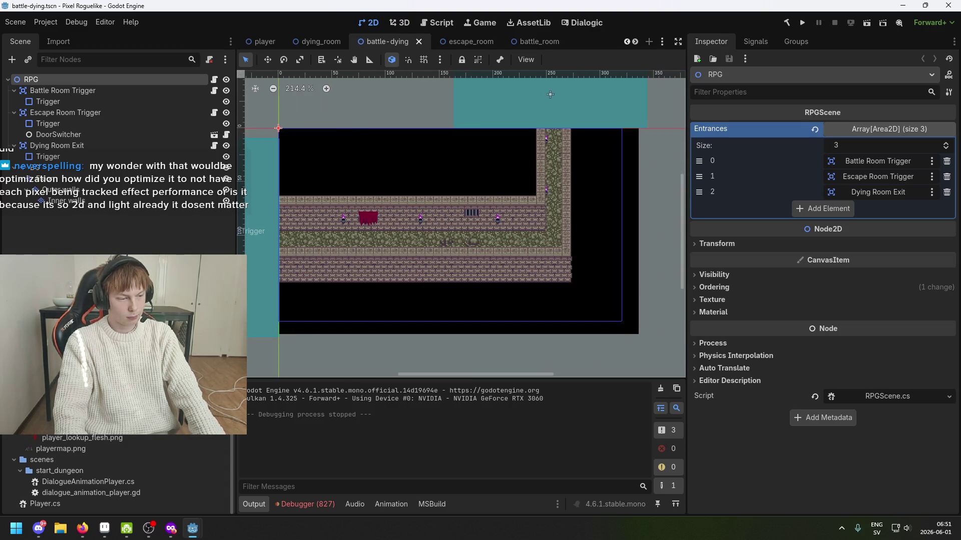
pyautogui.click(342, 256)
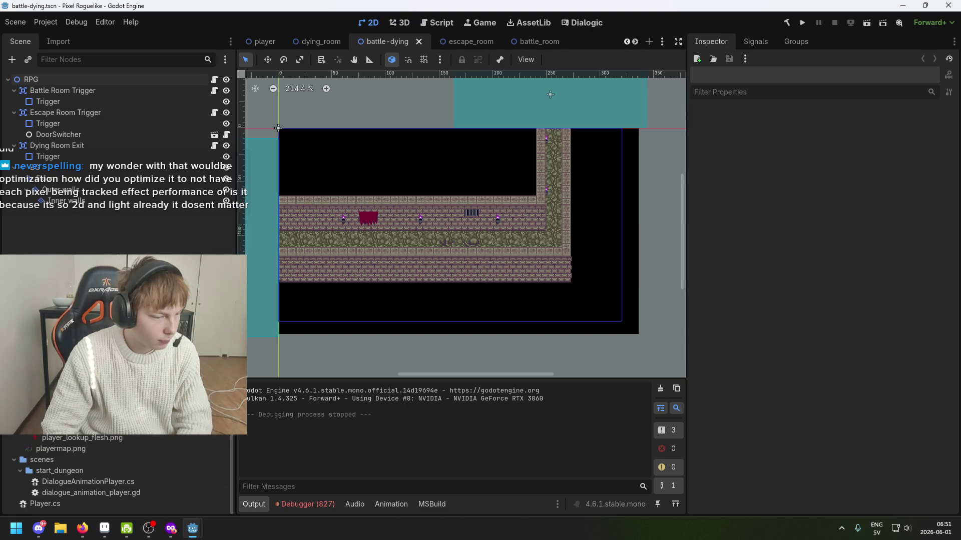
# Switch over to Firefox and later bring the Twitch browser window forward.
pyautogui.hotkey('alt', 'Tab')
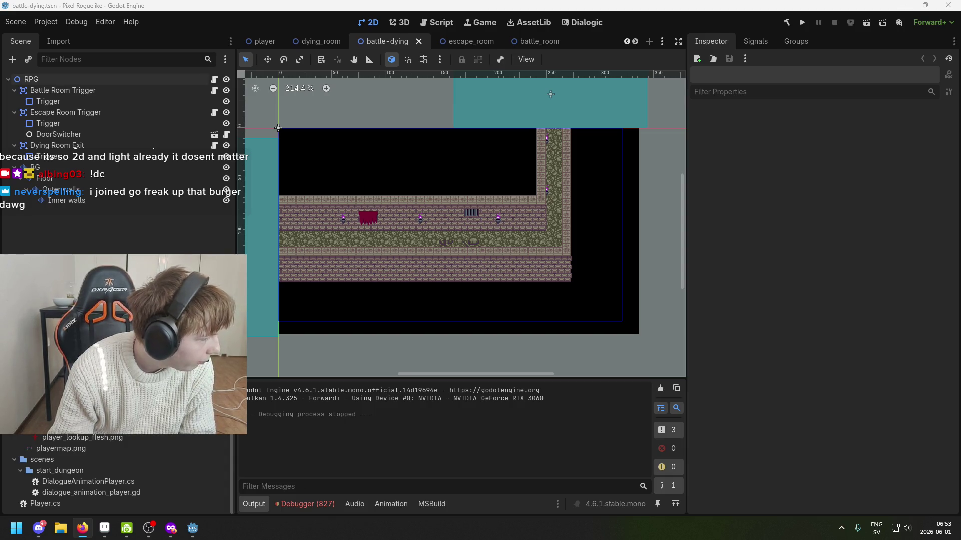
pyautogui.hotkey('alt', 'Tab')
# Maximize the browser and scroll through the Software and Game Development category.
pyautogui.doubleClick(554, 14)
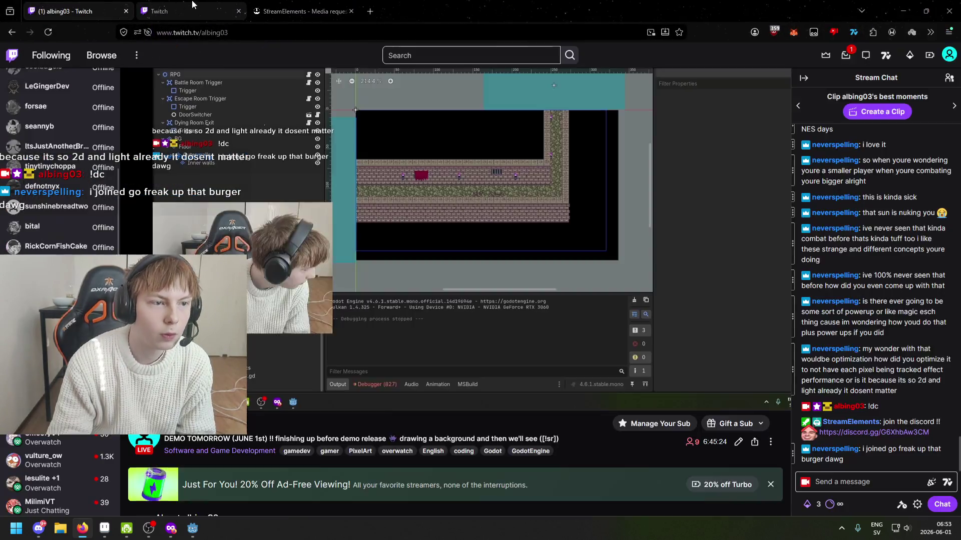
pyautogui.click(192, 6)
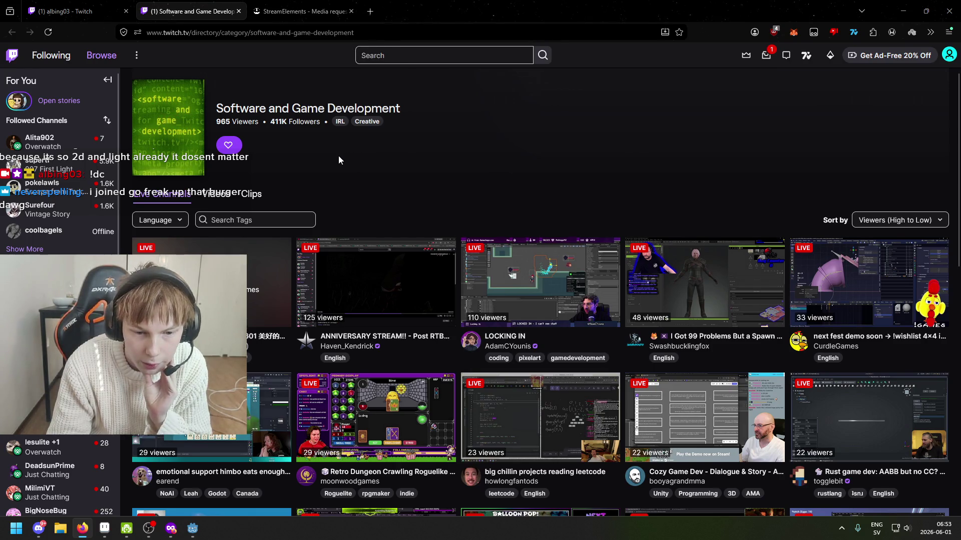
pyautogui.scroll(-1, 339, 157)
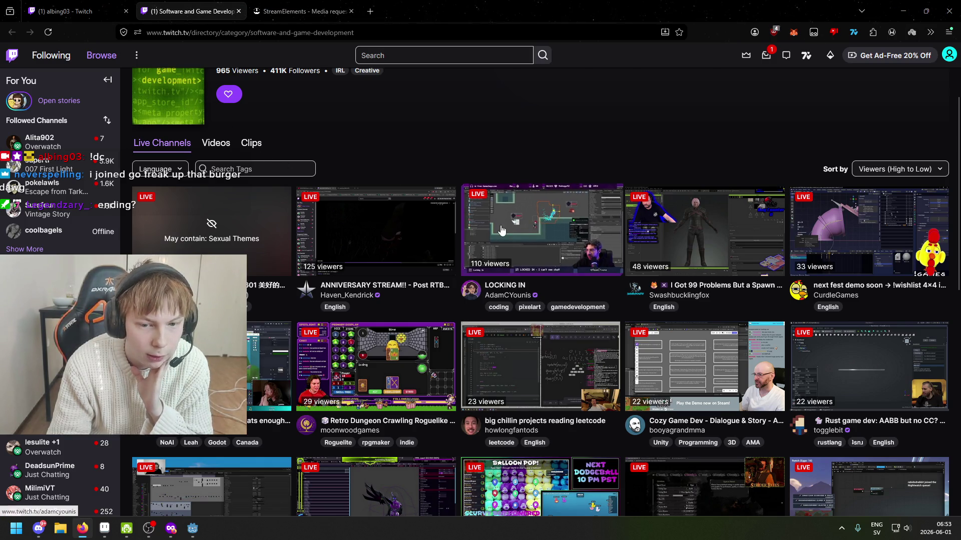
pyautogui.scroll(-3, 367, 135)
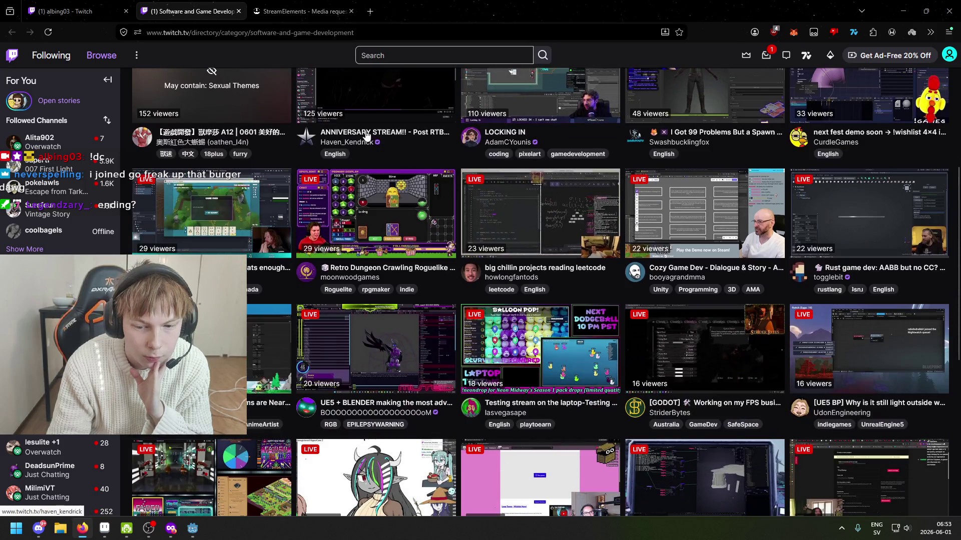
# Return to the channel page, lower the volume, recheck the category, and come back to chat.
pyautogui.click(80, 11)
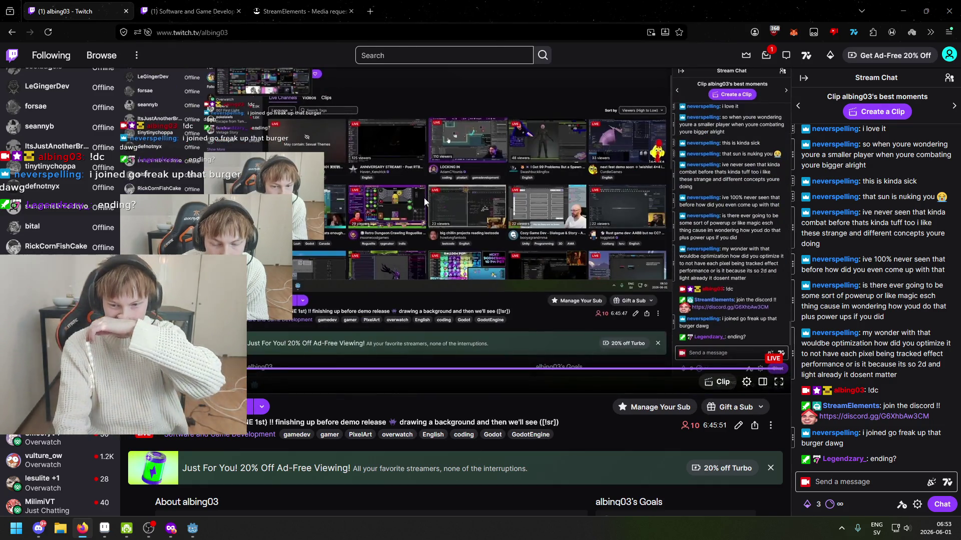
pyautogui.scroll(2, 403, 157)
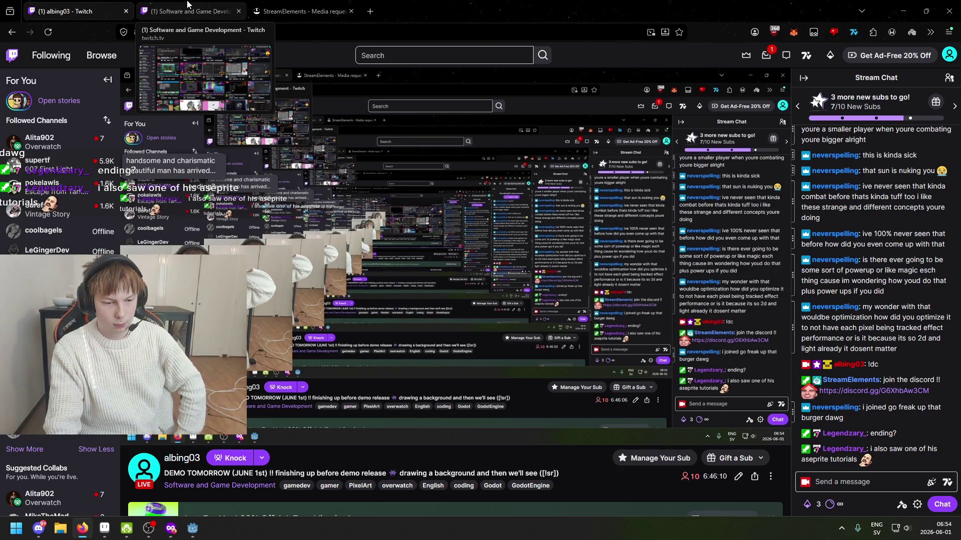
pyautogui.press('XF86AudioLowerVolume')
pyautogui.press('XF86AudioLowerVolume')
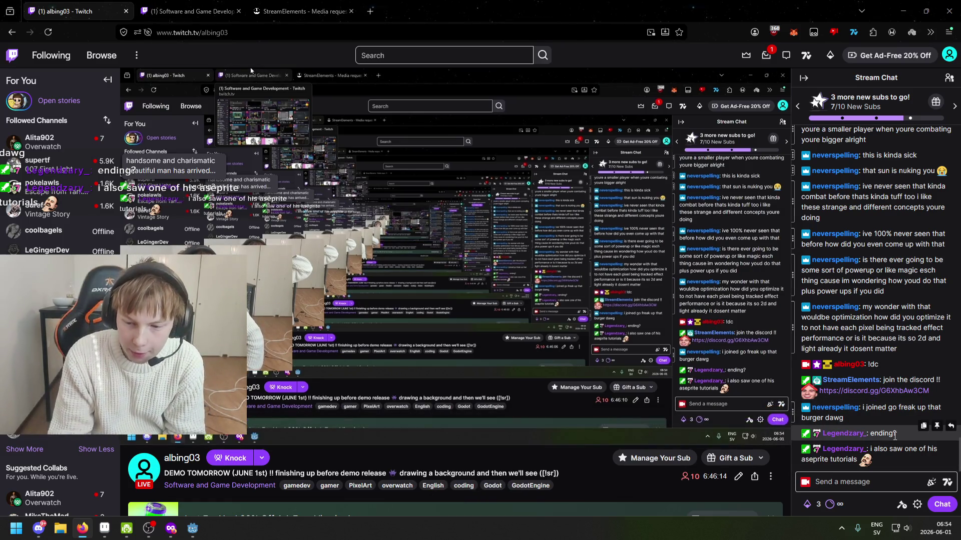
pyautogui.click(198, 16)
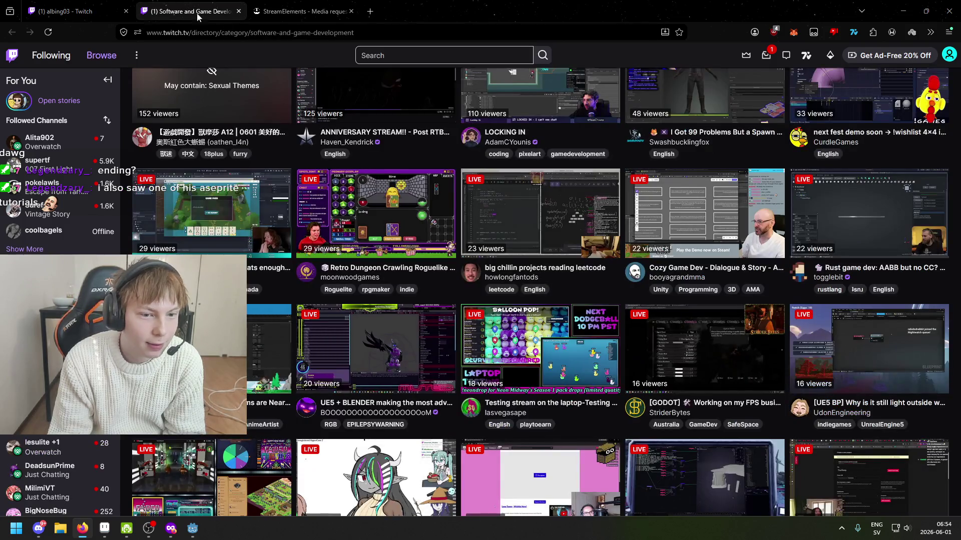
pyautogui.scroll(5, 457, 217)
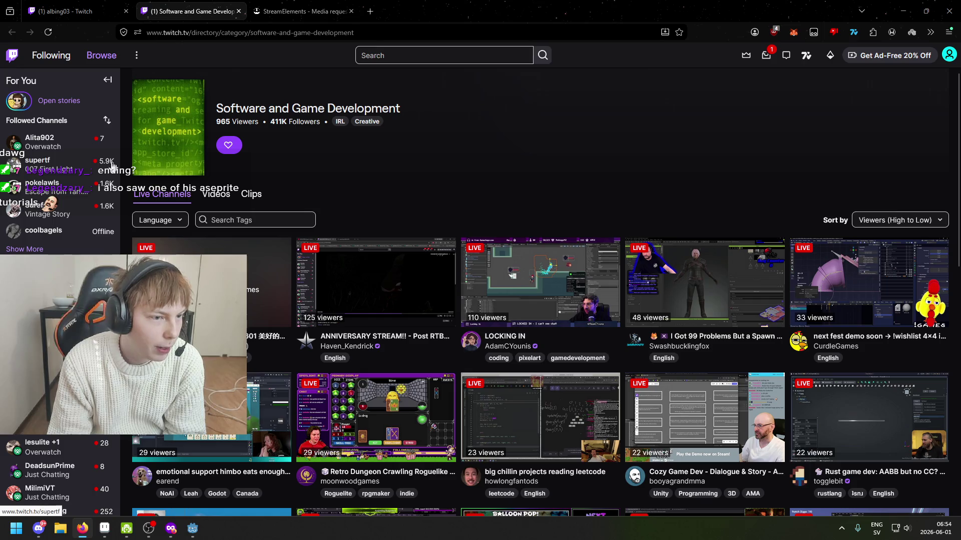
pyautogui.click(70, 6)
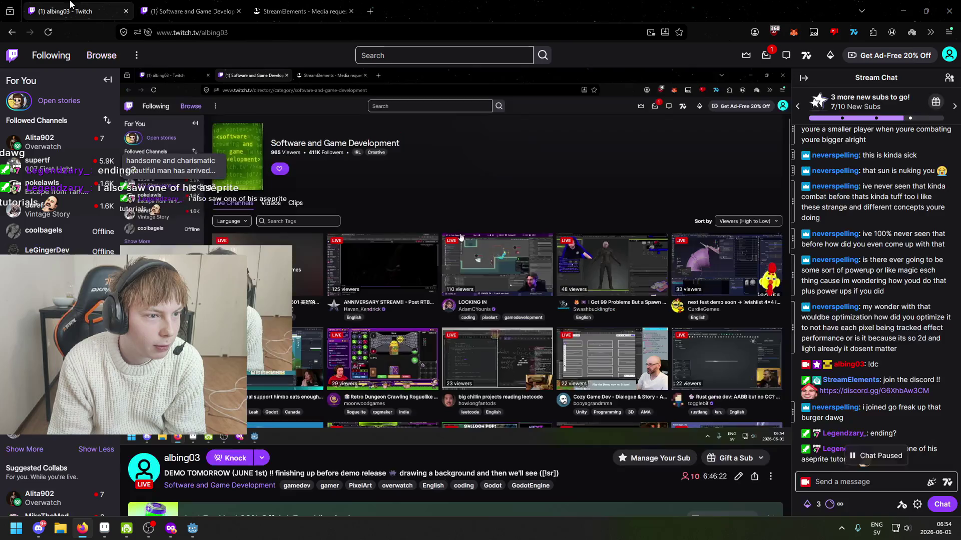
# Resume the paused chat, then open the LOCKING IN stream from the Software and Game Development category.
pyautogui.click(876, 455)
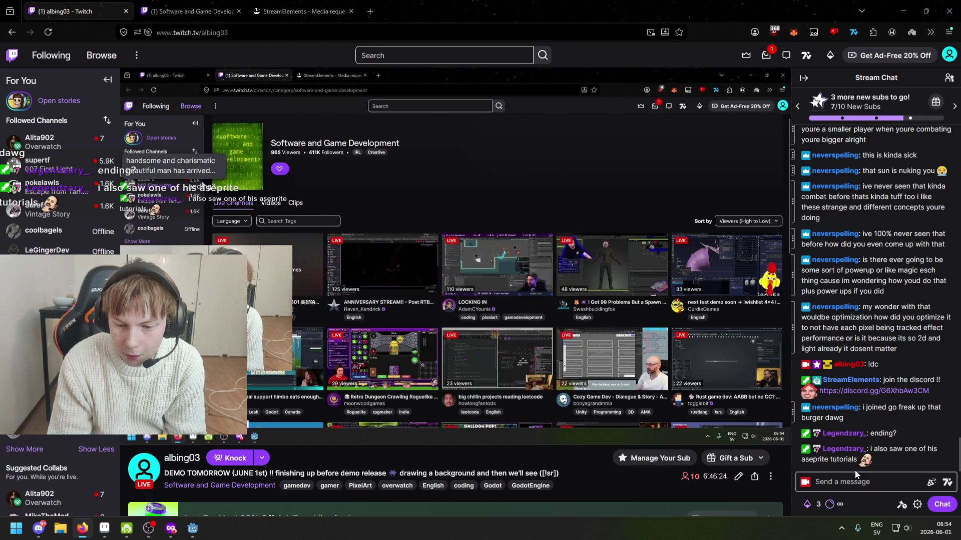
pyautogui.hotkey('alt', 'Tab')
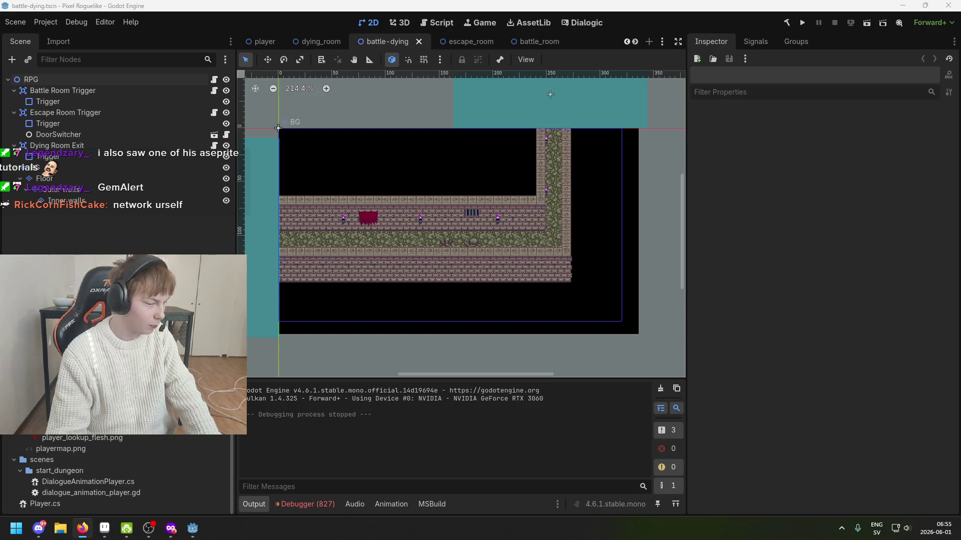
pyautogui.hotkey('alt', 'Tab')
pyautogui.hotkey('ctrl', 'Tab')
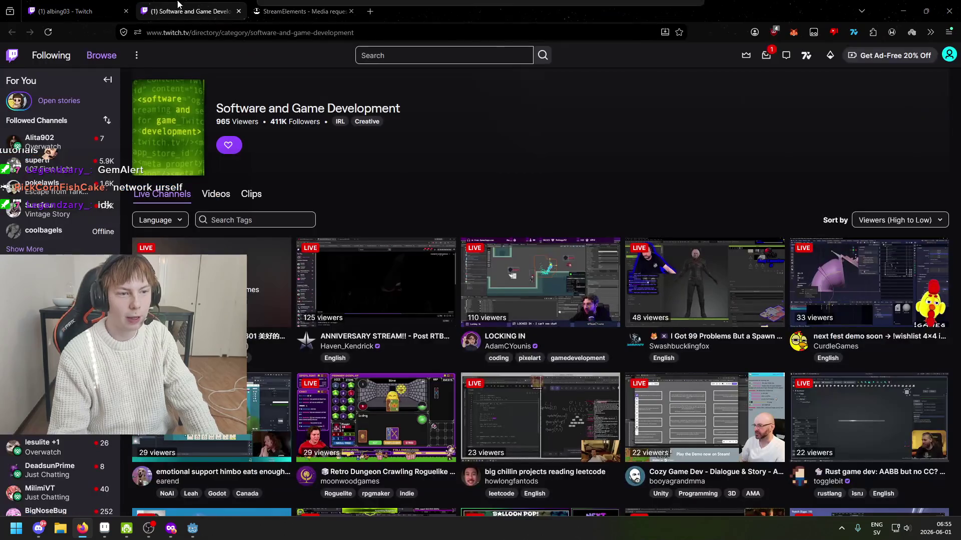
pyautogui.click(535, 292)
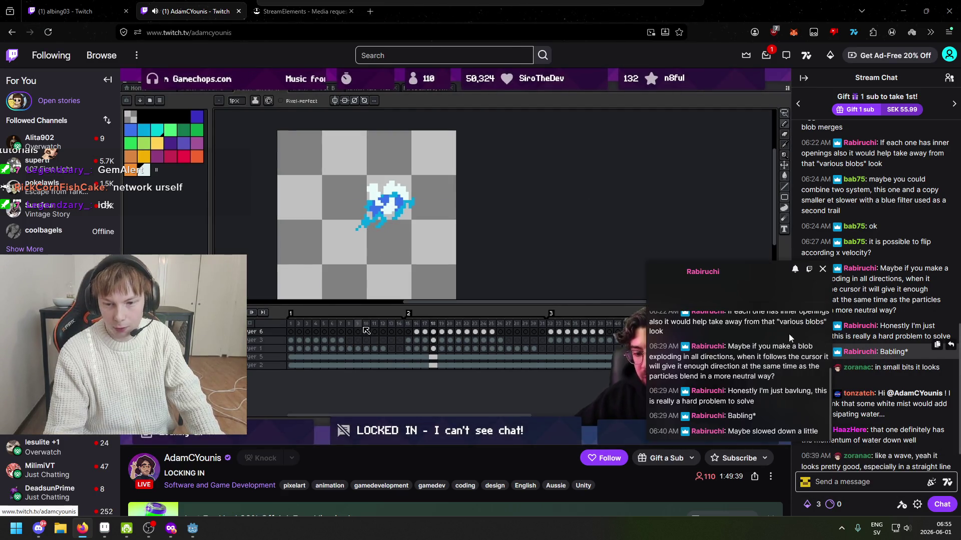
# Post the raid announcement message in your own channel's chat.
pyautogui.hotkey('ctrl', 'shift', 'Tab')
pyautogui.click(892, 483)
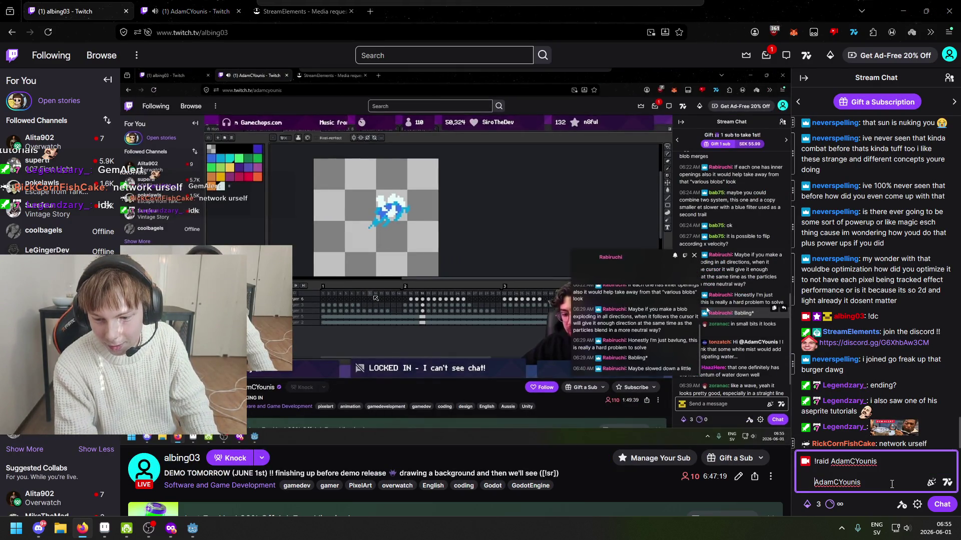
pyautogui.press('BackSpace')
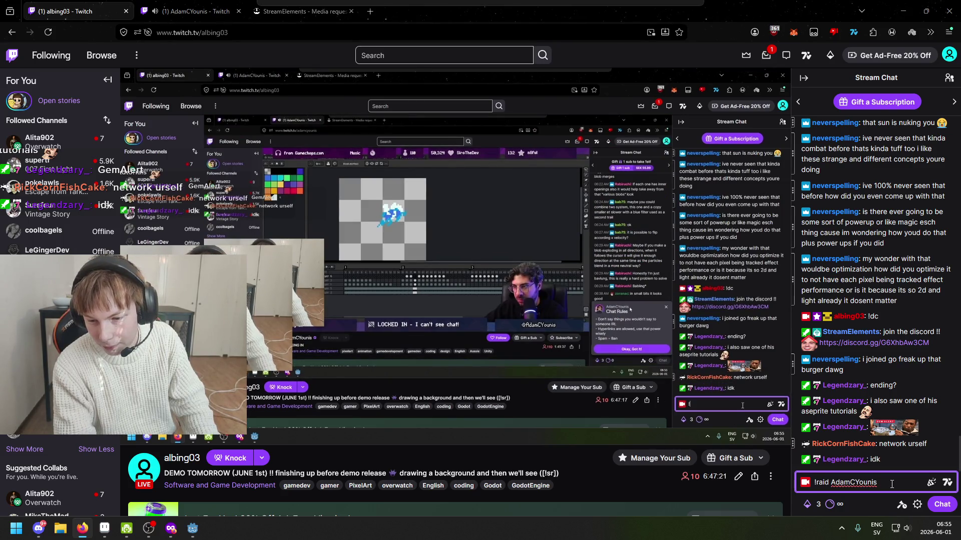
pyautogui.press('Return')
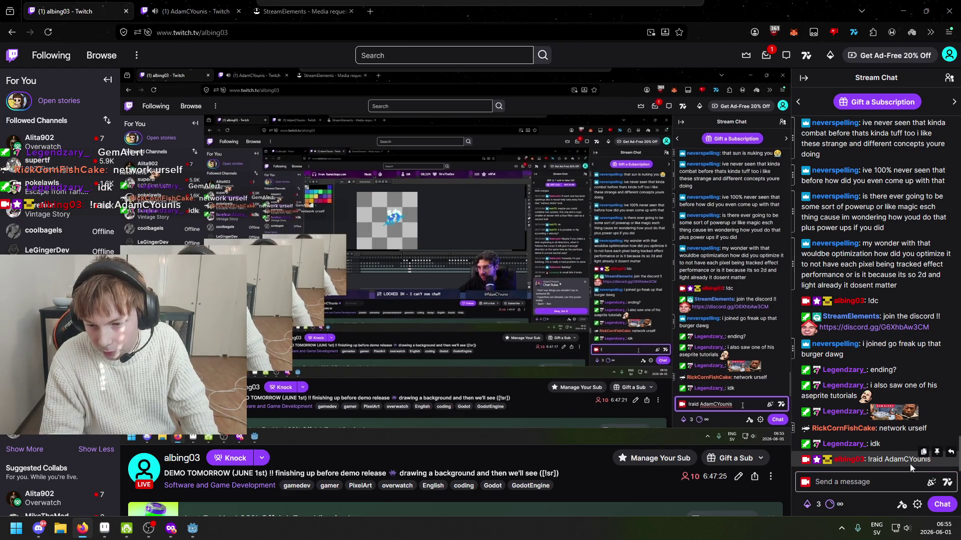
# Start a raid on the LOCKING IN streamer's channel with the /raid chat command.
pyautogui.click(864, 482)
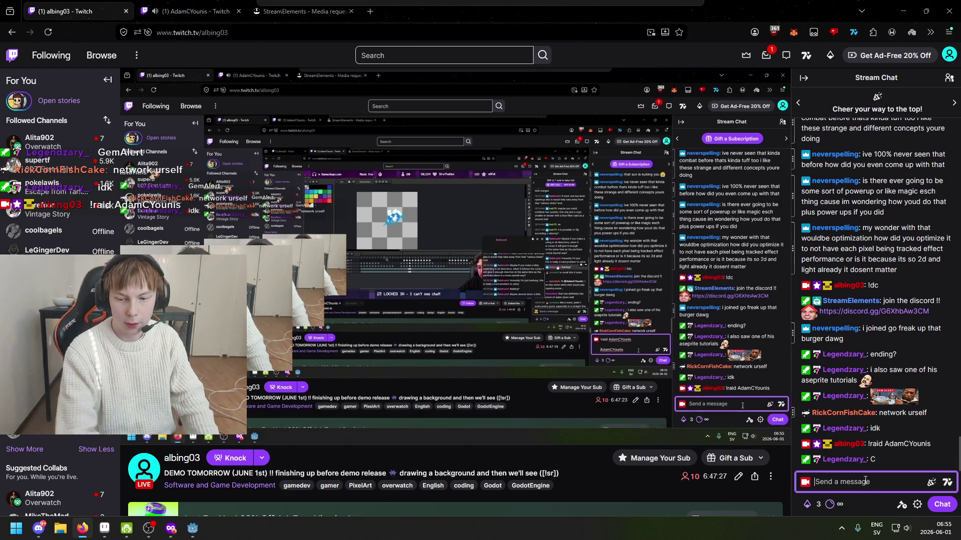
pyautogui.write('(raid AdamCYounis AdamCYounis')
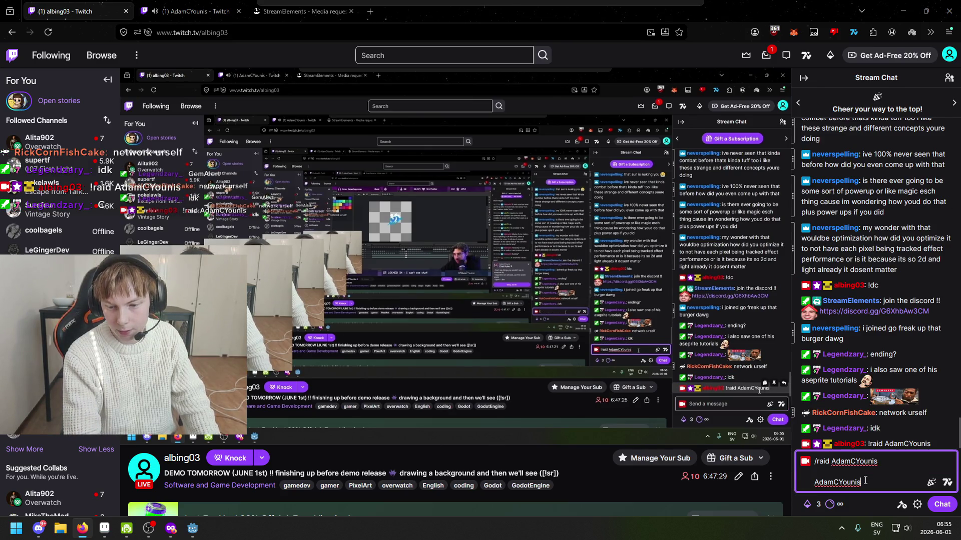
pyautogui.press('Return')
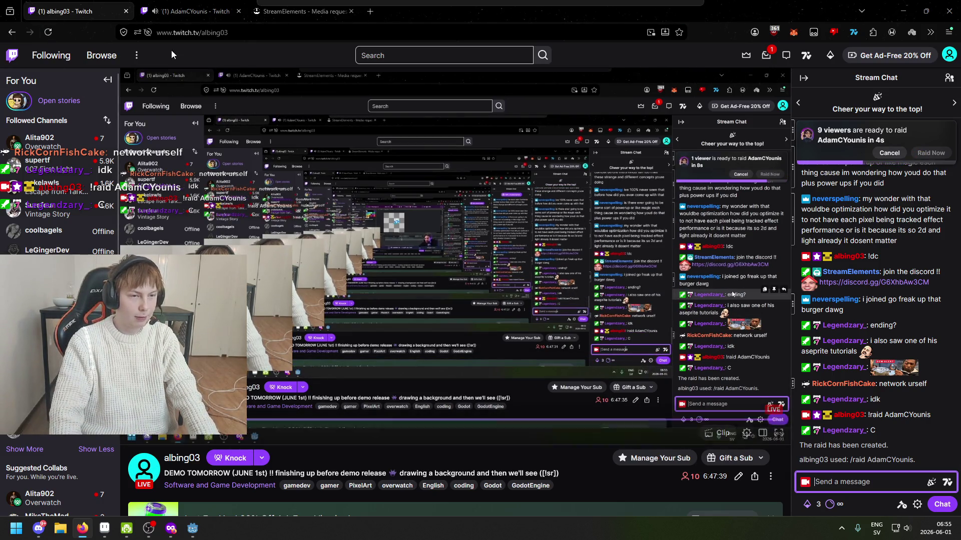
# Check the Windows notification panel while the raid completes, then close the duplicate channel tab.
pyautogui.moveTo(174, 9)
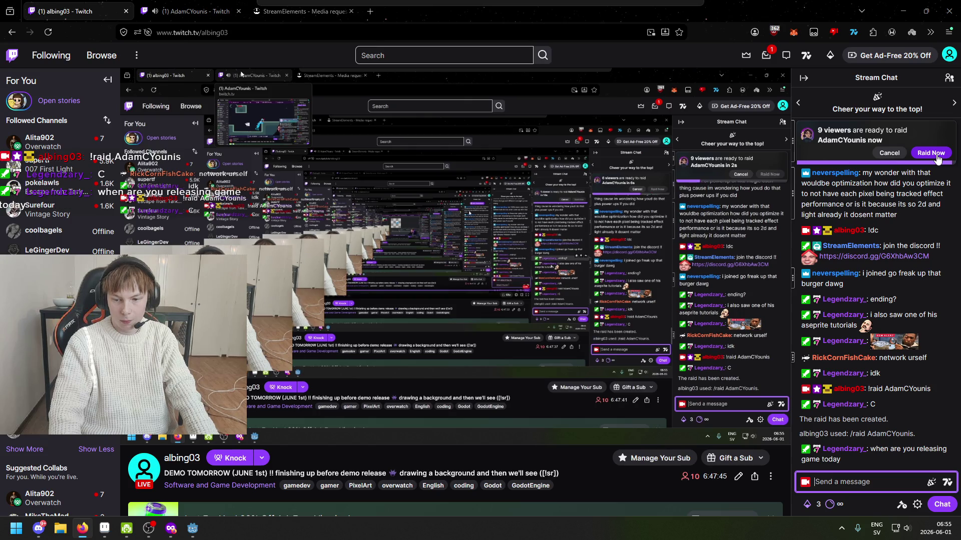
pyautogui.click(930, 529)
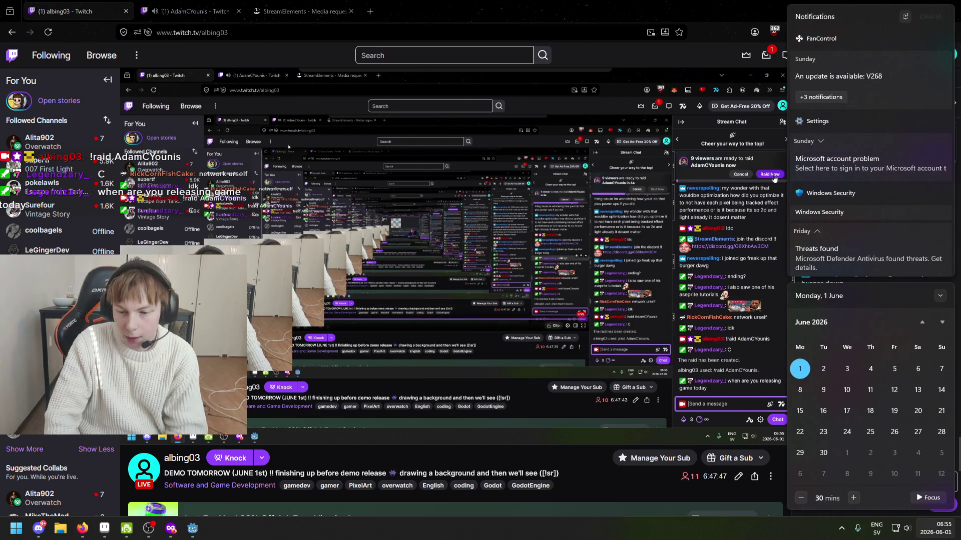
pyautogui.press('Escape')
pyautogui.click(929, 528)
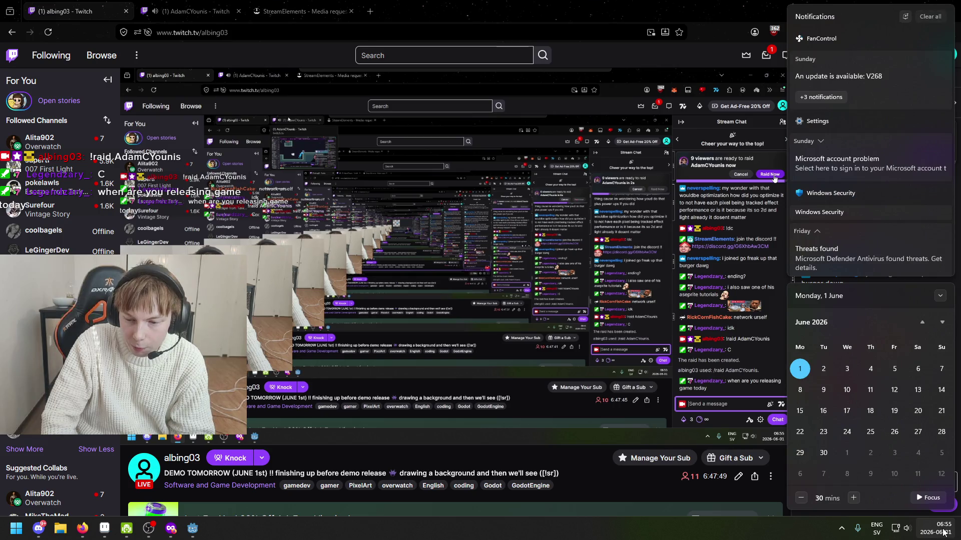
pyautogui.press('Escape')
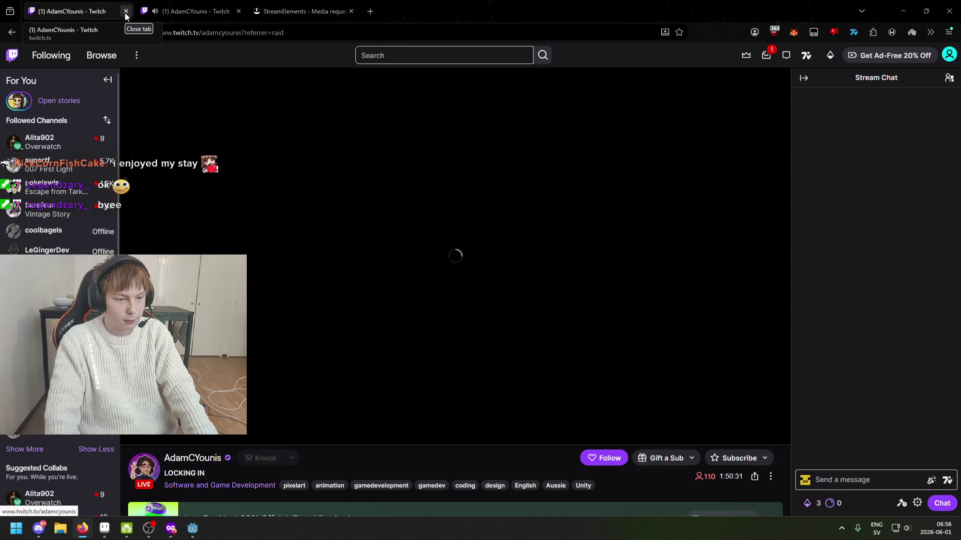
pyautogui.click(126, 11)
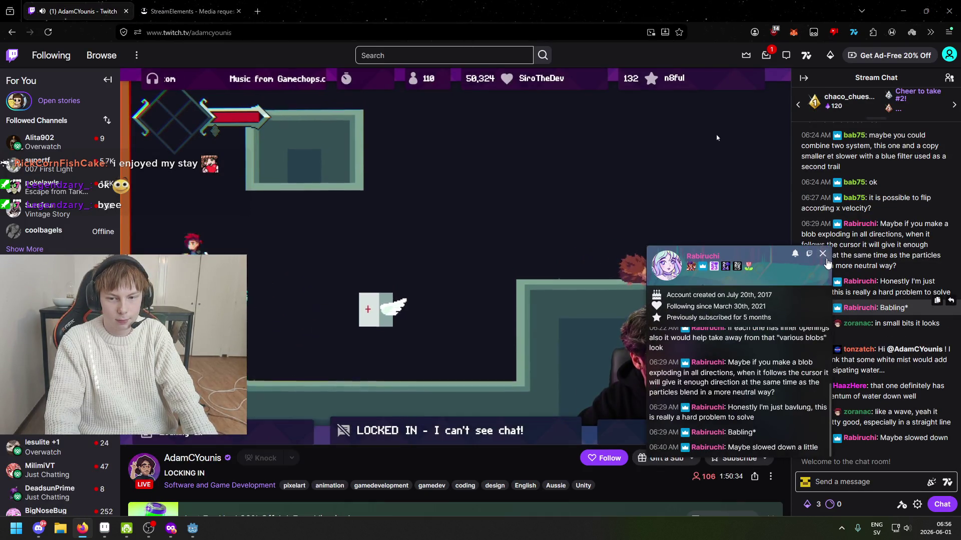